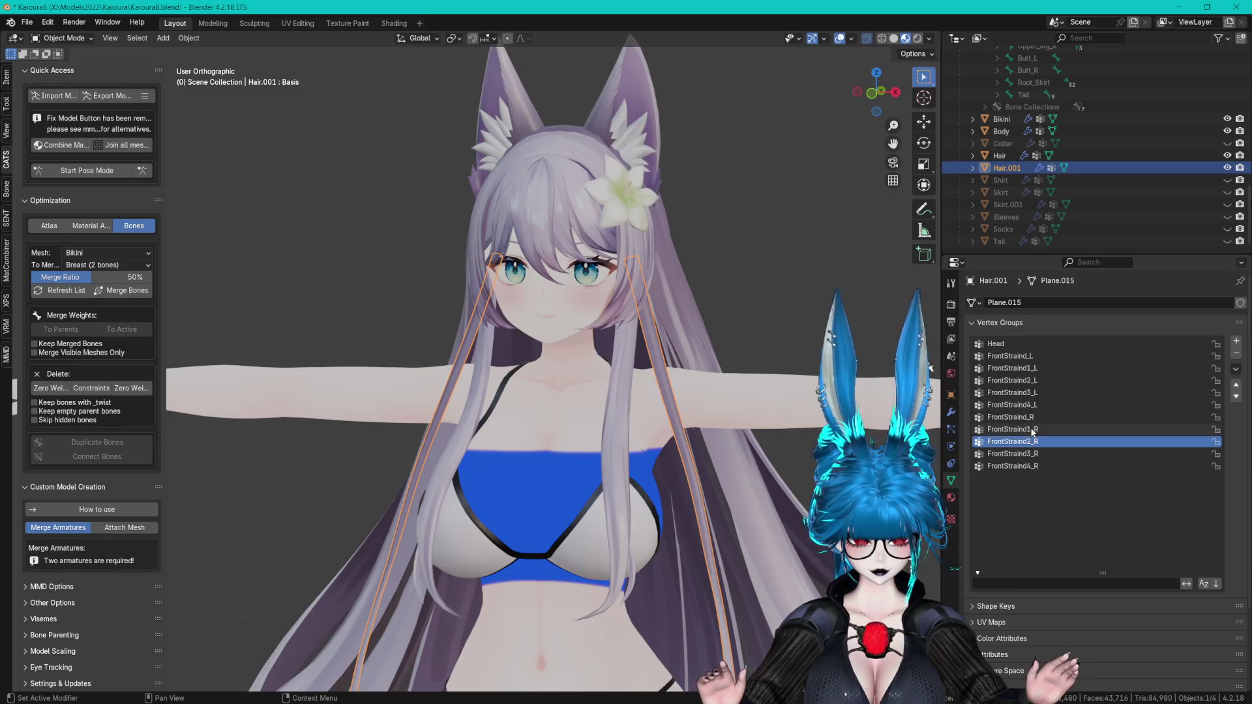
- Pick the FrontStraind3_L vertex group on Hair.001 and save Kaioura8.blend
left_click(1030, 442)
left_click(1029, 393)
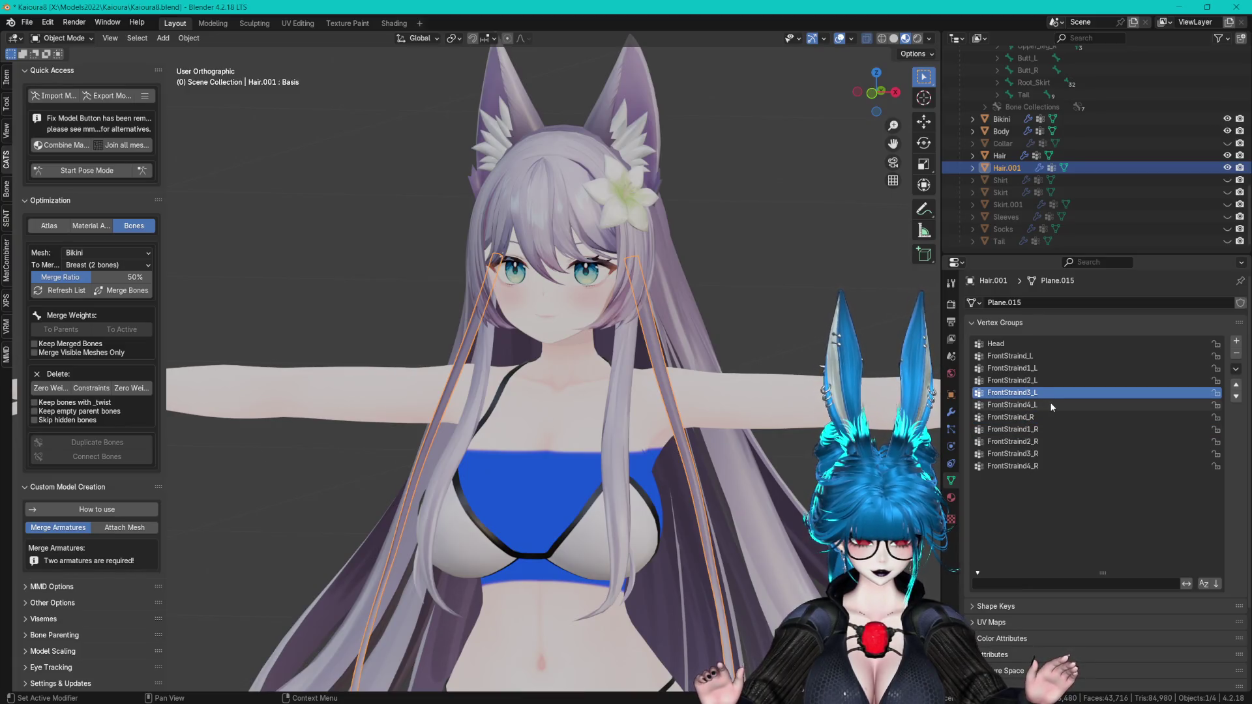
key("ctrl+s")
- Make FrontStraind_L the active vertex group, deselect the strands and orbit around the character
left_click(1072, 368)
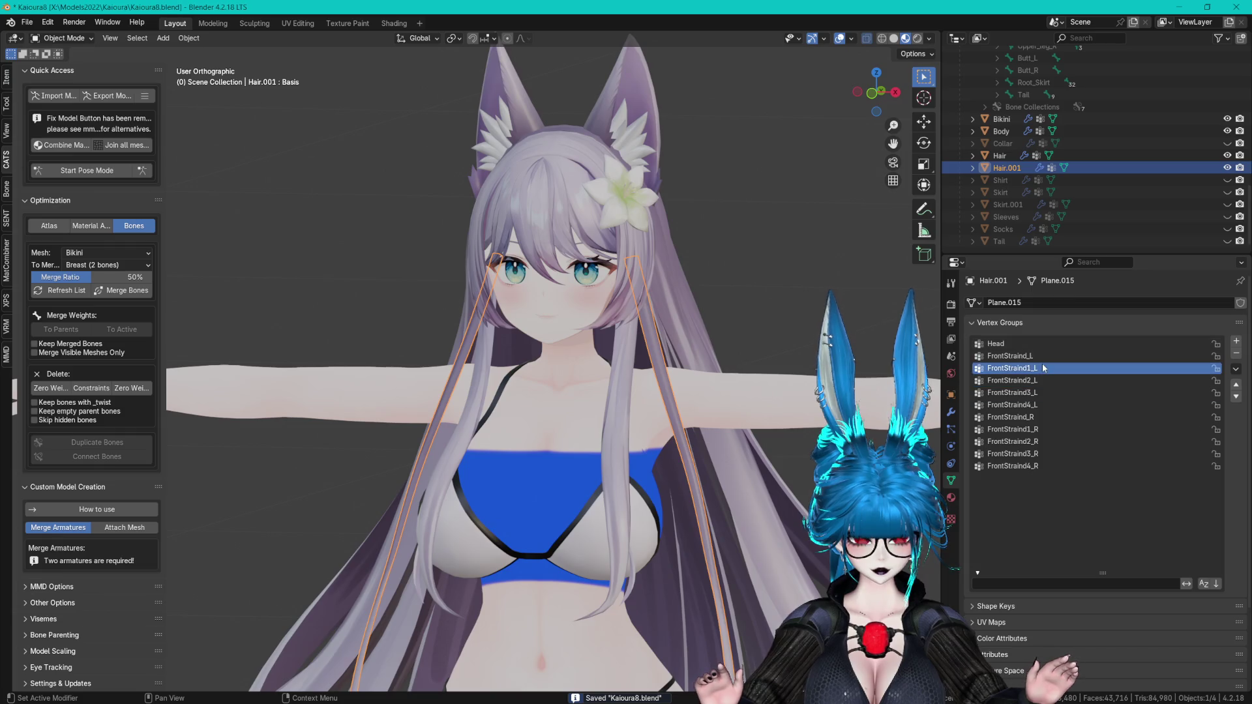
left_click(1072, 355)
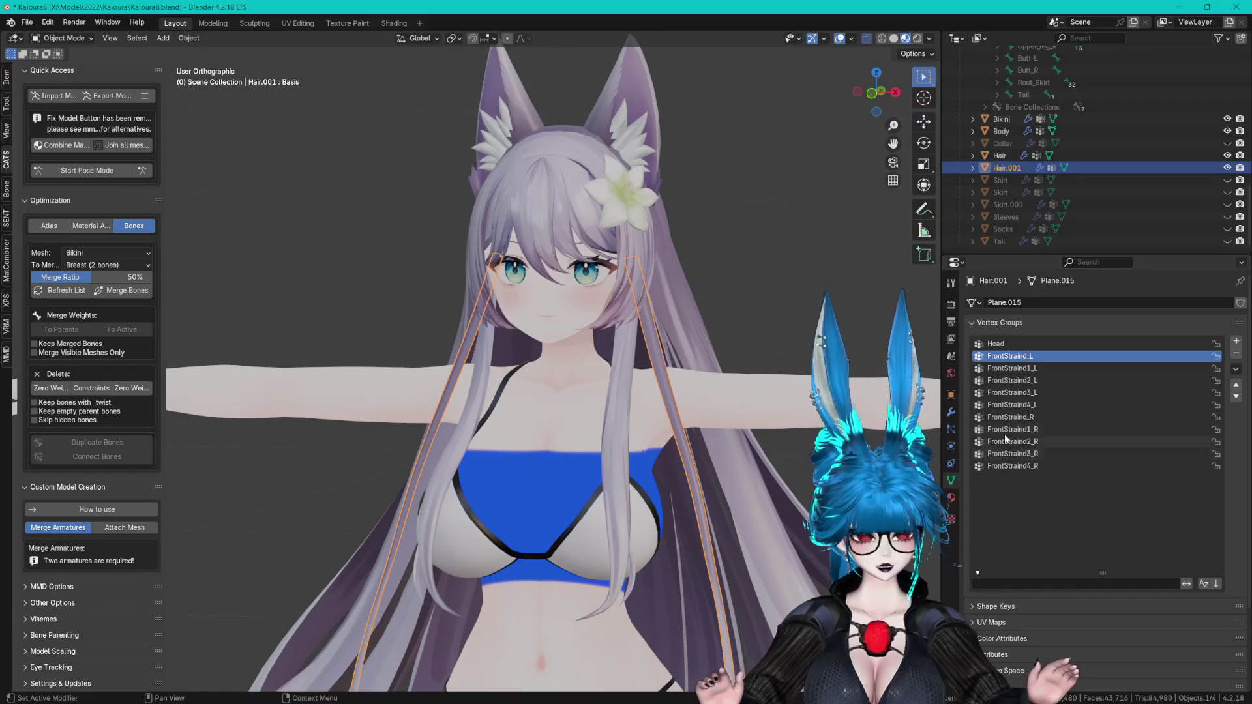
scroll(768, 370, "up", 3)
left_click(768, 370)
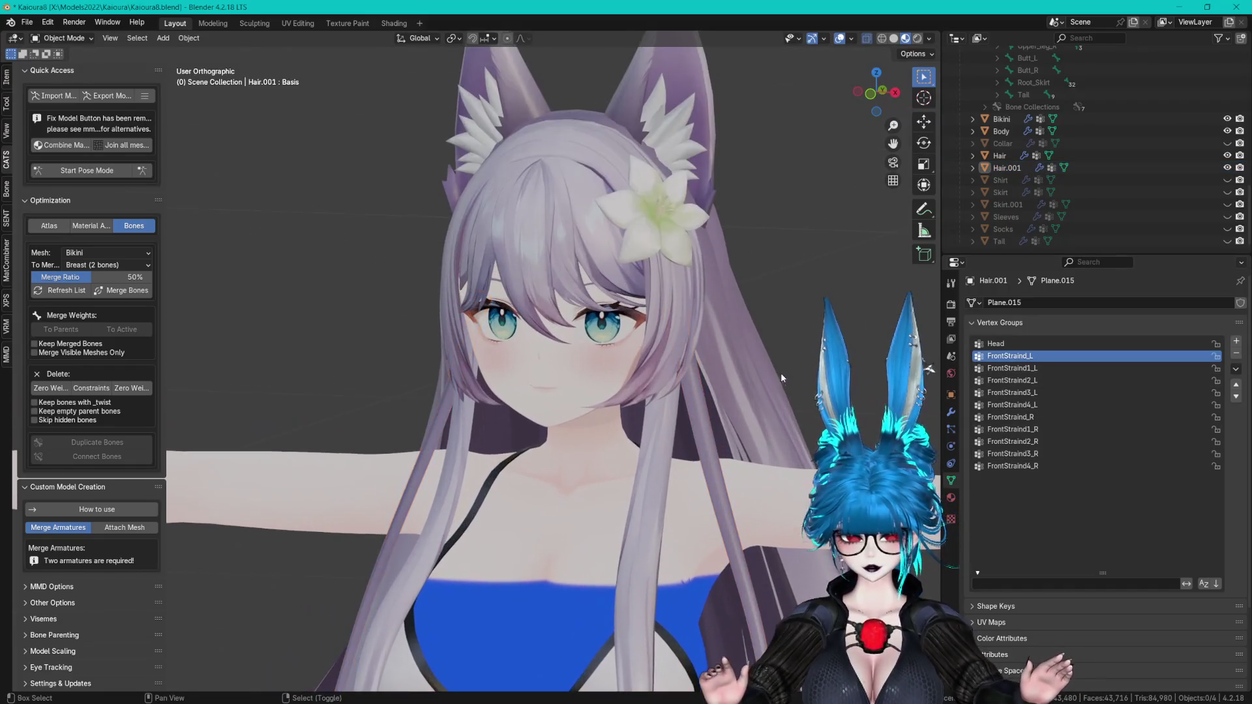
scroll(744, 220, "down", 4)
mouse_move(745, 221)
middle_mouse_down()
mouse_move(712, 308)
mouse_move(684, 314)
mouse_move(750, 367)
middle_mouse_up()
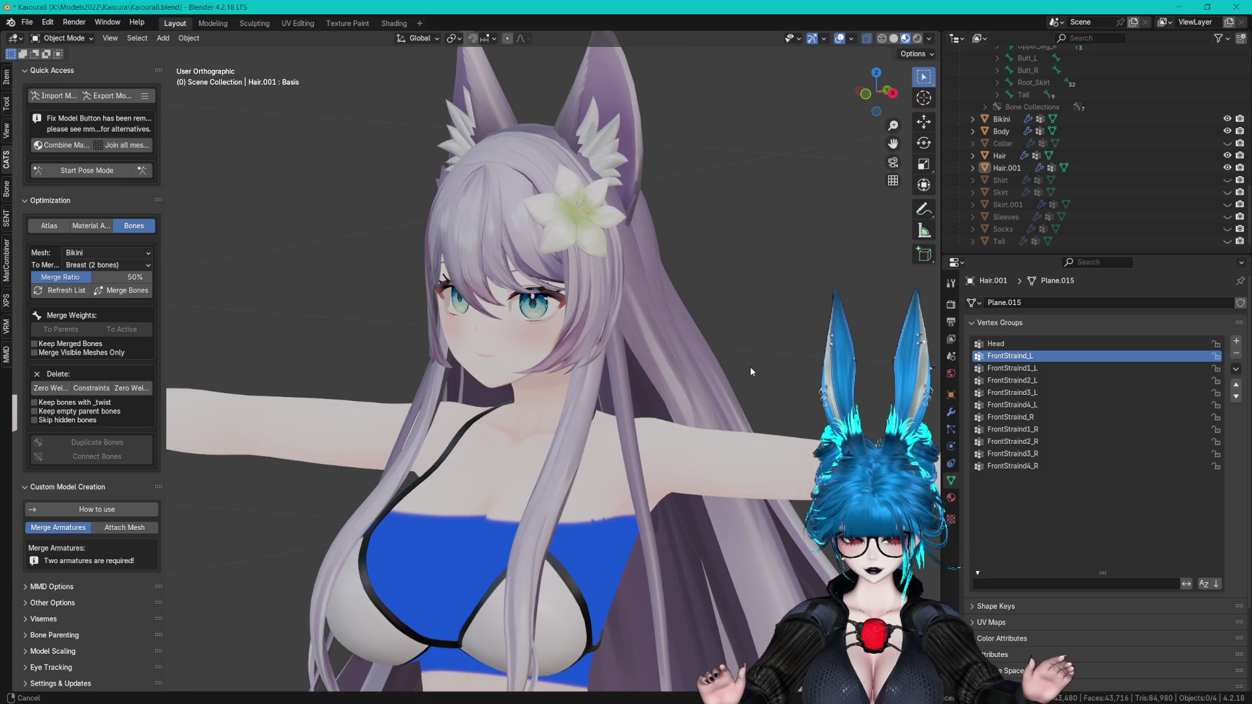
scroll(759, 339, "up", 1)
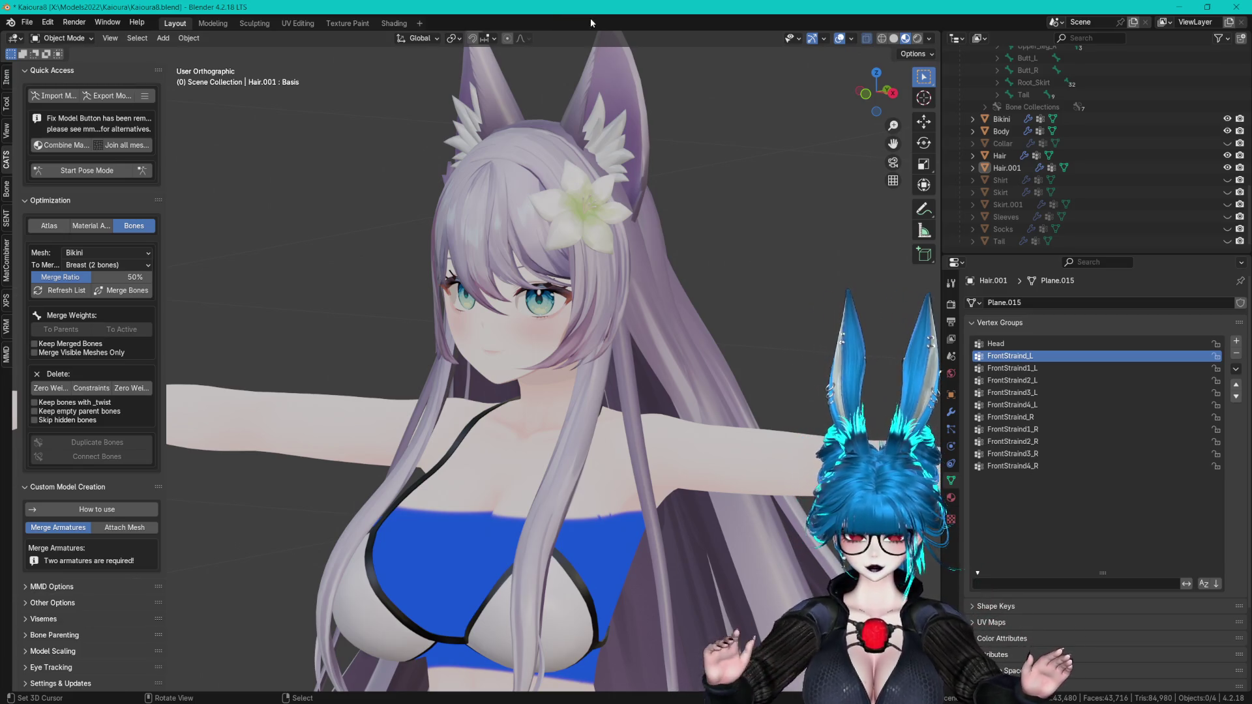
mouse_move(638, 159)
middle_mouse_down()
mouse_move(668, 190)
mouse_move(760, 180)
mouse_move(673, 184)
mouse_move(705, 184)
middle_mouse_up()
- Save again and reselect Hair.001, turning the view to face the model
key("ctrl+s")
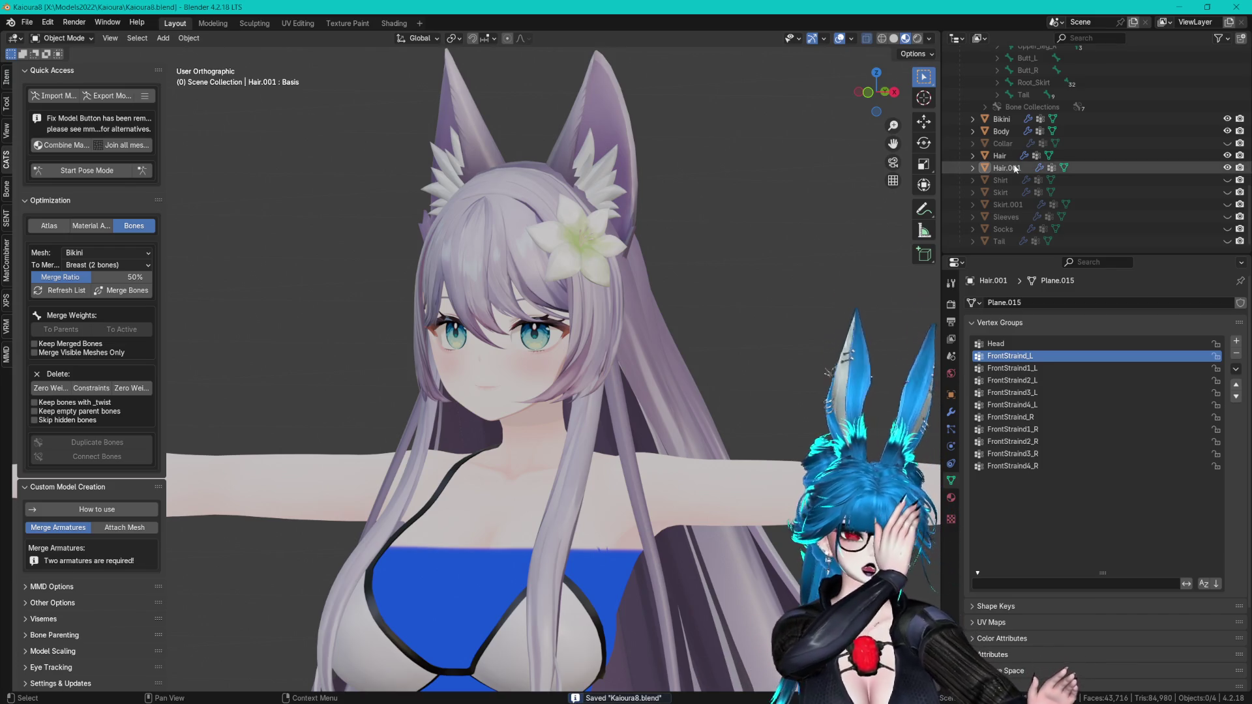
left_click(1015, 169)
middle_click_drag(626, 339, 648, 346)
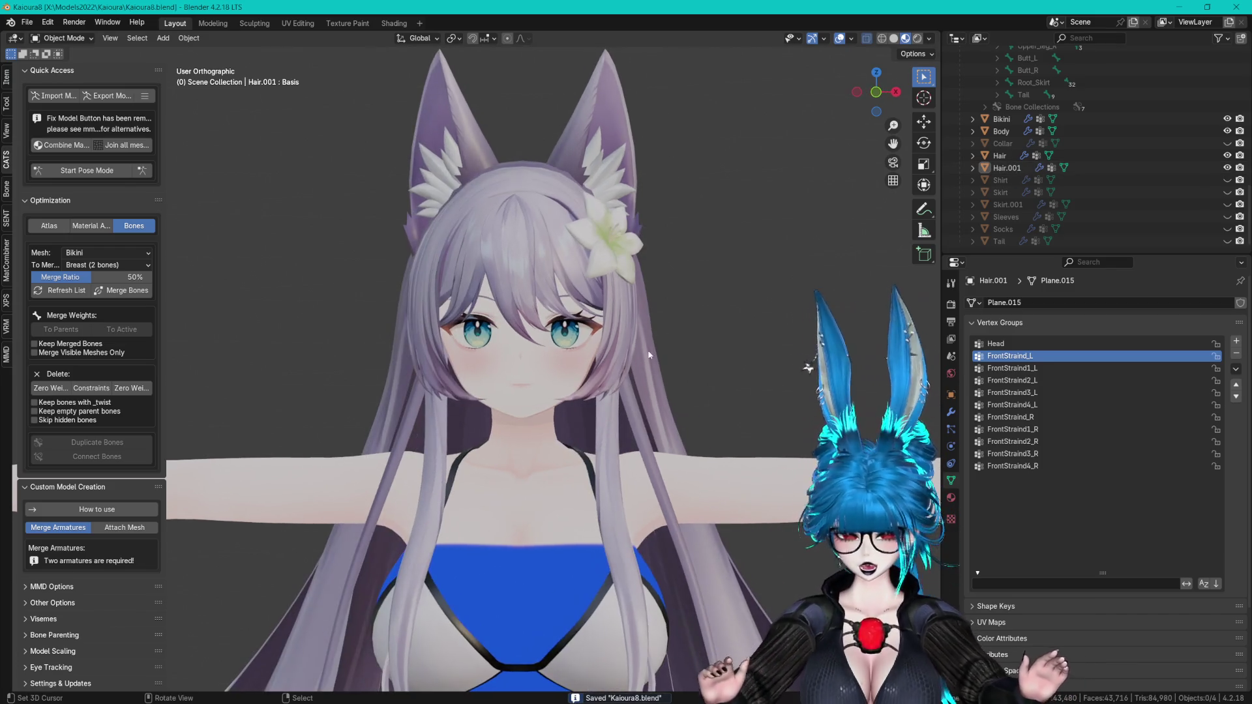
middle_click_drag(640, 421, 684, 277, "shift")
scroll(1110, 190, "up", 10)
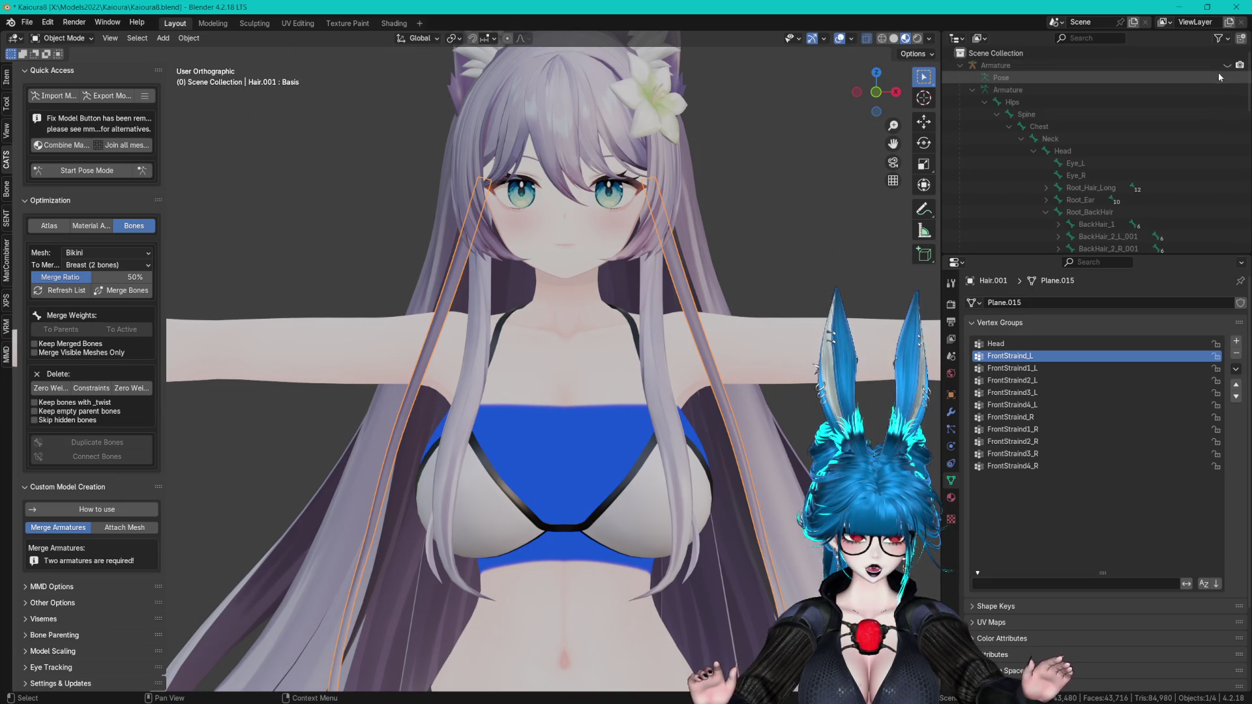
- Unhide the Armature, make it active and enter bone Edit Mode
left_click(1227, 65)
mouse_move(702, 233)
middle_mouse_down()
mouse_move(641, 242)
mouse_move(681, 224)
middle_mouse_up()
left_click(682, 223)
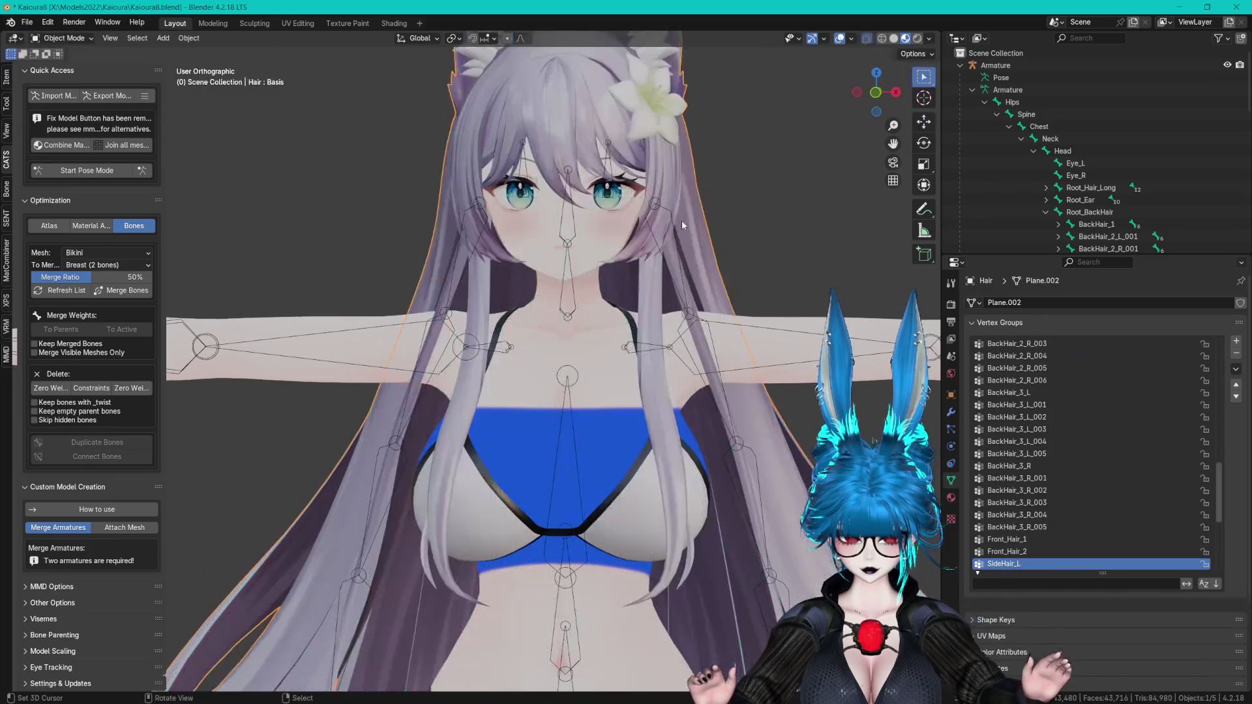
left_click(659, 210)
key("Tab")
- Lower the FrontStraind_L and FrontStraind_R joints along Z and spread them slightly apart
left_click(655, 203)
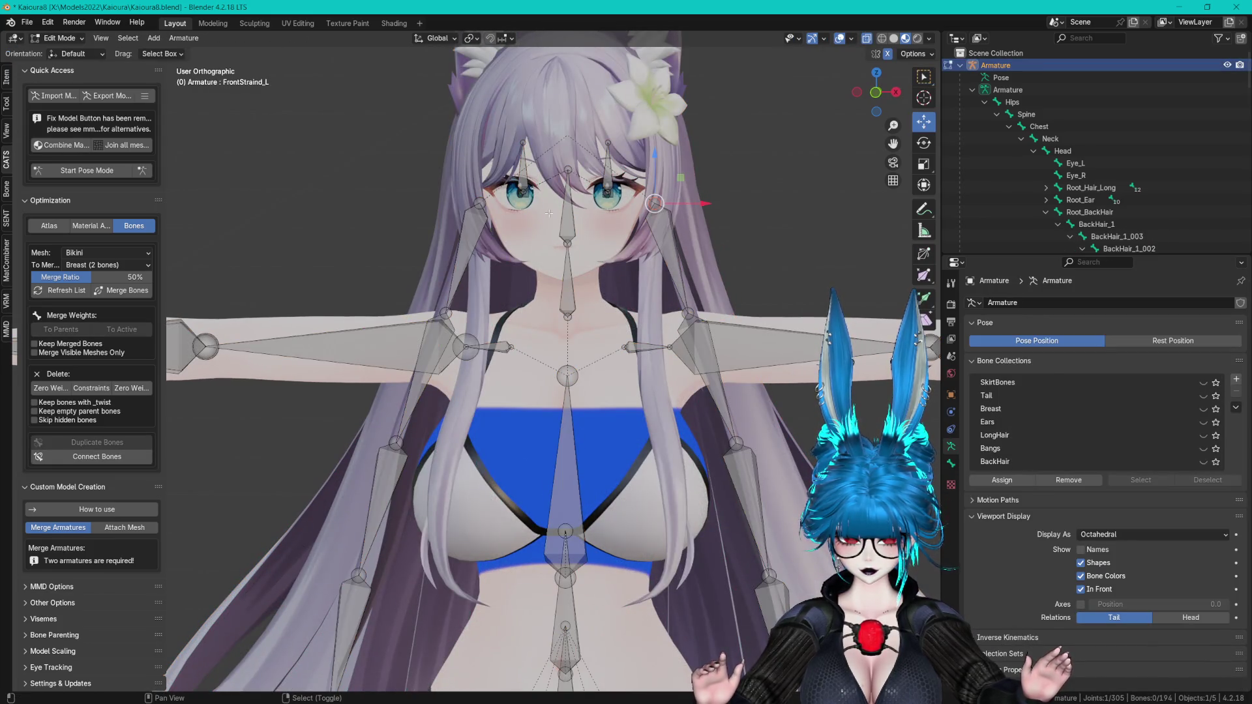
left_click(479, 203, "shift")
key("g")
key("z")
left_click(678, 179)
key("s")
left_click(695, 177)
- Lower the FrontStraind_L joint a bit more along Z and scale it slightly
left_click(688, 313)
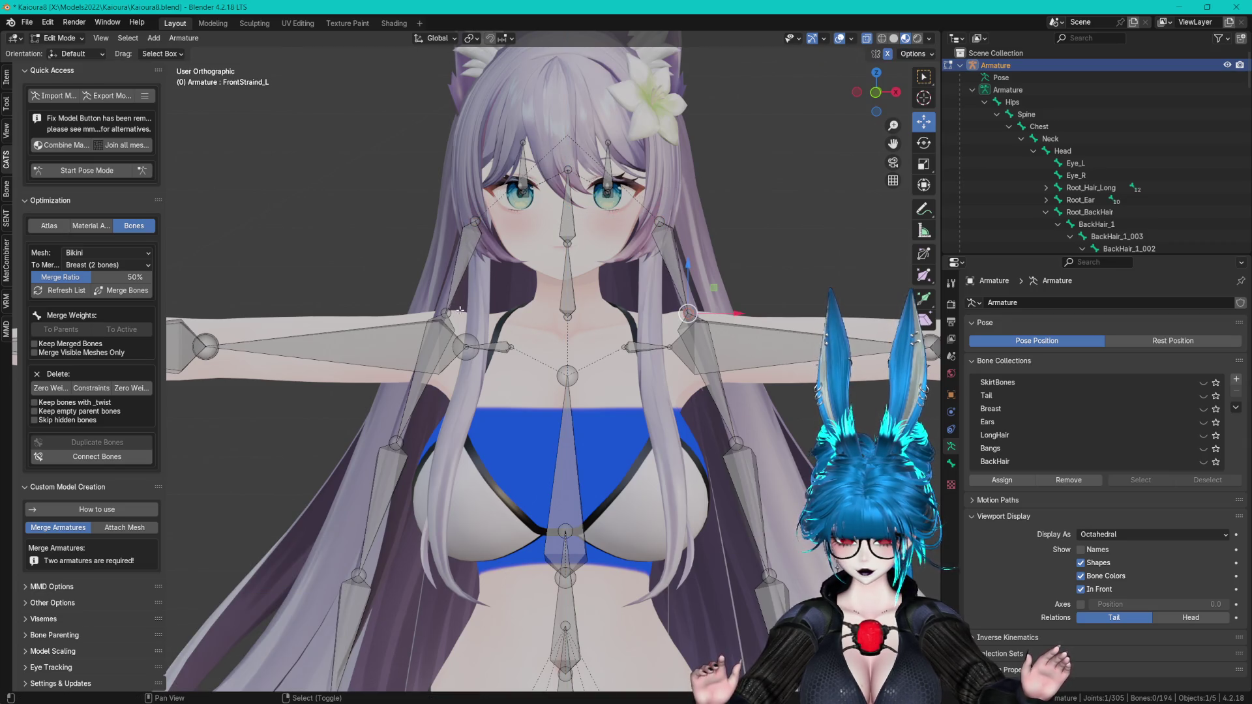
key("g")
key("z")
left_click(711, 288)
key("s")
left_click(733, 285)
scroll(732, 284, "down", 2)
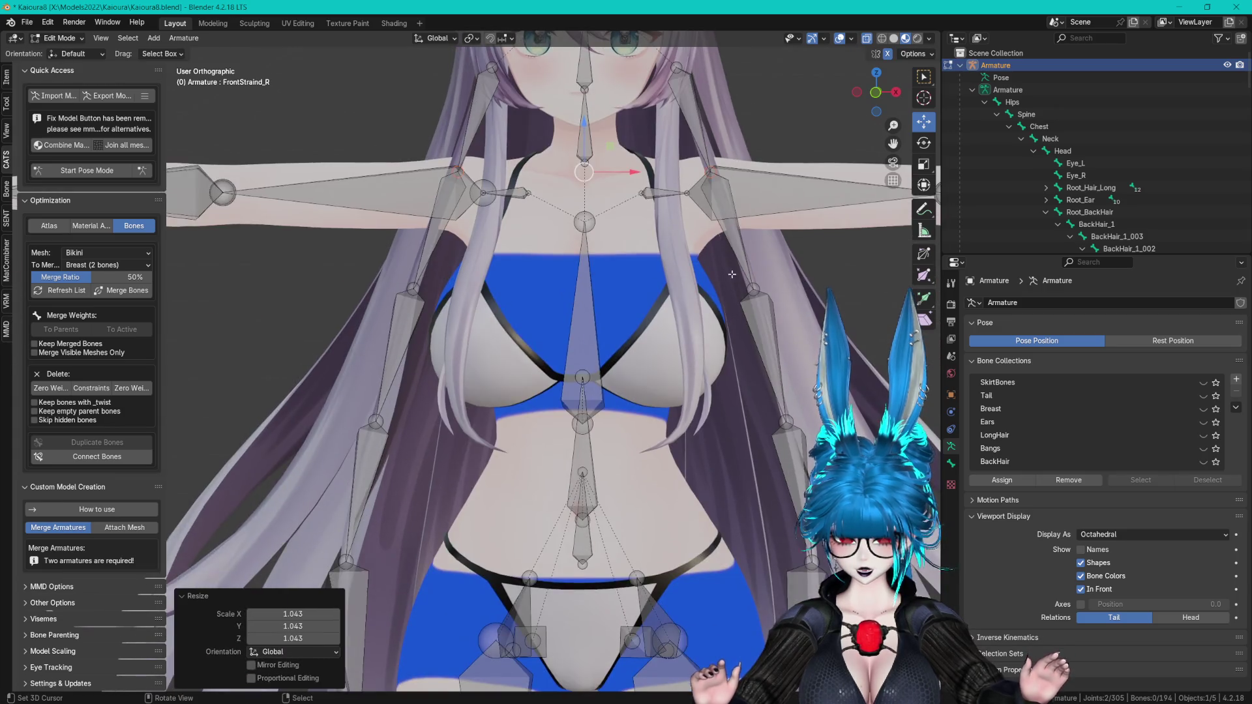
scroll(733, 284, "down", 3, "shift")
- Return to Object Mode and open the Hair.001 front strands mesh in Edit Mode
key("Tab")
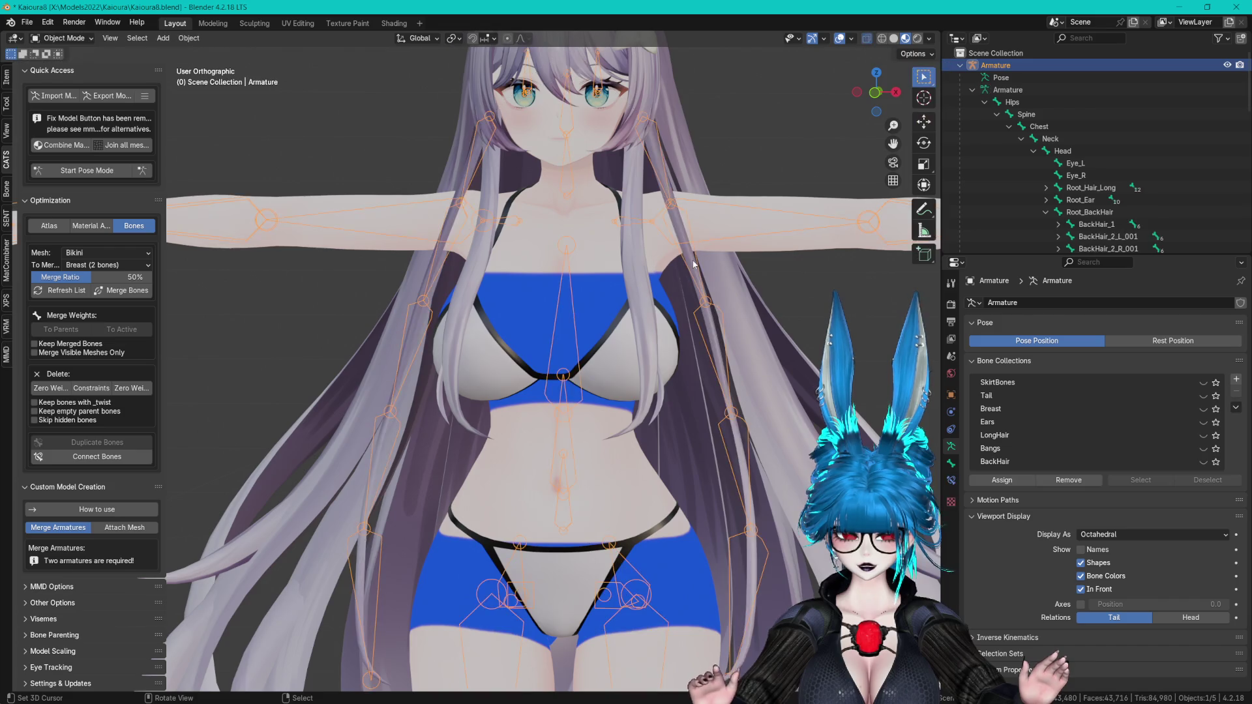
left_click(695, 301)
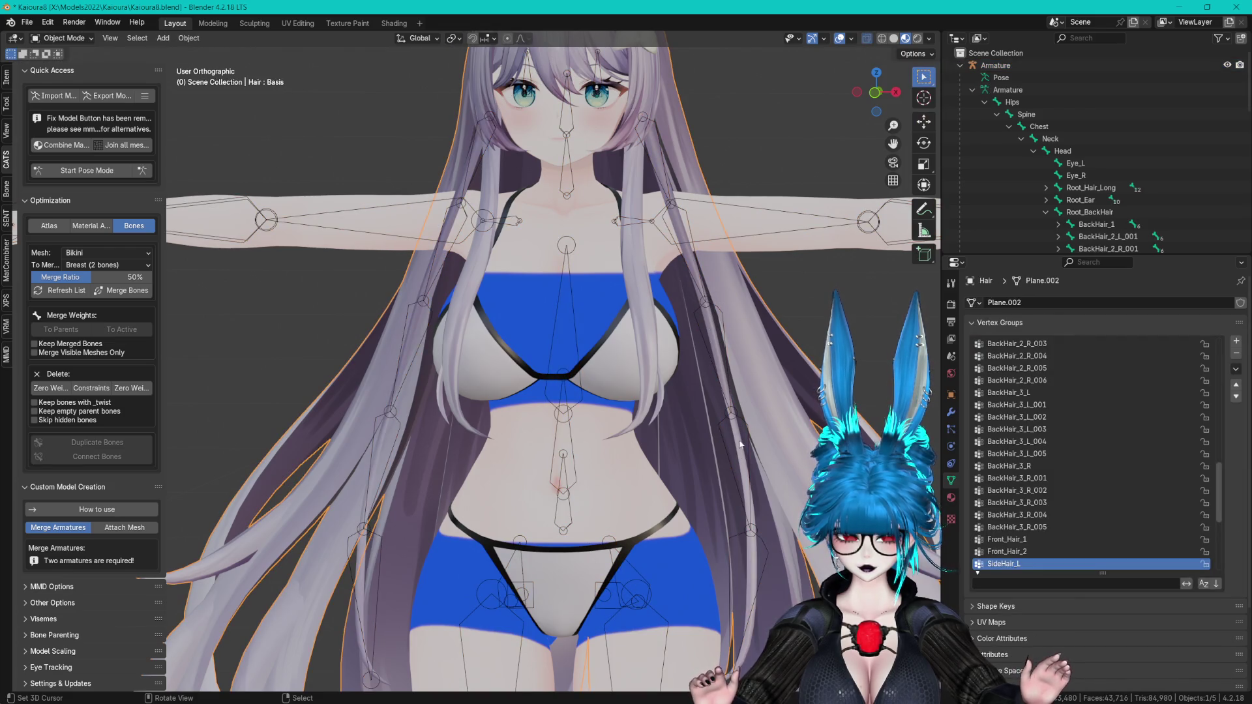
left_click(755, 510)
key("Tab")
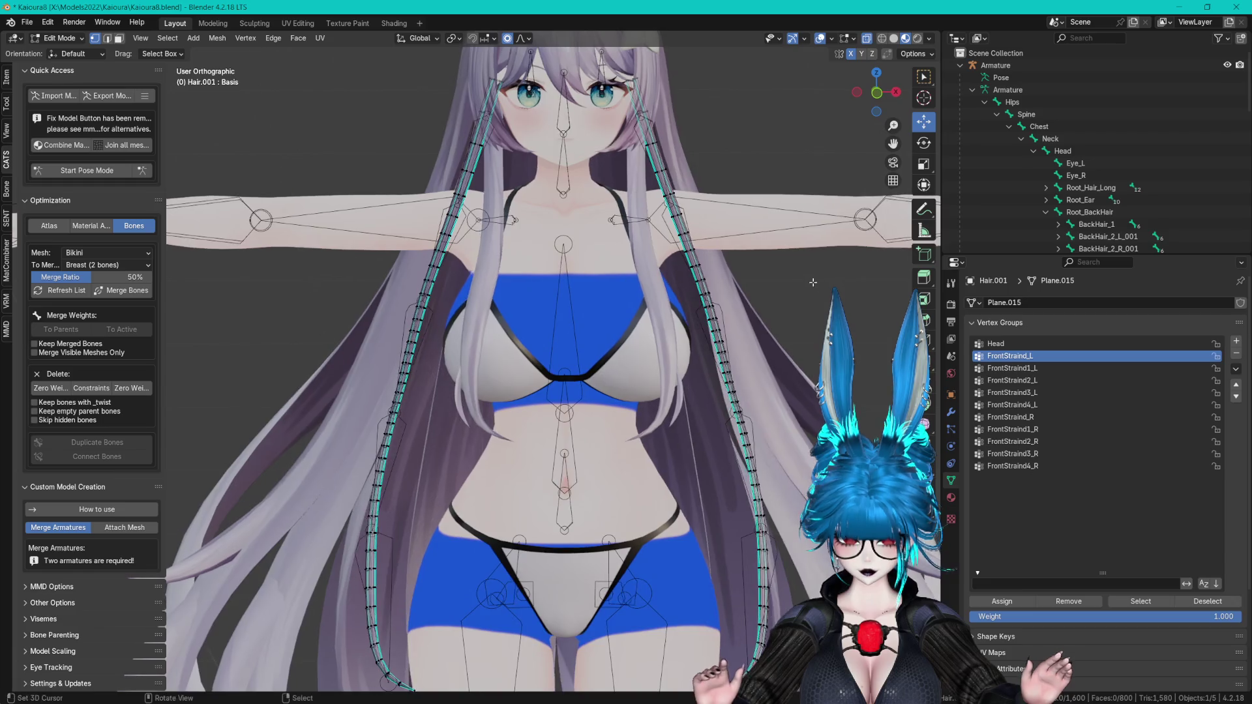
- Circle-select the strand's upper faces, mirror them and assign them to FrontStraind_R
scroll(814, 286, "up", 3)
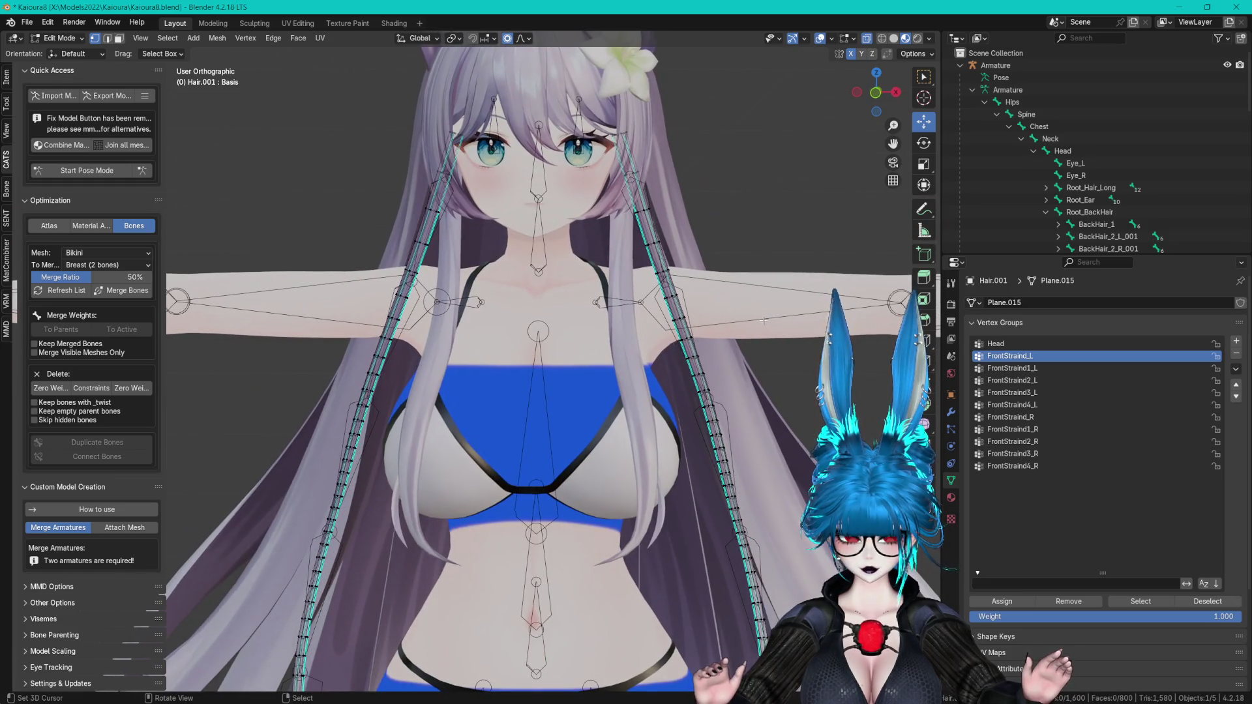
key("c")
left_click(652, 230)
middle_click_drag(652, 242, 664, 243, "shift")
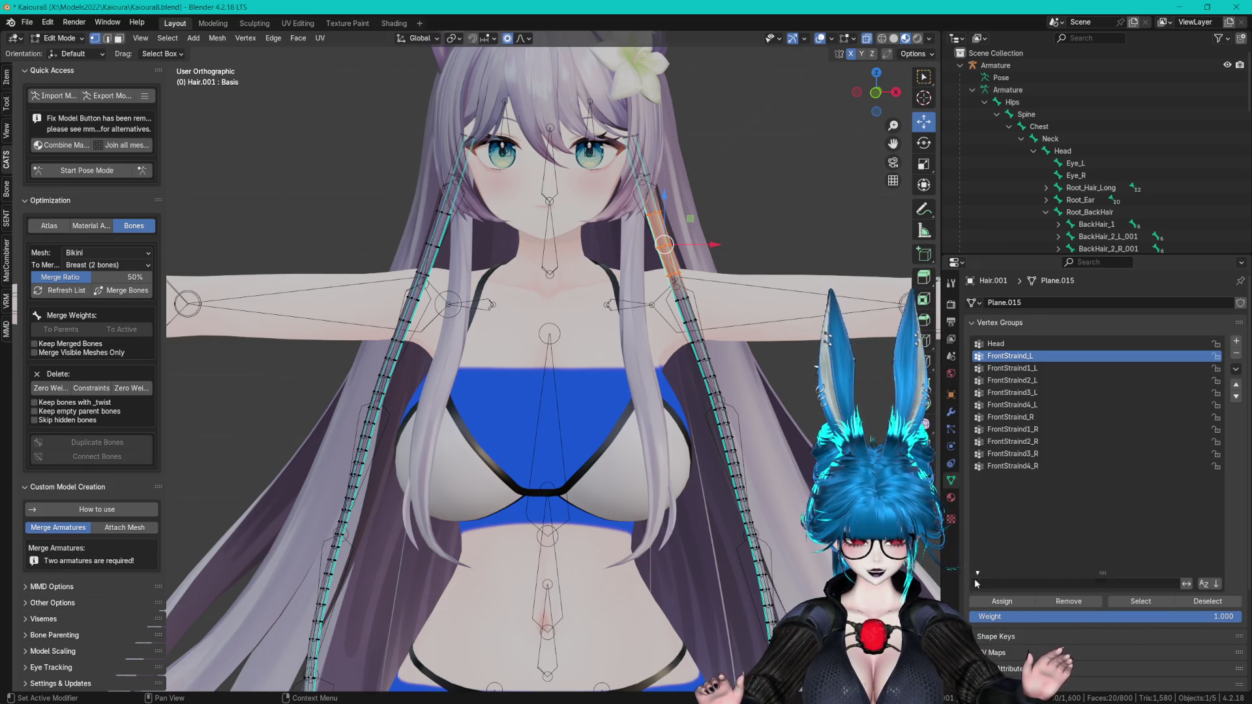
key("F3")
left_click(782, 353)
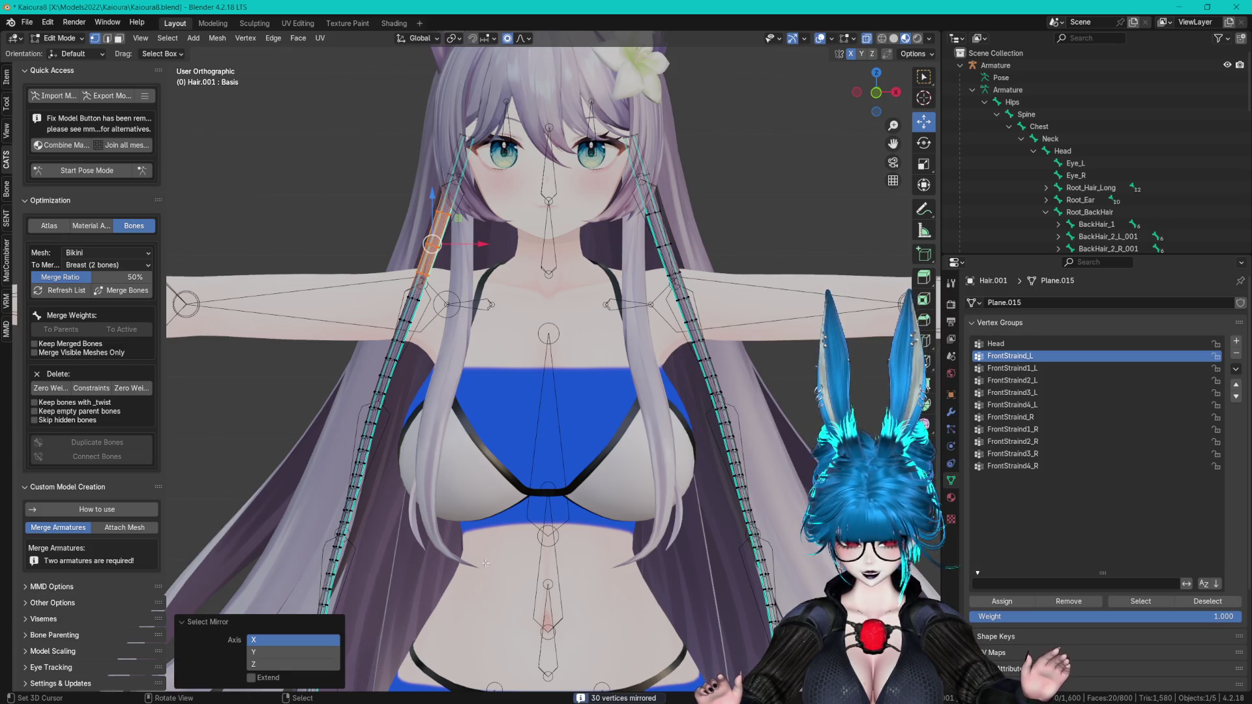
left_click(1035, 417)
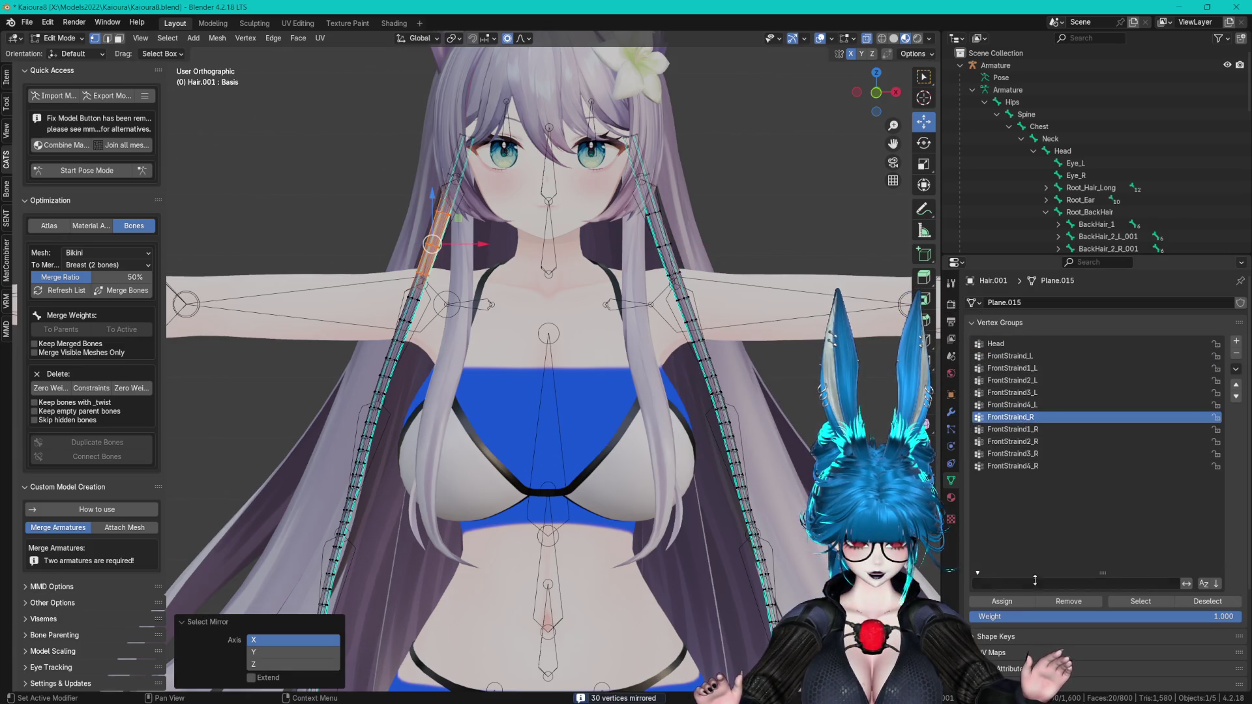
left_click(1001, 601)
- Select the strand's next segment and make FrontStraind1_R the active group
key("alt+a")
middle_click_drag(444, 334, 515, 333, "shift")
key("c")
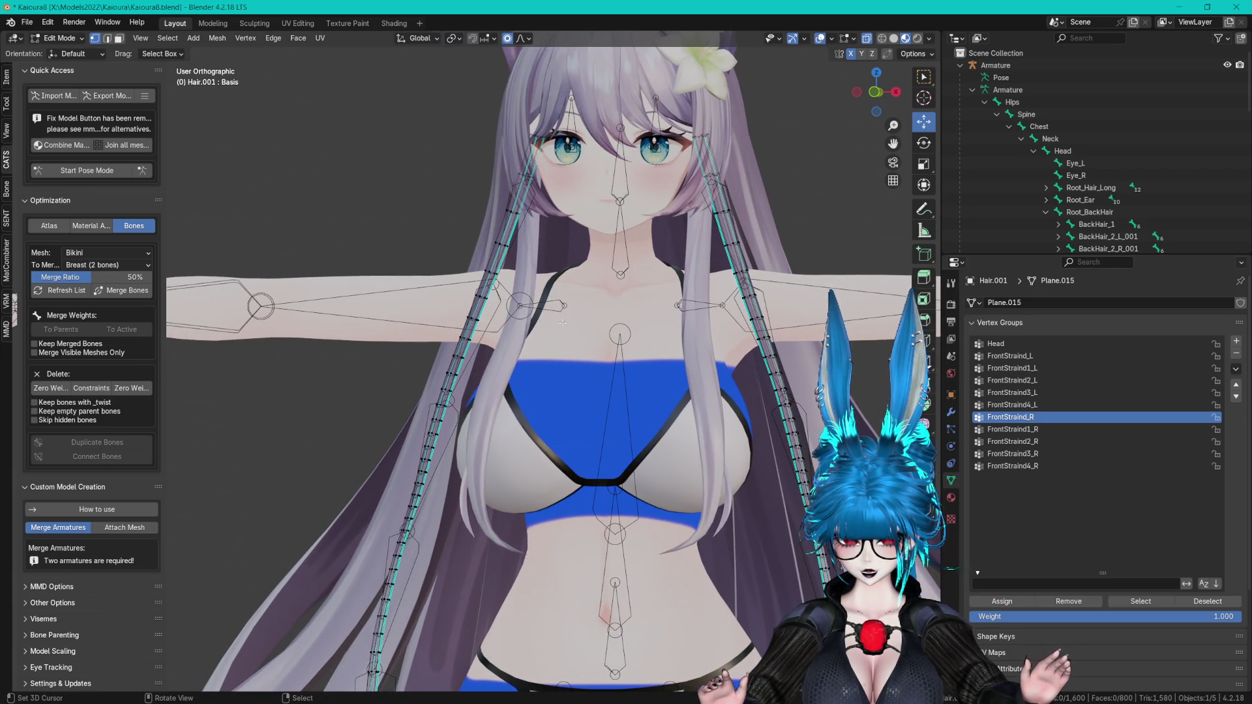
key("ctrl+z")
key("Escape")
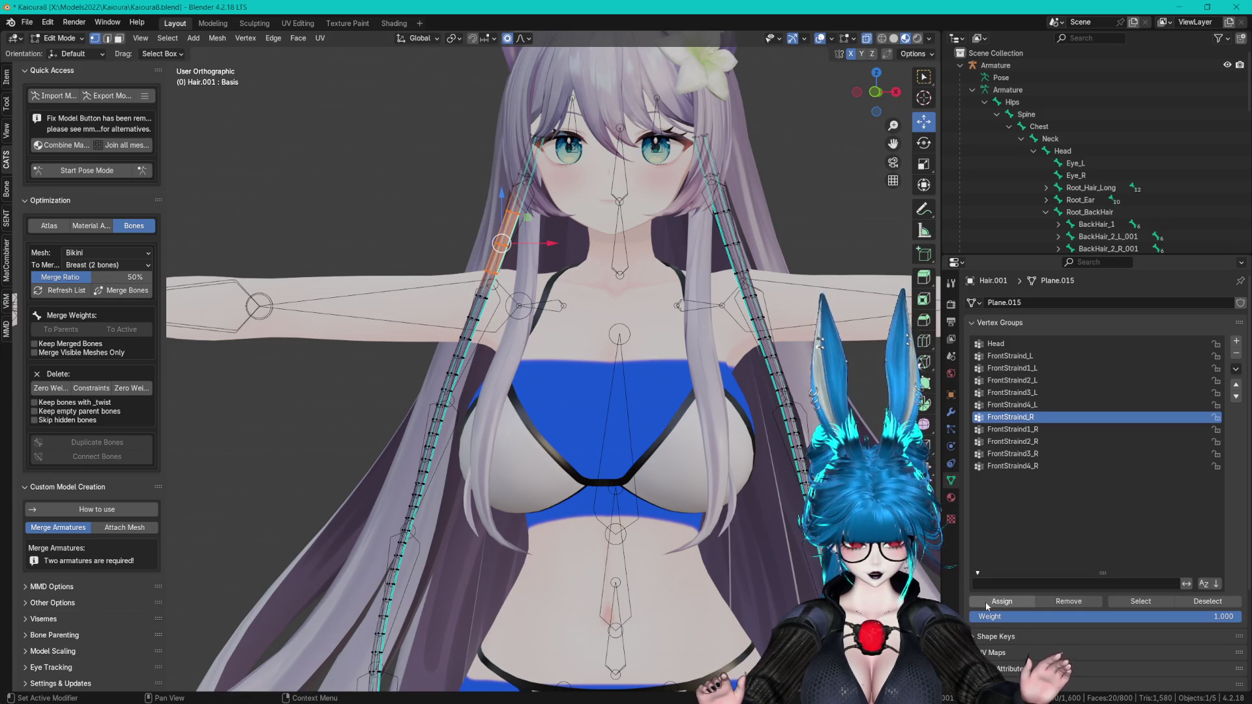
left_click(1009, 430)
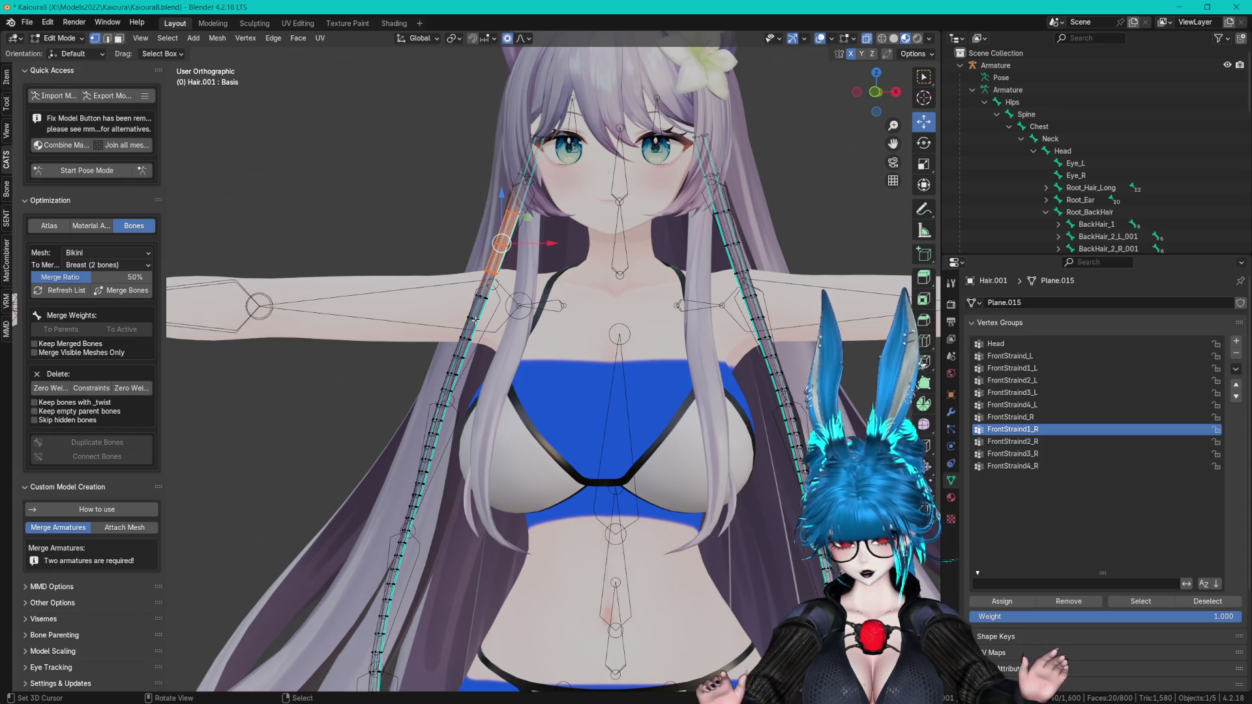
- Reselect the strand faces and cycle the active group through FrontStraind2_R, FrontStraind1_R, FrontStraind1_L
key("alt+a")
key("c")
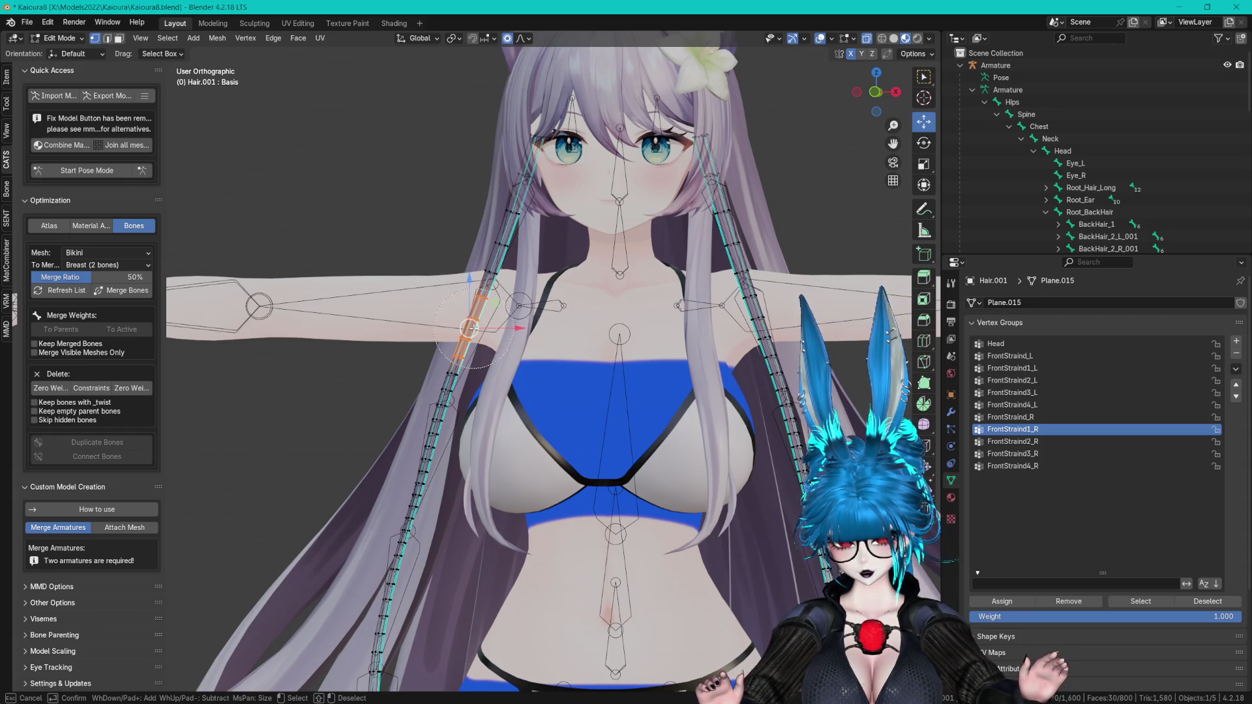
key("Escape")
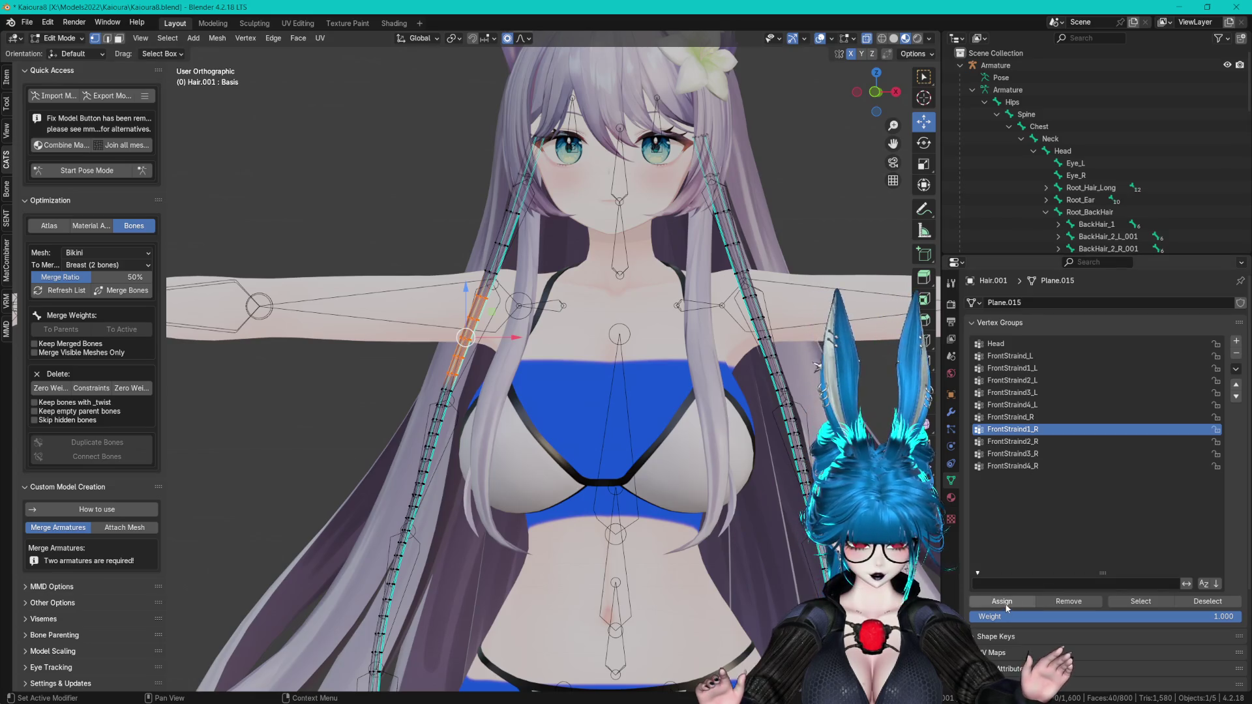
left_click(1012, 442)
mouse_move(519, 417)
middle_mouse_down("shift")
mouse_move(538, 303)
mouse_move(623, 325)
middle_mouse_up("shift")
scroll(623, 325, "down", 3)
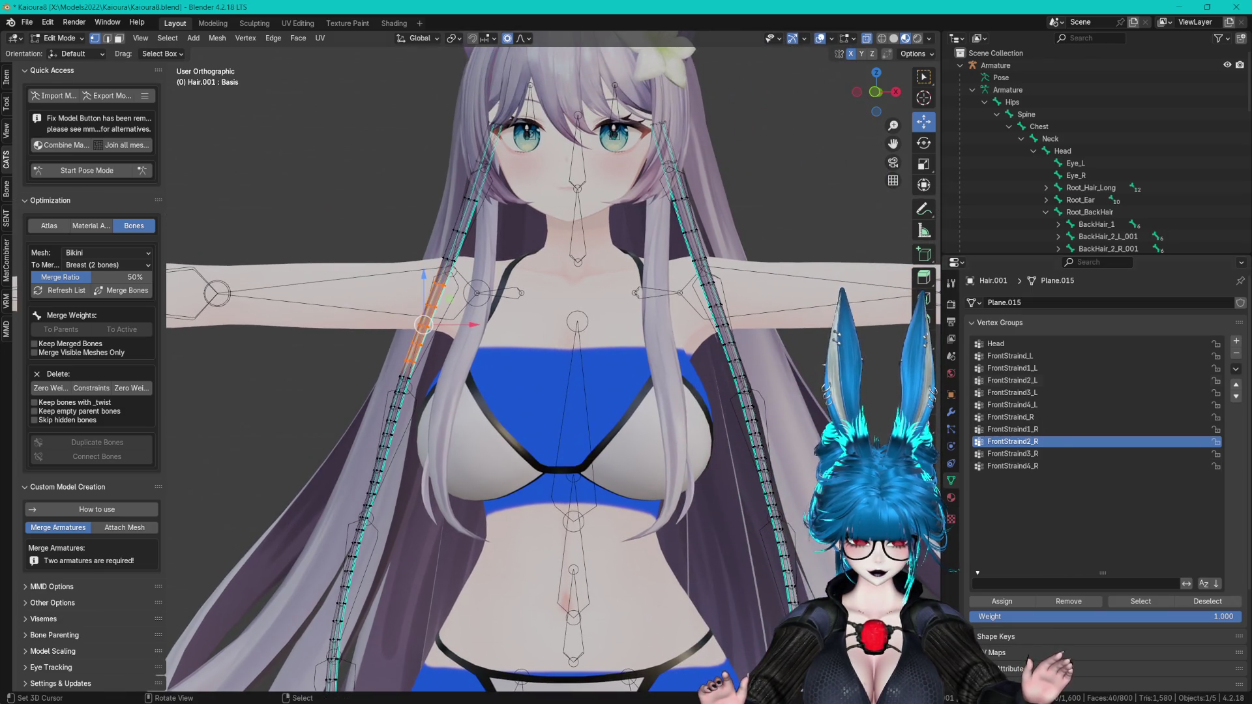
left_click(1028, 429)
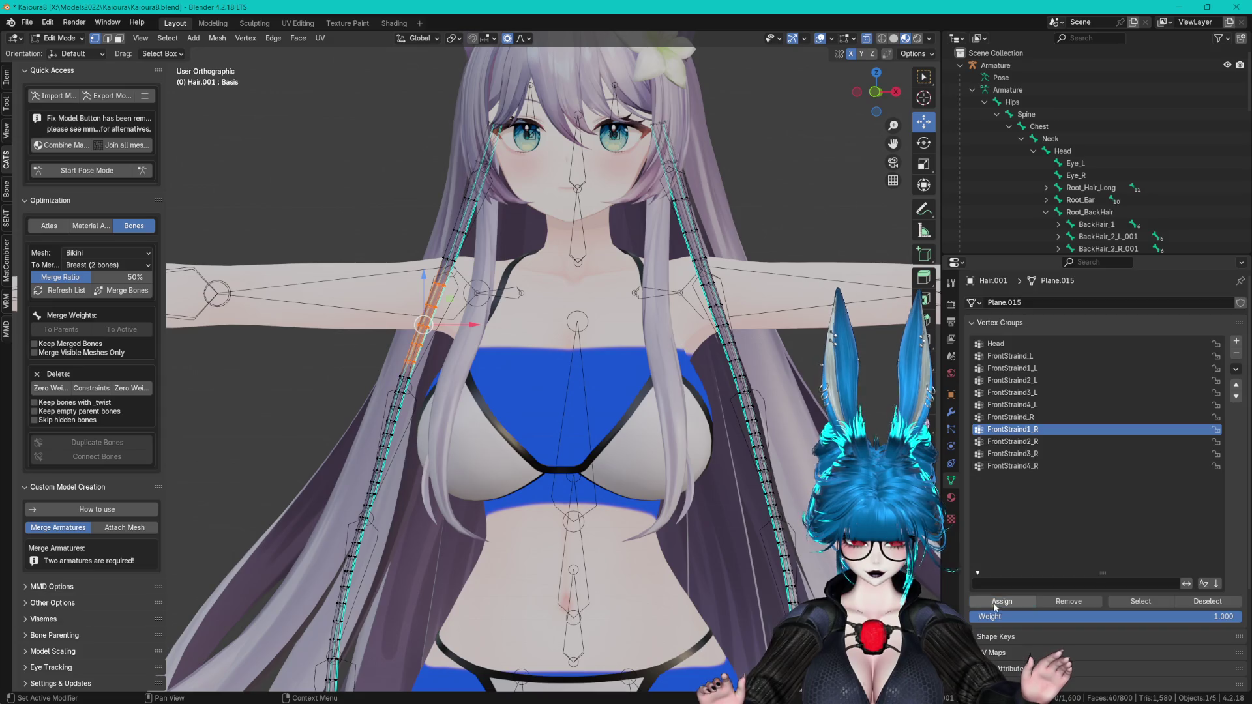
left_click(1024, 368)
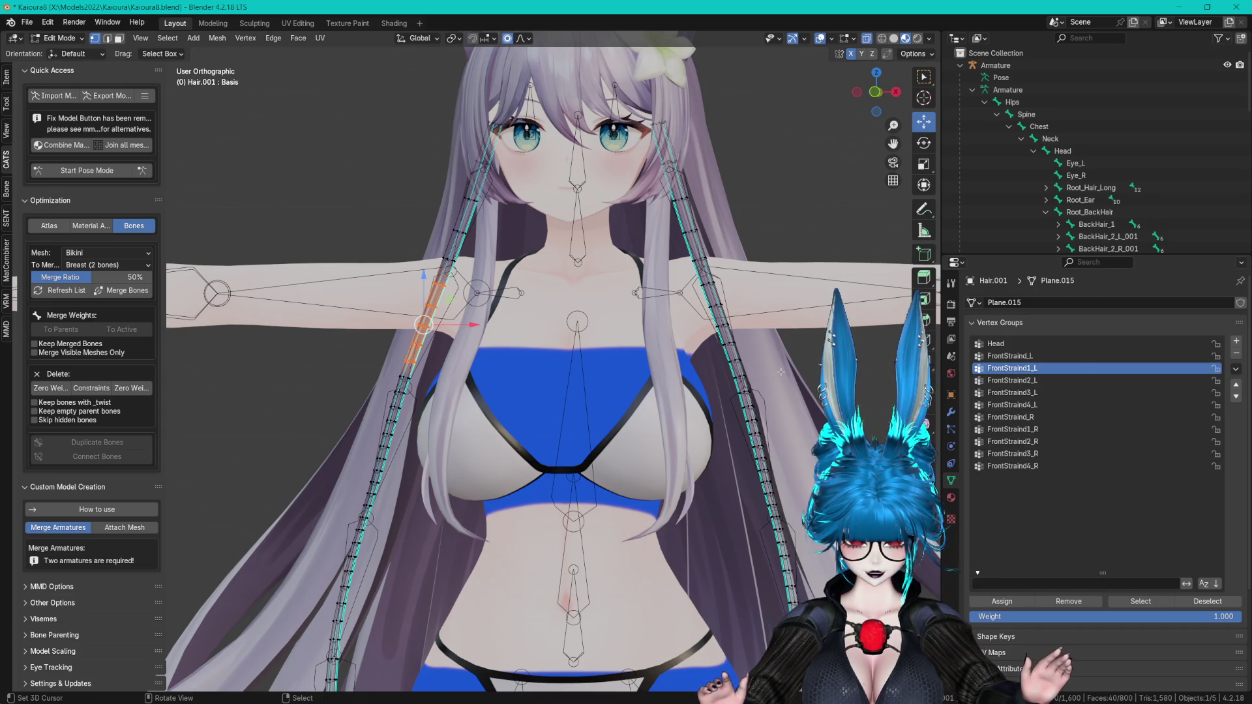
- Mirror the selection, assign it to FrontStraind1_L, and activate FrontStraind2_L
key("F3")
left_click(877, 392)
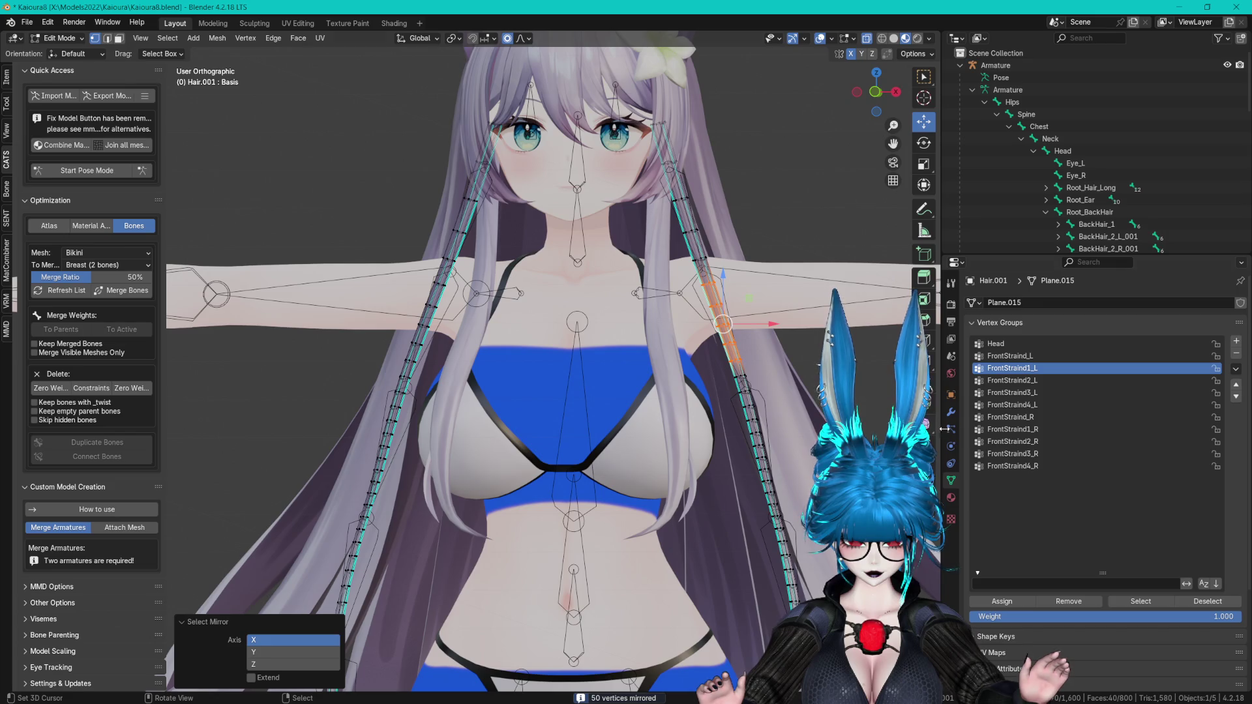
left_click(1002, 602)
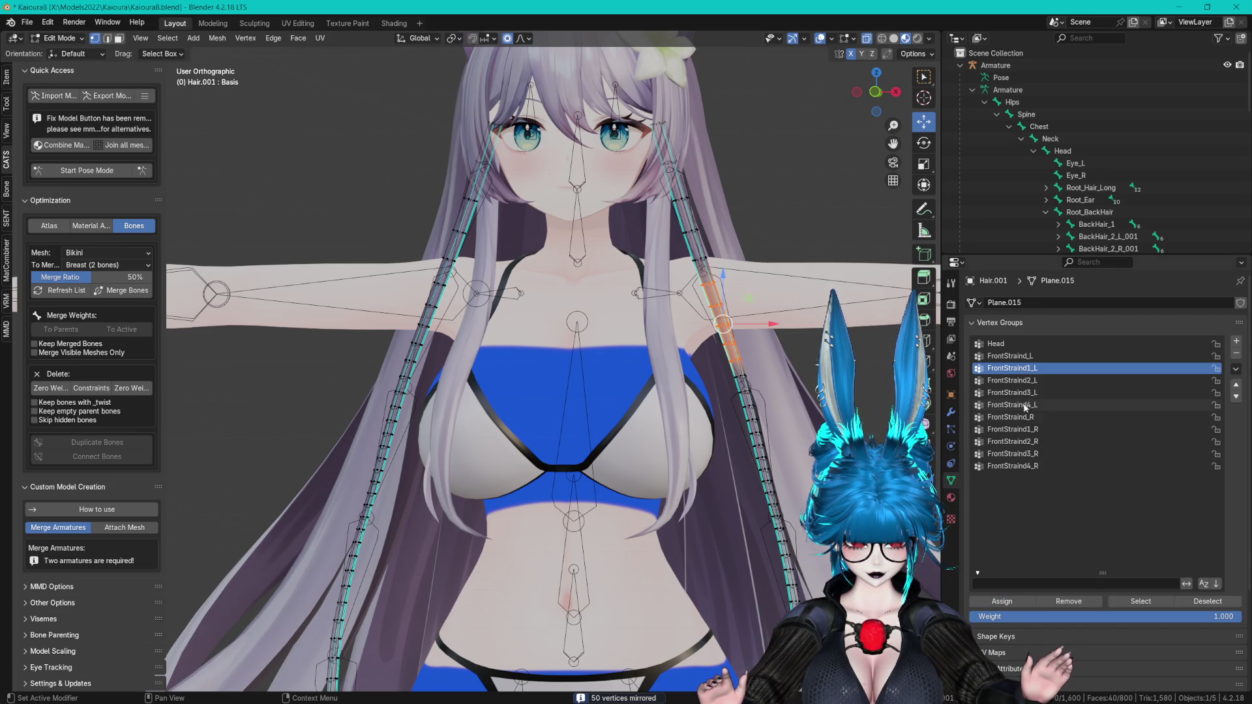
left_click(1012, 380)
- Circle-select the next strand section, mirror it and assign it to FrontStraind2_R
middle_click_drag(745, 324, 619, 286, "shift")
scroll(619, 286, "up", 2)
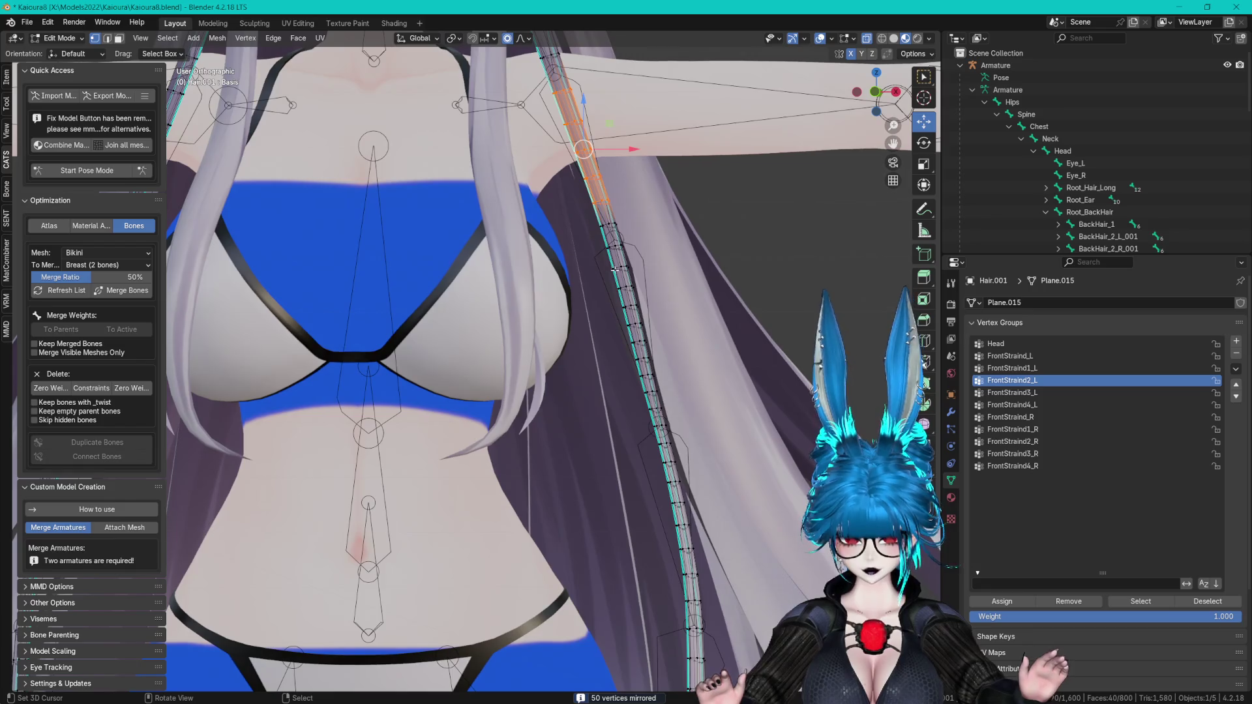
key("alt+a")
key("c")
left_click_drag(621, 277, 655, 408)
right_click(655, 408)
scroll(532, 226, "down", 4)
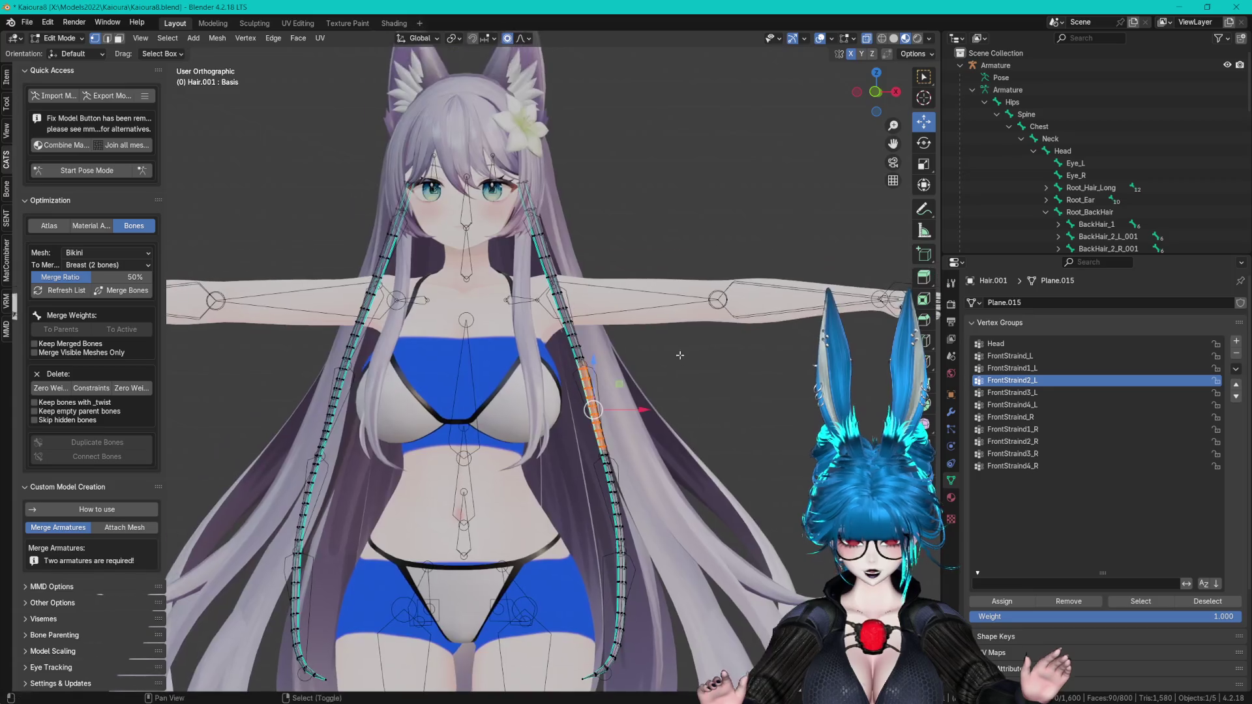
scroll(602, 387, "up", 2)
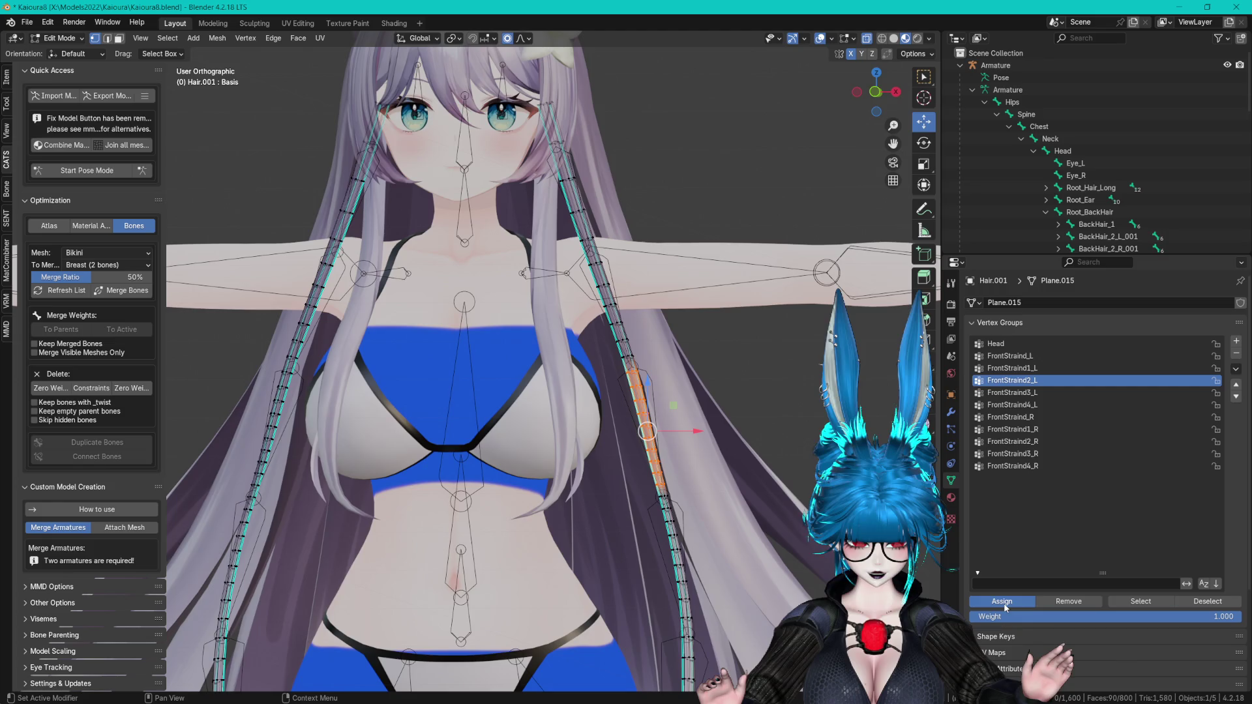
key("ctrl+shift+m")
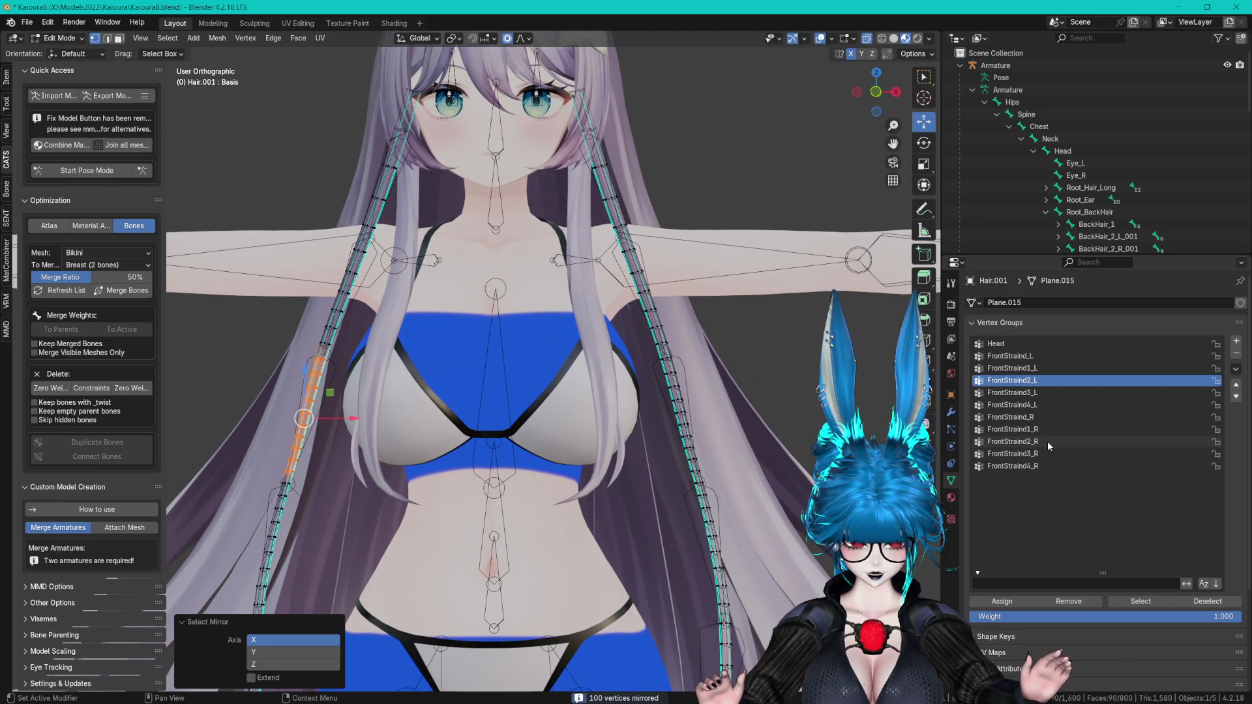
left_click(1046, 441)
left_click(1003, 603)
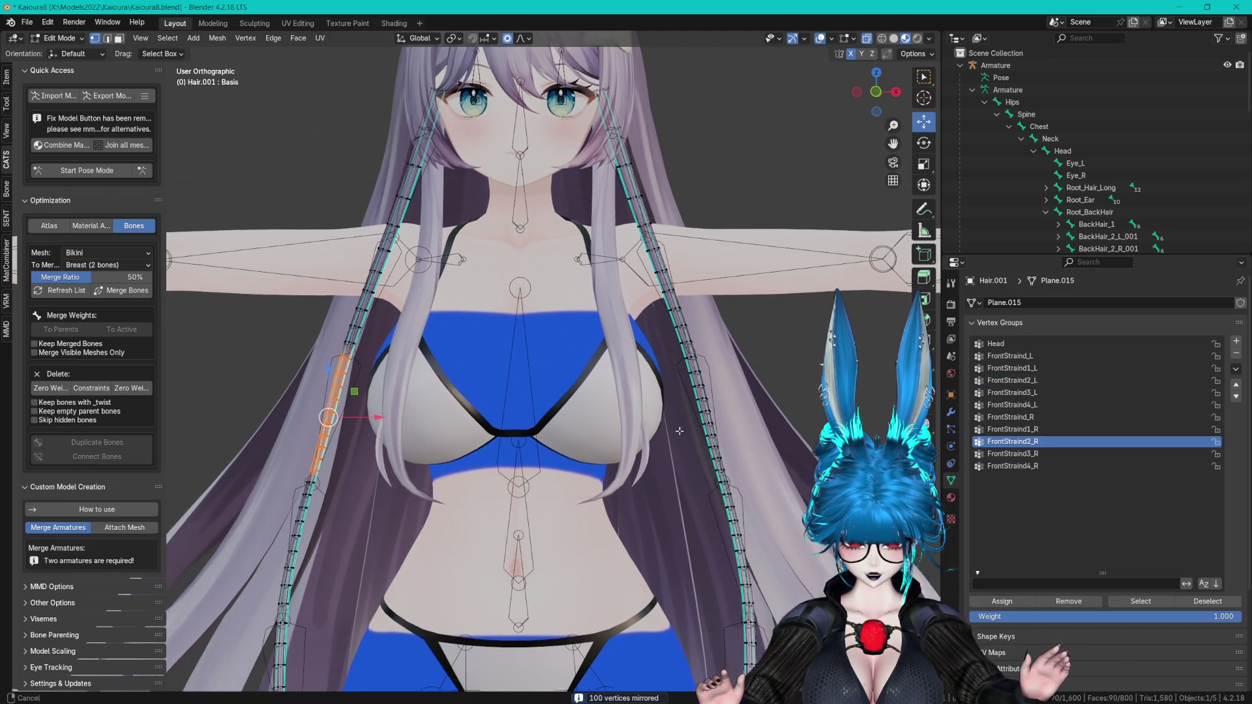
- Check assignments by selecting FrontStraind1_R, _R, _L, 1_L and 2_L vertices
left_click(1034, 430)
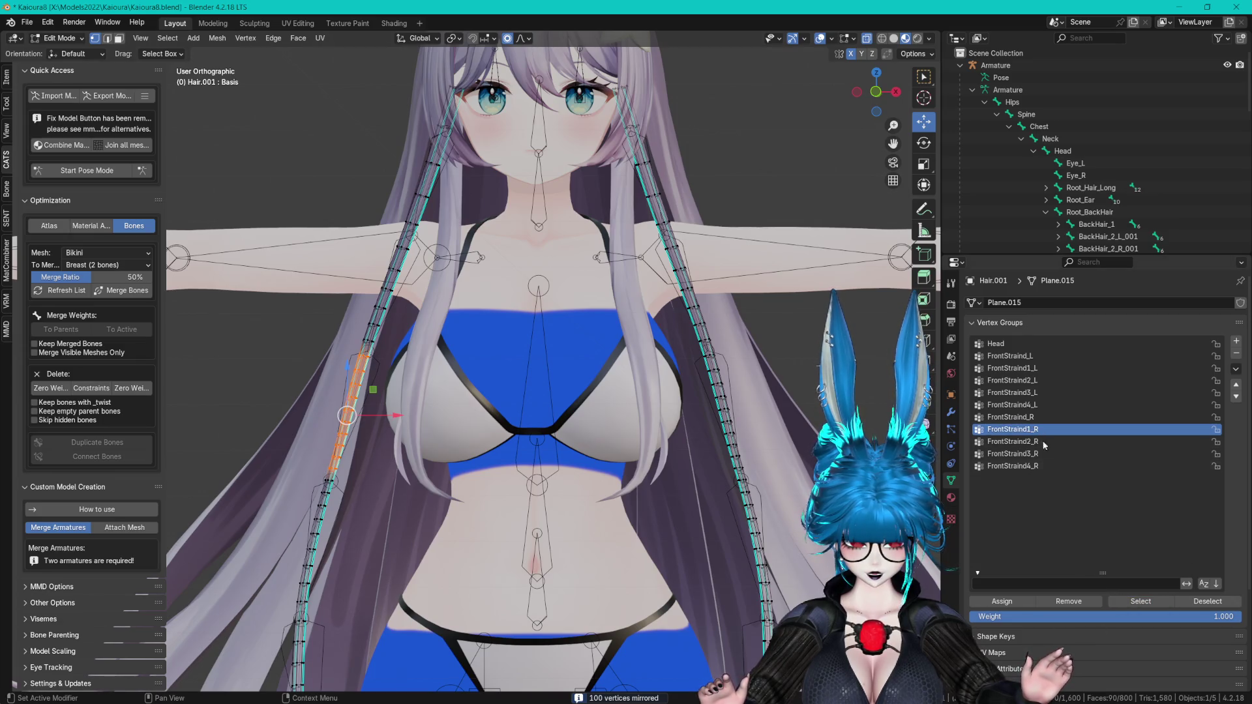
left_click(1141, 602)
mouse_move(614, 376)
middle_mouse_down("shift")
mouse_move(737, 380)
mouse_move(711, 384)
middle_mouse_up("shift")
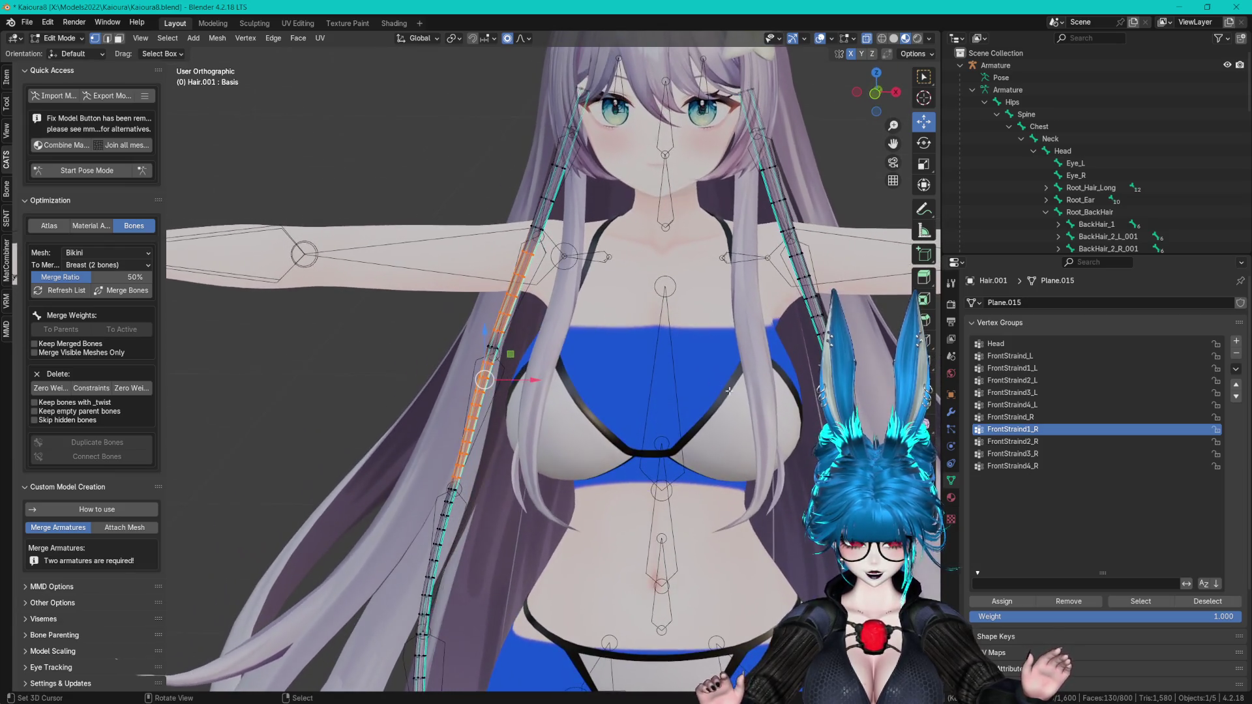
left_click(1029, 418)
left_click(1138, 603)
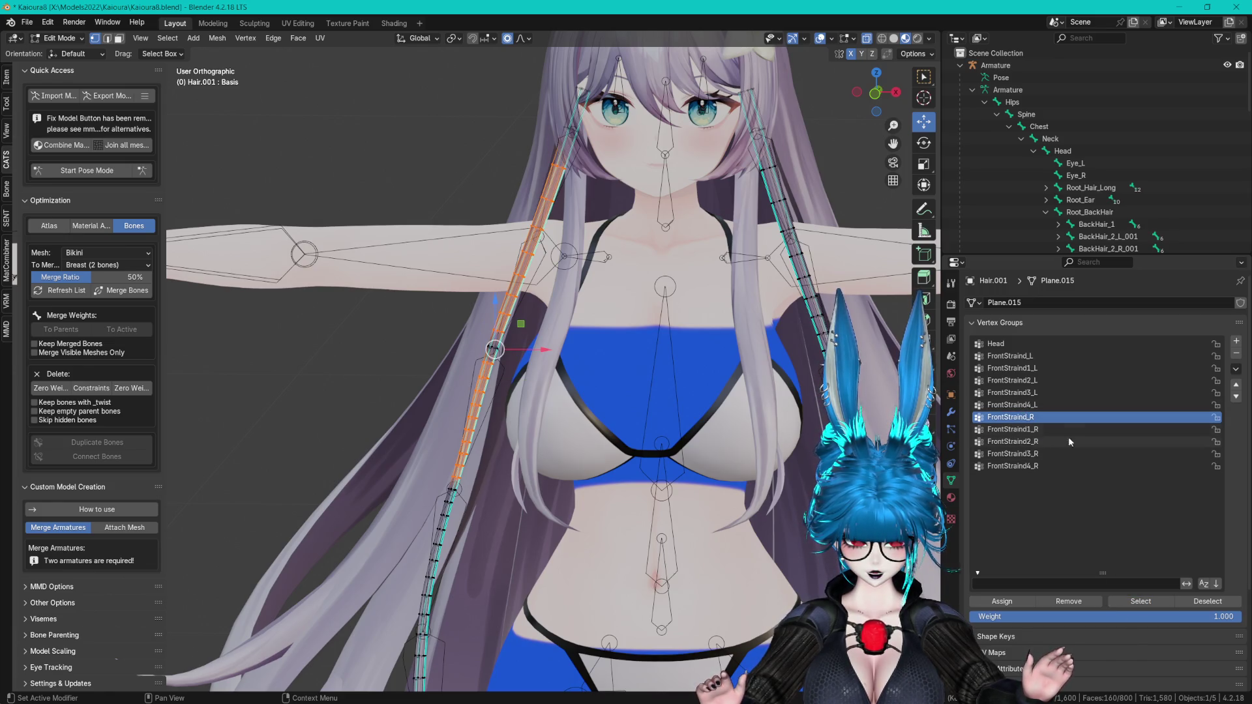
left_click(1027, 356)
left_click(1138, 601)
middle_click_drag(913, 527, 852, 524, "shift")
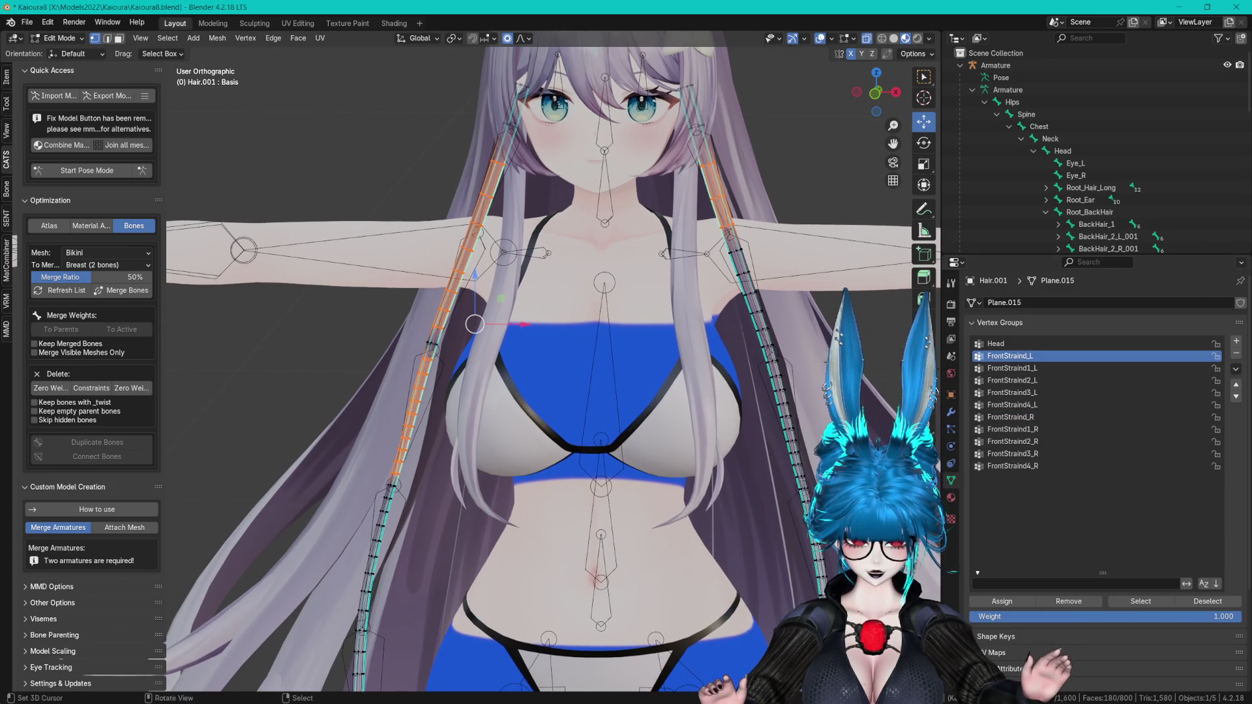
left_click(1037, 370)
left_click(1153, 607)
left_click(1046, 379)
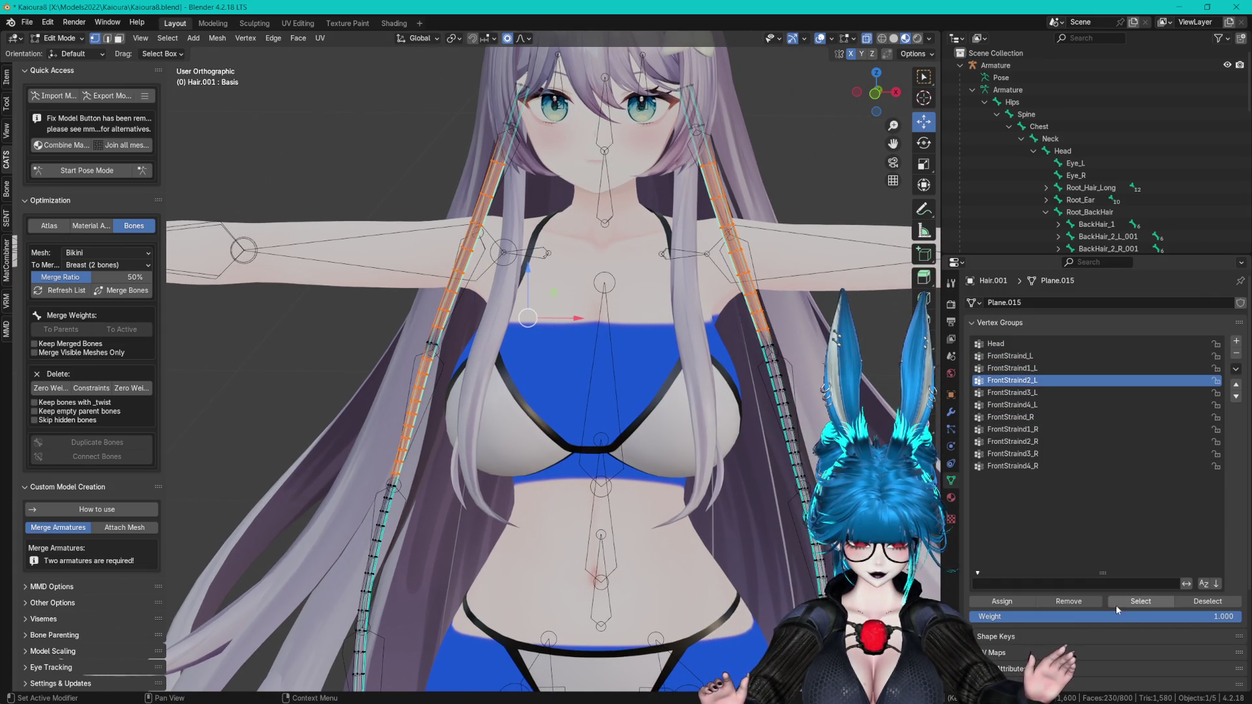
left_click(1117, 605)
left_click(1016, 392)
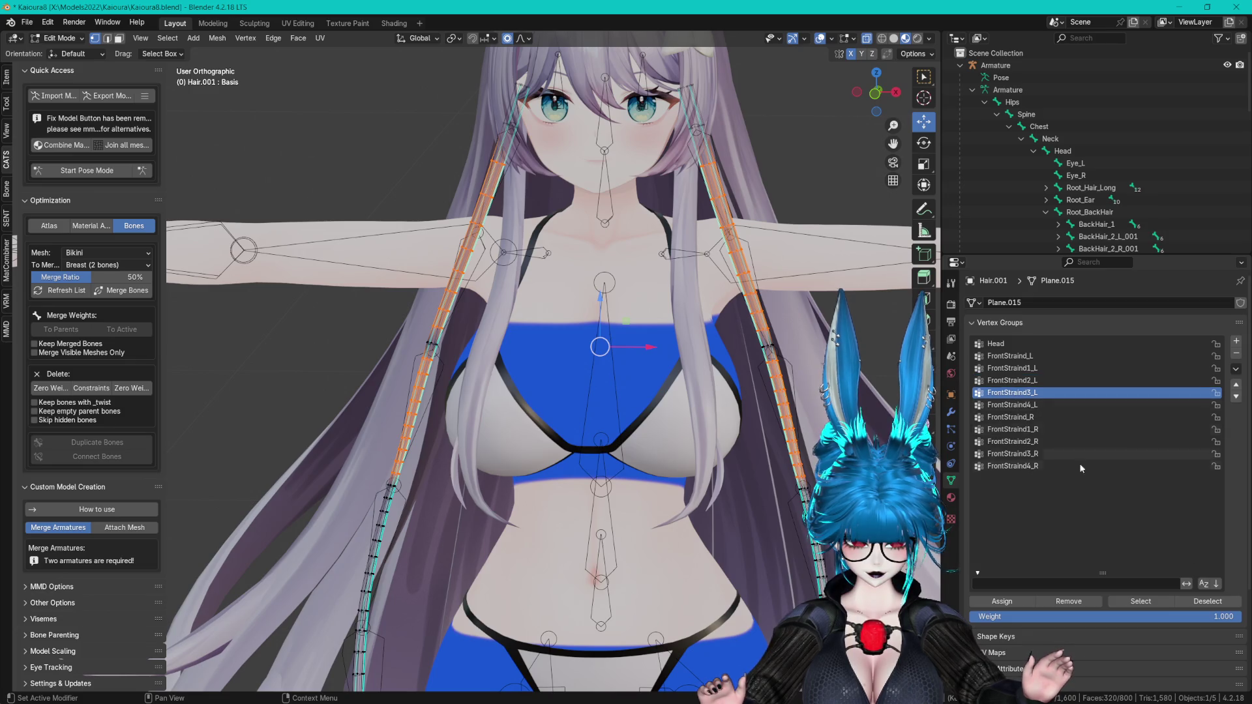
- Circle-select the lower strand section, mirror it and assign it to FrontStraind3_R
key("alt+a")
scroll(783, 456, "up", 2)
middle_click_drag(783, 456, 691, 315, "shift")
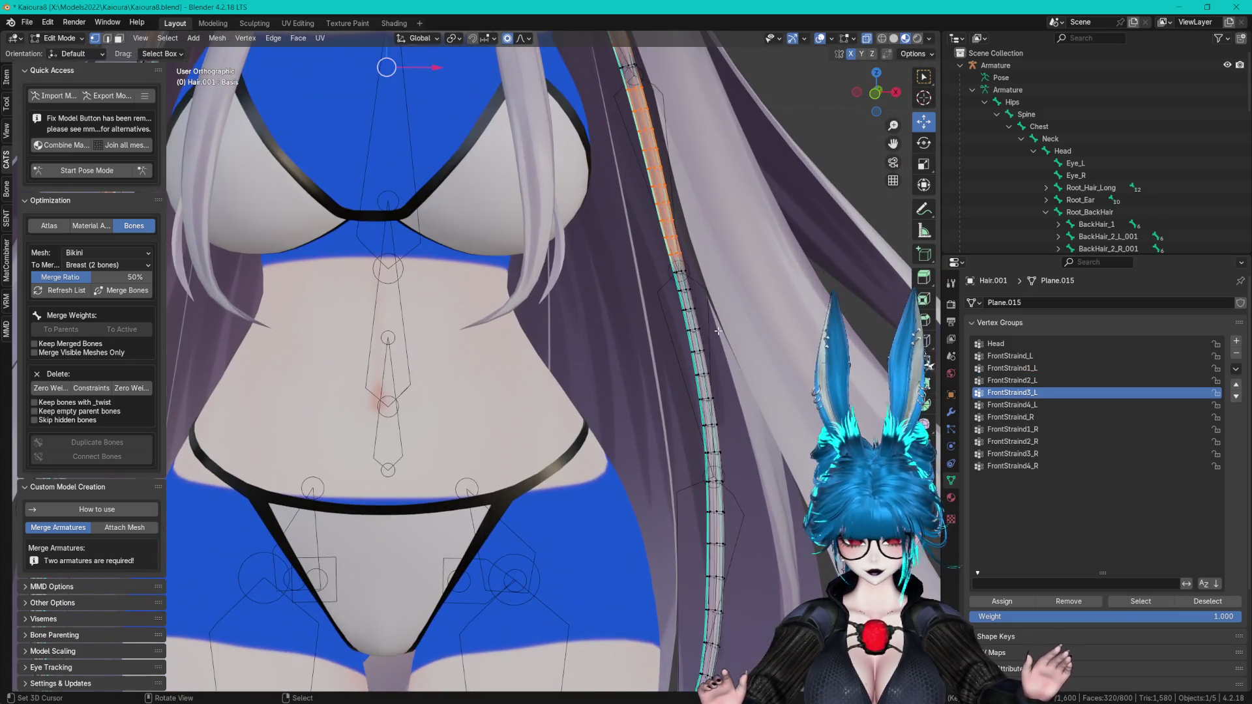
key("c")
left_click_drag(680, 304, 700, 430)
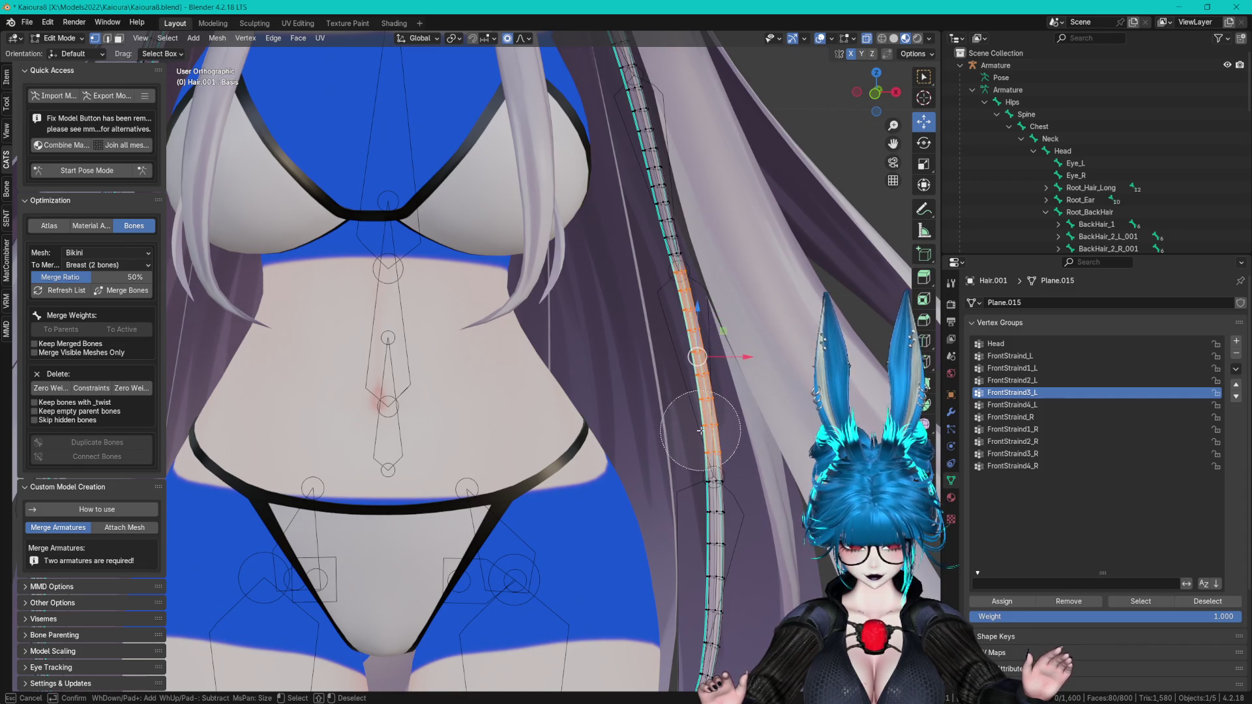
right_click(717, 446)
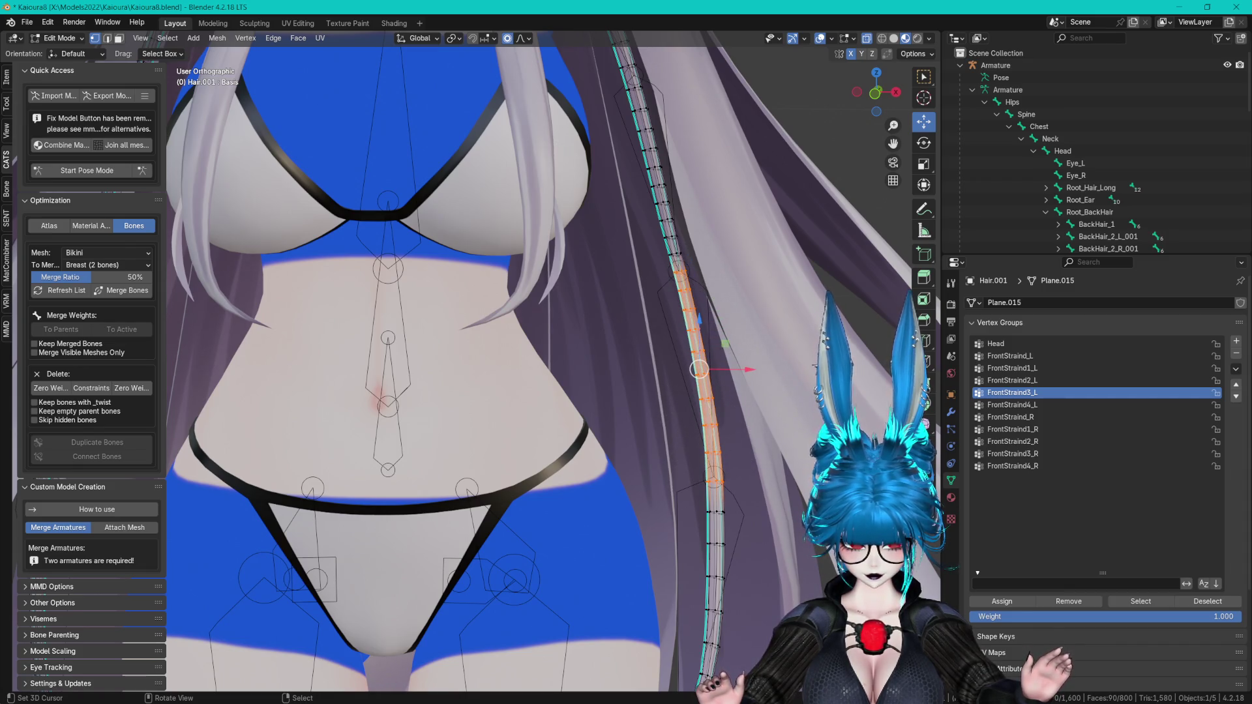
scroll(681, 394, "down", 3)
scroll(681, 394, "up", 1)
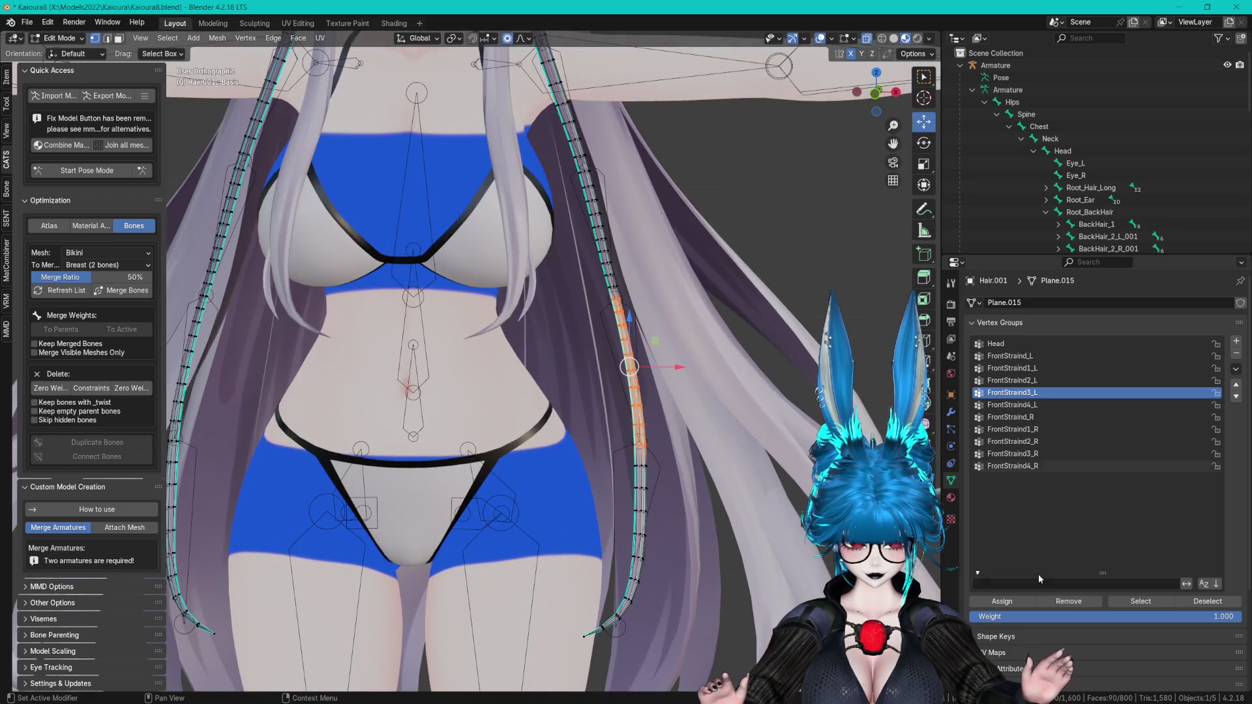
middle_click_drag(691, 420, 681, 393, "shift")
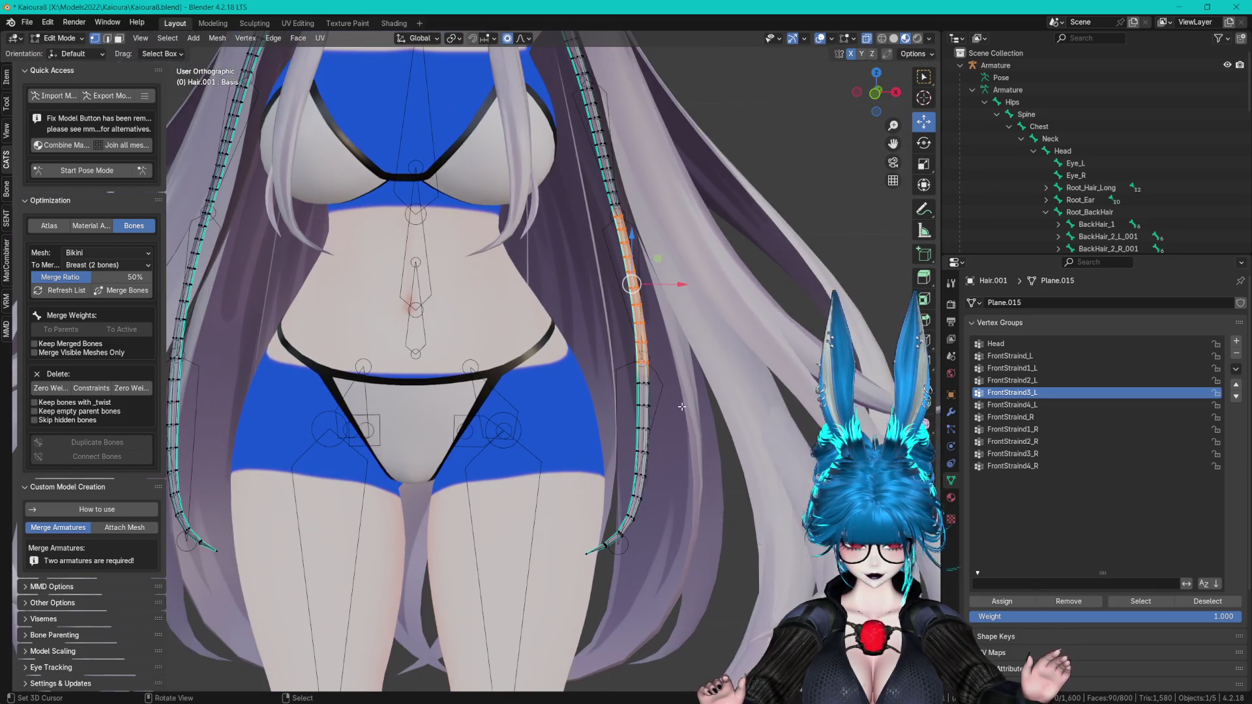
key("ctrl+shift+m")
left_click(1030, 454)
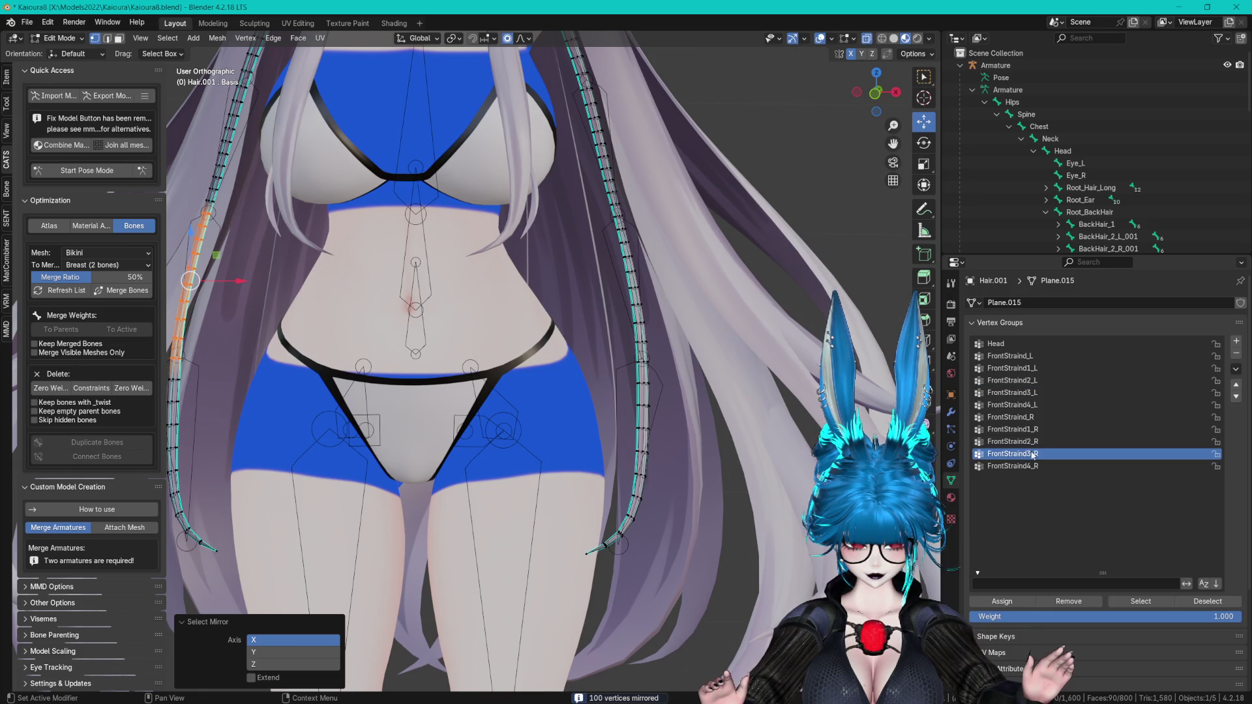
left_click(1003, 603)
- Select the strand tip section, mirror it and assign it to FrontStraind4_L
scroll(417, 364, "up", 1)
middle_click_drag(196, 364, 418, 364, "shift")
key("alt+a")
key("c")
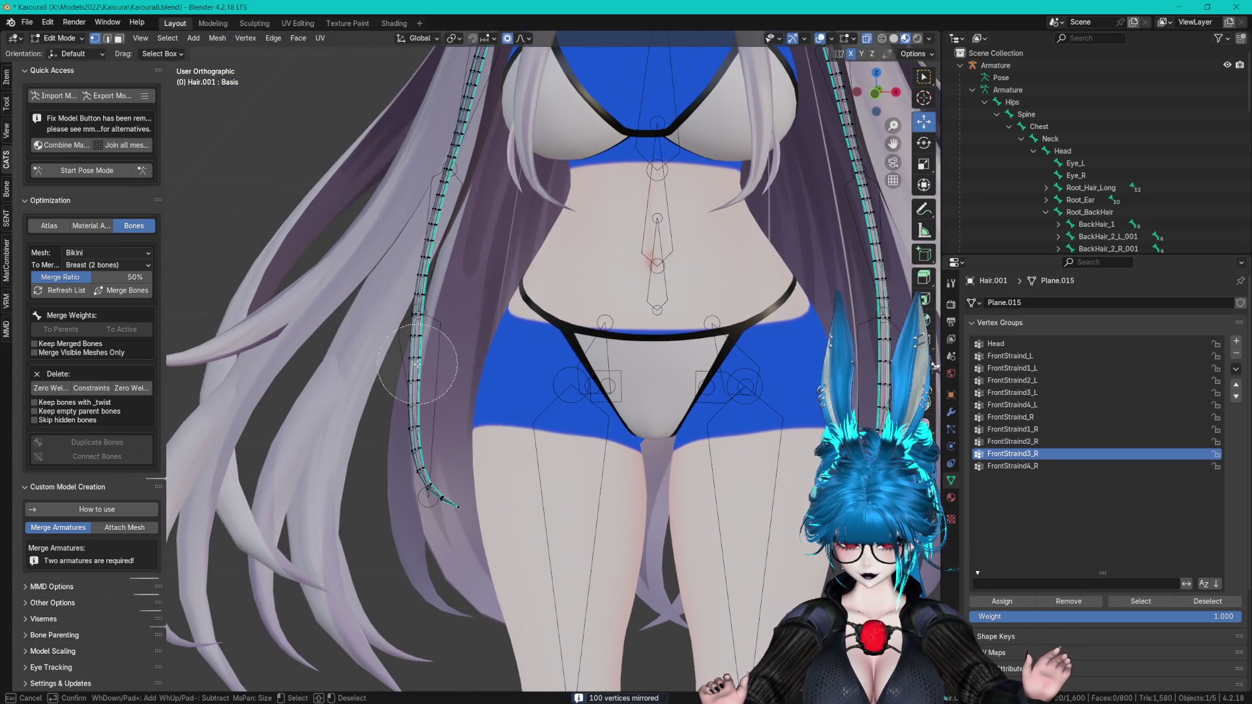
left_click_drag(418, 352, 425, 499)
key("Escape")
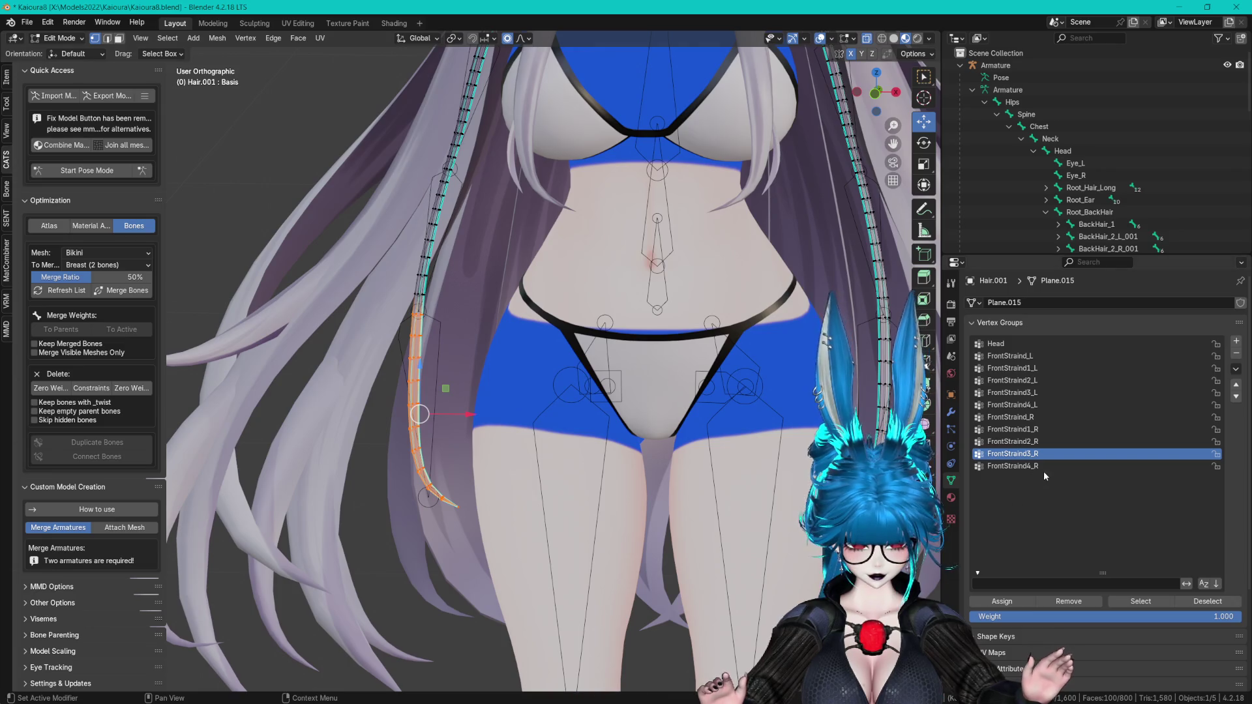
left_click(1043, 467)
key("F3")
key("Return")
middle_click_drag(560, 449, 414, 436, "shift")
left_click(1024, 405)
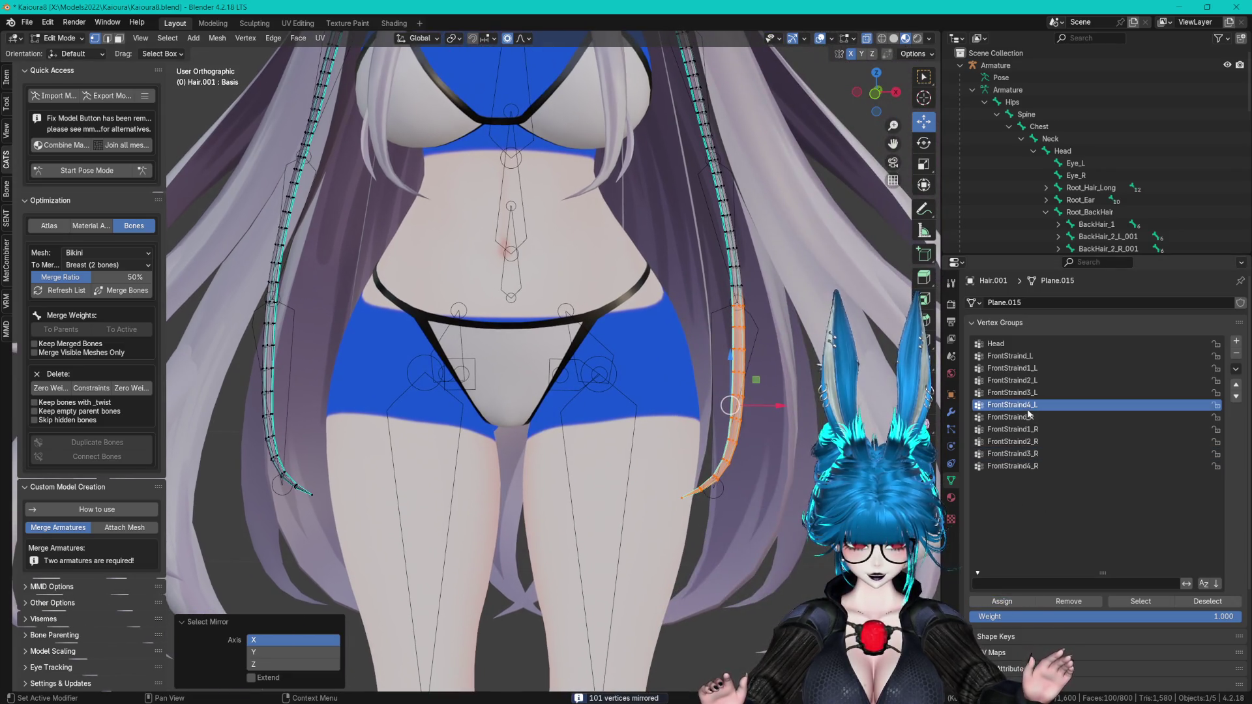
left_click(1003, 603)
- Clear the selection and step the active group through FrontStraind3_L, 2_L and 1_L
key("alt+a")
scroll(939, 433, "down", 2)
scroll(939, 434, "up", 2)
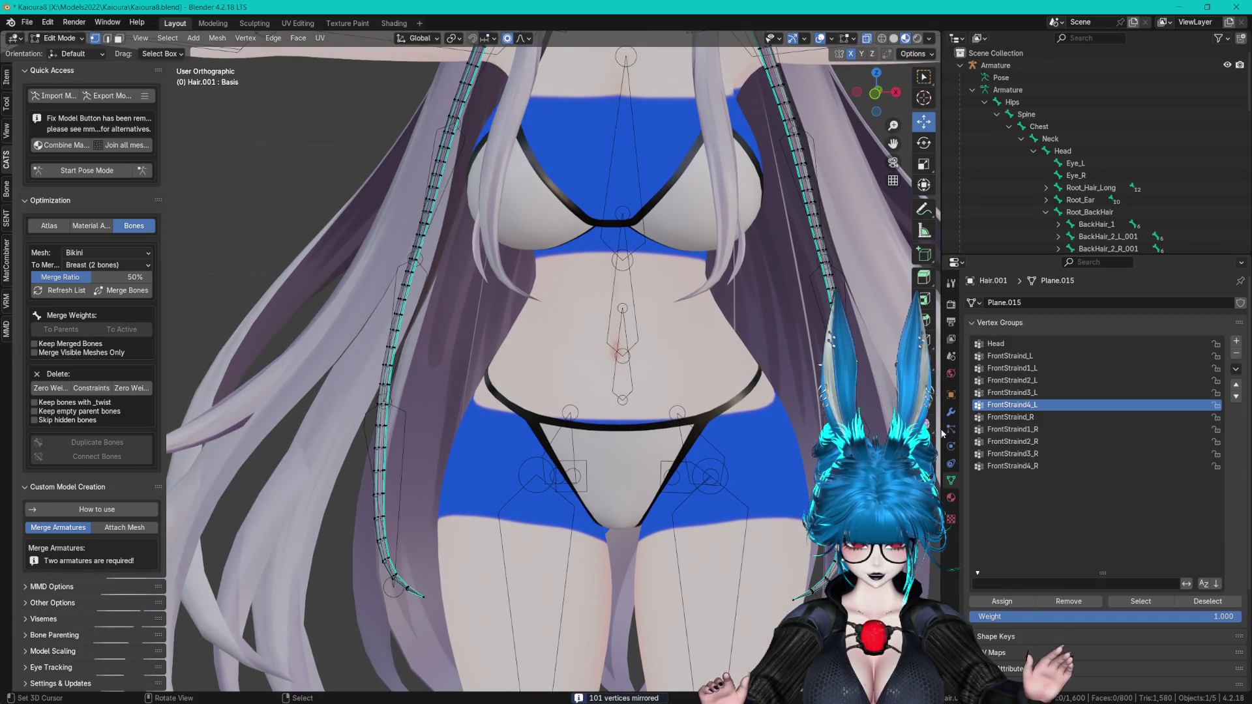
left_click(1039, 393)
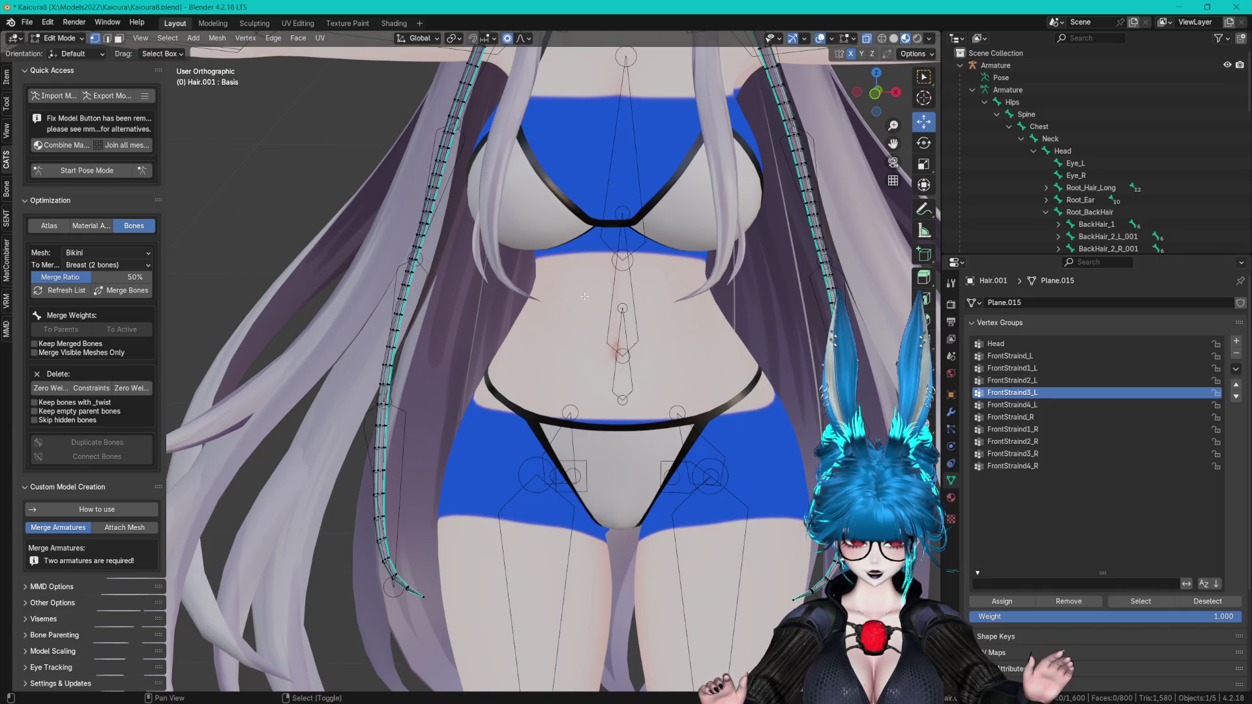
middle_click_drag(644, 319, 663, 409)
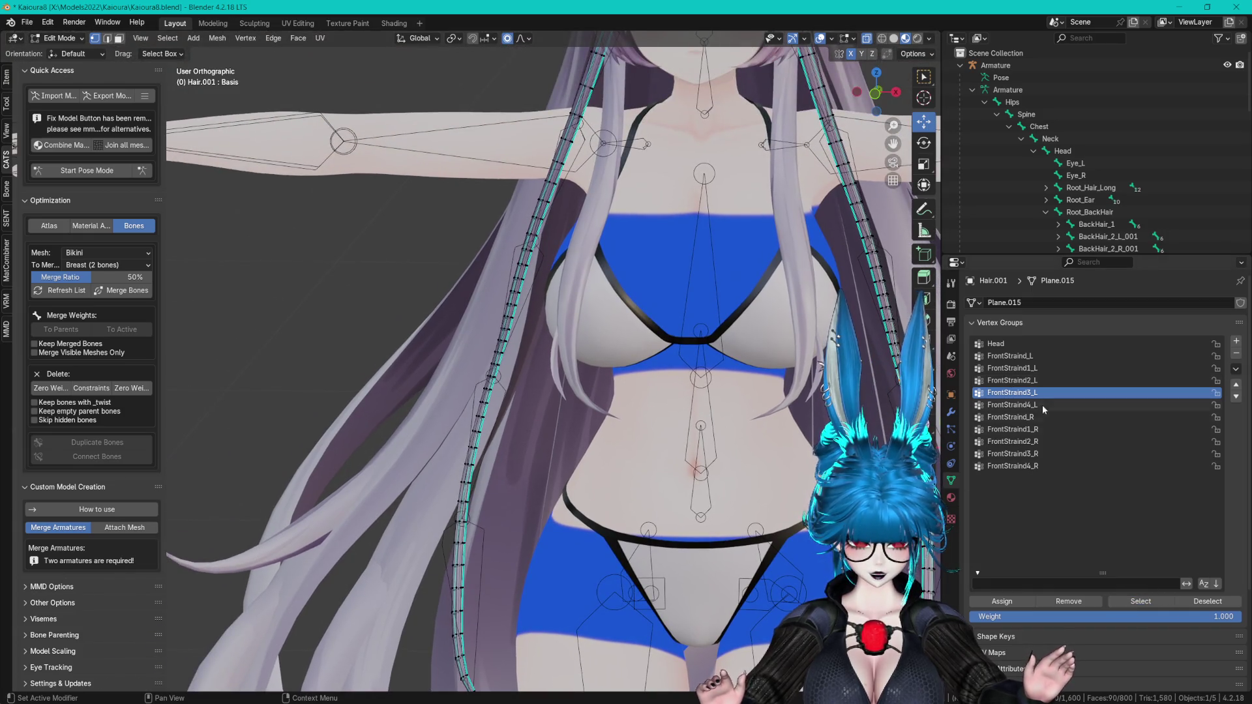
left_click(1035, 381)
middle_click_drag(717, 424, 564, 446, "shift")
left_click(1012, 368)
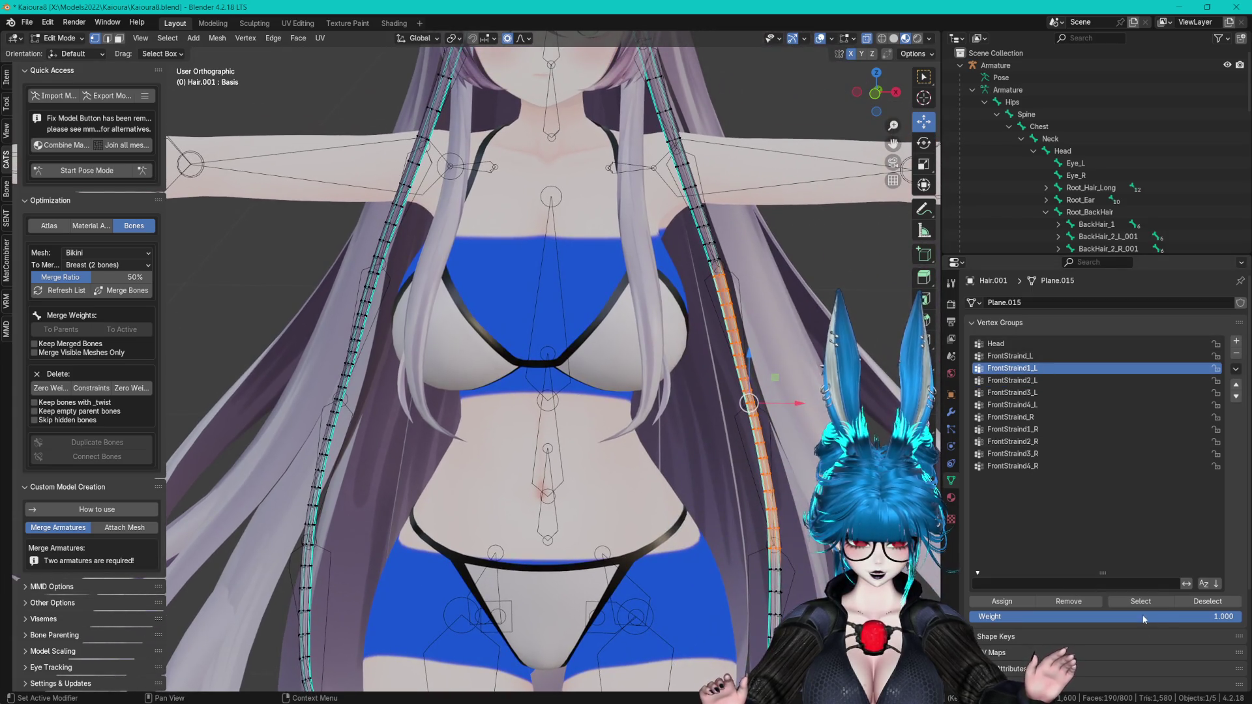
middle_click_drag(750, 248, 779, 337, "shift")
scroll(780, 337, "up", 2)
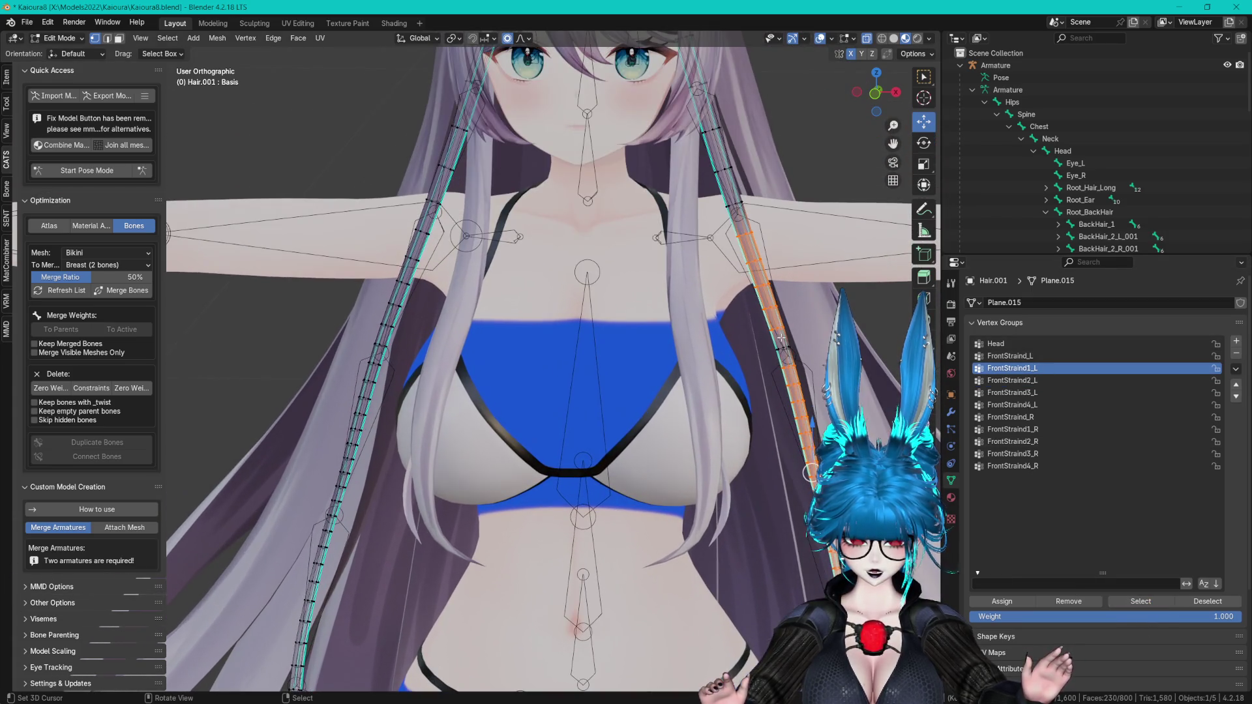
- Reselect the upper strand section, mirror it and assign it to FrontStraind1_R
key("alt+a")
key("c")
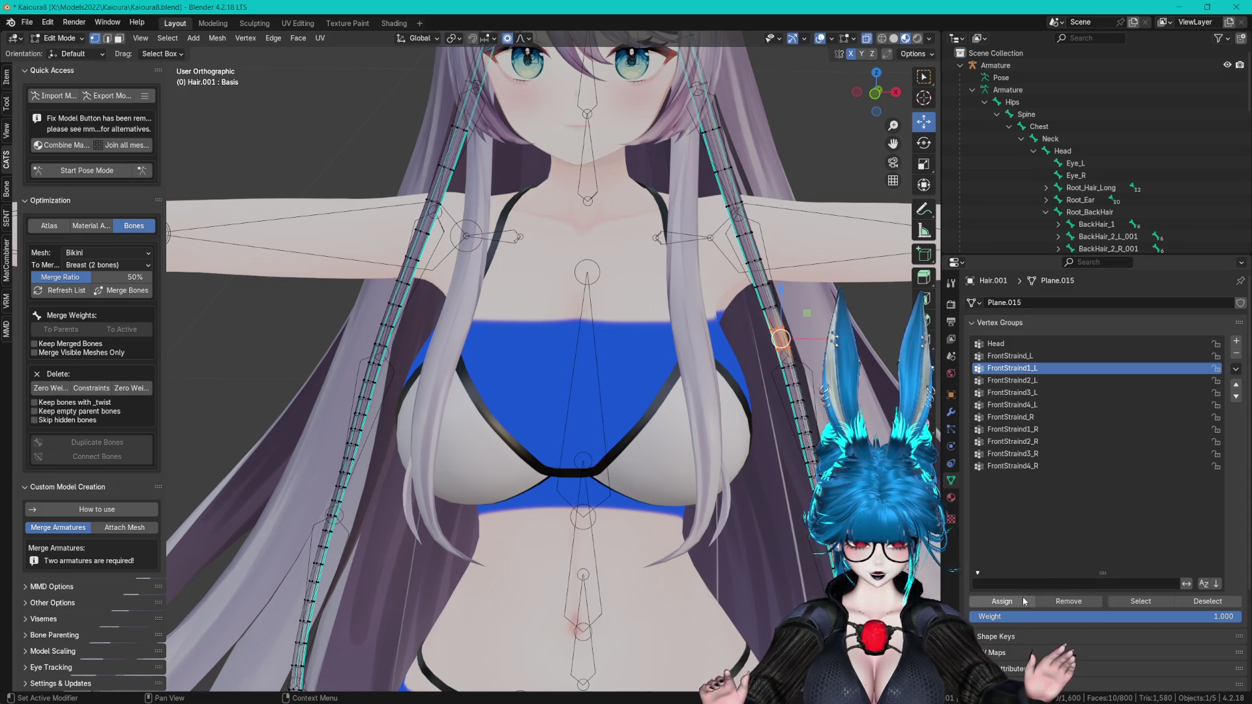
key("F3")
key("Return")
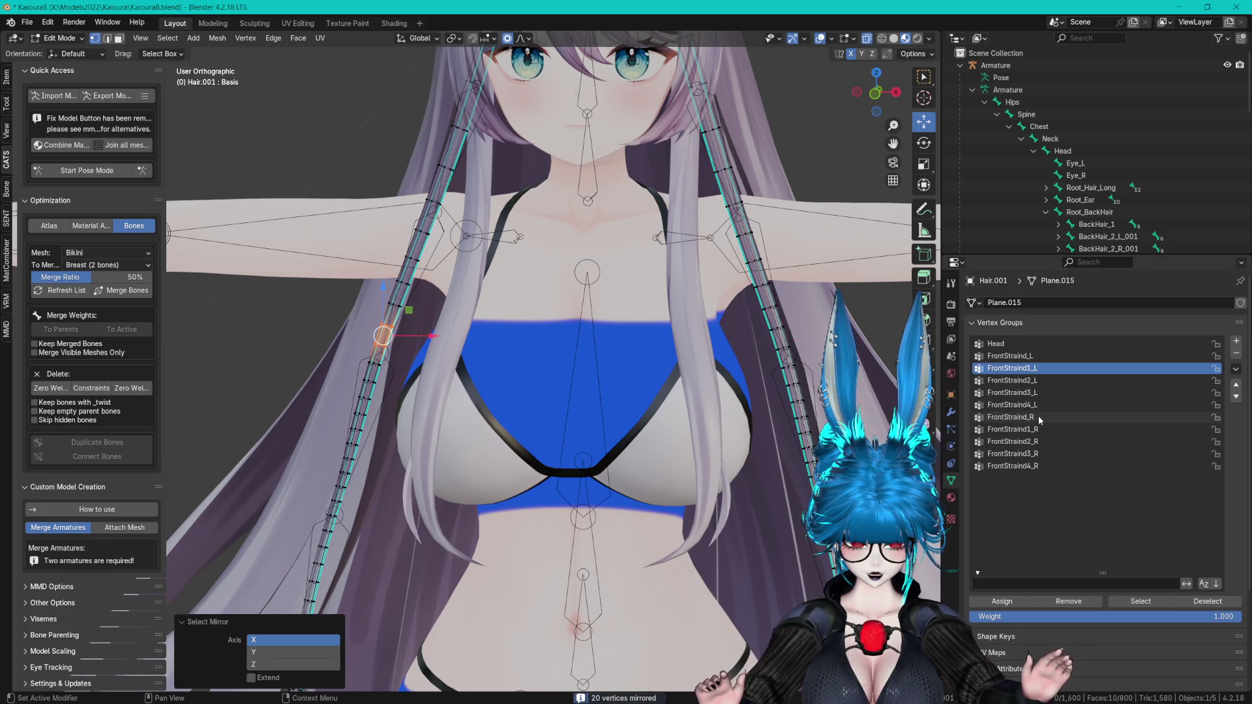
left_click(1030, 430)
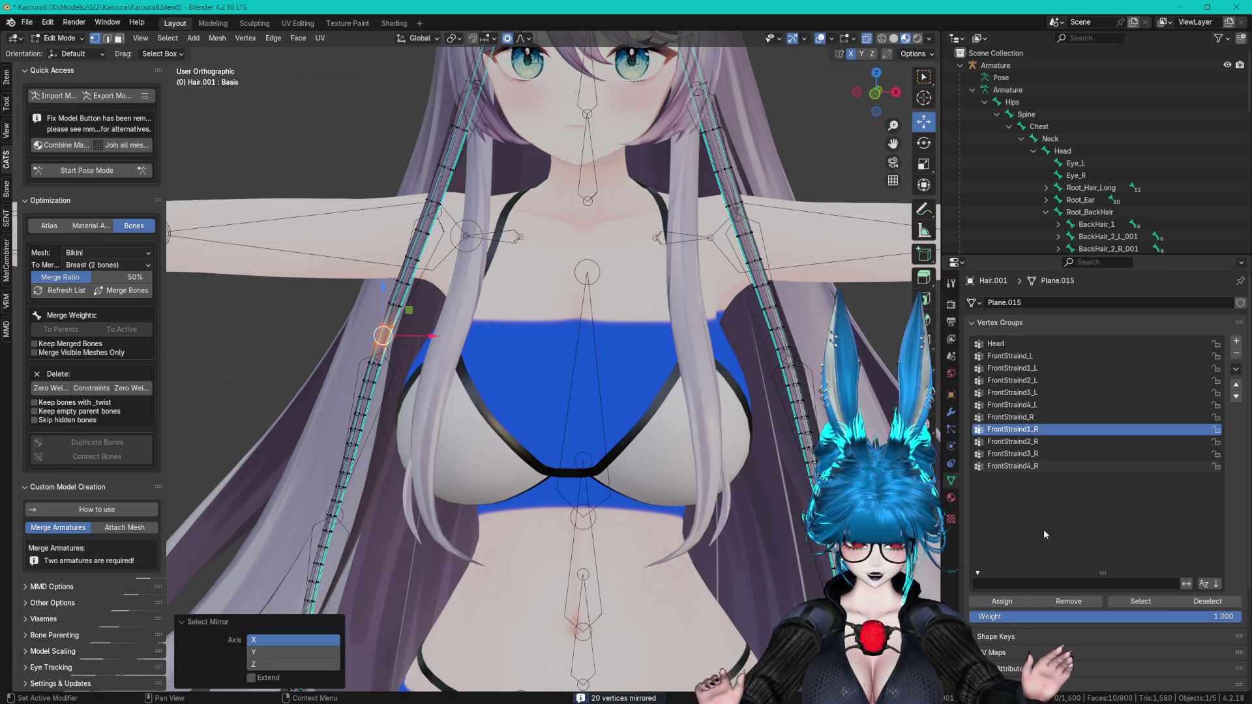
left_click(1024, 605)
- Clear the selection, save Kaioura8.blend and return to Object Mode
scroll(678, 395, "down", 2)
key("alt+a")
scroll(701, 373, "down", 1)
key("ctrl+s")
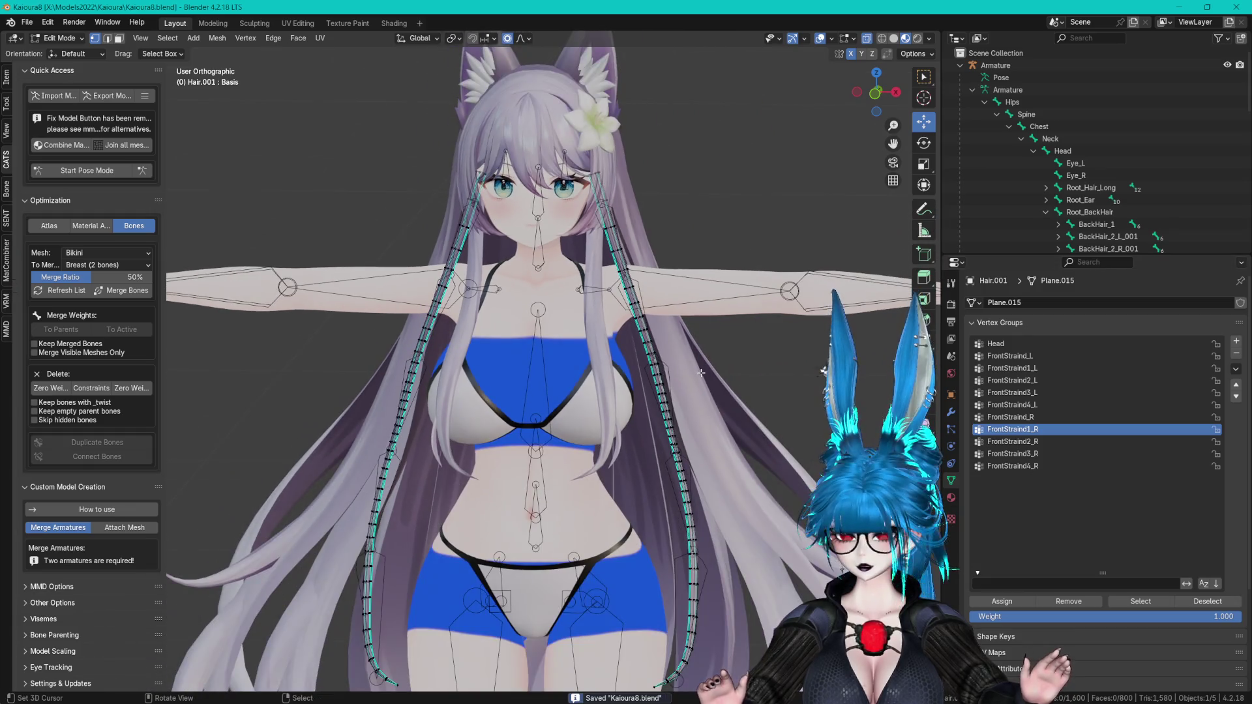
left_click(59, 38)
left_click(72, 52)
- Enter Weight Paint mode and review the FrontStraind_R, Head and FrontStraind_L weights
left_click(62, 38)
left_click(74, 105)
middle_click_drag(510, 232, 589, 242, "shift")
scroll(589, 242, "down", 1)
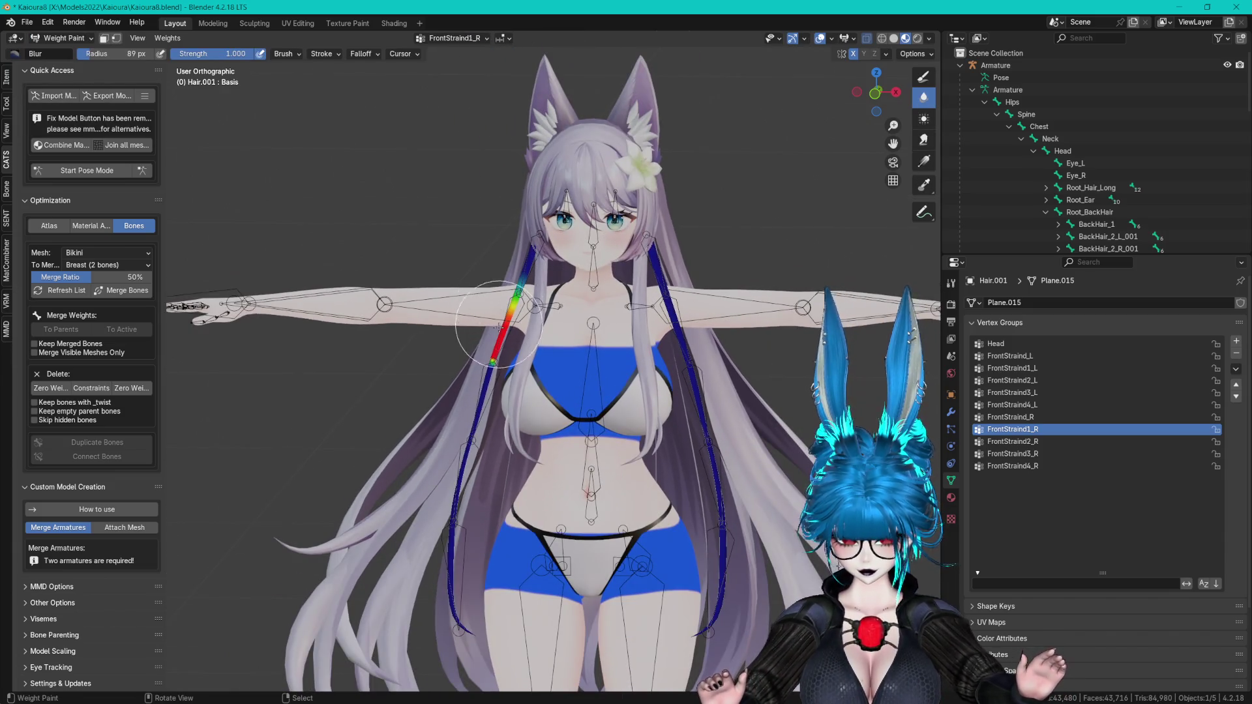
left_click(1027, 417)
mouse_move(546, 332)
middle_mouse_down()
mouse_move(495, 326)
mouse_move(626, 325)
middle_mouse_up()
left_click(630, 324, "ctrl")
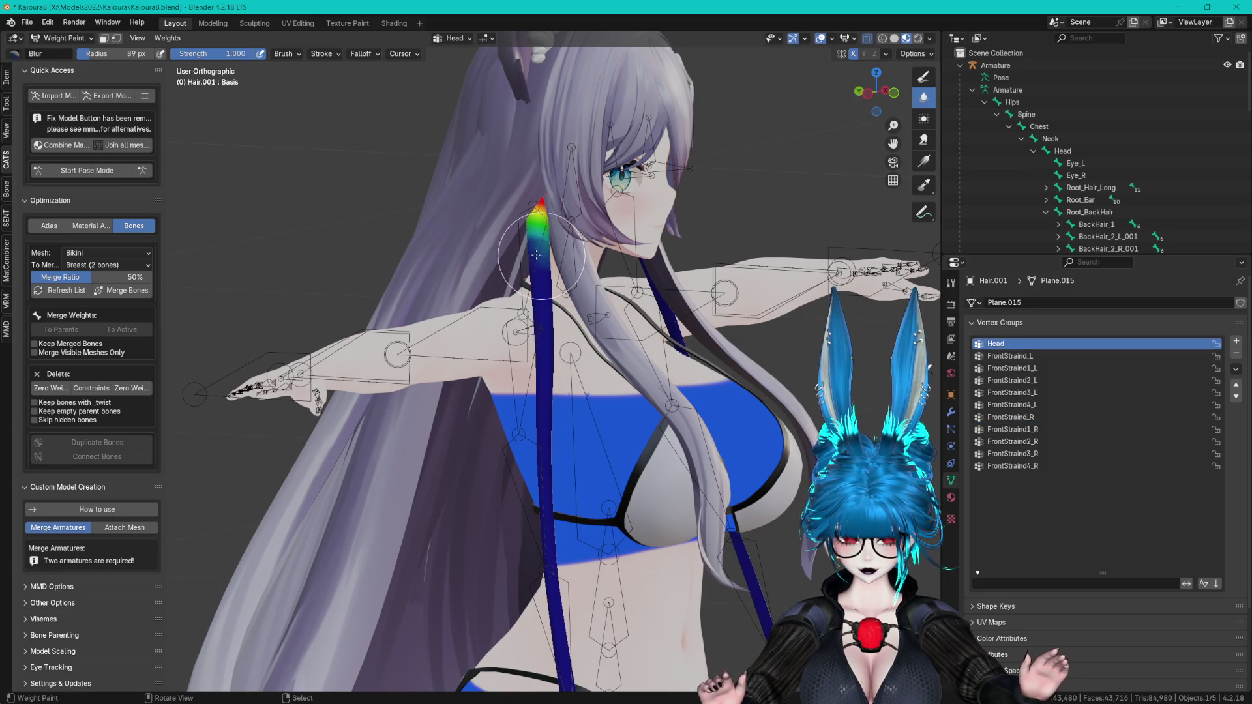
left_click(1021, 357)
middle_click_drag(606, 302, 661, 357)
middle_click_drag(733, 252, 659, 302)
- Blur the hard weight edge on the FrontStraind3_L strand into a gradient
left_click(1035, 369)
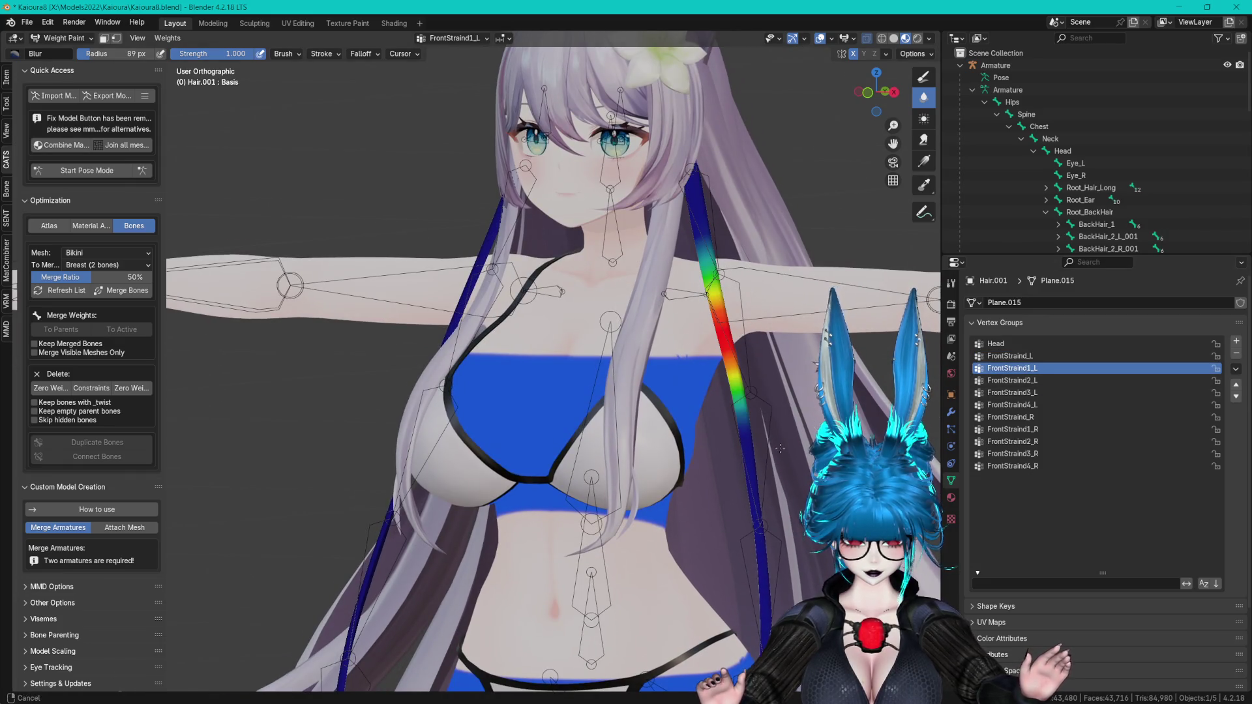
middle_click_drag(780, 453, 776, 416, "shift")
left_click(1017, 392)
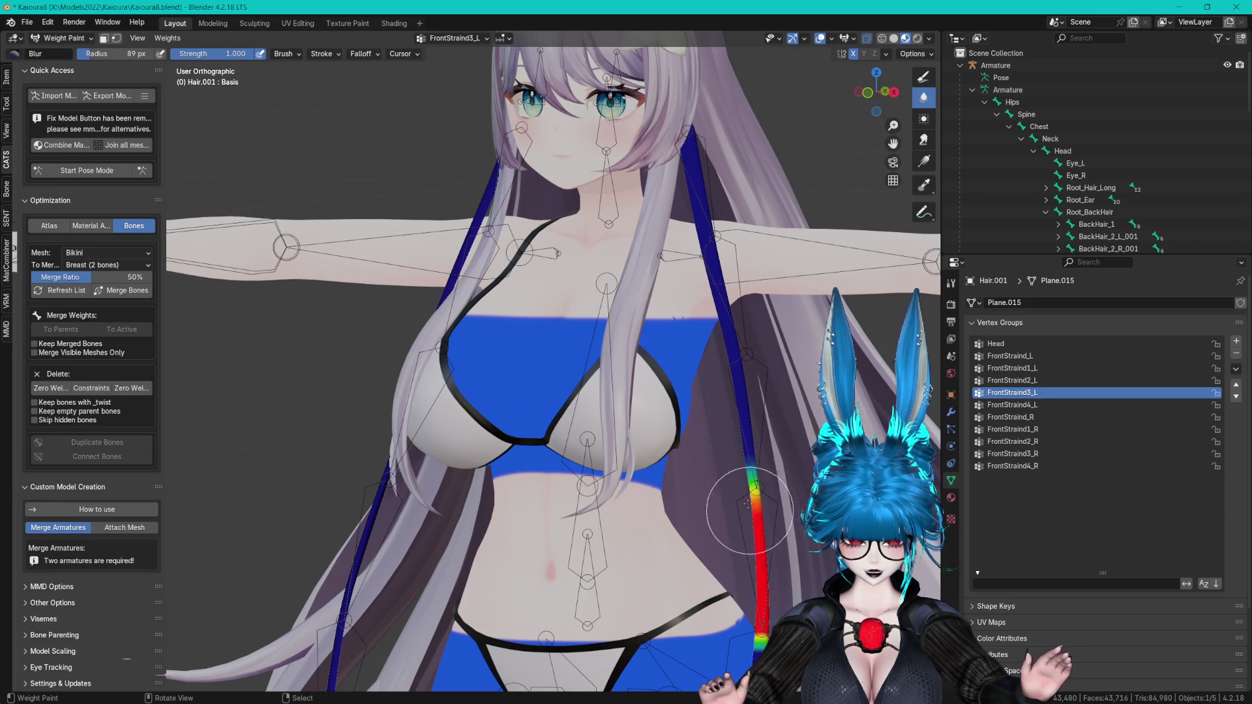
scroll(755, 463, "down", 2)
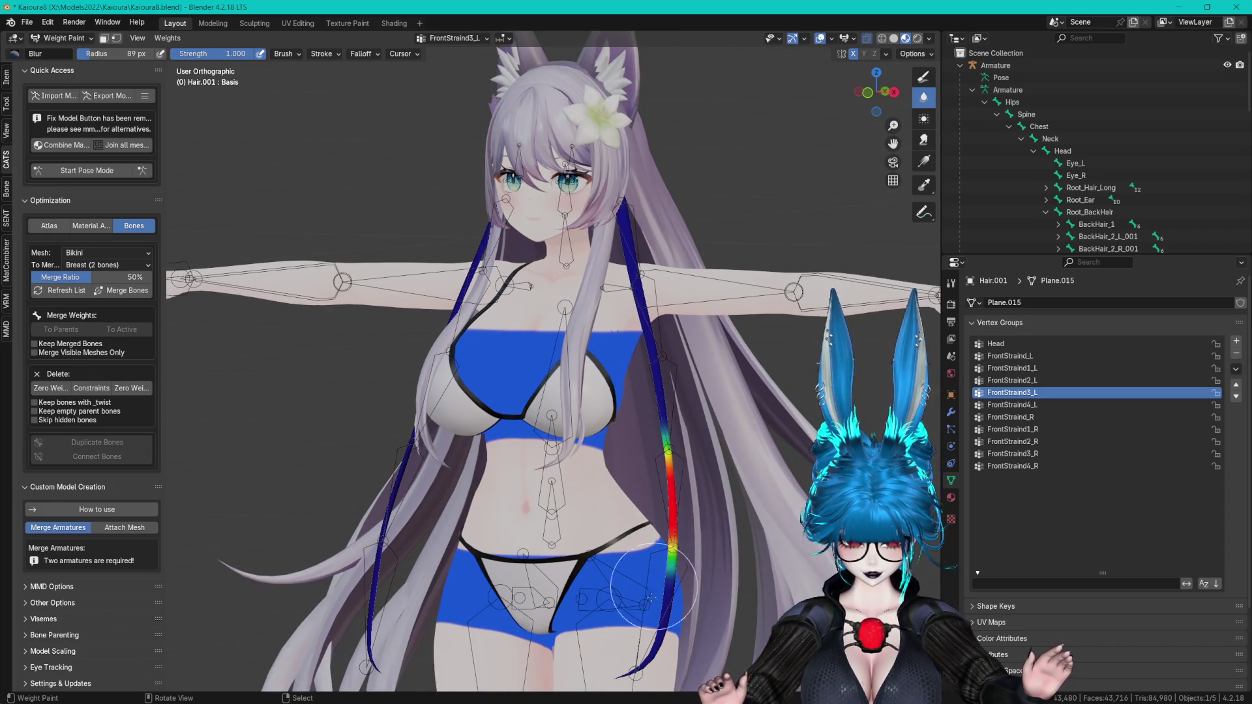
mouse_move(712, 455)
left_mouse_down()
mouse_move(681, 457)
mouse_move(663, 424)
mouse_move(682, 417)
mouse_move(797, 468)
left_mouse_up()
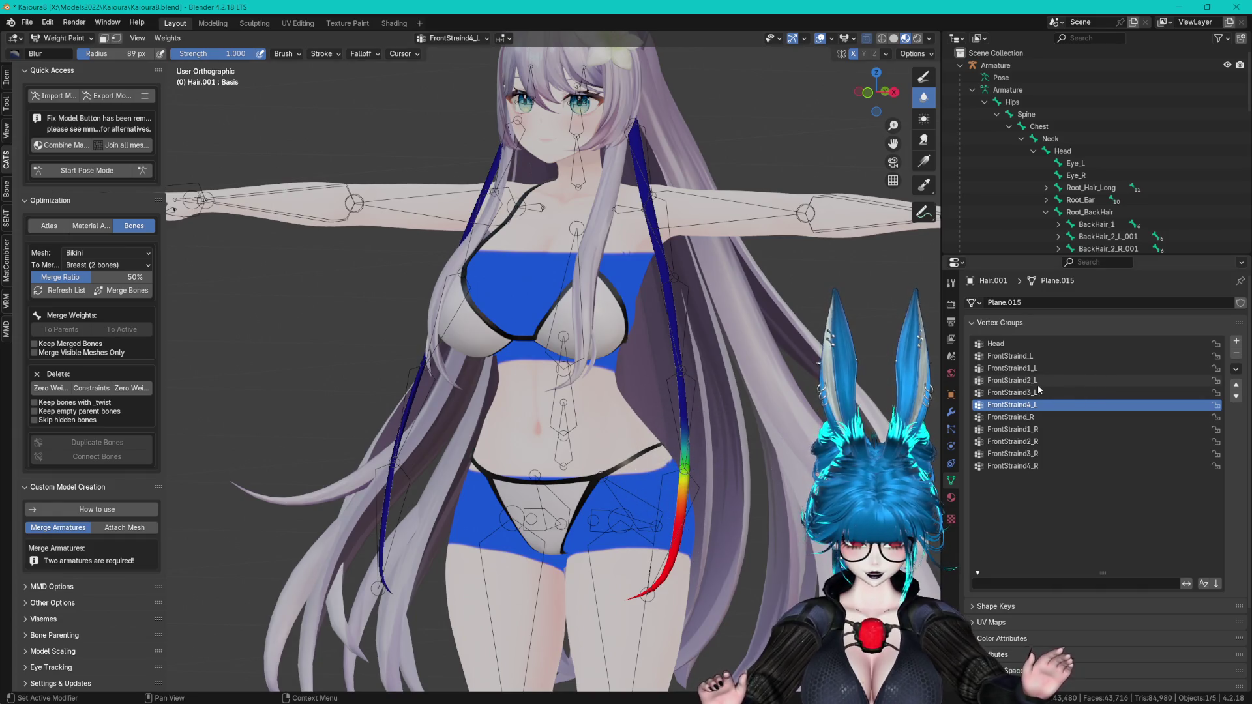
- Blur the FrontStraind2_L red section into a gradient, check FrontStraind1_L, and save
left_click(1012, 380)
mouse_move(643, 287)
left_mouse_down()
mouse_move(672, 281)
mouse_move(679, 417)
mouse_move(745, 447)
left_mouse_up()
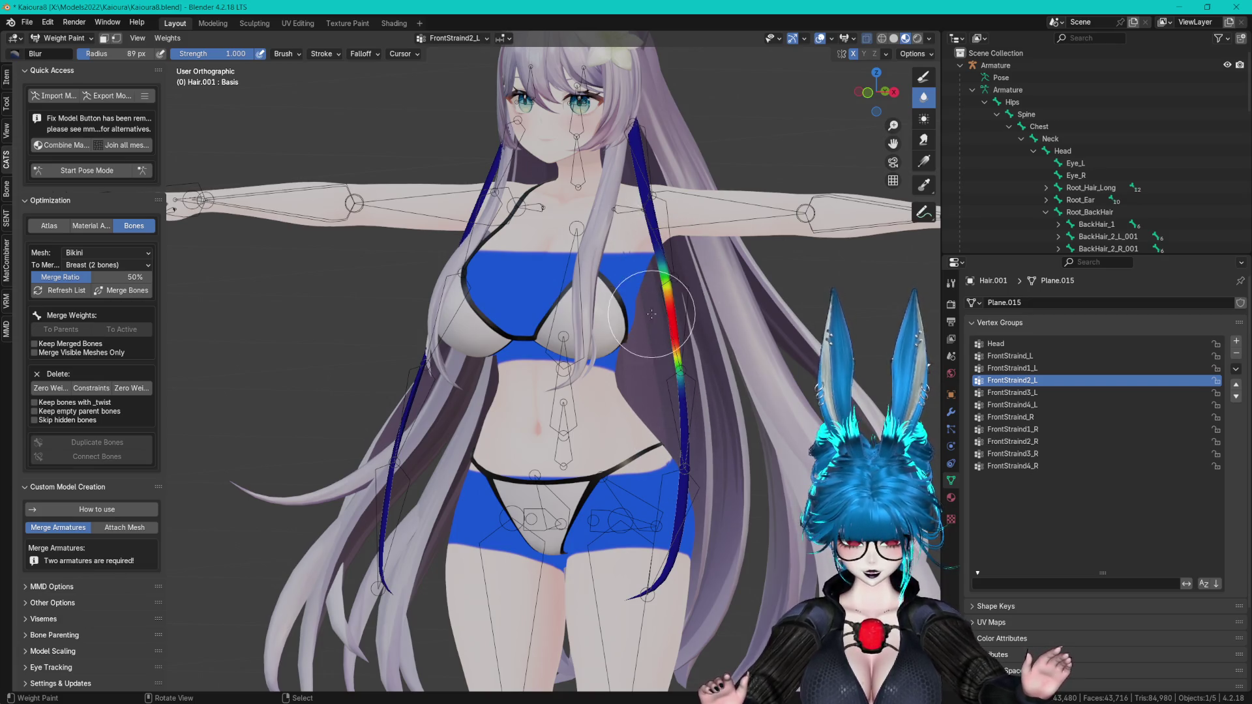
left_click(1012, 368)
middle_click_drag(692, 307, 744, 308)
key("ctrl+s")
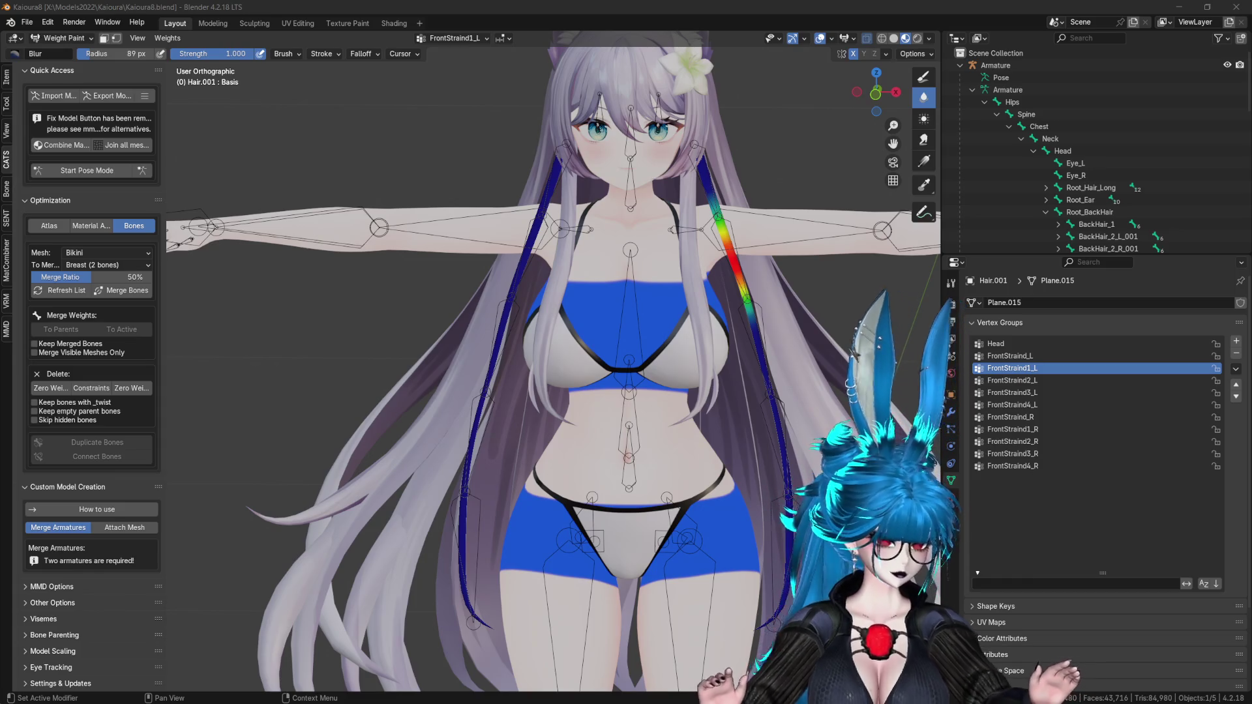
- Review the FrontStraind_L and FrontStraind4_R vertex group weights
left_click(548, 4)
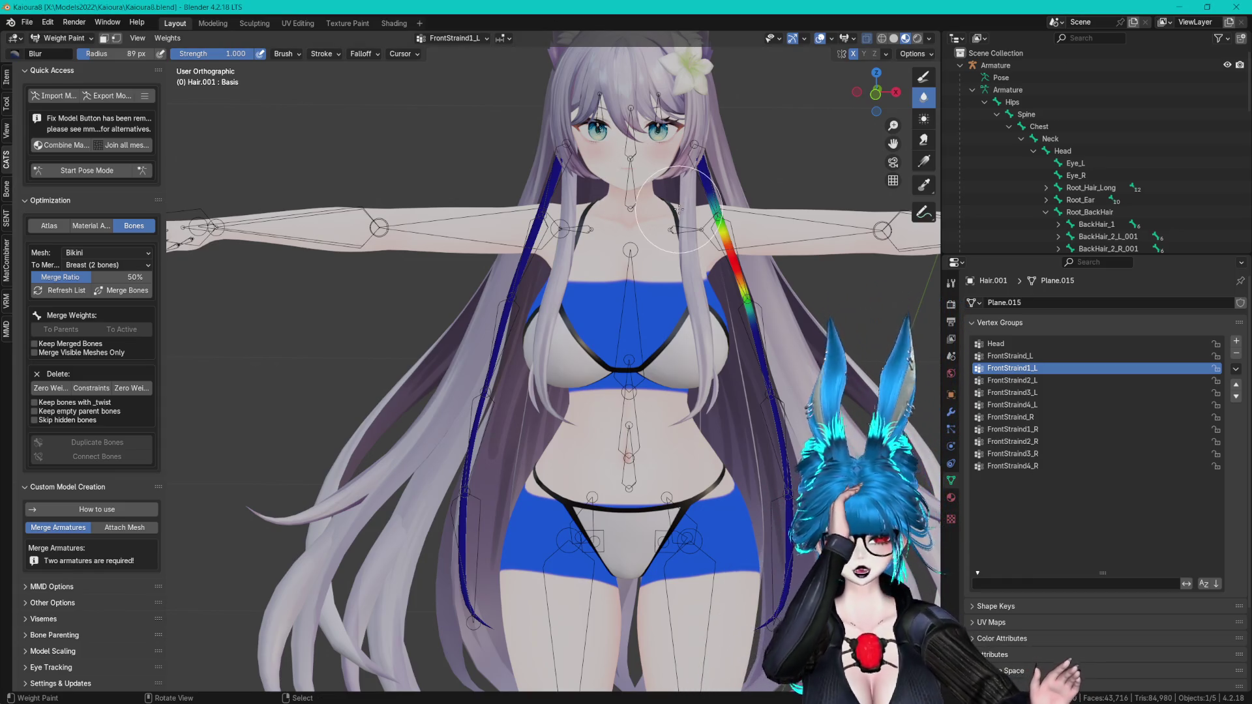
left_click(1024, 355)
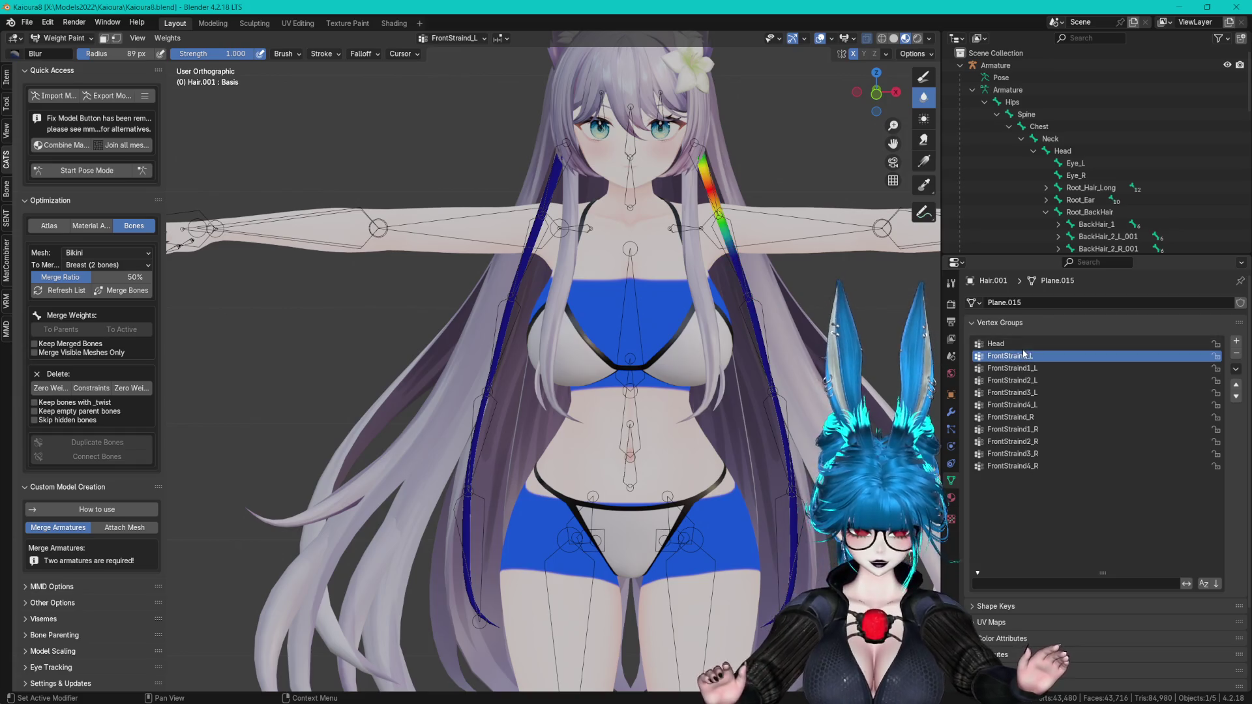
key("Down")
key("Down")
key("Down")
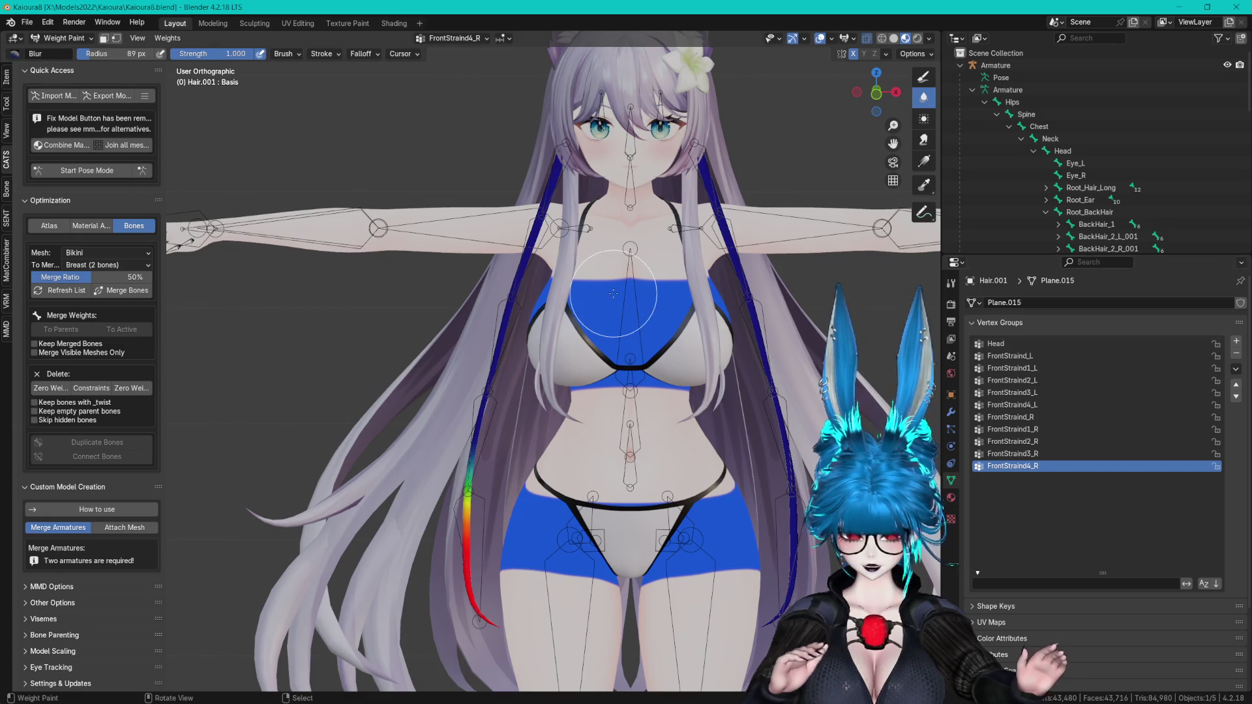
- Put the armature into Pose Mode, then into Edit Mode for bone editing
left_click(87, 171)
mouse_move(365, 274)
middle_mouse_down()
mouse_move(501, 212)
mouse_move(457, 222)
mouse_move(581, 197)
mouse_move(556, 267)
middle_mouse_up()
left_click(86, 170)
scroll(460, 243, "up", 3)
- Nudge the front hair bone's lower joint and the FrontStraind1 joint slightly along Y
left_click(581, 198)
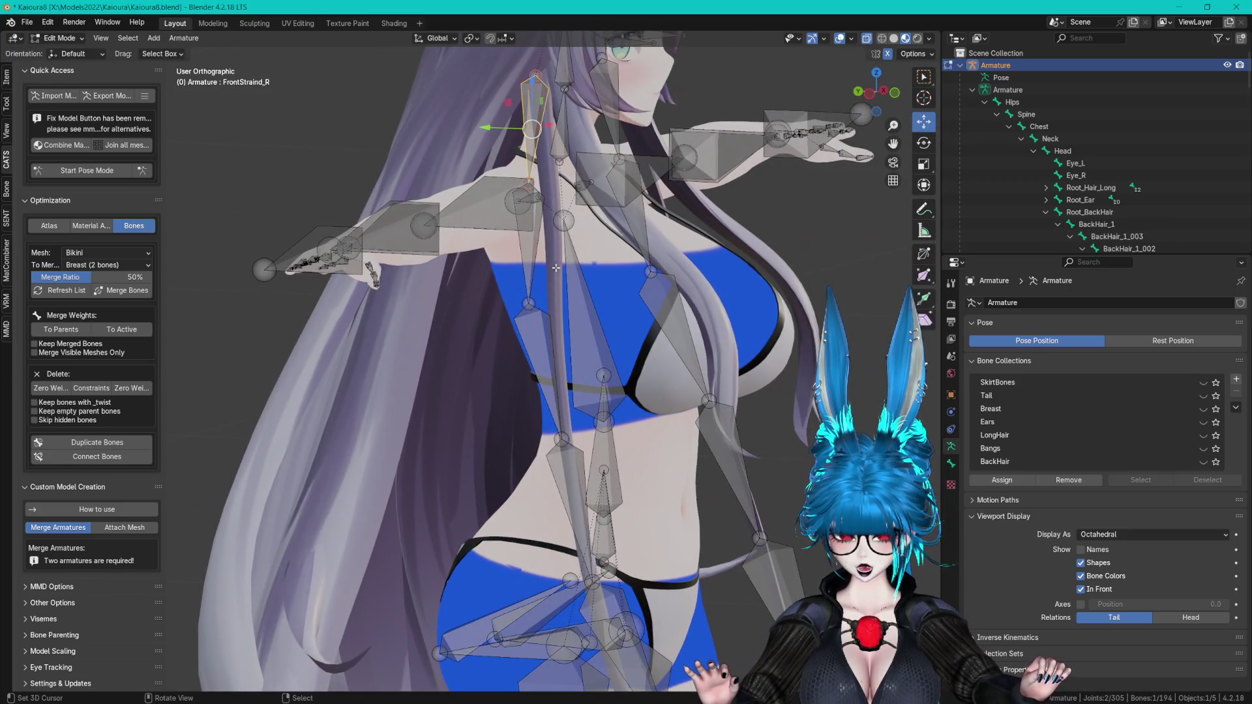
left_click(528, 185)
mouse_move(486, 182)
left_mouse_down()
mouse_move(505, 184)
mouse_move(530, 253)
left_mouse_up()
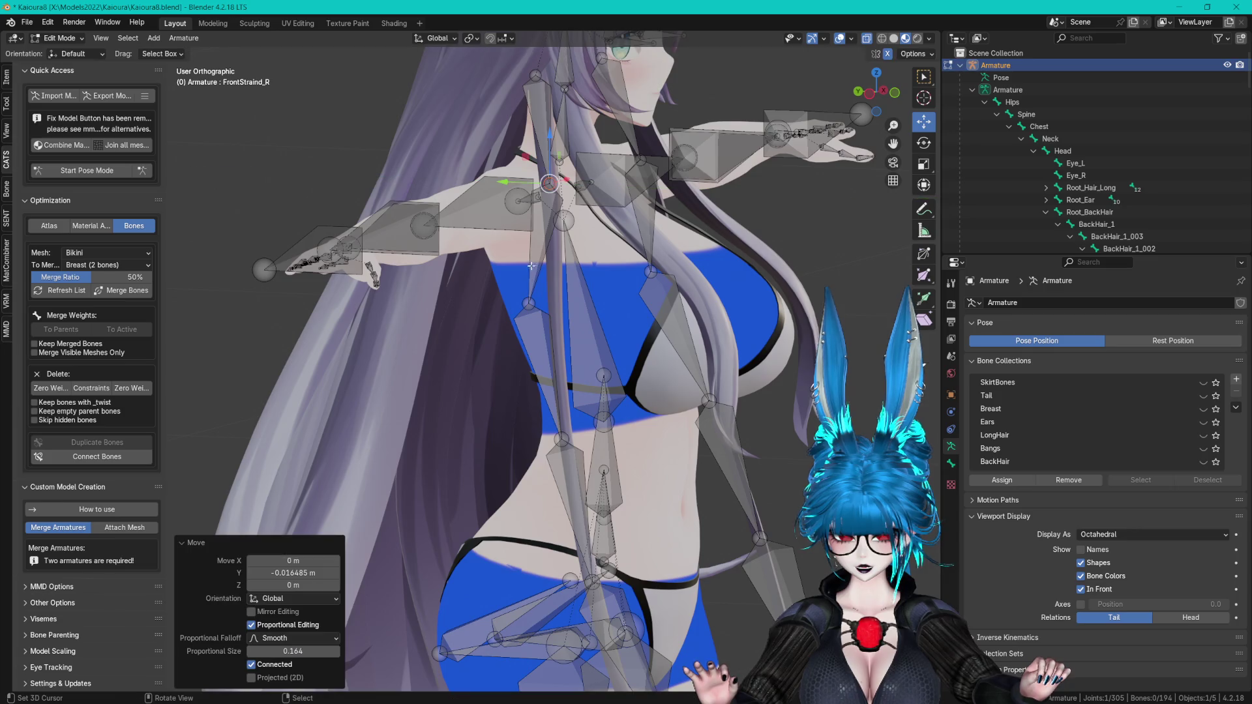
left_click(527, 299)
left_click_drag(499, 300, 541, 300)
- Nudge the FrontStraind2_R joint and FrontStraind_R bone along Y, then enter Pose Mode
scroll(590, 249, "up", 3)
left_click(539, 369)
left_click_drag(539, 369, 553, 370)
mouse_move(636, 487)
middle_mouse_down("shift")
mouse_move(616, 413)
mouse_move(574, 391)
mouse_move(567, 352)
mouse_move(652, 470)
mouse_move(714, 385)
mouse_move(693, 378)
middle_mouse_up("shift")
left_click(501, 193)
left_click_drag(461, 197, 458, 197)
mouse_move(459, 197)
middle_mouse_down()
mouse_move(465, 285)
mouse_move(594, 260)
middle_mouse_up()
left_click(86, 170)
- Rotate the front hair bone chain to -42.9° and bend FrontStraind2_R on X
middle_click_drag(497, 246, 507, 245)
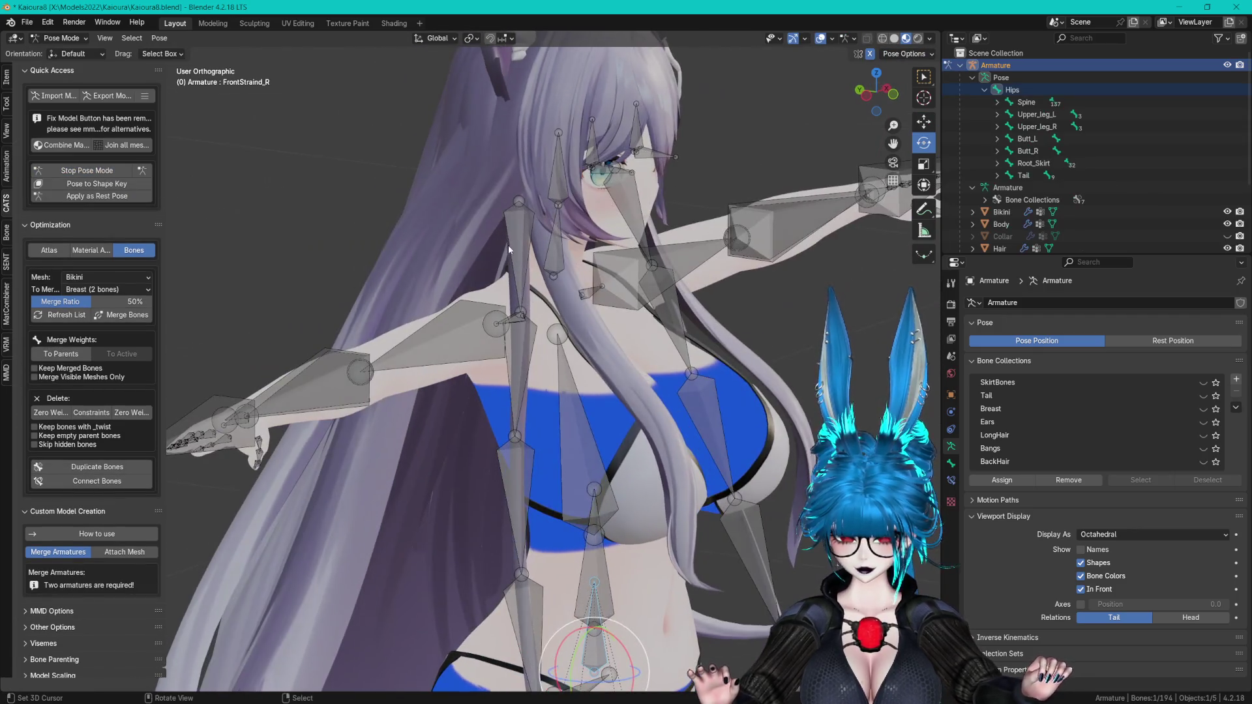
mouse_move(520, 179)
left_mouse_down()
mouse_move(610, 336)
mouse_move(626, 326)
left_mouse_up()
mouse_move(626, 326)
middle_mouse_down()
mouse_move(673, 299)
mouse_move(508, 257)
mouse_move(636, 249)
mouse_move(655, 272)
middle_mouse_up()
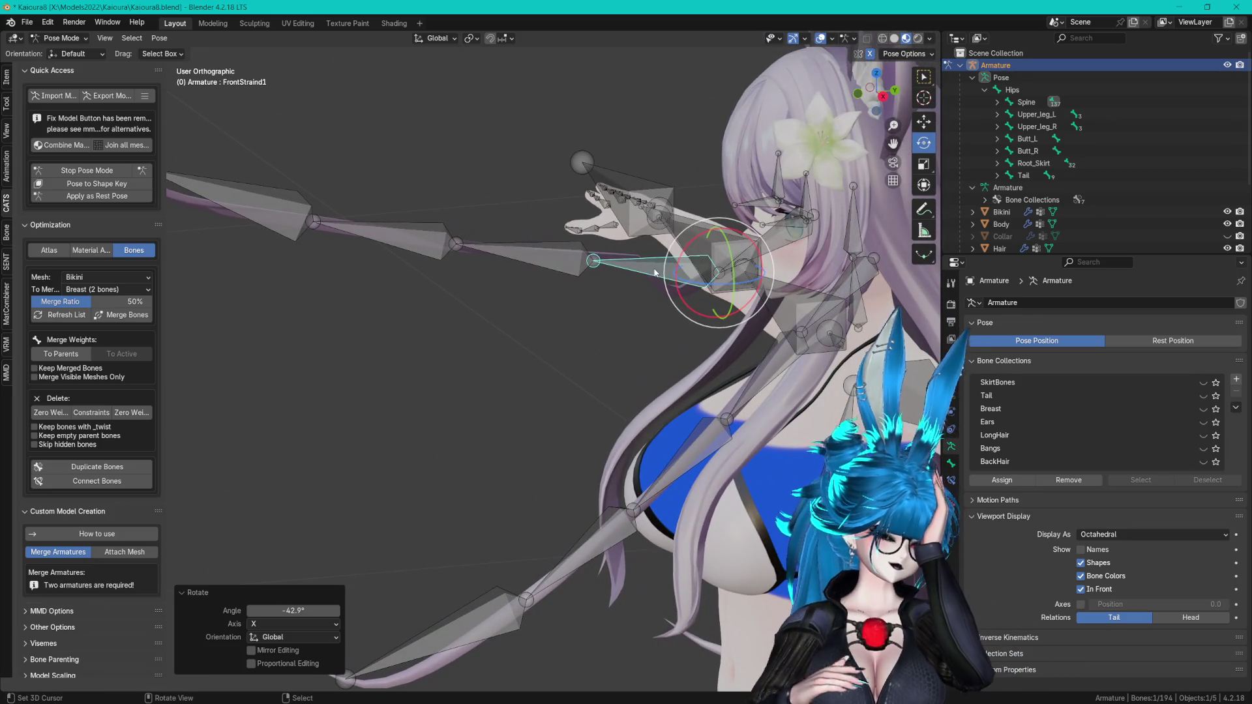
mouse_move(513, 199)
middle_mouse_down()
mouse_move(562, 158)
mouse_move(569, 208)
mouse_move(553, 212)
middle_mouse_up()
left_click(569, 213)
left_click_drag(553, 213, 522, 199)
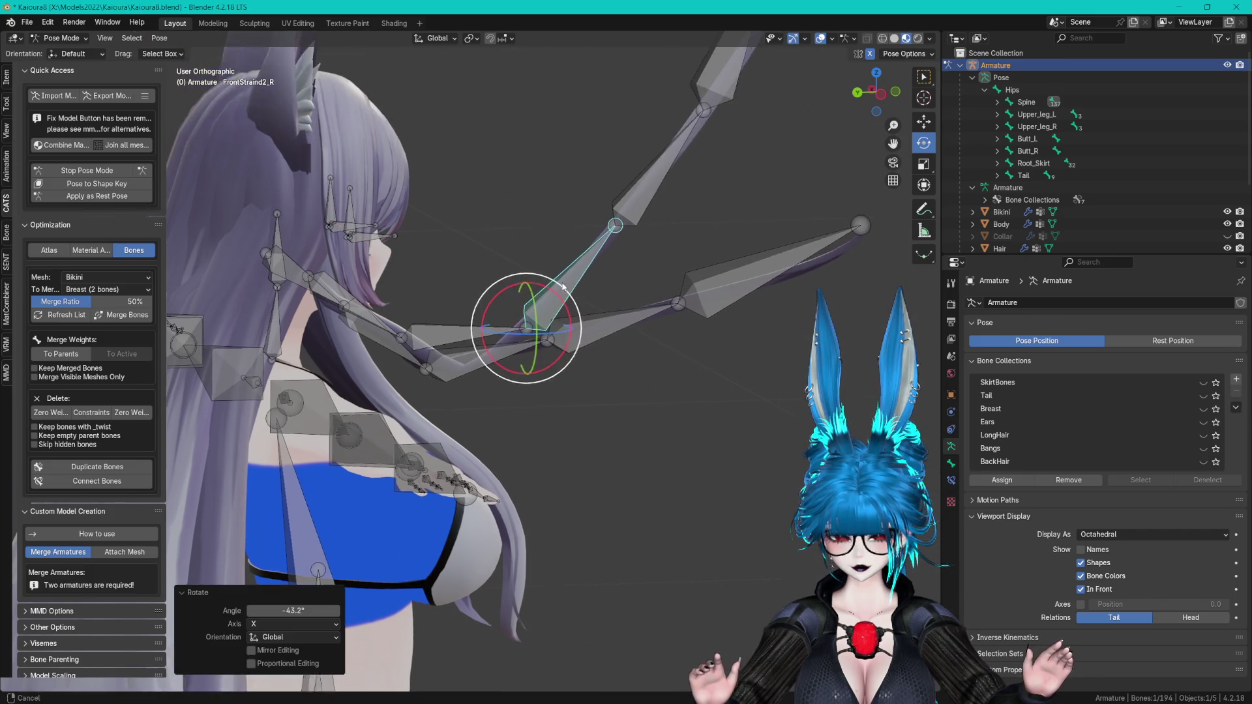
middle_click_drag(522, 198, 645, 209)
- Rotate FrontStraind3_R and FrontStraind4_R on X, and swing FrontStraind_R down 7.1°
left_click(649, 208)
left_click_drag(626, 229, 634, 228)
middle_click_drag(633, 228, 672, 287)
left_click(672, 287)
left_click_drag(678, 300, 684, 292)
mouse_move(685, 292)
middle_mouse_down()
mouse_move(609, 299)
mouse_move(608, 279)
mouse_move(455, 259)
middle_mouse_up()
left_click(455, 259)
left_click_drag(389, 162, 497, 208)
mouse_move(497, 207)
middle_mouse_down()
mouse_move(565, 263)
mouse_move(528, 247)
middle_mouse_up()
- Return to Object Mode, select the Hair.001 mesh, and enter Weight Paint mode
left_click(62, 38)
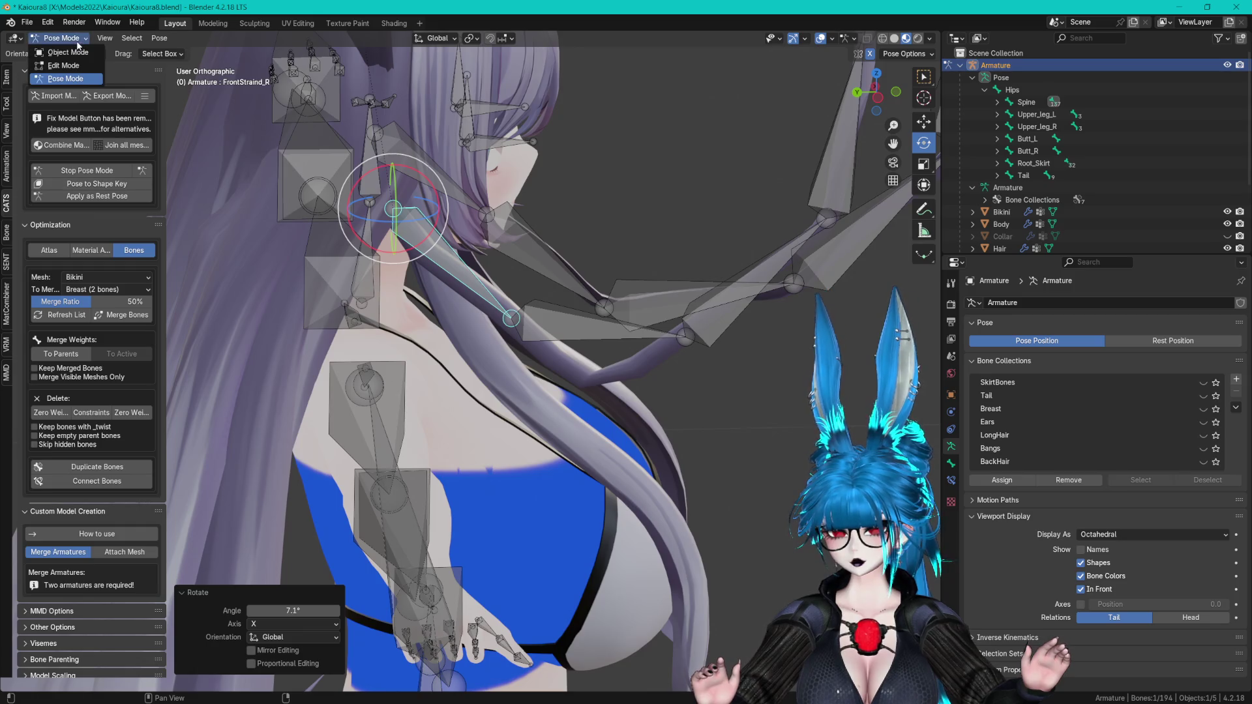
left_click(62, 51)
left_click(650, 363)
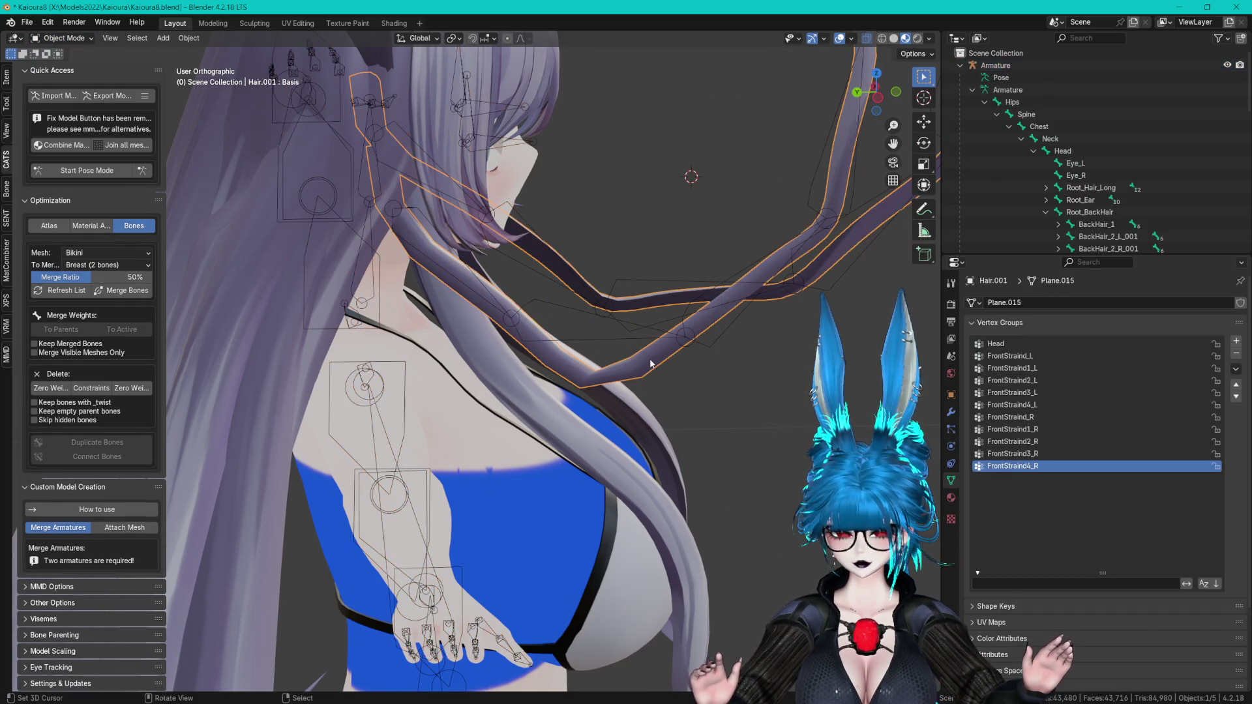
left_click(62, 38)
left_click(68, 110)
mouse_move(561, 261)
middle_mouse_down()
mouse_move(592, 272)
mouse_move(448, 248)
mouse_move(383, 257)
mouse_move(816, 294)
middle_mouse_up()
- Review the Head, FrontStraind_L, FrontStraind1_L and FrontStraind_R vertex group weights
left_click(998, 344)
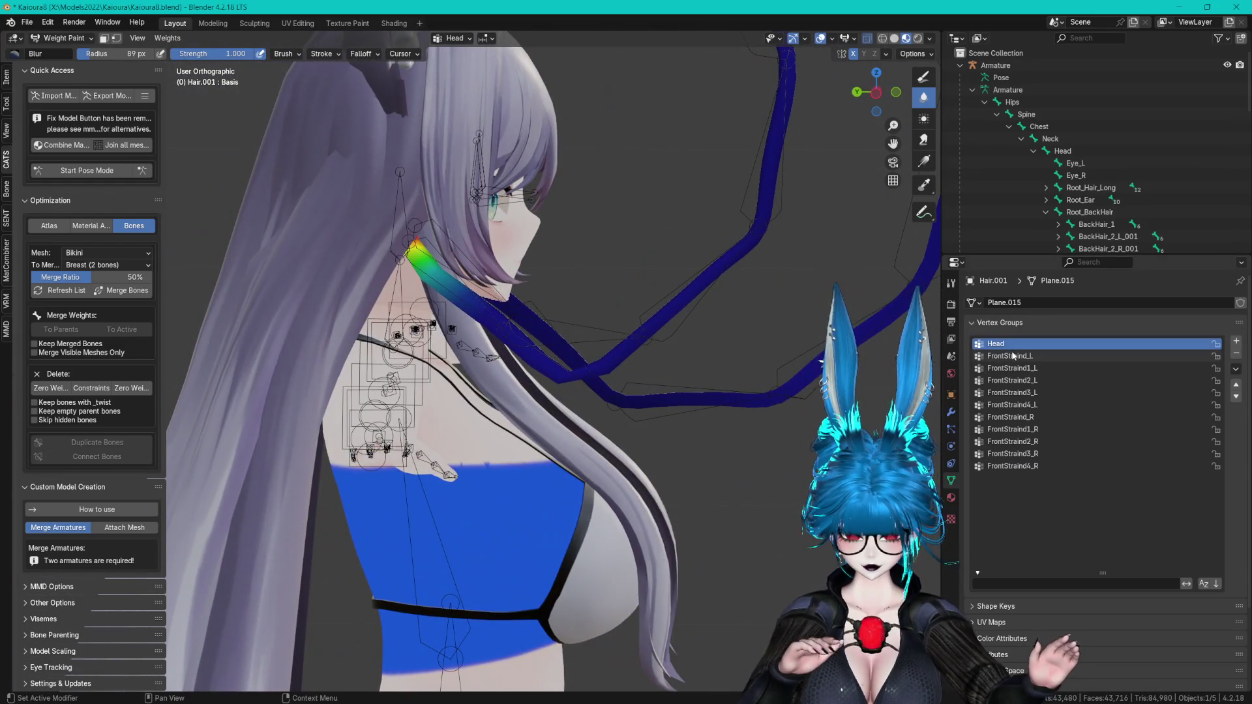
left_click(1017, 358)
left_click(1018, 367)
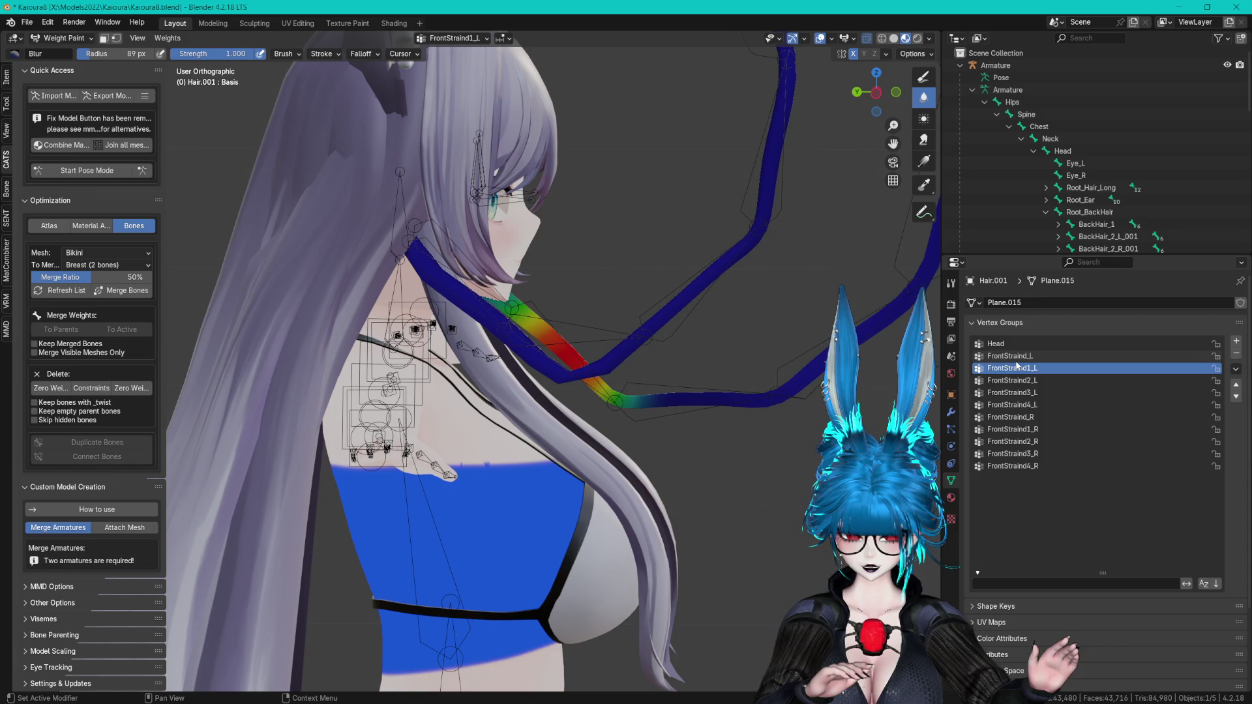
key("Down")
key("Down")
key("Down")
middle_click_drag(639, 307, 671, 321)
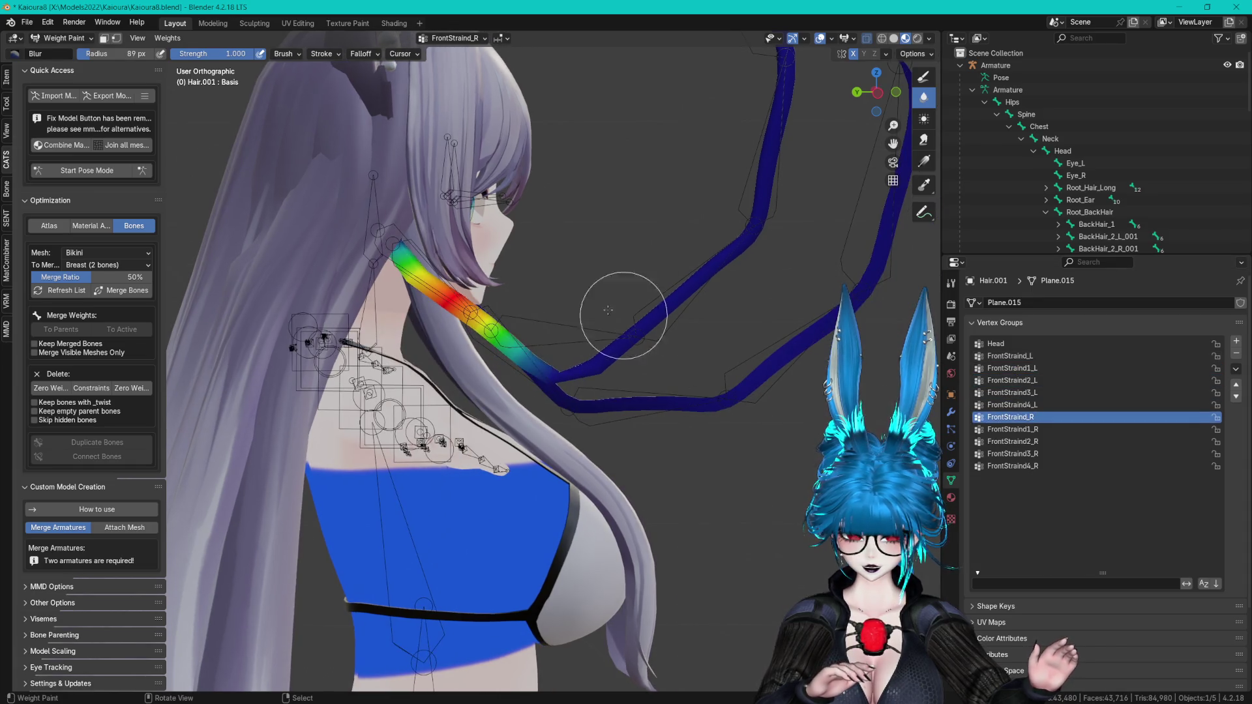
- Switch to the Draw tool, select FrontStraind1_R, and bring up the brush presets
left_click(923, 77)
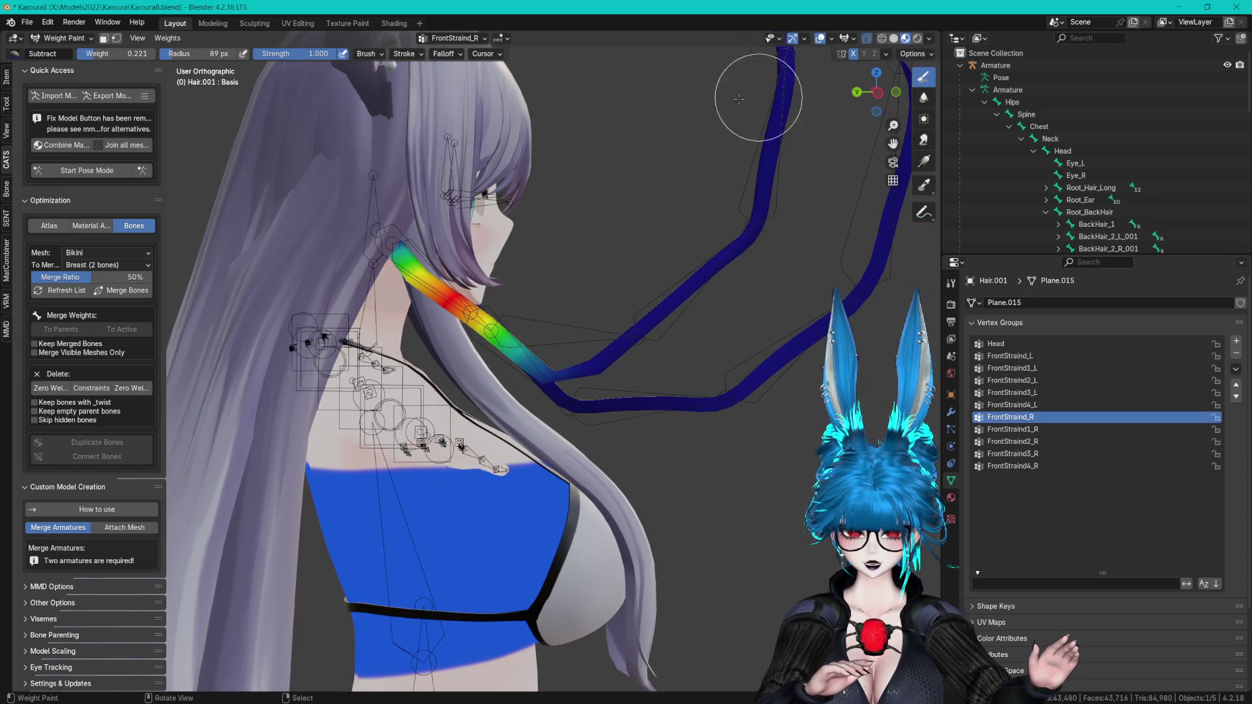
left_click(7, 77)
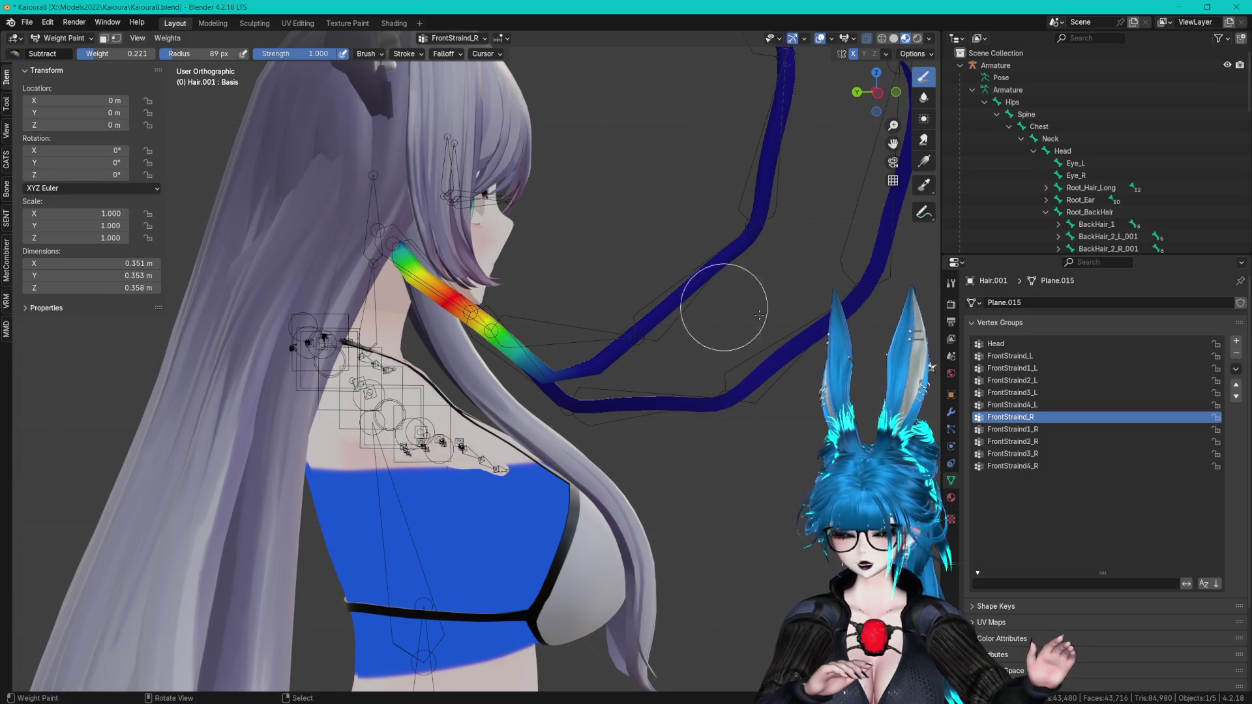
left_click(1012, 429)
mouse_move(610, 306)
middle_mouse_down()
mouse_move(531, 266)
mouse_move(559, 280)
middle_mouse_up()
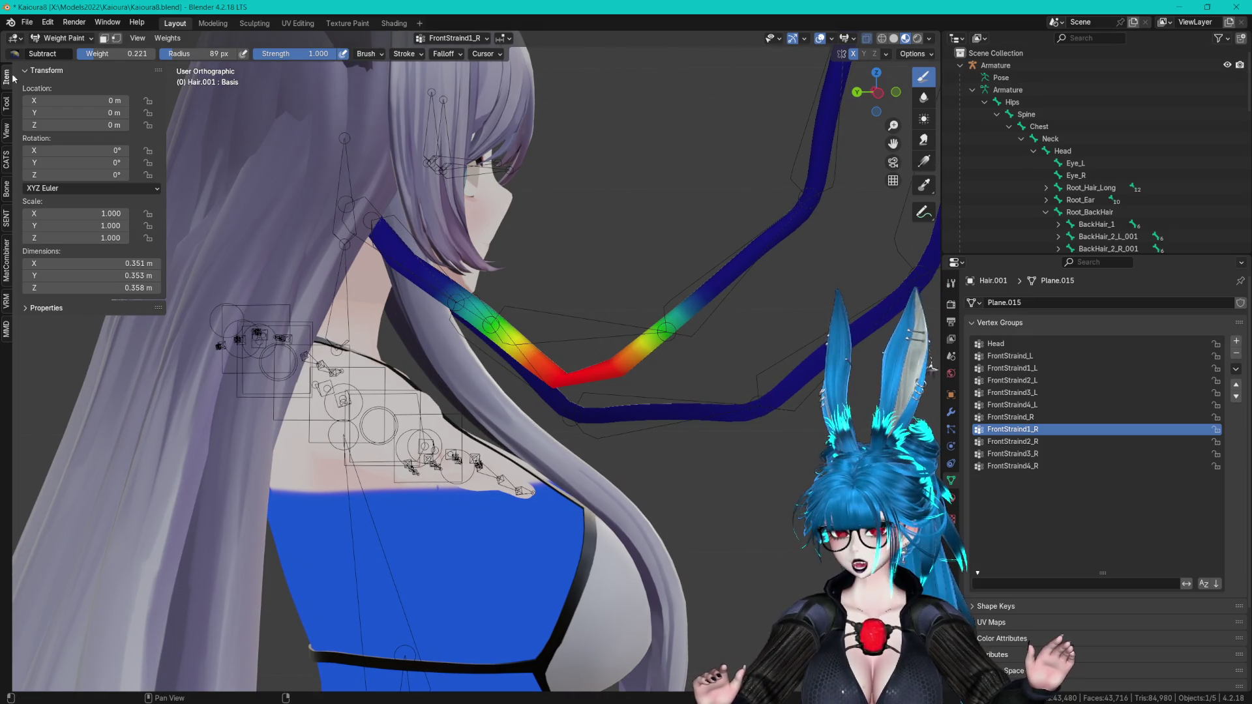
left_click(8, 102)
left_click(83, 153)
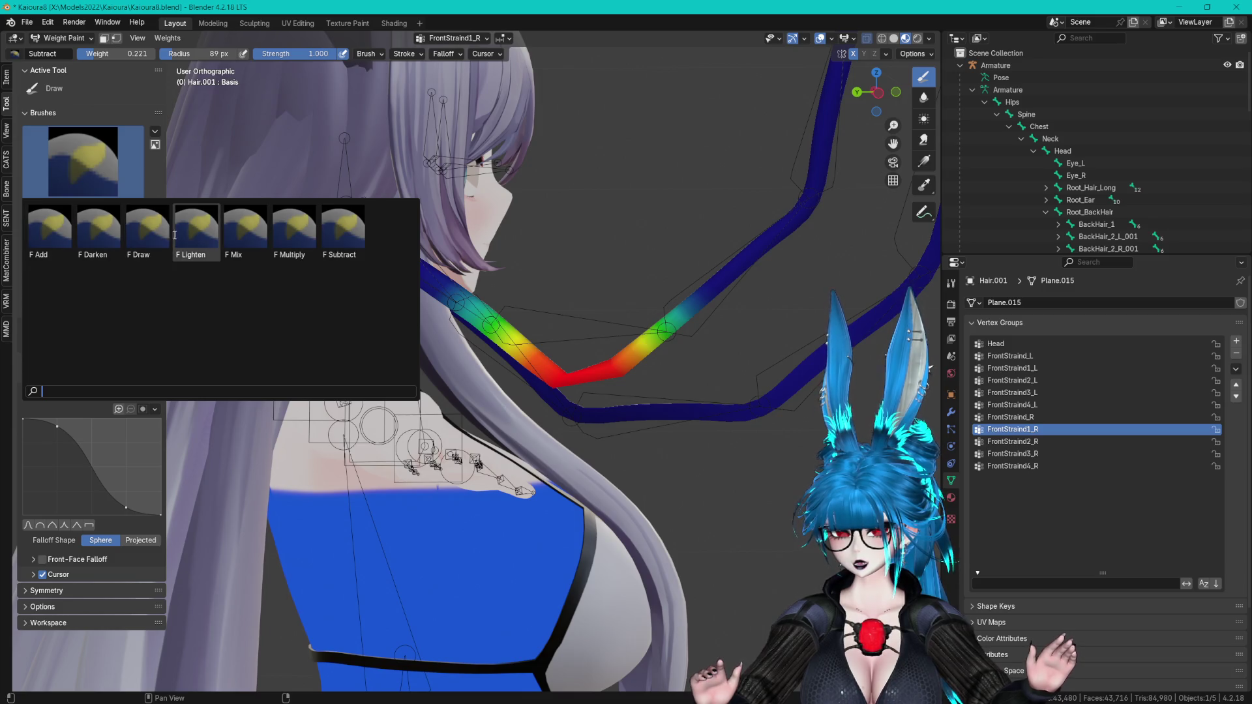
- Choose the plain Draw brush and paint weight 1 onto the strand's bend
left_click(144, 240)
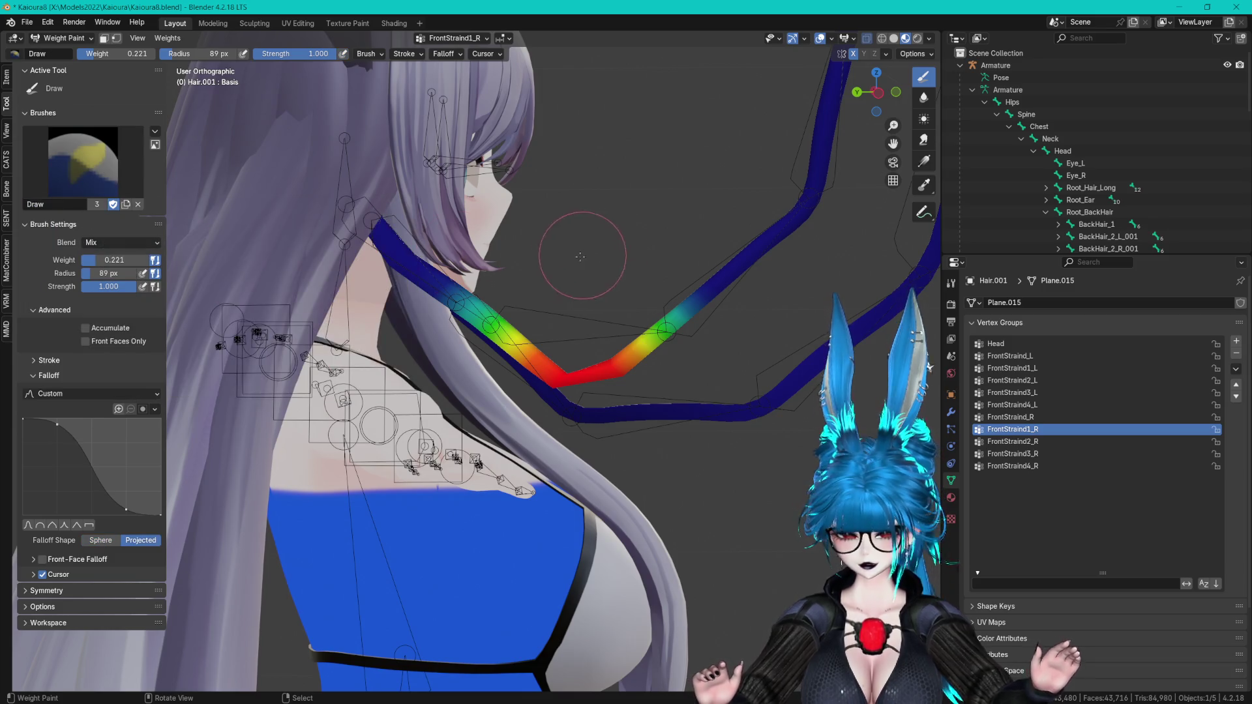
left_click(548, 354)
key("ctrl+z")
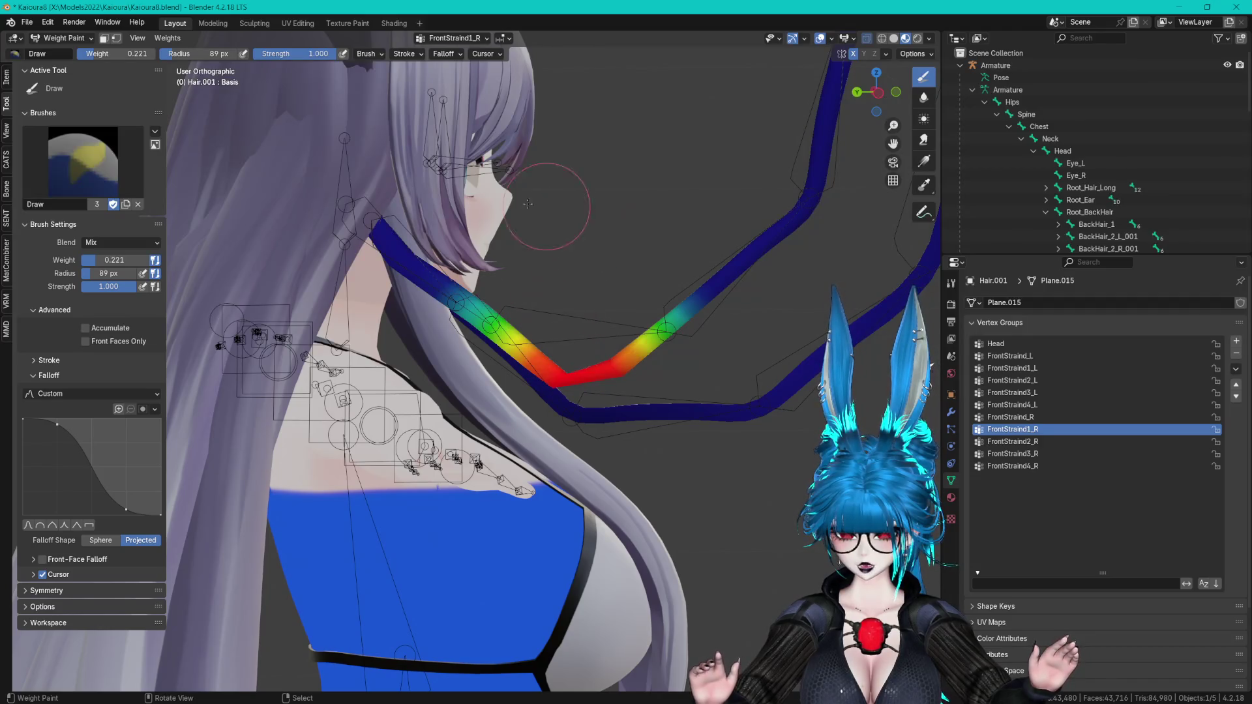
left_click(110, 259)
type("1")
key("Return")
left_click(573, 362)
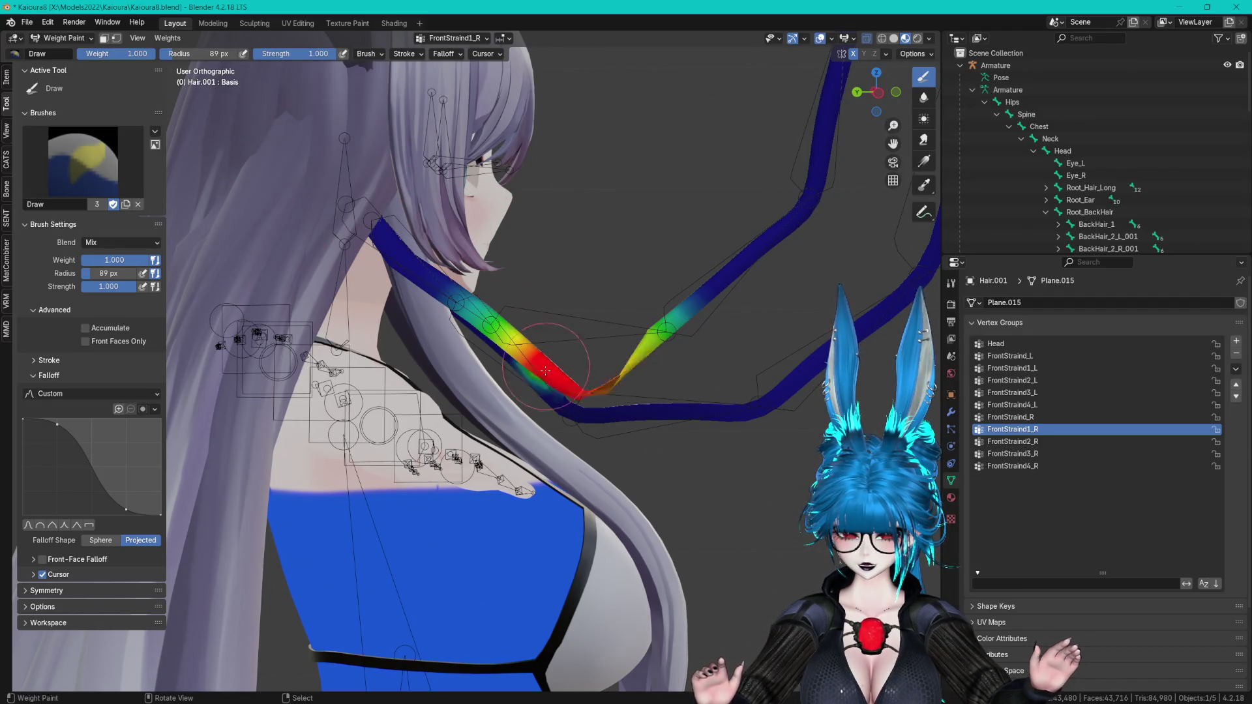
mouse_move(574, 365)
middle_mouse_down()
mouse_move(592, 410)
mouse_move(586, 274)
middle_mouse_up()
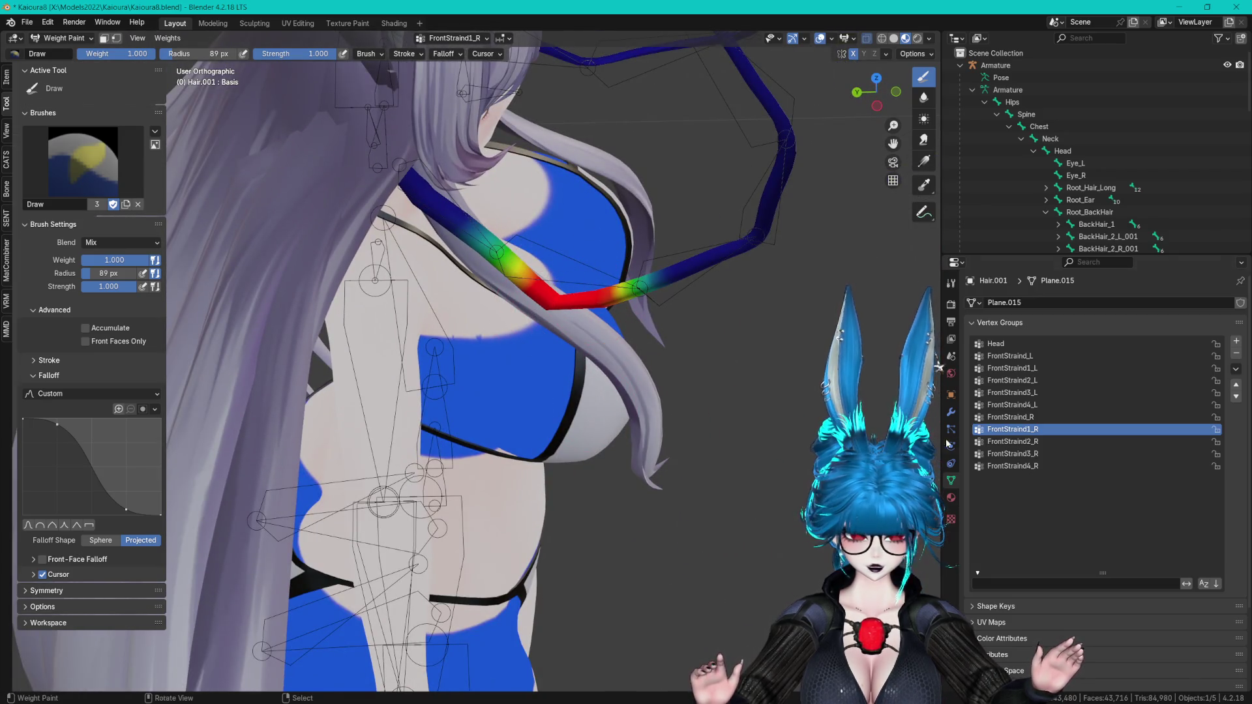
- On FrontStraind_R, pick the Subtract brush at lowered strength 0.261, then switch to Blur
left_click(1010, 417)
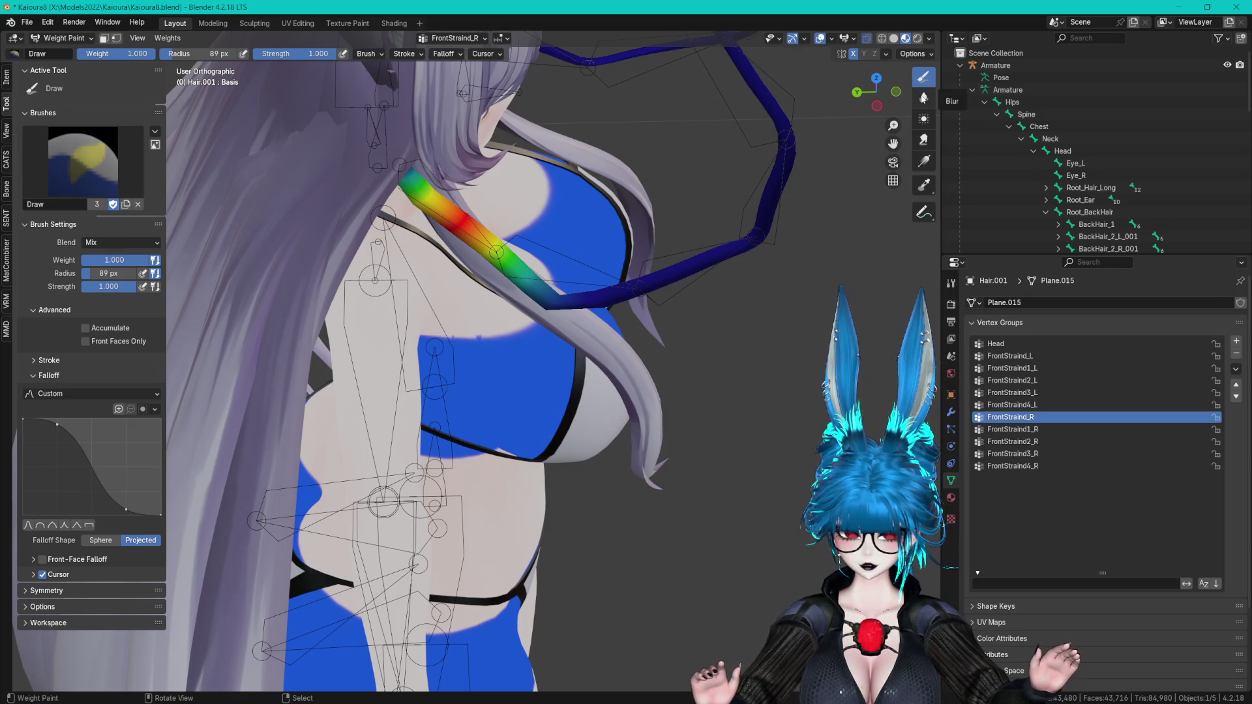
left_click(98, 160)
left_click(343, 233)
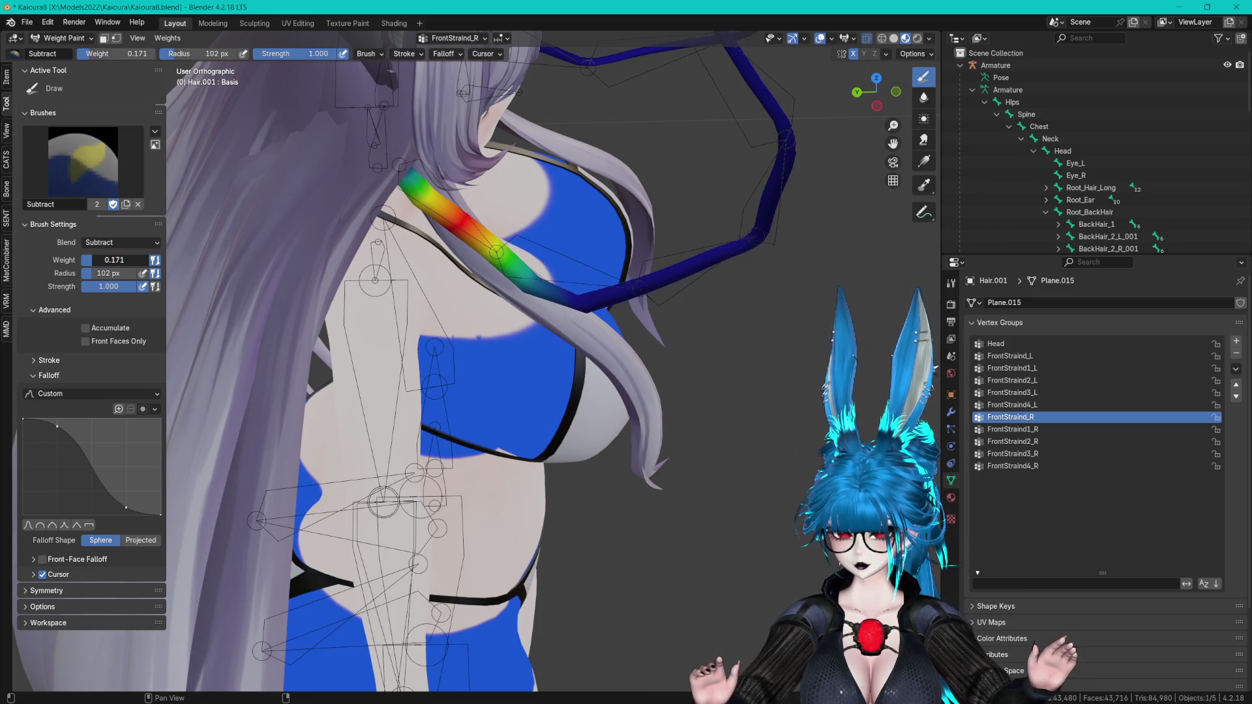
left_click_drag(124, 286, 91, 287)
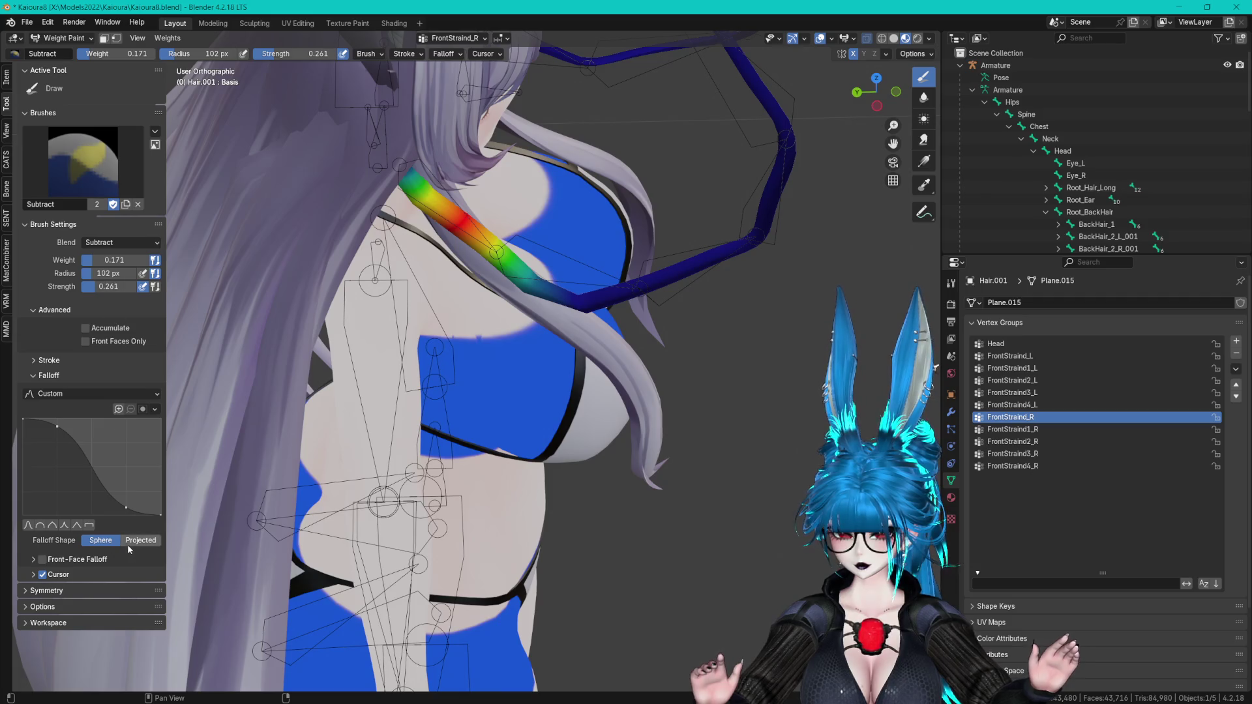
middle_click_drag(197, 525, 274, 469)
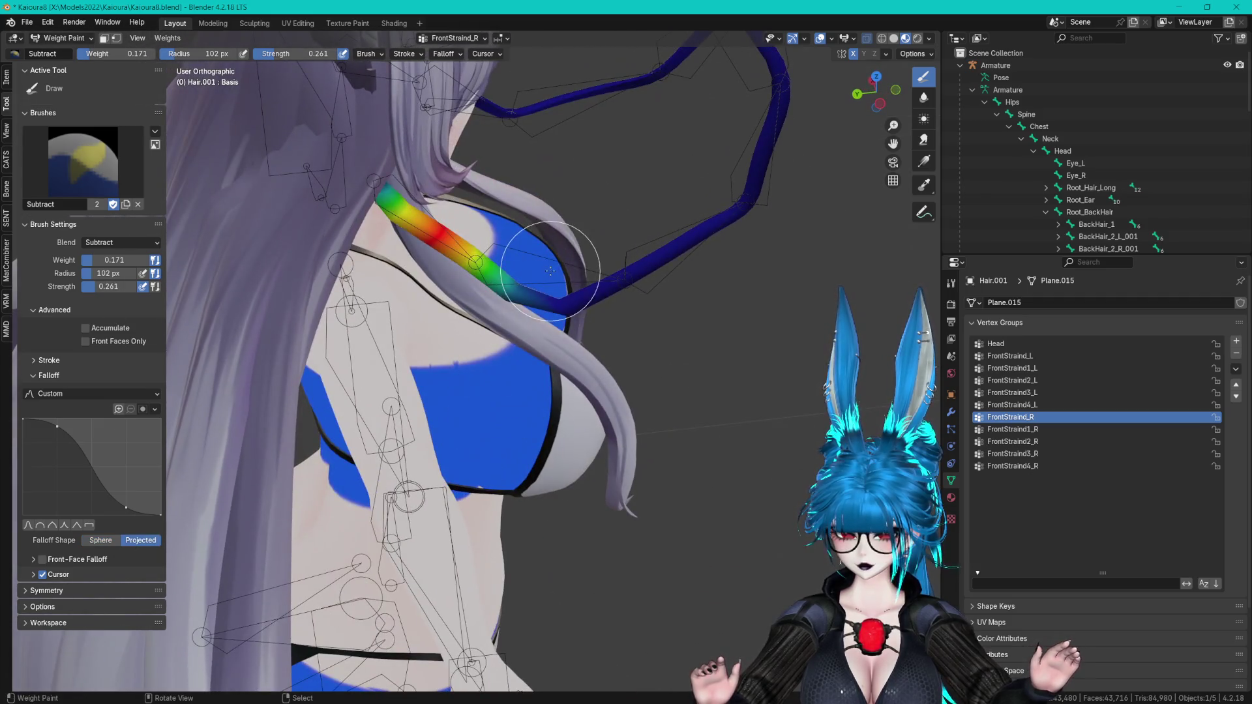
mouse_move(570, 295)
middle_mouse_down()
mouse_move(588, 324)
mouse_move(934, 115)
middle_mouse_up()
left_click(923, 97)
middle_click_drag(783, 169, 377, 218)
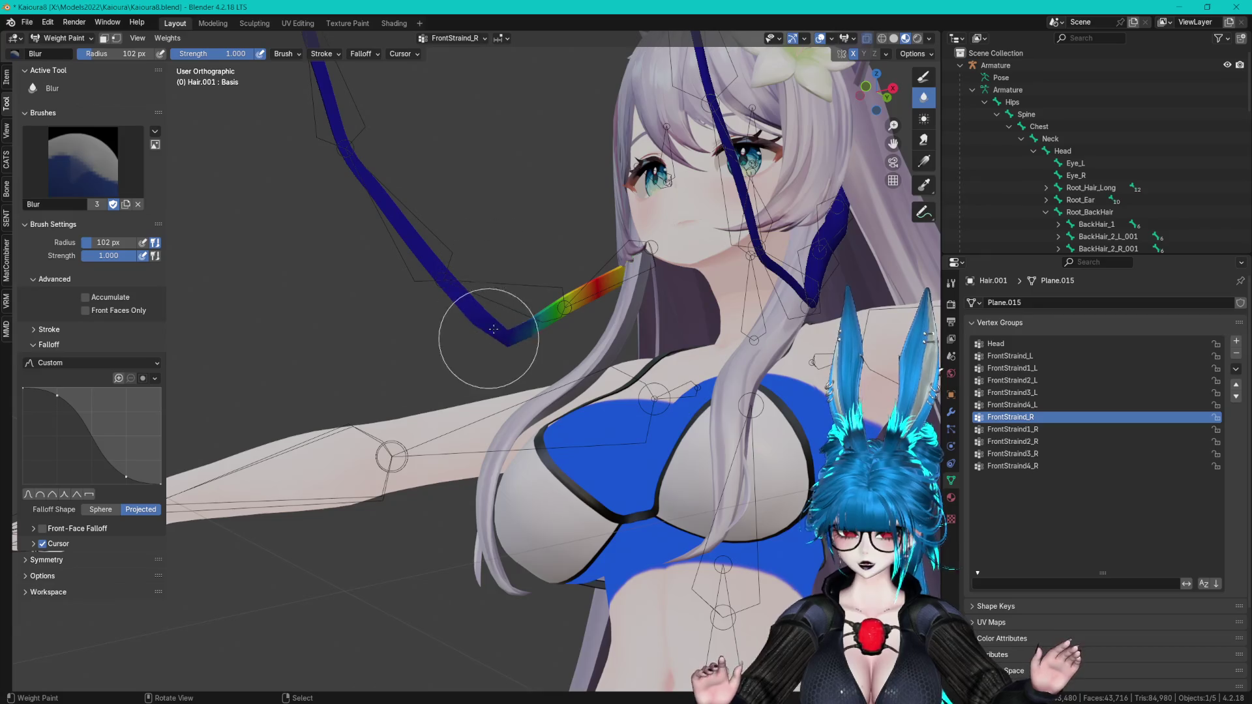
- Subtract the excess FrontStraind_R weight from the strand near the bend
mouse_move(530, 337)
middle_mouse_down()
mouse_move(461, 330)
mouse_move(483, 324)
mouse_move(495, 386)
mouse_move(419, 352)
mouse_move(404, 362)
mouse_move(522, 381)
middle_mouse_up()
left_click(1036, 430)
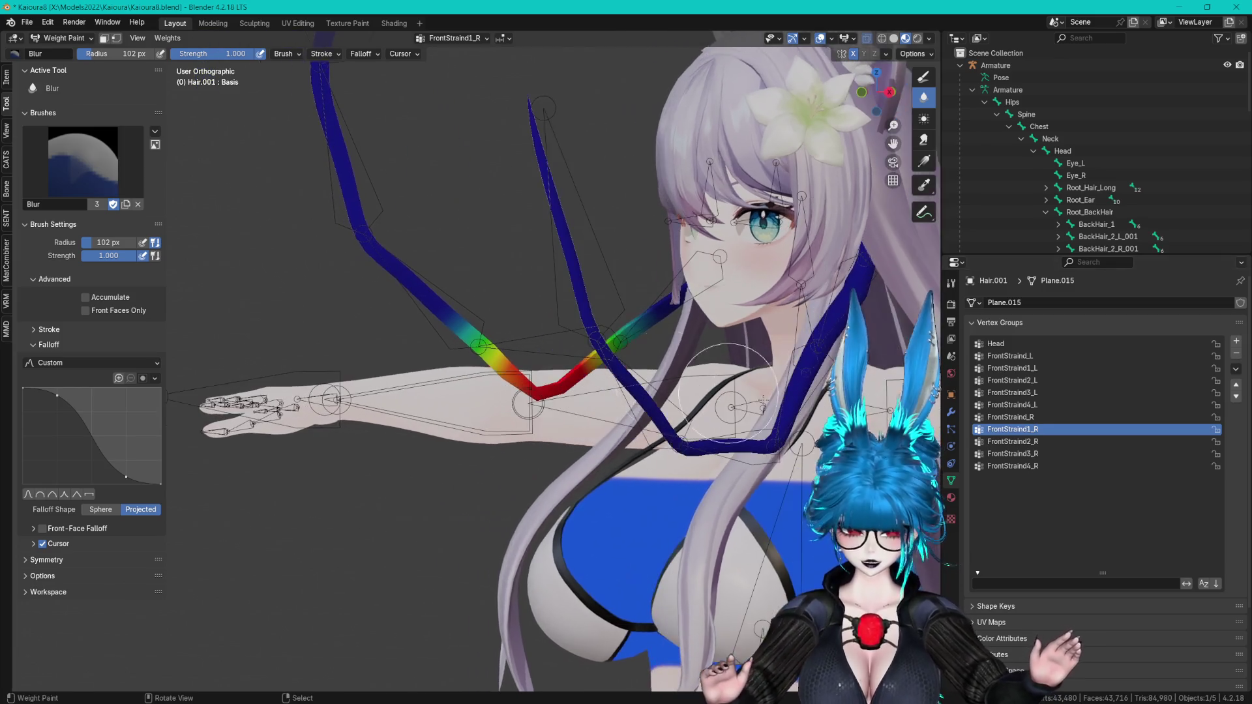
left_click(1043, 415)
mouse_move(701, 346)
middle_mouse_down()
mouse_move(724, 348)
mouse_move(691, 353)
middle_mouse_up()
key("shift+space")
key("1")
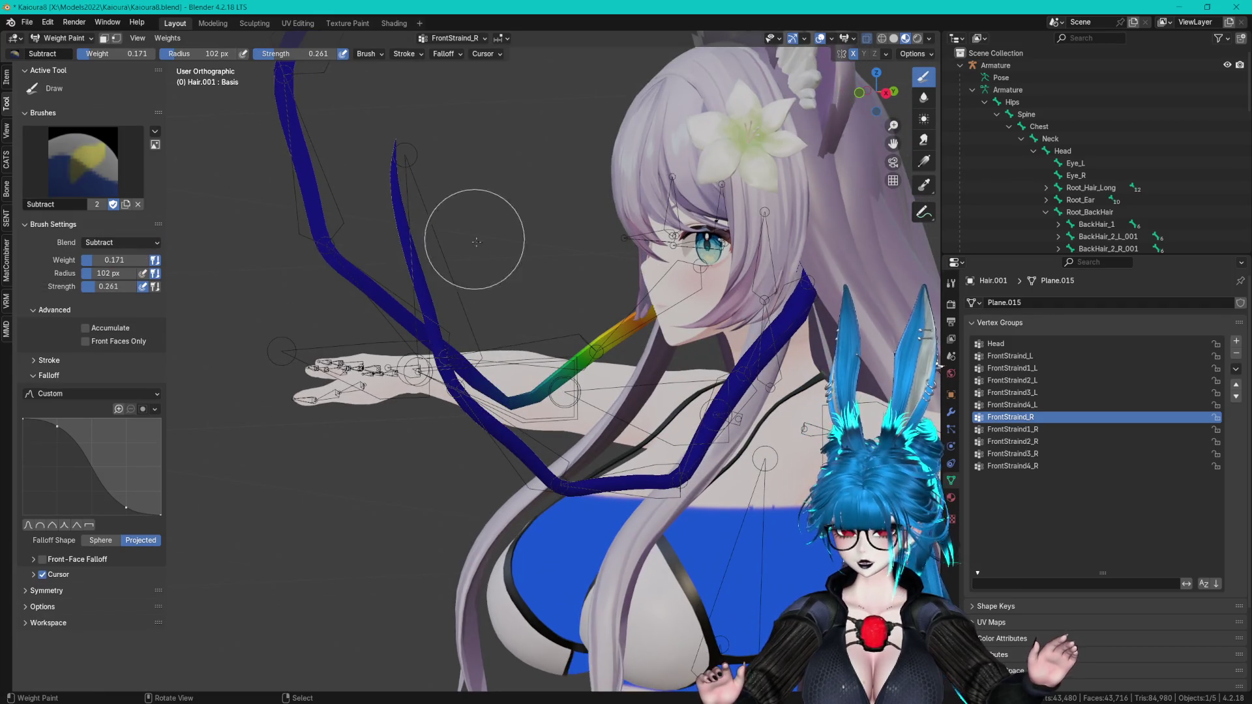
mouse_move(577, 362)
left_mouse_down()
mouse_move(533, 390)
mouse_move(466, 375)
mouse_move(487, 382)
left_mouse_up()
- Switch to Blur and step through the right strand groups back to FrontStraind_R
left_click(1012, 429)
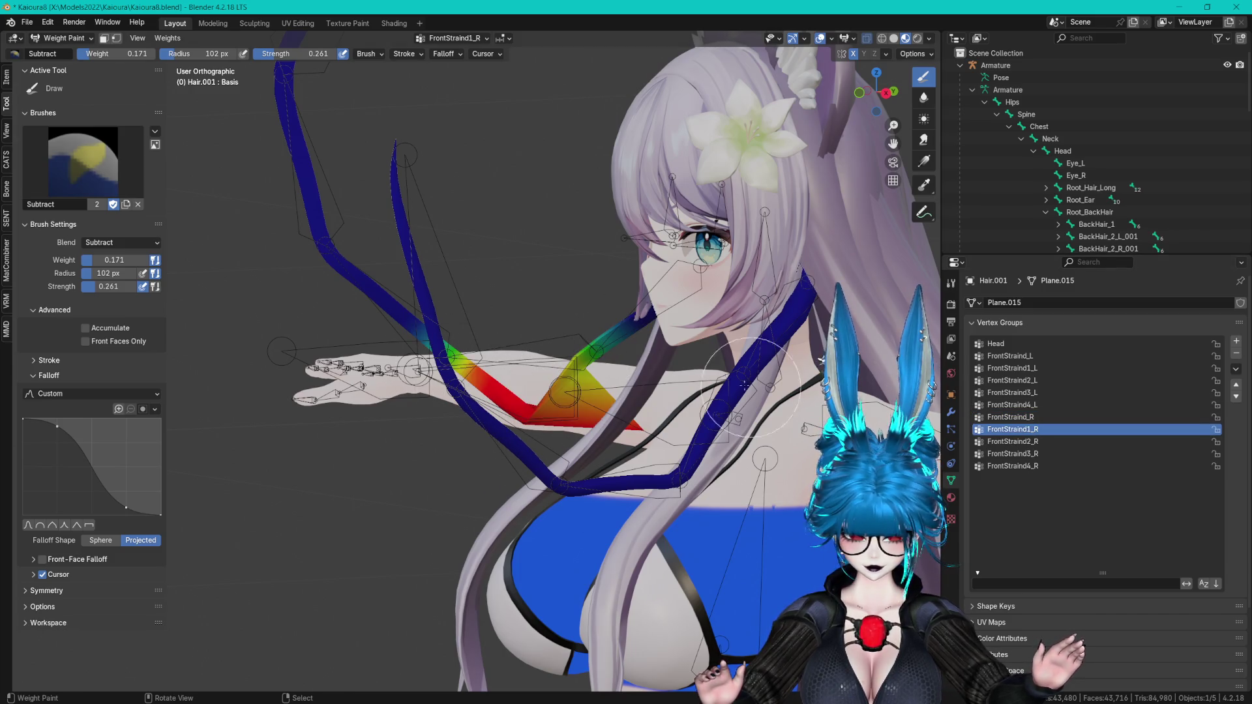
left_click(924, 99)
mouse_move(652, 405)
middle_mouse_down()
mouse_move(681, 433)
mouse_move(815, 418)
middle_mouse_up()
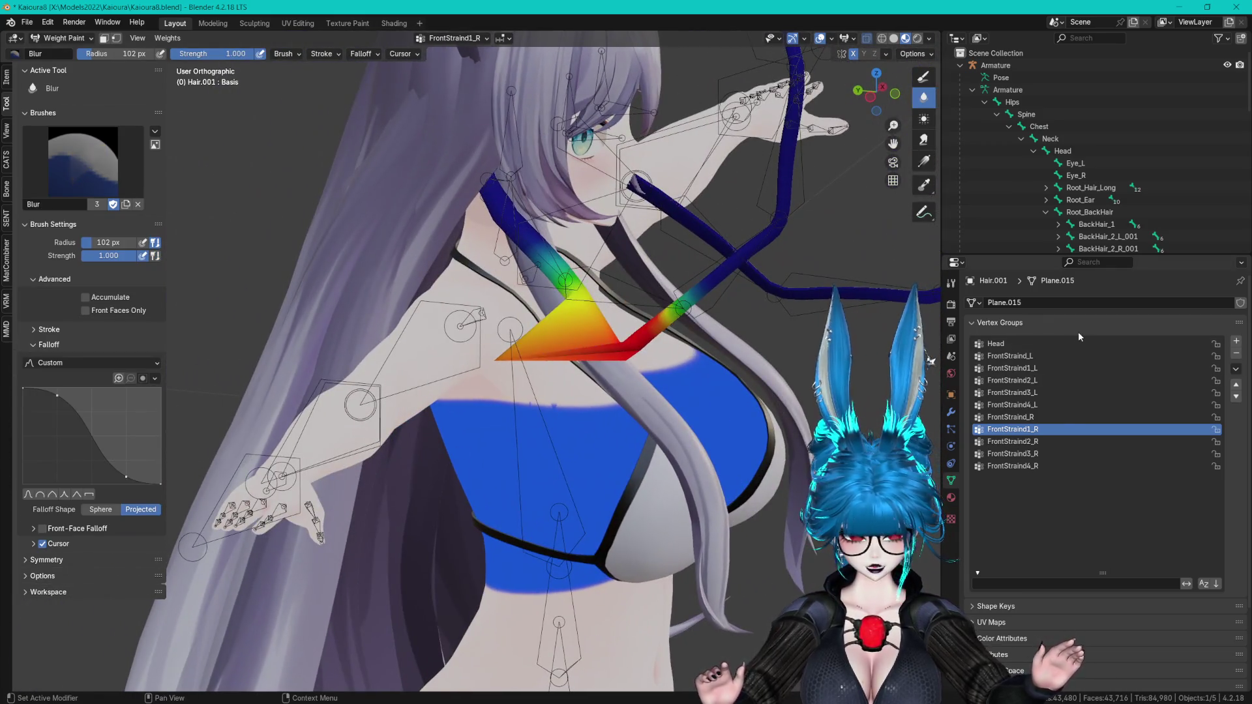
left_click(1063, 340)
key("Down")
key("Down")
key("Down")
key("Down")
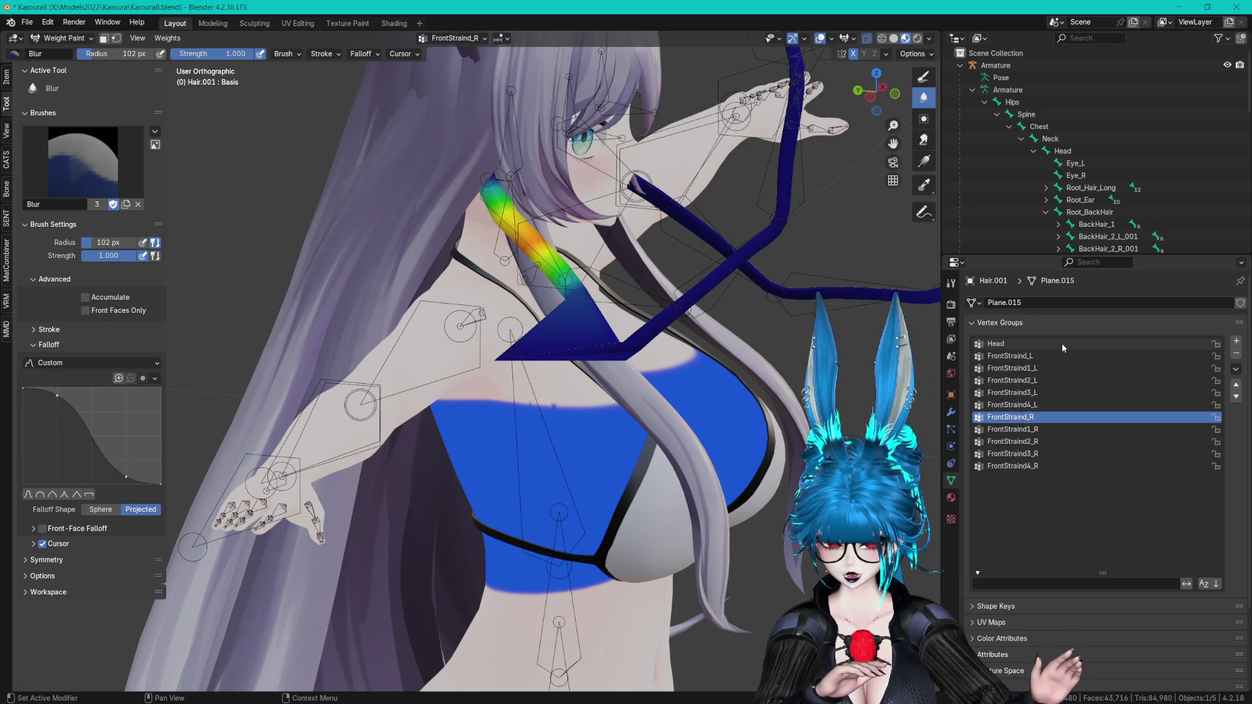
key("Down")
key("Down")
key("Up")
key("Up")
key("Up")
key("Up")
key("Up")
key("Up")
key("Up")
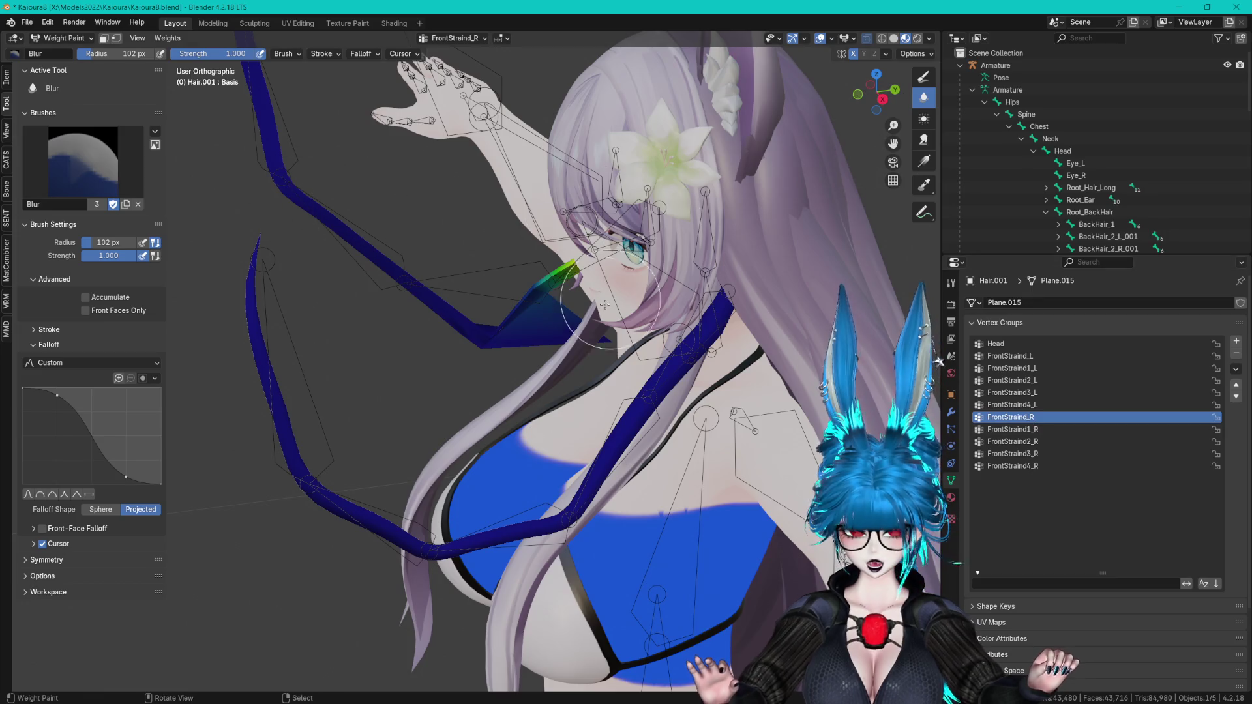
- Blur the FrontStraind_R weight gradient at the strand's bend, then select FrontStraind1_R
mouse_move(592, 333)
left_mouse_down()
mouse_move(469, 346)
mouse_move(492, 297)
mouse_move(490, 312)
mouse_move(450, 327)
mouse_move(397, 280)
mouse_move(450, 307)
mouse_move(392, 289)
left_mouse_up()
mouse_move(392, 289)
middle_mouse_down()
mouse_move(713, 315)
mouse_move(718, 330)
middle_mouse_up()
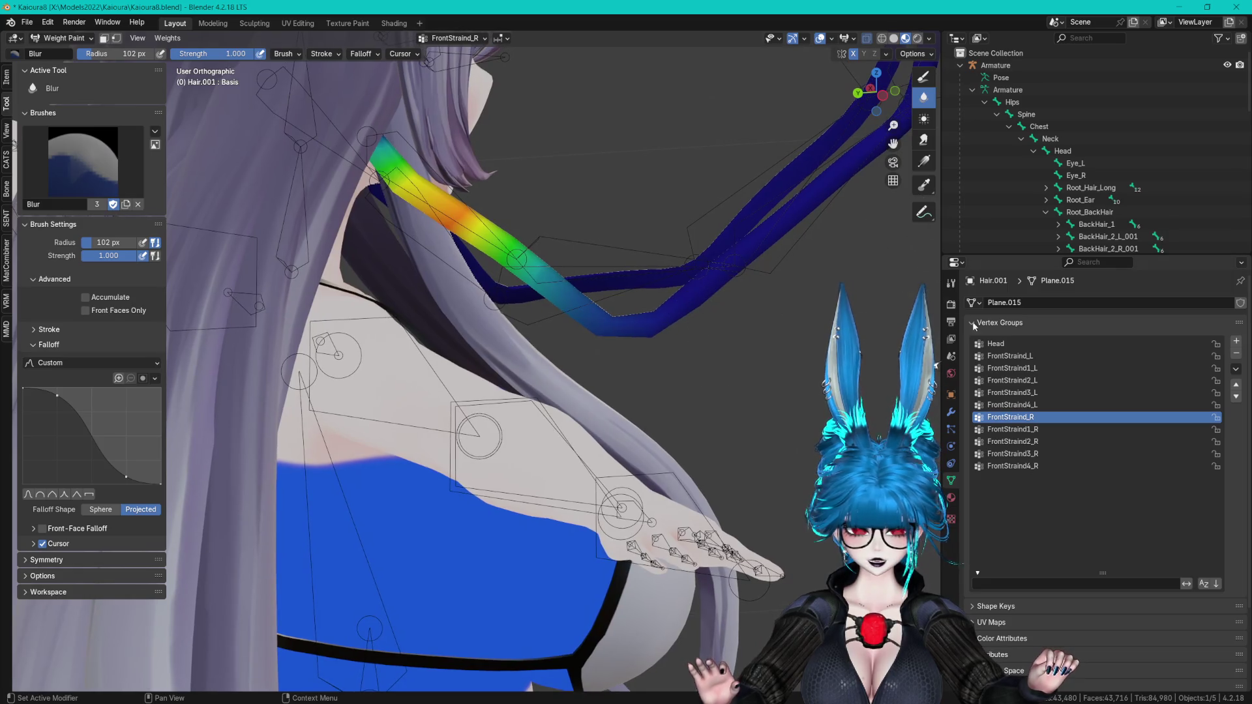
left_click(1052, 429)
left_click_drag(867, 98, 889, 95)
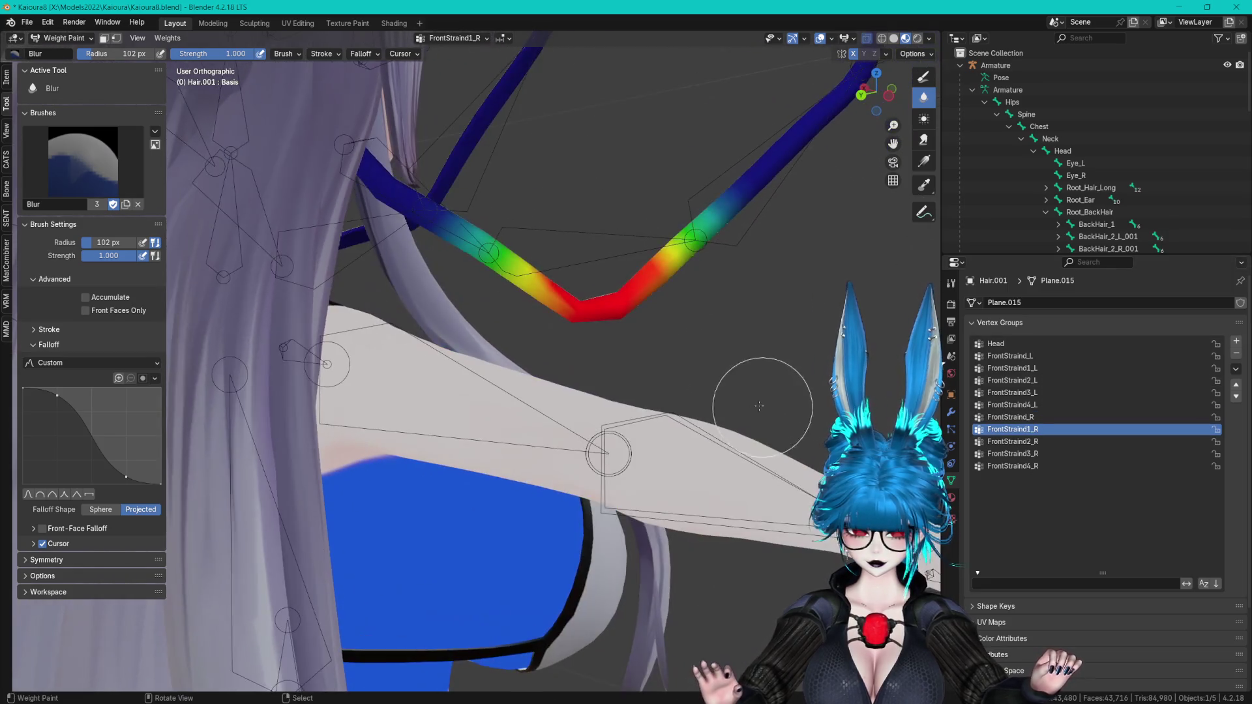
- Switch to the Draw tool and choose the Add weight brush
left_click(924, 76)
left_click(83, 161)
left_click(49, 227)
mouse_move(531, 313)
middle_mouse_down()
mouse_move(573, 233)
mouse_move(540, 345)
middle_mouse_up()
mouse_move(637, 330)
middle_mouse_down()
mouse_move(517, 351)
mouse_move(456, 300)
middle_mouse_up()
mouse_move(349, 213)
middle_mouse_down()
mouse_move(420, 335)
mouse_move(544, 330)
mouse_move(574, 372)
mouse_move(651, 422)
mouse_move(705, 411)
middle_mouse_up()
middle_click_drag(354, 210, 522, 215)
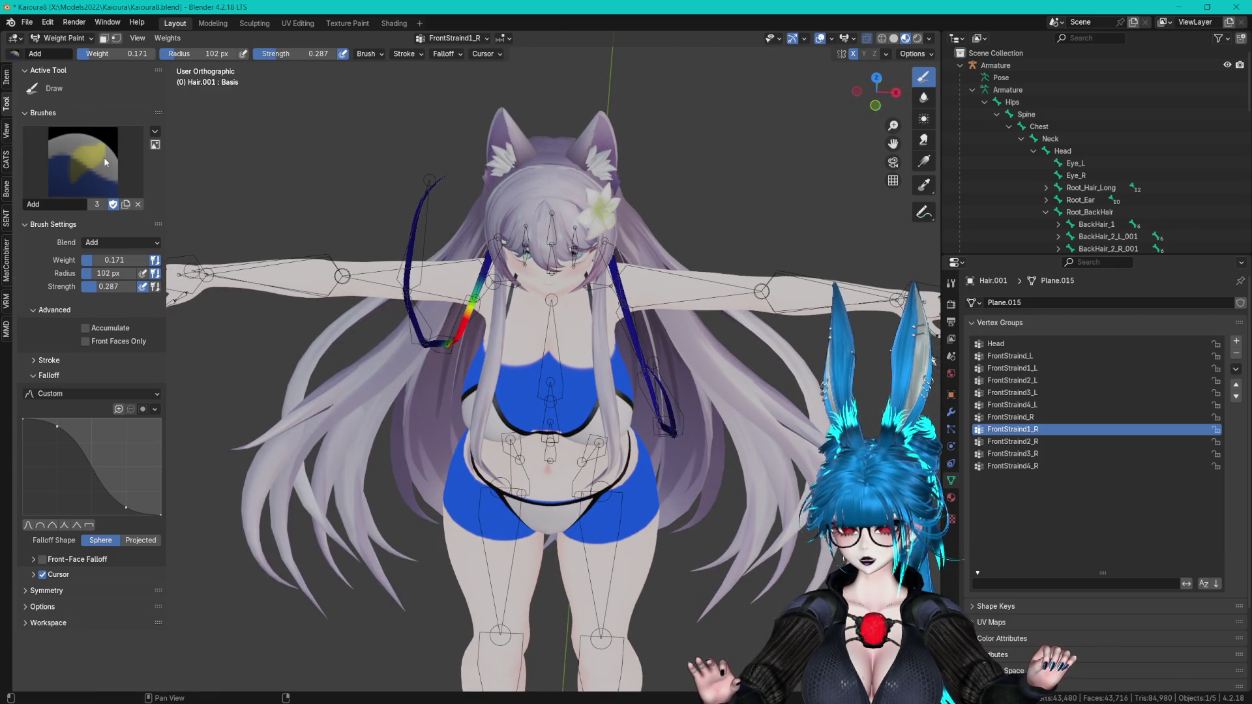
- Pick the F Subtract brush and raise its weight and strength to 1.000
left_click(82, 162)
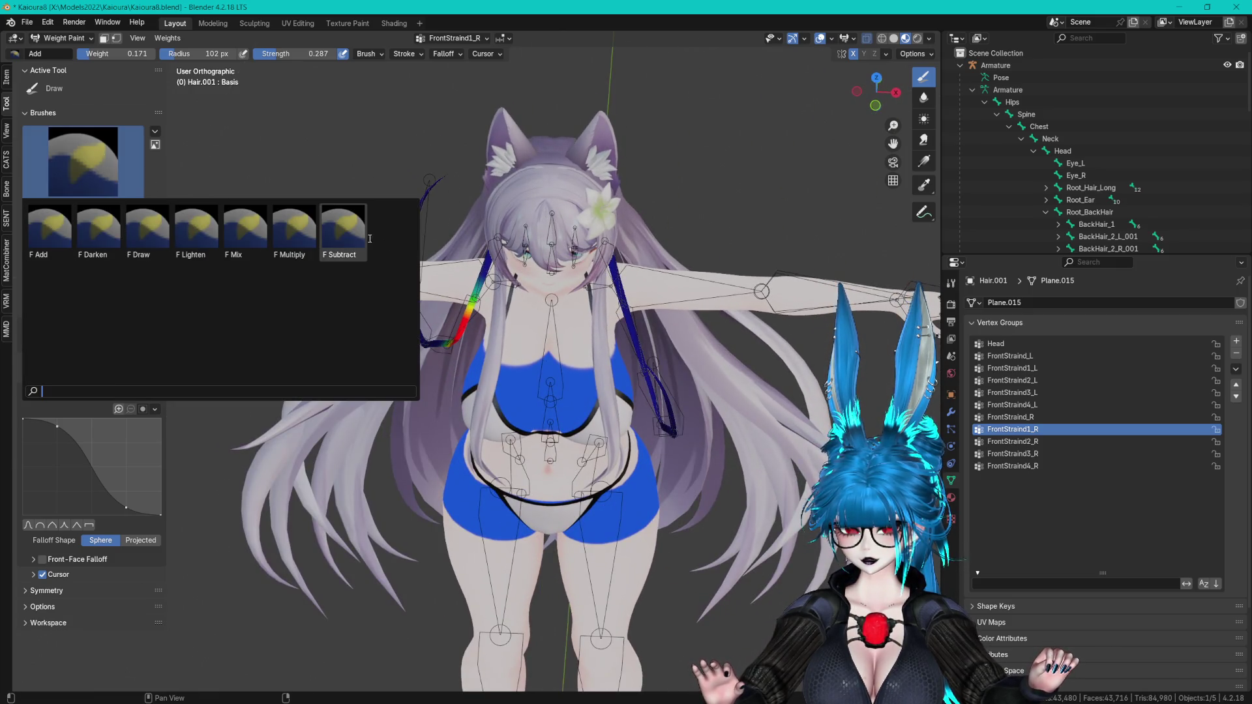
left_click(343, 228)
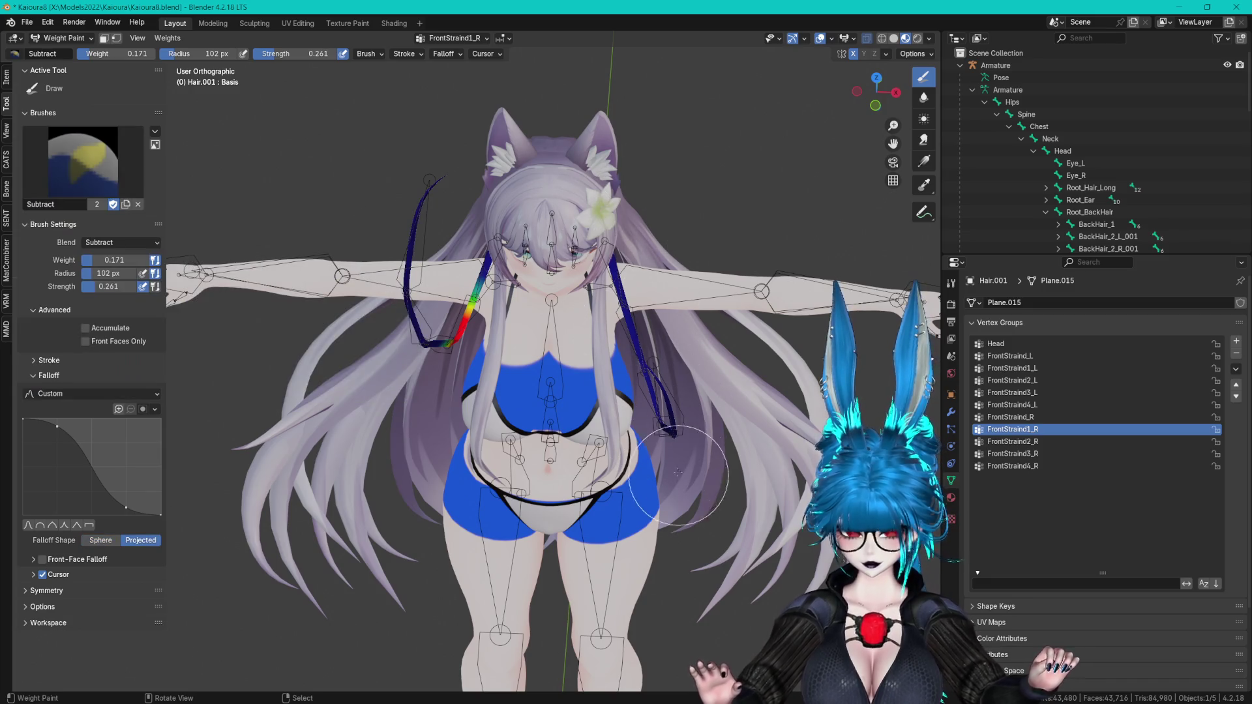
mouse_move(121, 264)
left_mouse_down()
mouse_move(163, 260)
mouse_move(163, 287)
left_mouse_up()
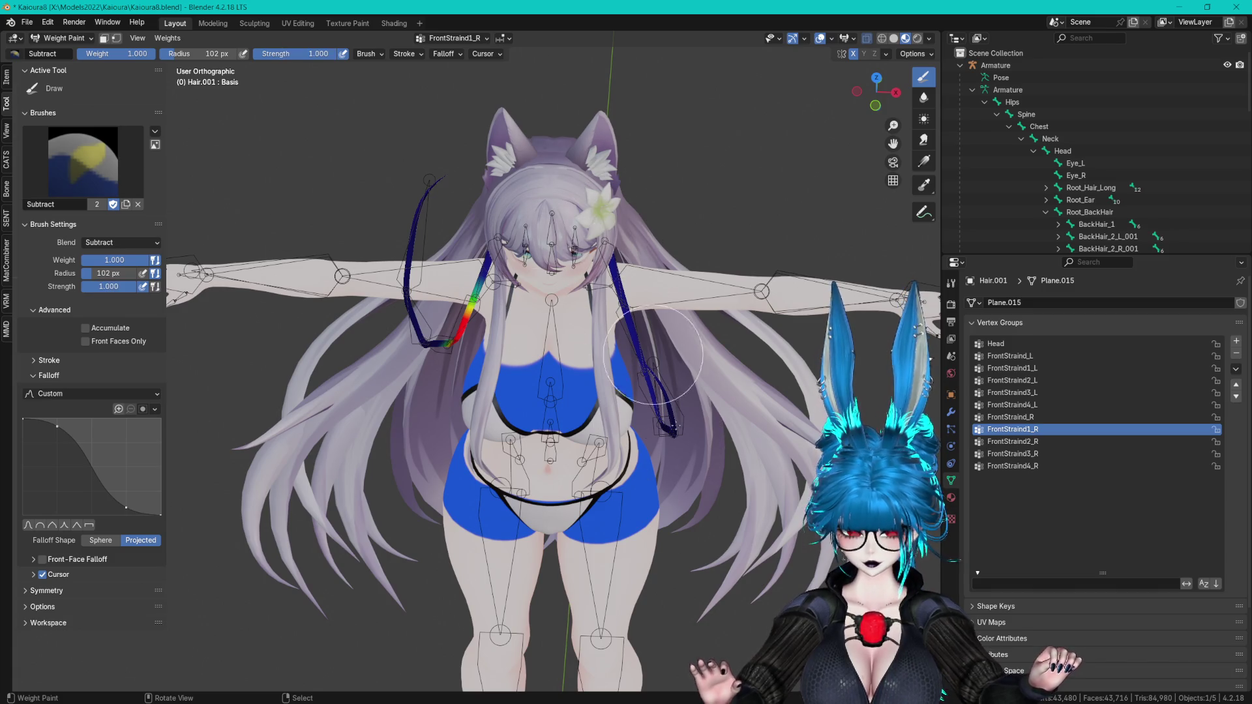
- Review FrontStraind2_R, FrontStraind4_R and FrontStraind1_R weights, ending on FrontStraind_R
left_click(1031, 443)
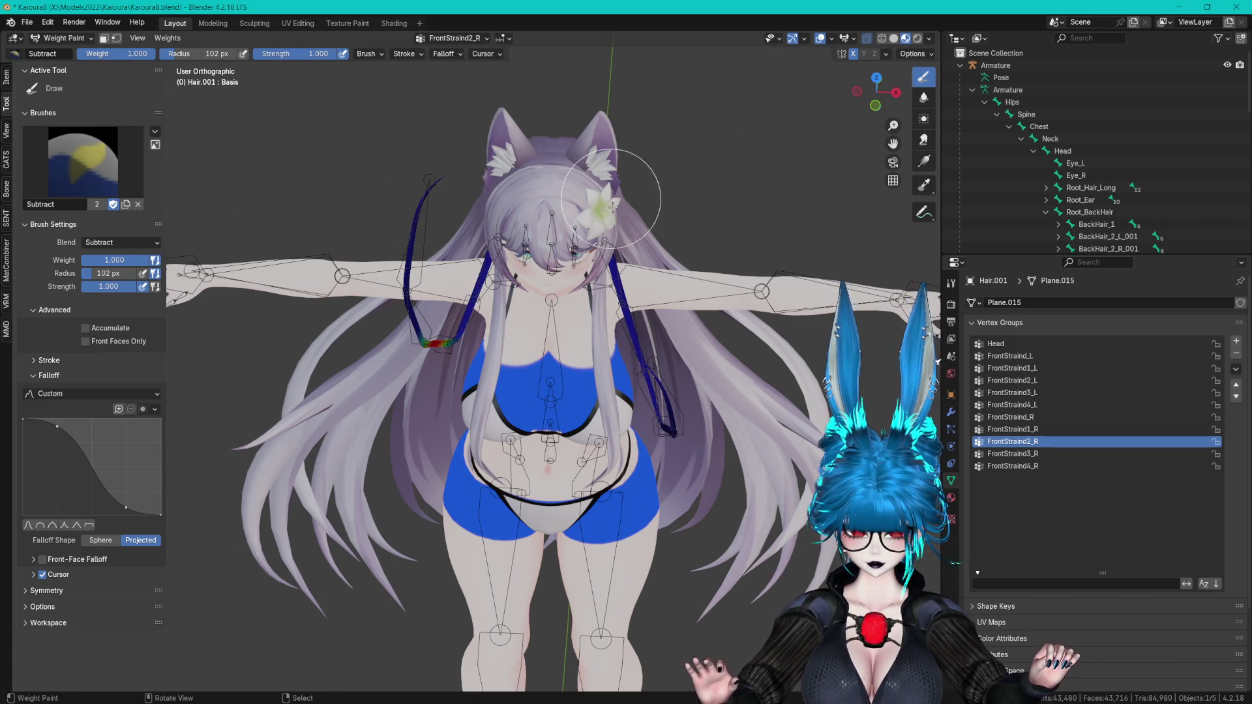
left_click(1074, 418)
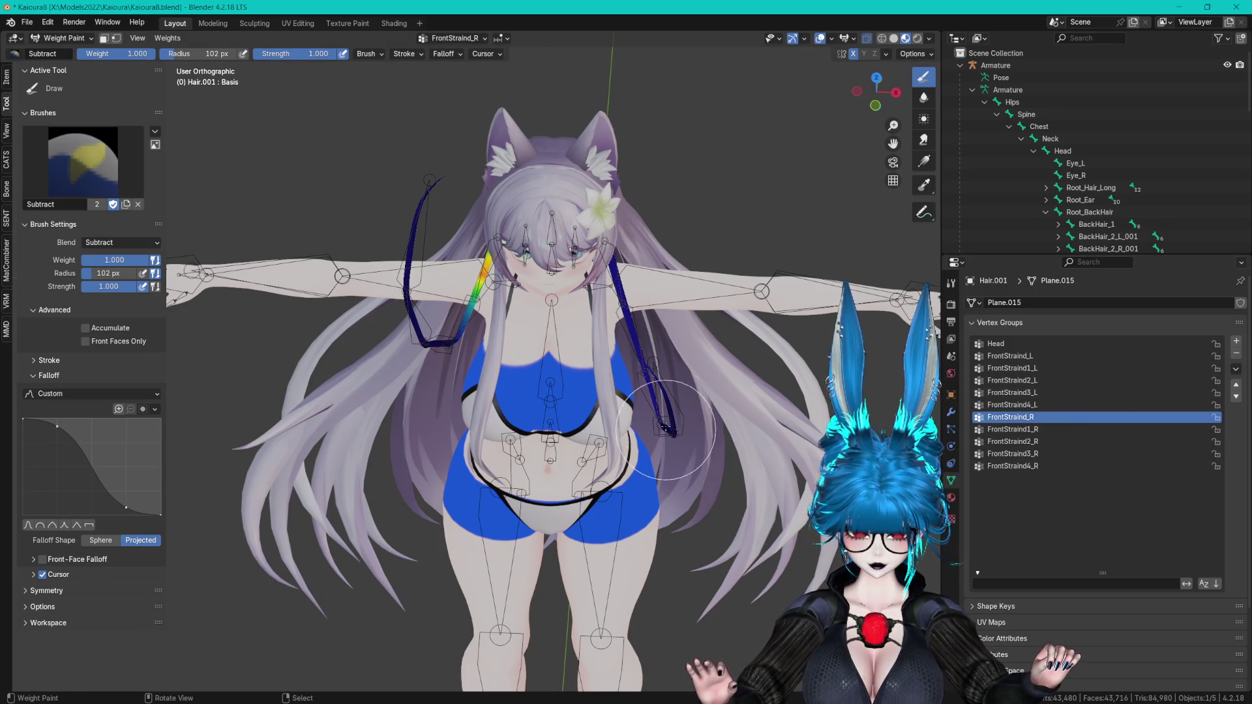
left_click(1050, 465)
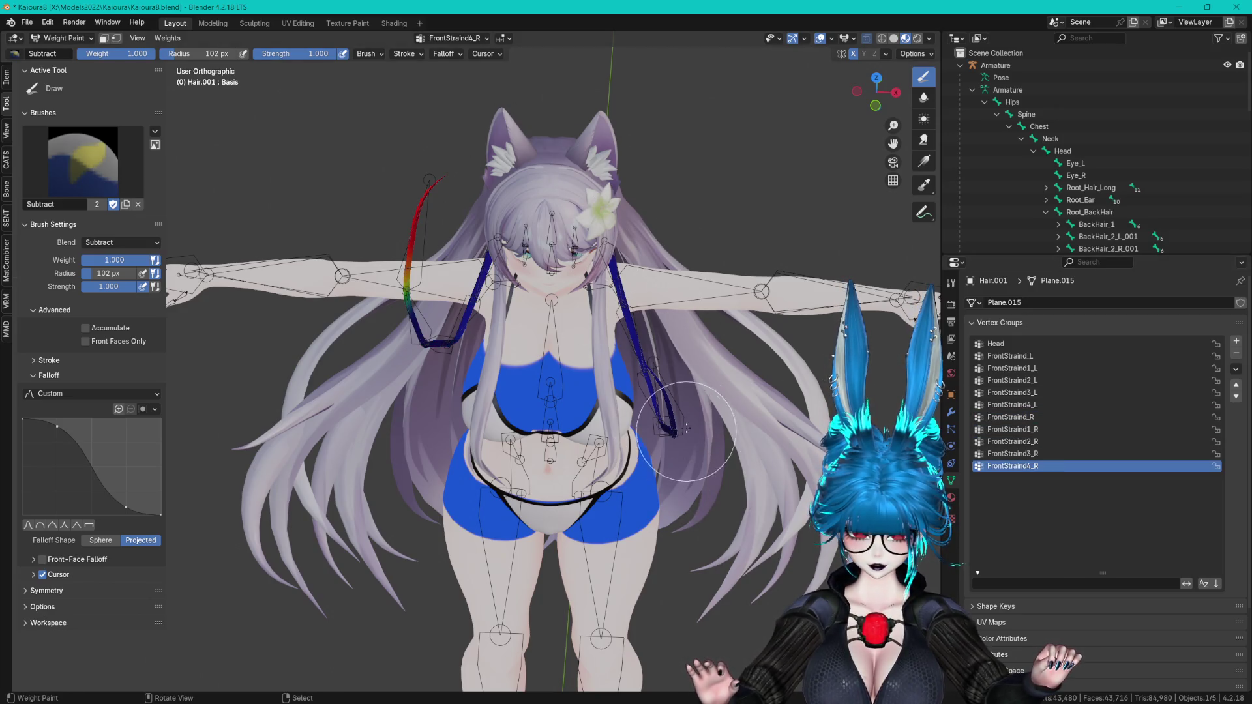
left_click(1040, 441)
left_click(1039, 429)
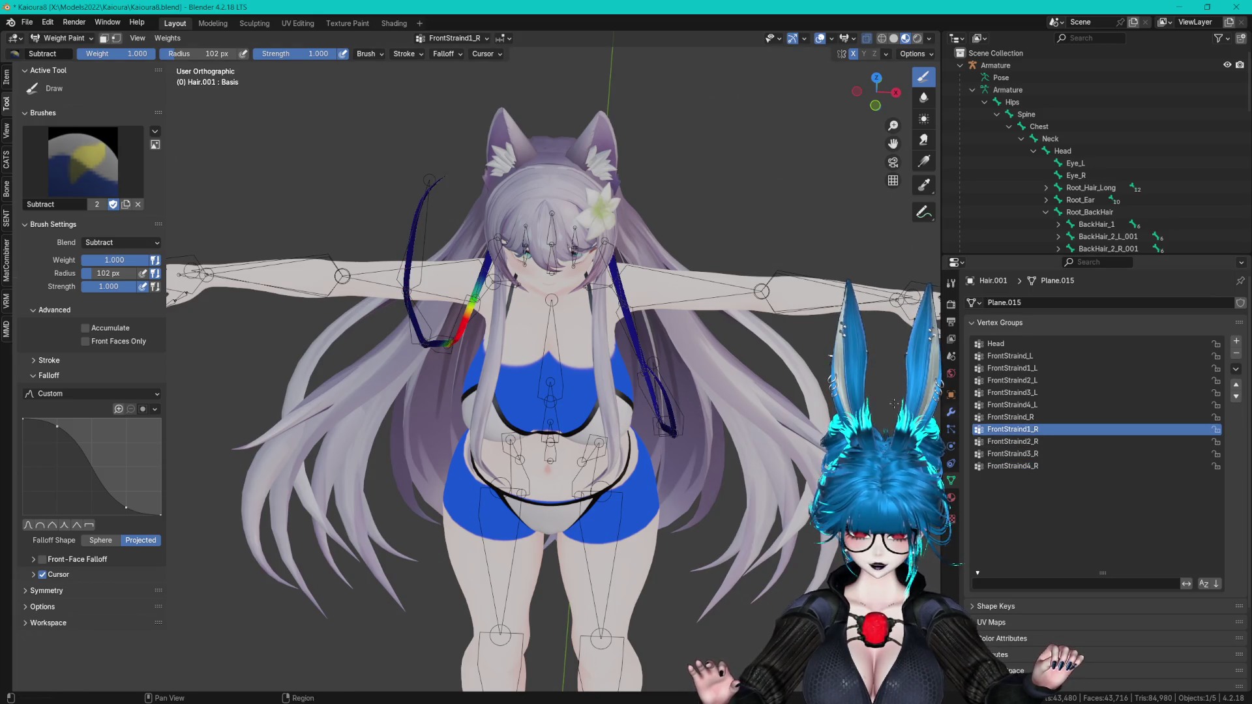
left_click(1025, 418)
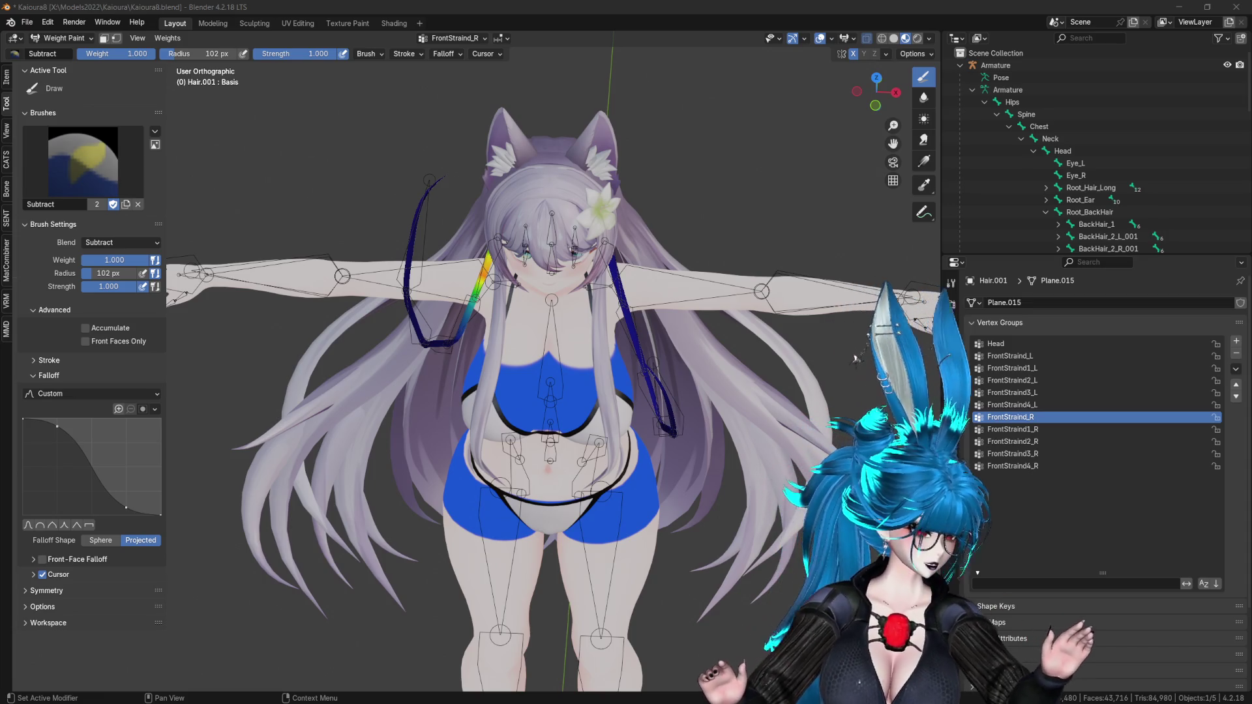
- In CATS pose mode, bend the FrontStraind2_R hair bone to test how its strand deforms
mouse_move(810, 180)
middle_mouse_down()
mouse_move(757, 248)
mouse_move(731, 222)
middle_mouse_up()
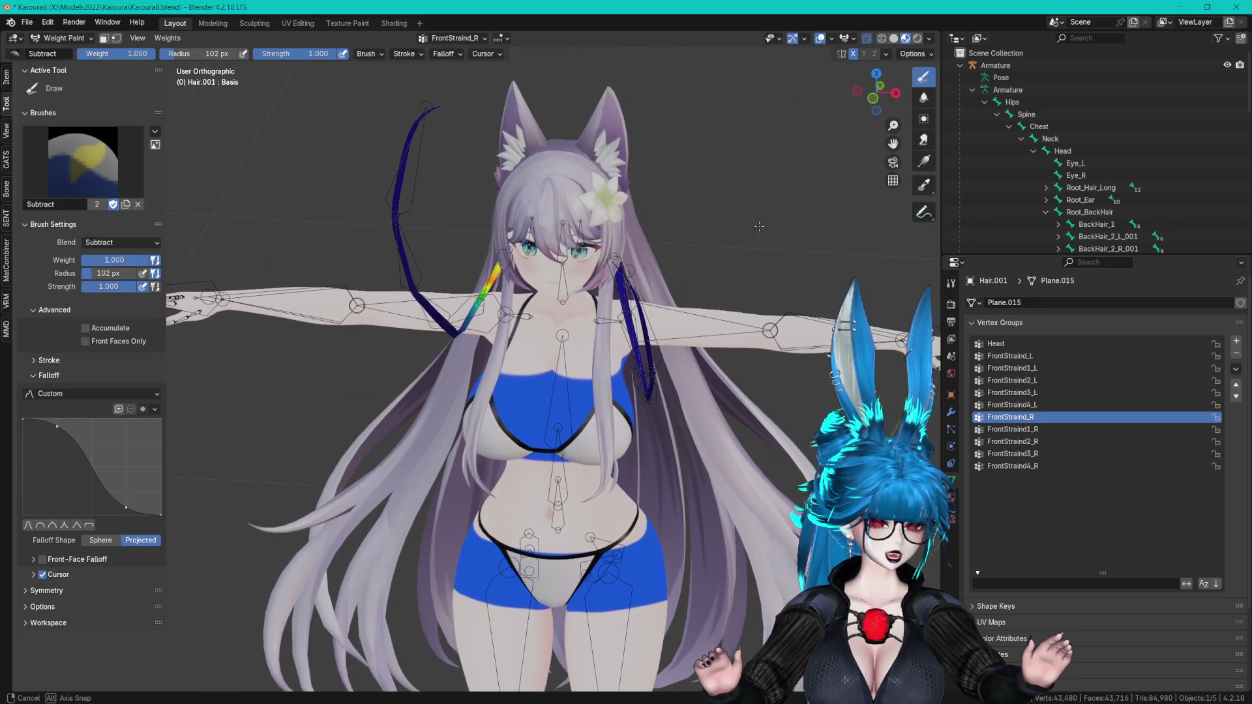
middle_click_drag(635, 264, 653, 263)
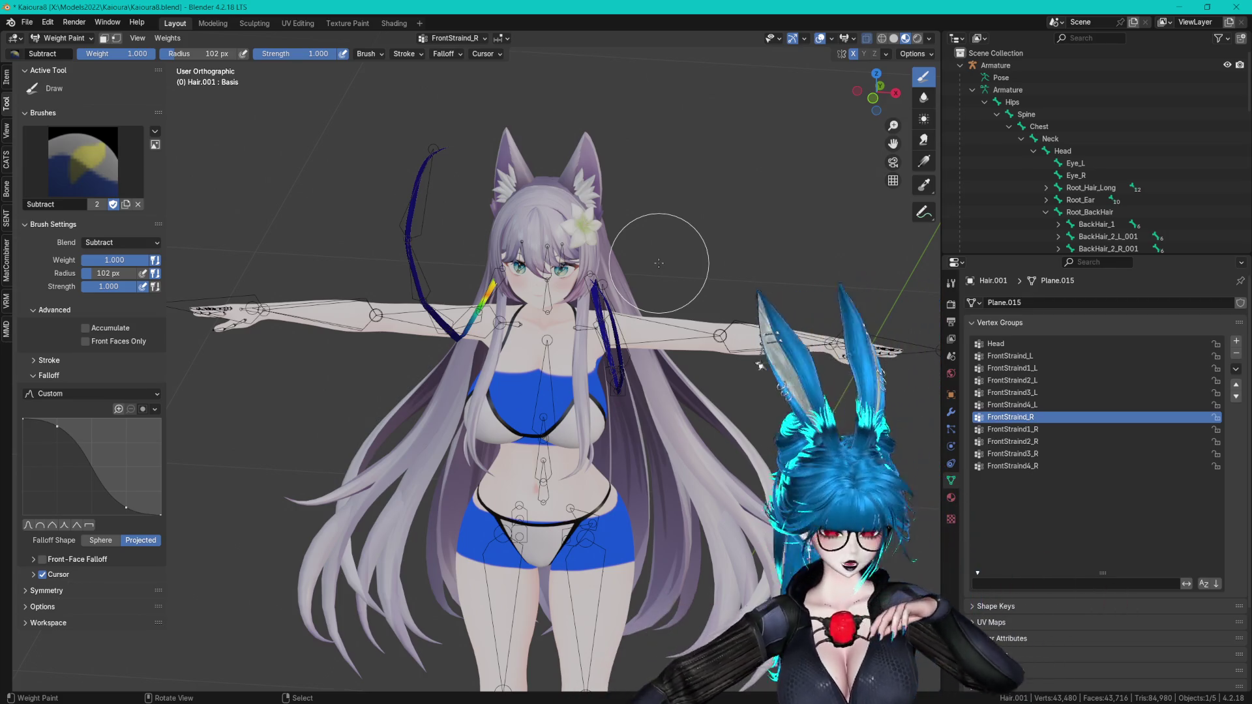
middle_click_drag(456, 196, 49, 156)
left_click(9, 160)
left_click(78, 170)
middle_click_drag(456, 261, 587, 261)
left_click(87, 170)
left_click(531, 346)
left_click_drag(534, 344, 548, 336)
mouse_move(547, 336)
middle_mouse_down()
mouse_move(522, 330)
mouse_move(509, 344)
middle_mouse_up()
mouse_move(509, 345)
left_mouse_down()
mouse_move(548, 379)
mouse_move(533, 368)
left_mouse_up()
- Stop pose mode, put the Hair.001 mesh into Edit Mode, then start pose mode again
left_click(87, 171)
scroll(492, 230, "up", 2)
mouse_move(492, 231)
middle_mouse_down()
mouse_move(636, 291)
mouse_move(630, 262)
mouse_move(633, 286)
mouse_move(602, 306)
middle_mouse_up()
left_click(645, 258)
key("Tab")
scroll(635, 290, "up", 4)
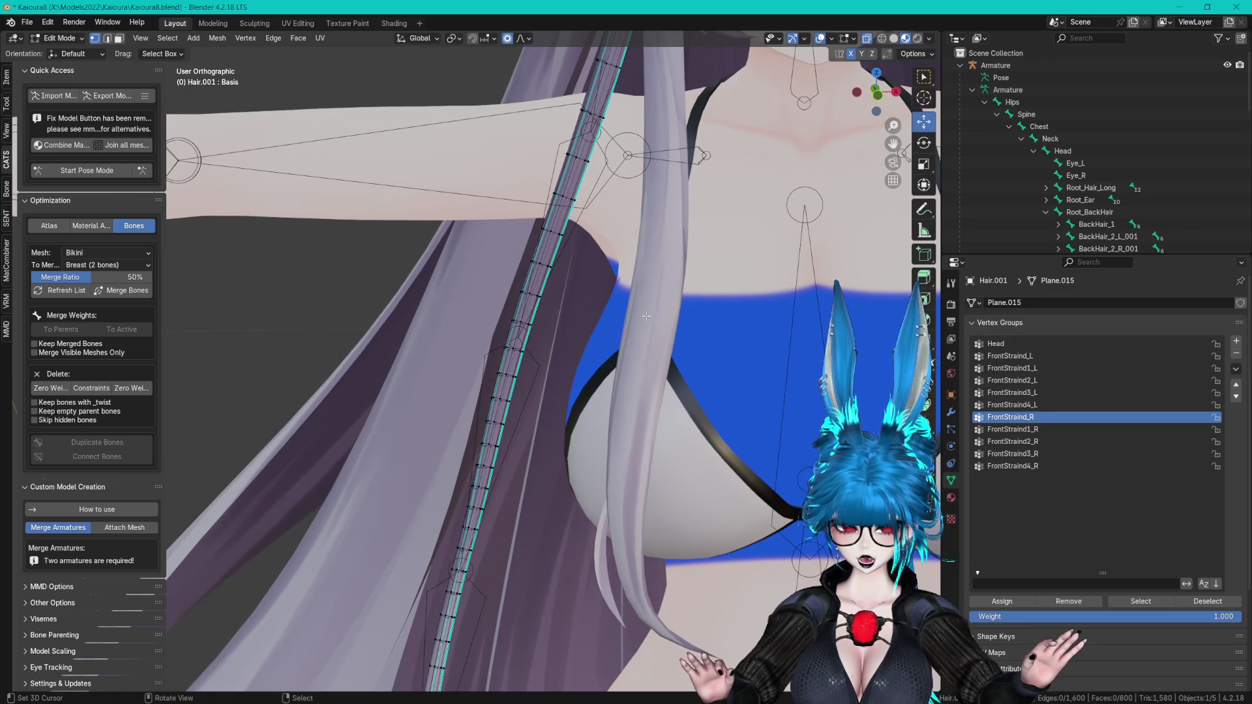
scroll(685, 287, "down", 5)
middle_click_drag(685, 287, 138, 194)
scroll(684, 287, "up", 3)
left_click(98, 170)
scroll(484, 351, "up", 3)
- Rotate the FrontStraind2_R bone 63.6° about Y, then switch back to Object Mode
left_click(483, 351)
key("r")
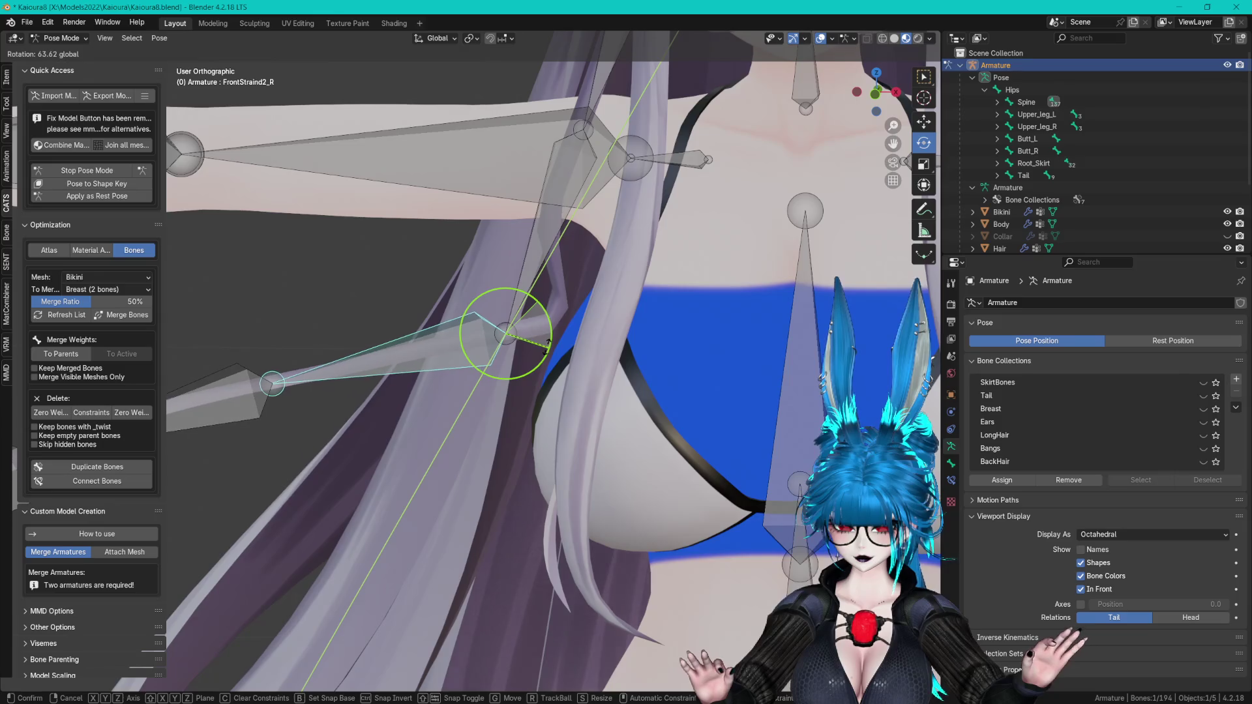
left_click(366, 251)
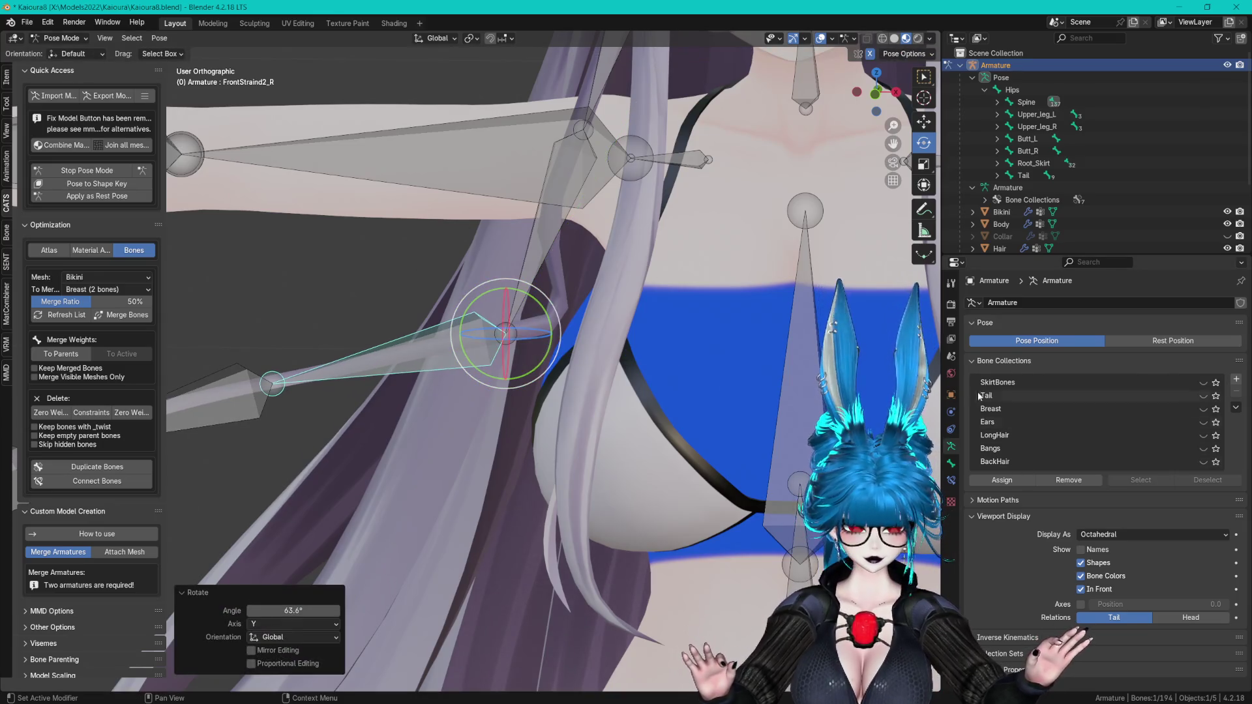
mouse_move(452, 163)
middle_mouse_down("shift")
mouse_move(467, 326)
mouse_move(432, 296)
middle_mouse_up("shift")
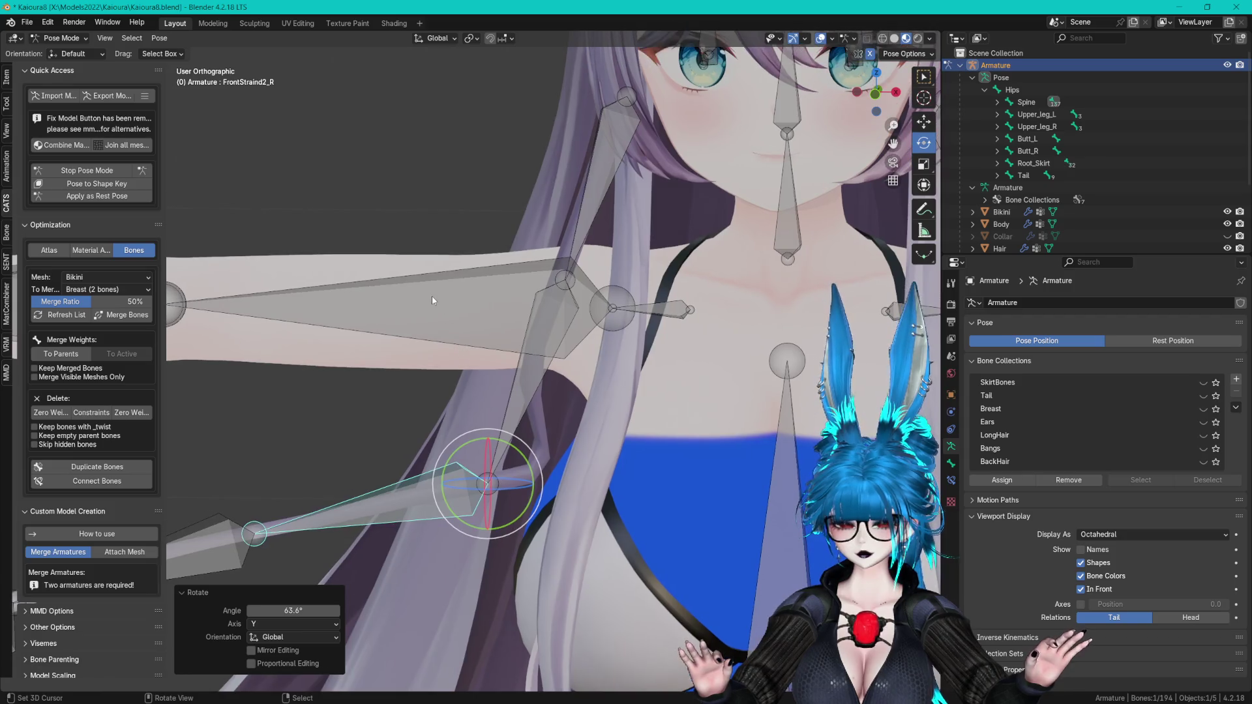
left_click(62, 38)
left_click(67, 52)
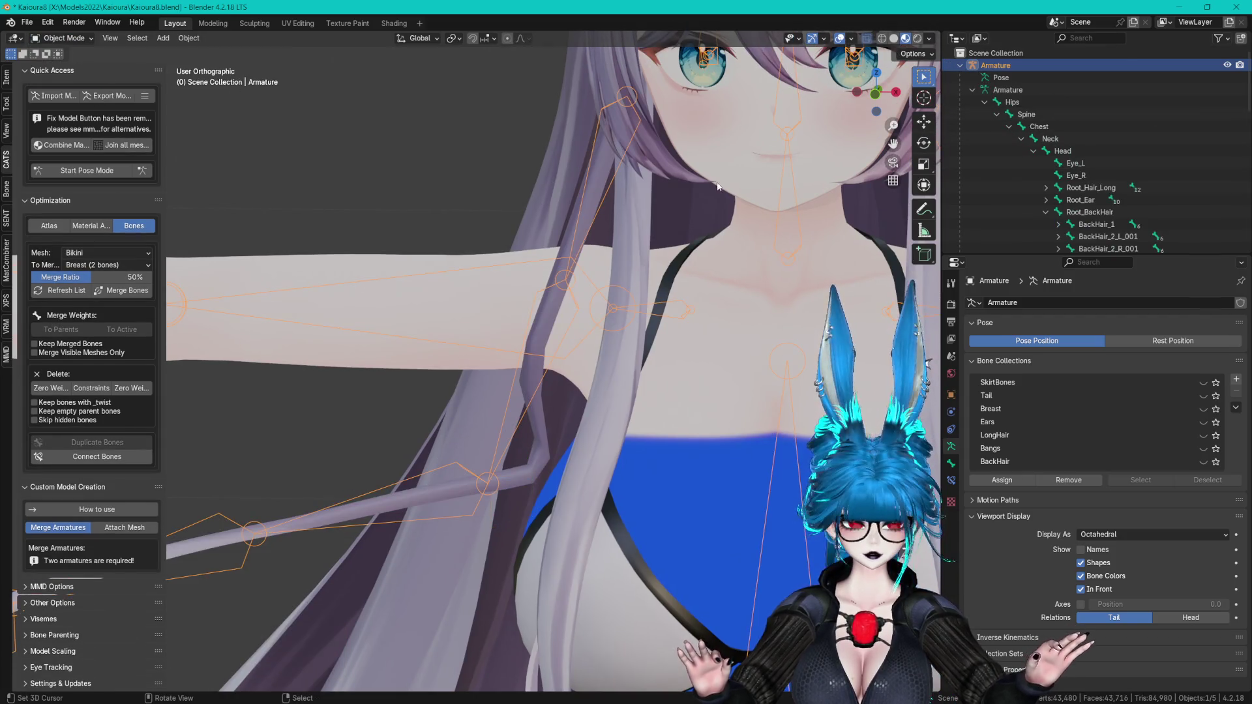
- Select the Hair.001 front-strand mesh in the viewport
left_click(571, 234)
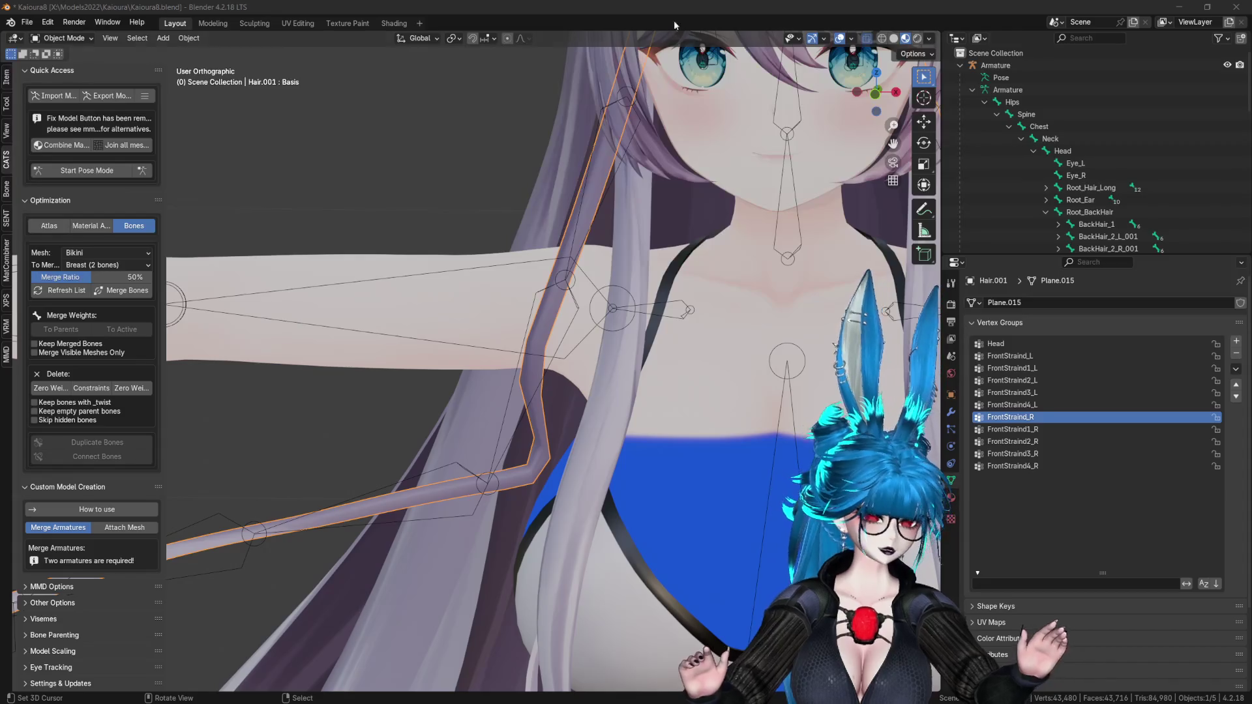
- Enter Edit Mode on the hair mesh and circle-select faces along the right strand
left_click(577, 5)
mouse_move(729, 256)
middle_mouse_down("shift")
mouse_move(615, 346)
mouse_move(702, 210)
mouse_move(615, 320)
middle_mouse_up("shift")
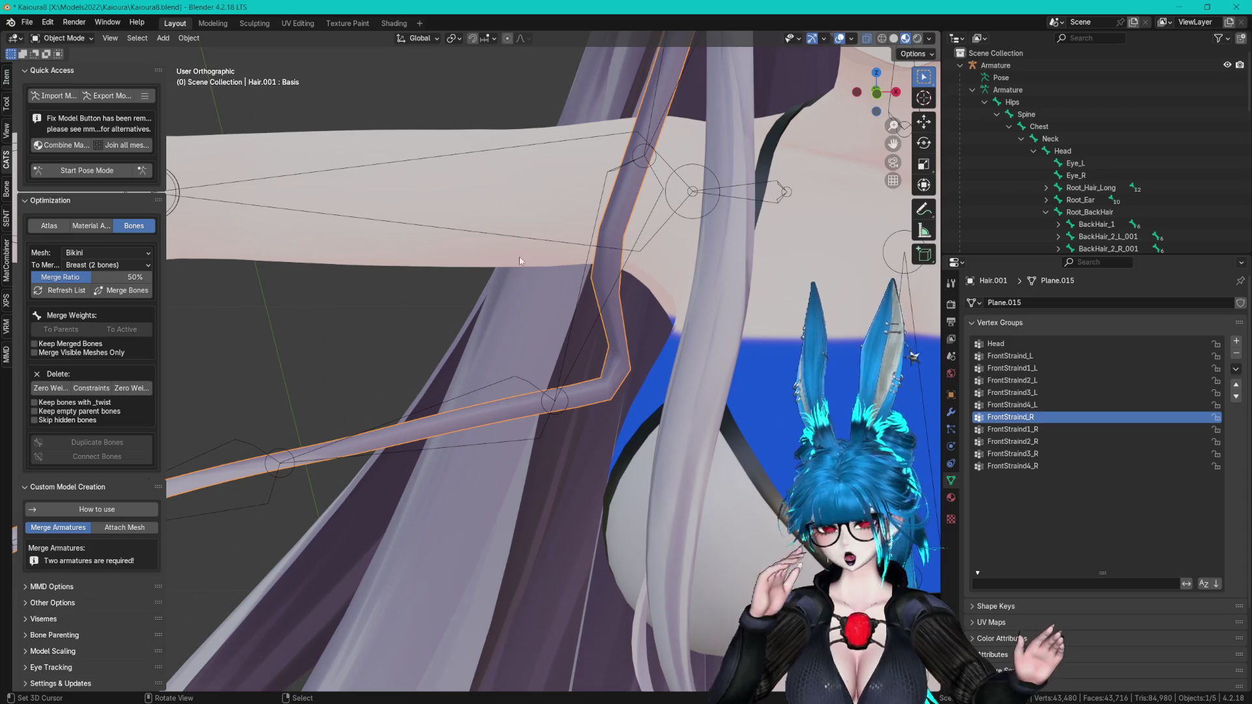
left_click(76, 39)
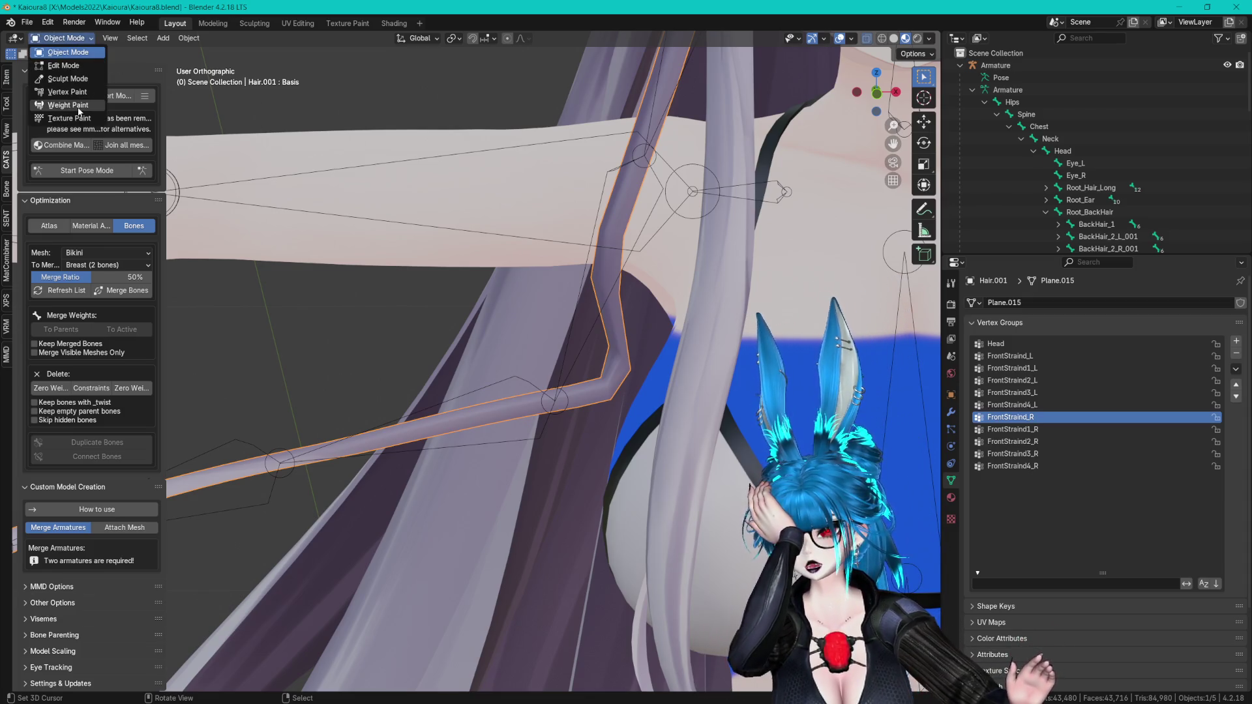
mouse_move(531, 92)
middle_mouse_down()
mouse_move(637, 150)
mouse_move(691, 162)
middle_mouse_up()
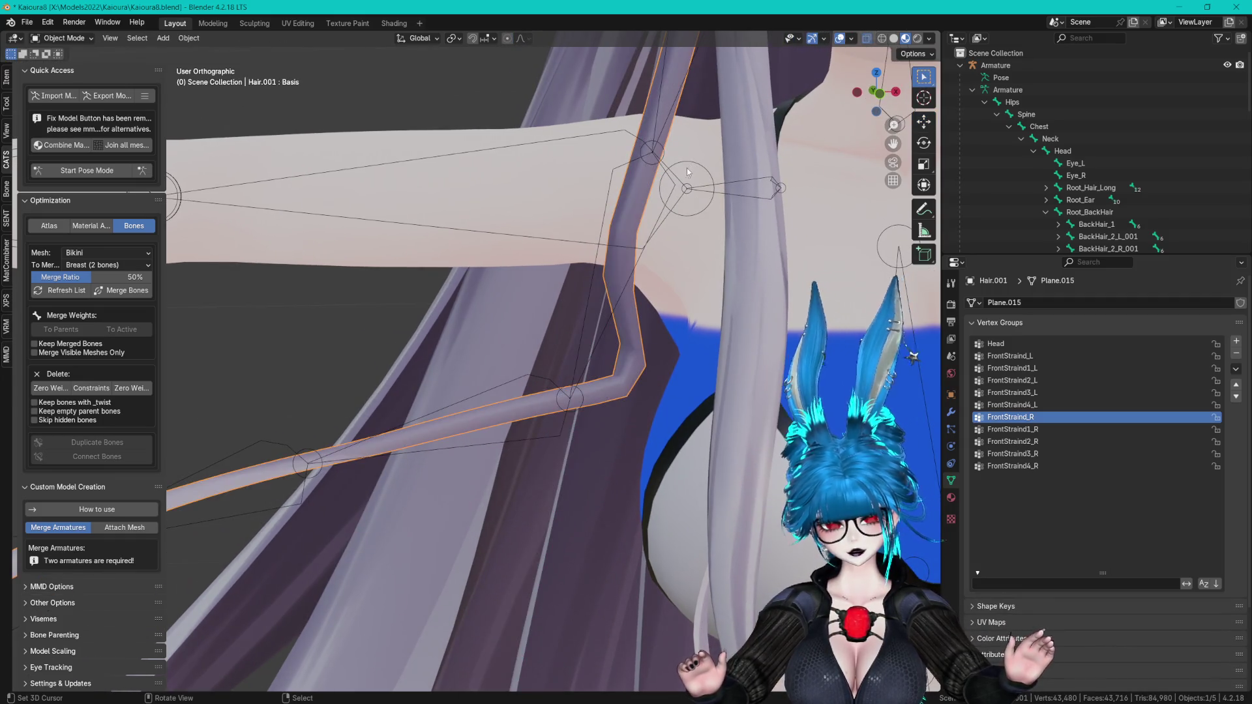
key("Tab")
key("c")
scroll(597, 317, "down", 3)
left_click(597, 316)
mouse_move(597, 317)
left_mouse_down()
mouse_move(639, 170)
mouse_move(637, 185)
left_mouse_up()
key("Escape")
key("Tab")
key("Tab")
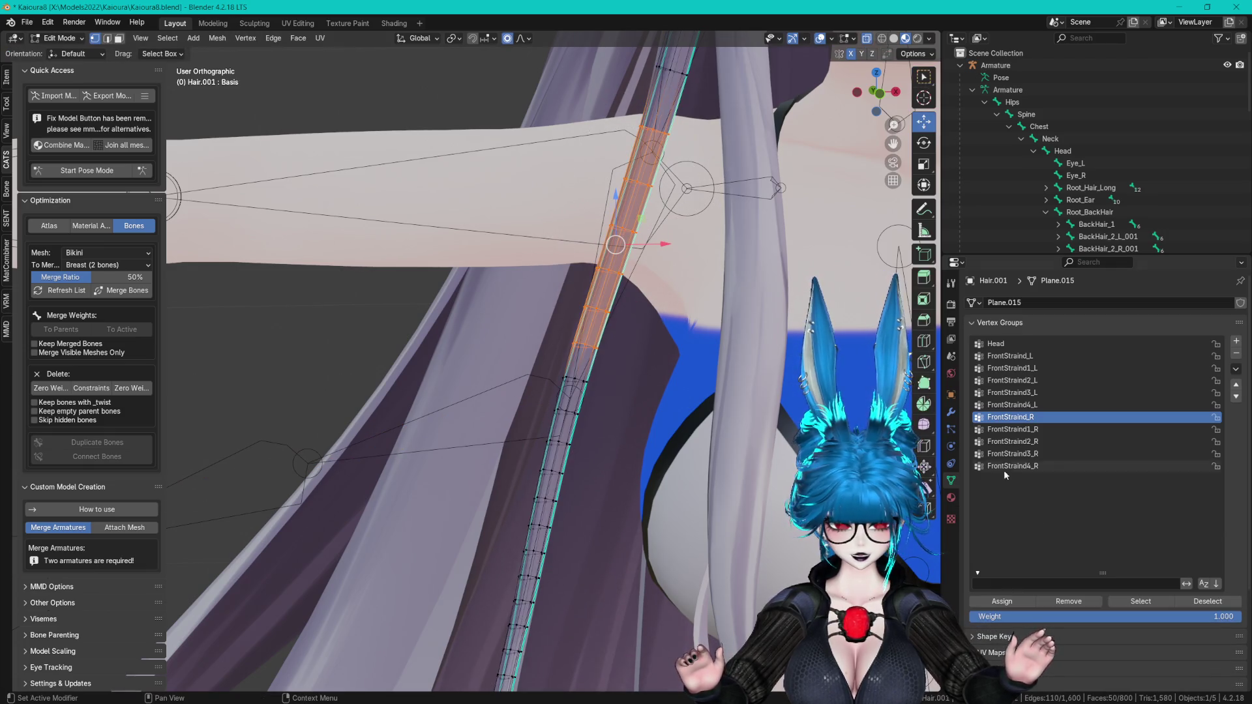
- Add the FrontStraind_R group's vertices, then deselect and circle-select the left strand's faces
left_click(1110, 595)
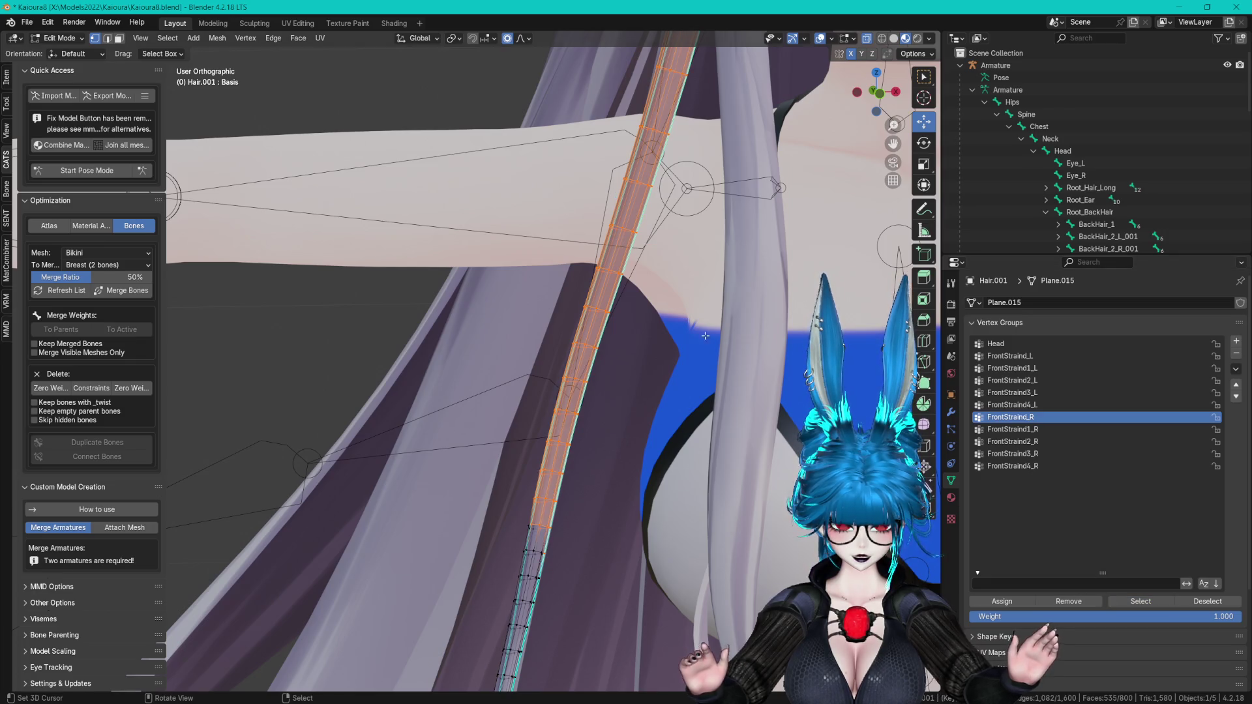
scroll(705, 336, "down", 3)
middle_click_drag(687, 310, 693, 368)
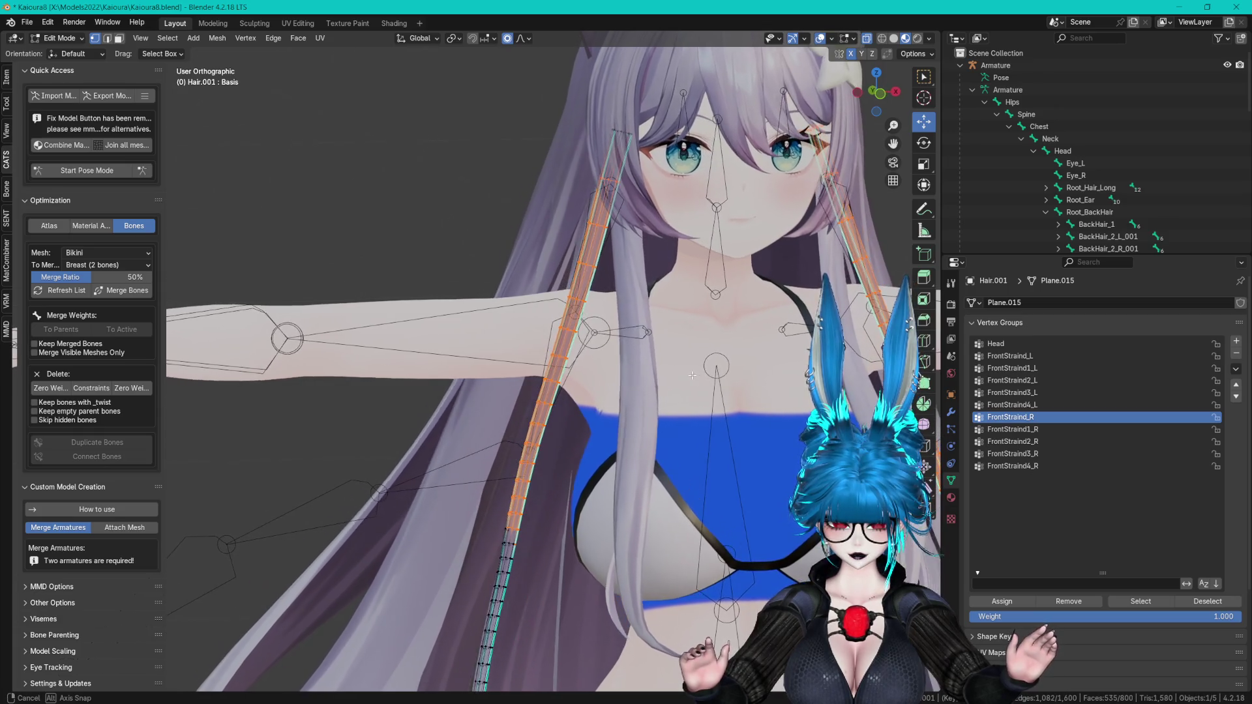
key("alt+a")
key("c")
left_click_drag(555, 386, 505, 568)
key("Escape")
scroll(555, 509, "down", 3)
key("F3")
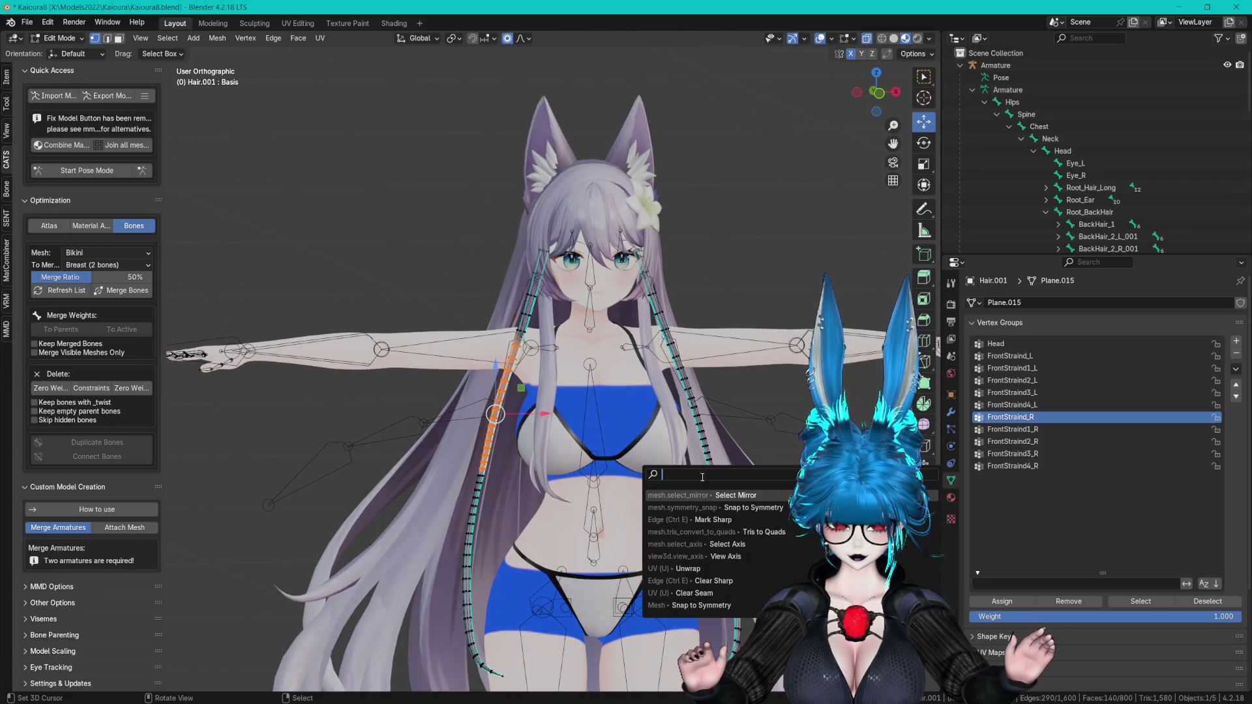
key("Escape")
key("F3")
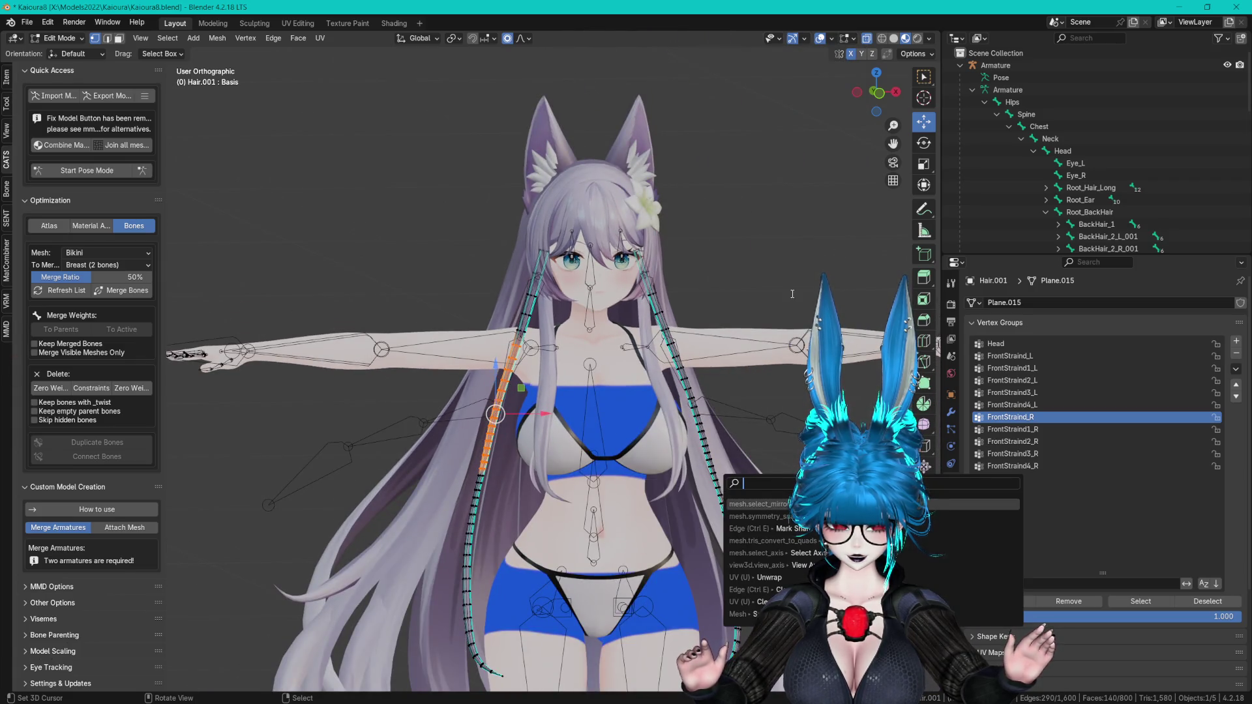
key("Escape")
scroll(463, 365, "up", 3)
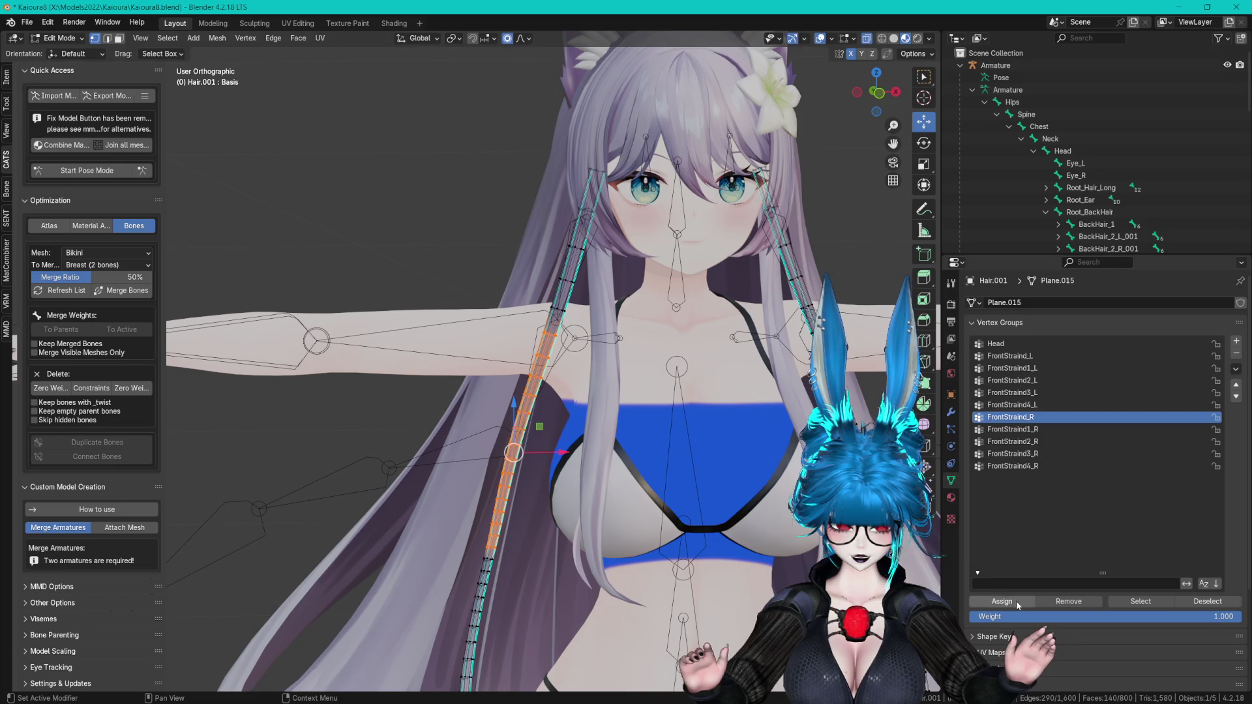
- Make FrontStraind_L the active group, mirror the strand selection, then clear it
left_click(1028, 357)
key("F3")
key("Return")
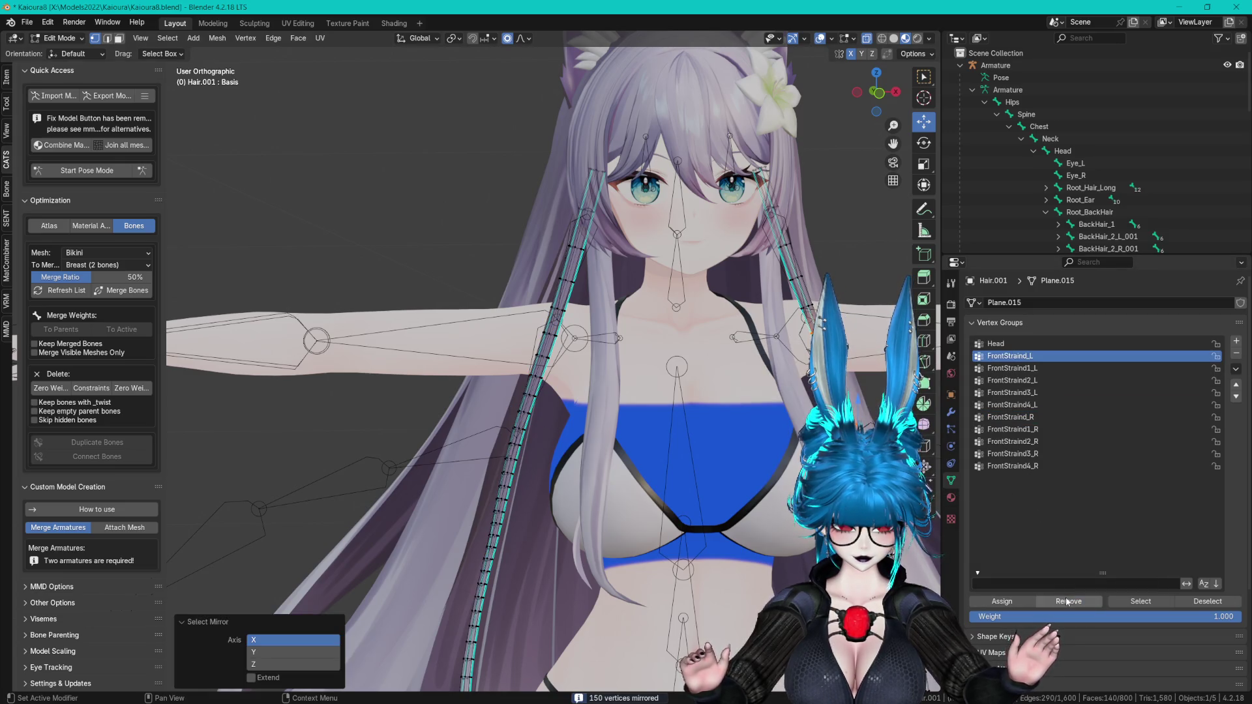
left_click(1067, 601)
scroll(456, 326, "up", 2)
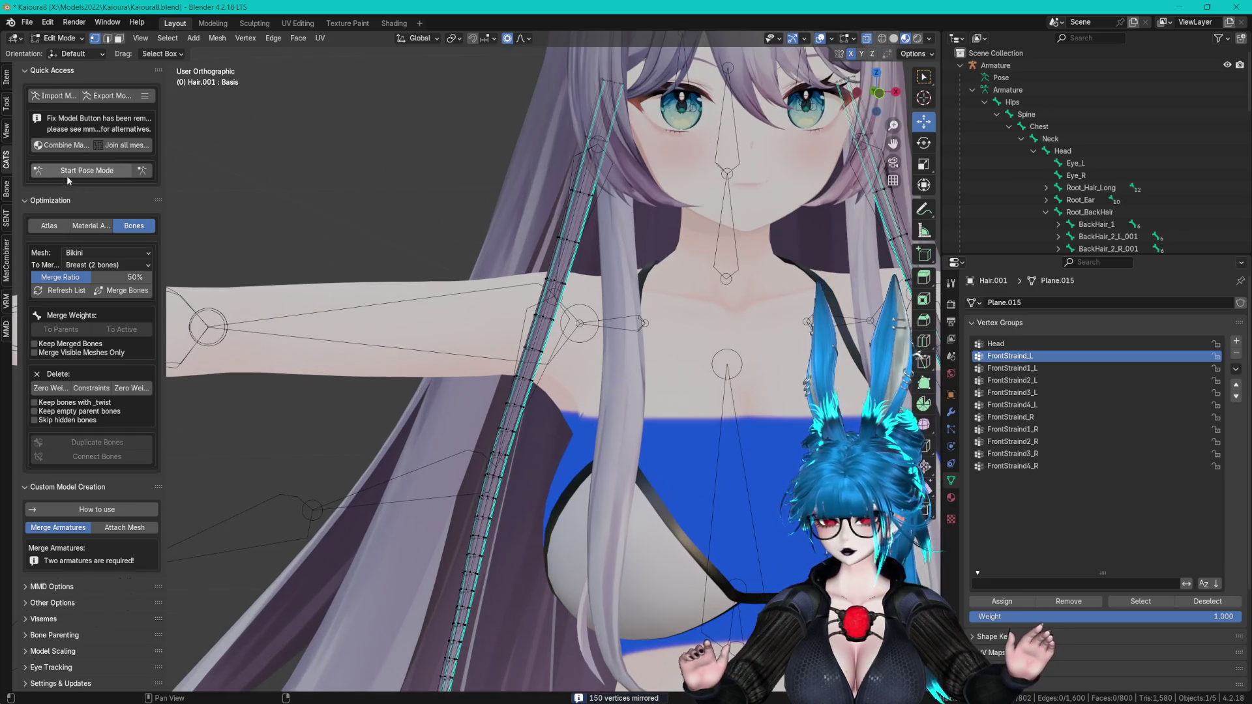
- Put the armature into pose mode and start rotating the FrontStraind1 bone
left_click(65, 176)
scroll(559, 323, "up", 1)
left_click(526, 336)
key("r")
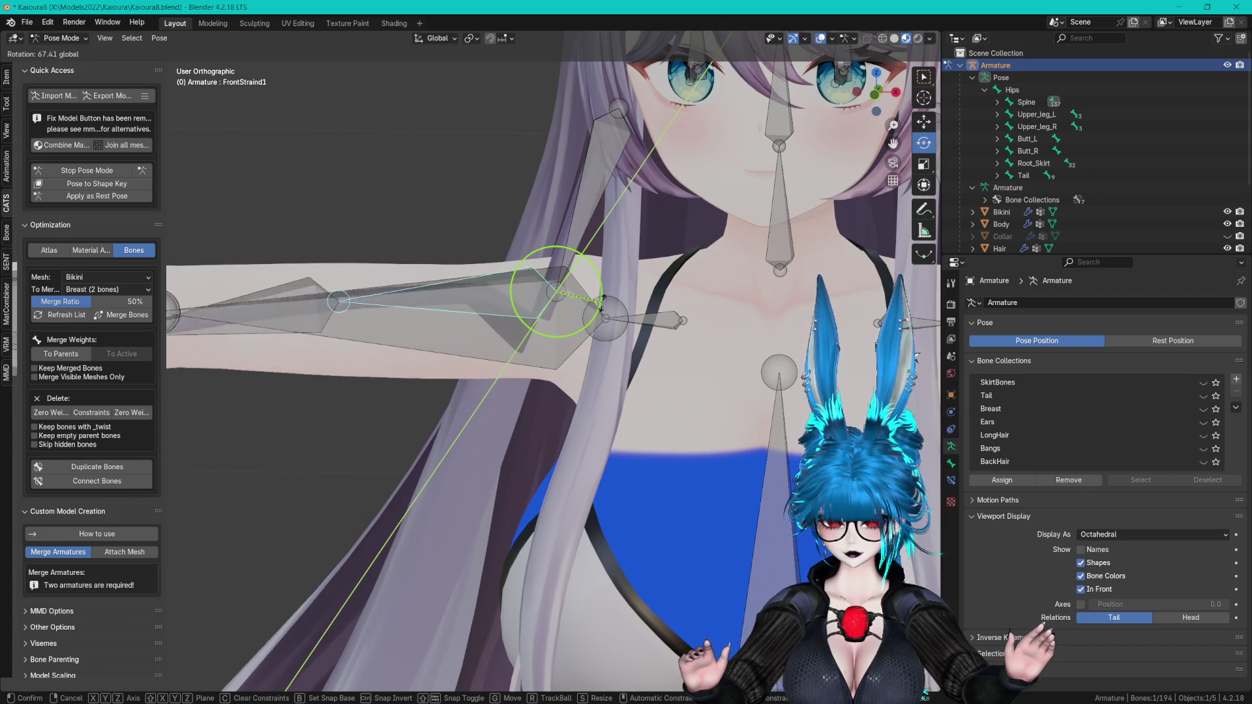
- Swing the FrontStraind1 bone around to test the strand, then leave pose mode
left_click(606, 304)
middle_click_drag(607, 304, 634, 275)
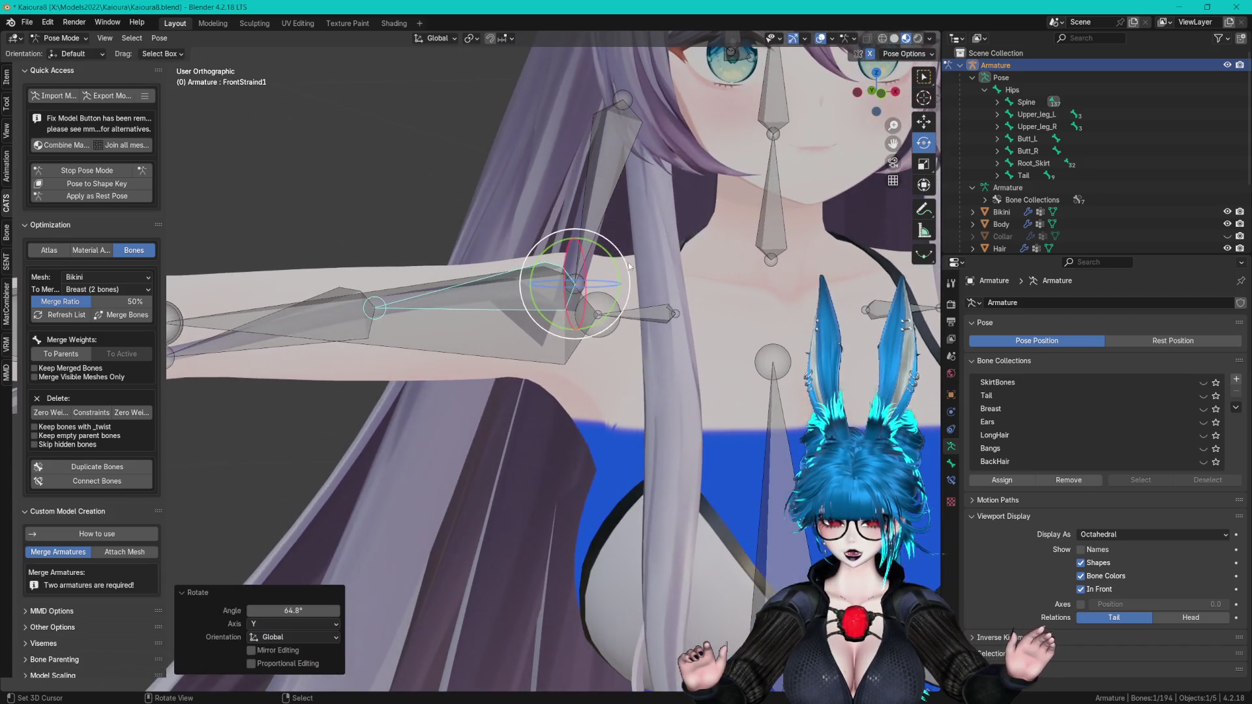
mouse_move(601, 246)
left_mouse_down()
mouse_move(571, 209)
mouse_move(506, 207)
mouse_move(574, 189)
mouse_move(626, 234)
left_mouse_up()
mouse_move(626, 234)
middle_mouse_down()
mouse_move(594, 246)
mouse_move(615, 231)
mouse_move(672, 251)
middle_mouse_up()
key("ctrl+Tab")
- Move FrontStraind1's joint in Edit Mode, pose it about 40° around Y, then return to Object Mode
key("Tab")
key("g")
left_click(649, 262)
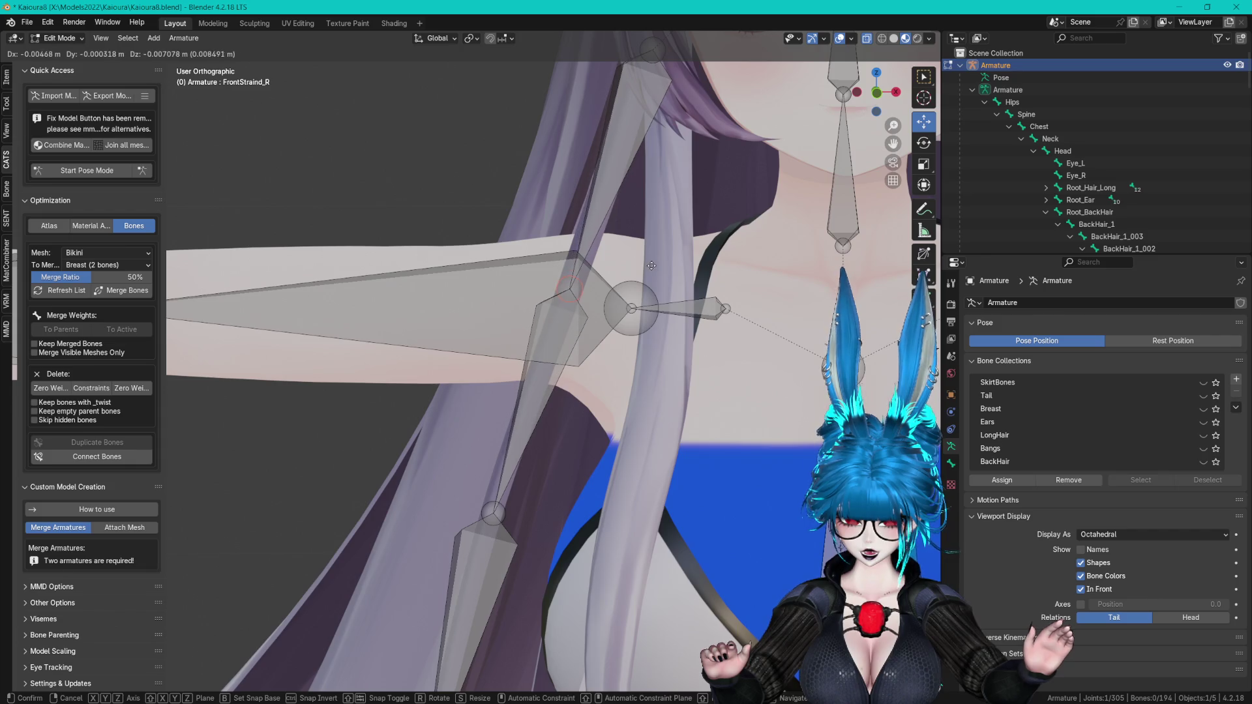
left_click(104, 170)
left_click(548, 314)
mouse_move(589, 250)
left_mouse_down()
mouse_move(604, 298)
mouse_move(602, 277)
left_mouse_up()
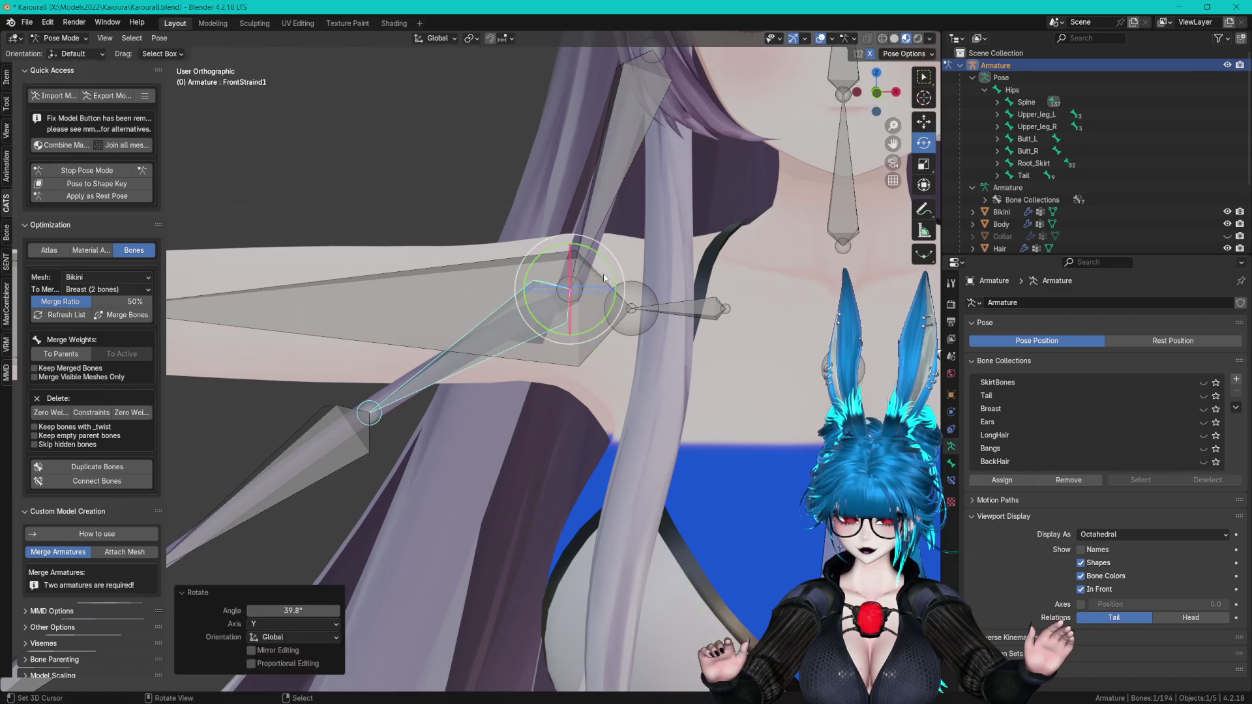
scroll(602, 277, "down", 3)
scroll(725, 259, "up", 3)
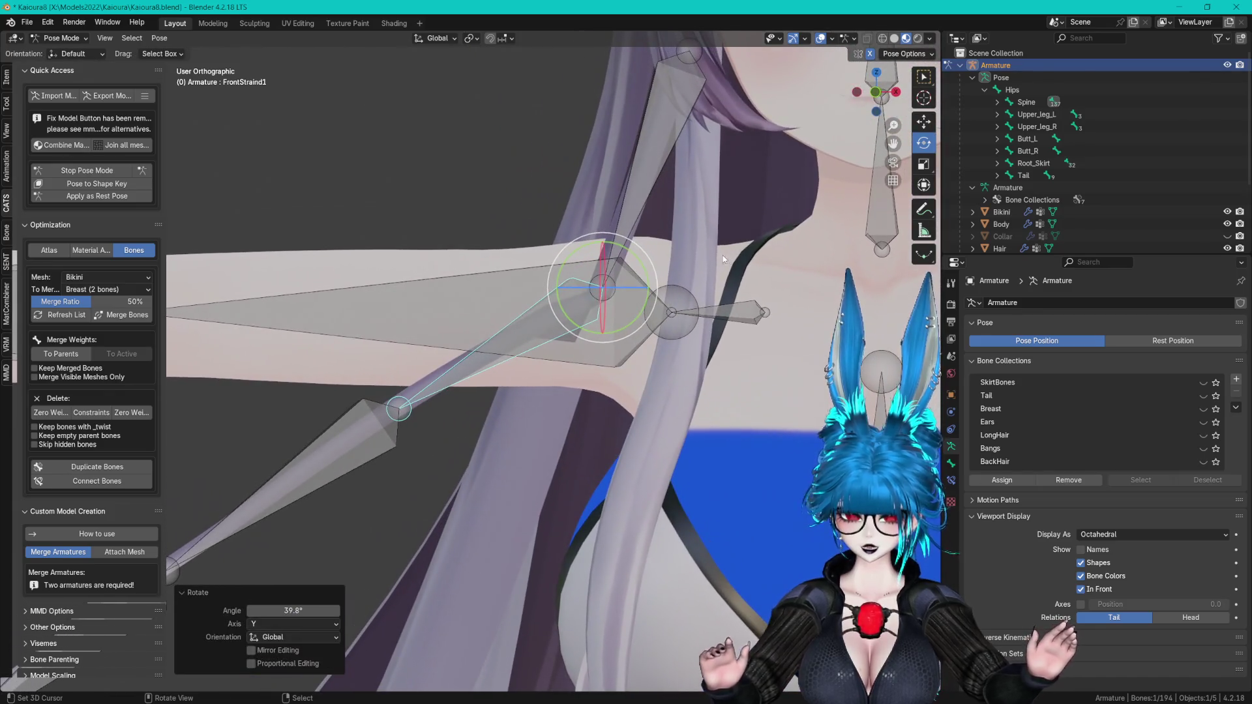
left_click(62, 37)
left_click(62, 53)
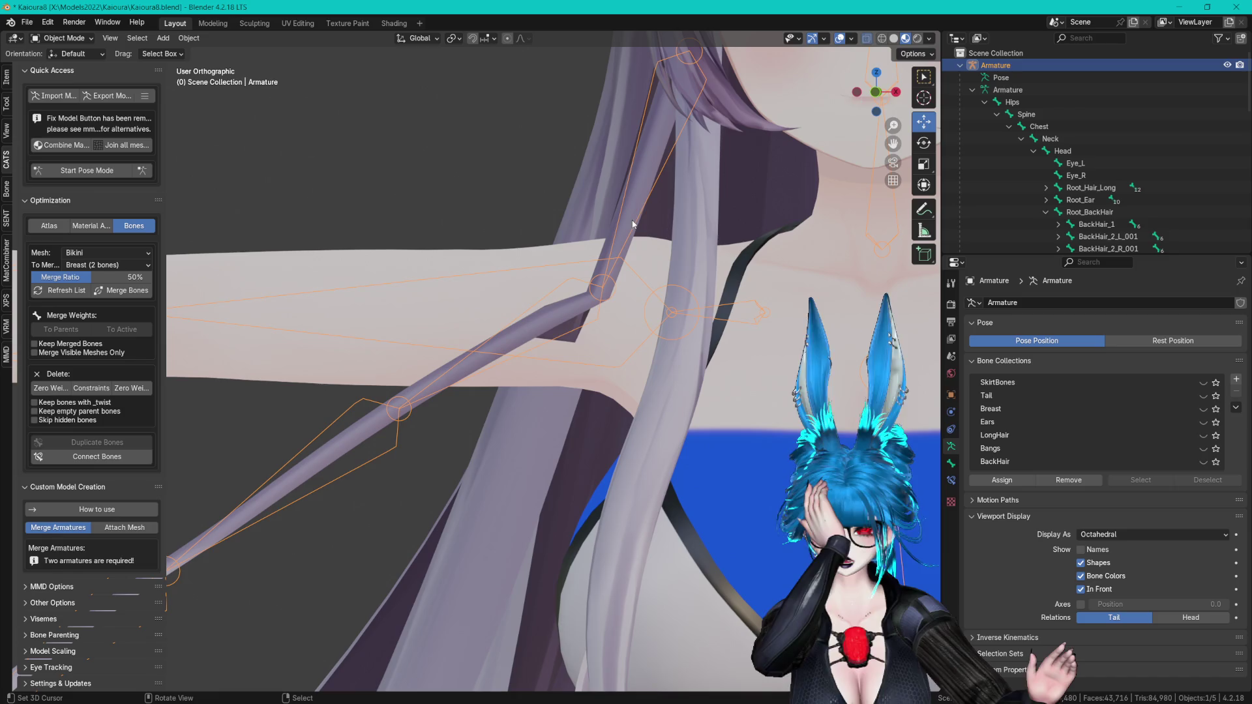
- Select the Hair.001 hair mesh to list its FrontStraind vertex groups
left_click(606, 242)
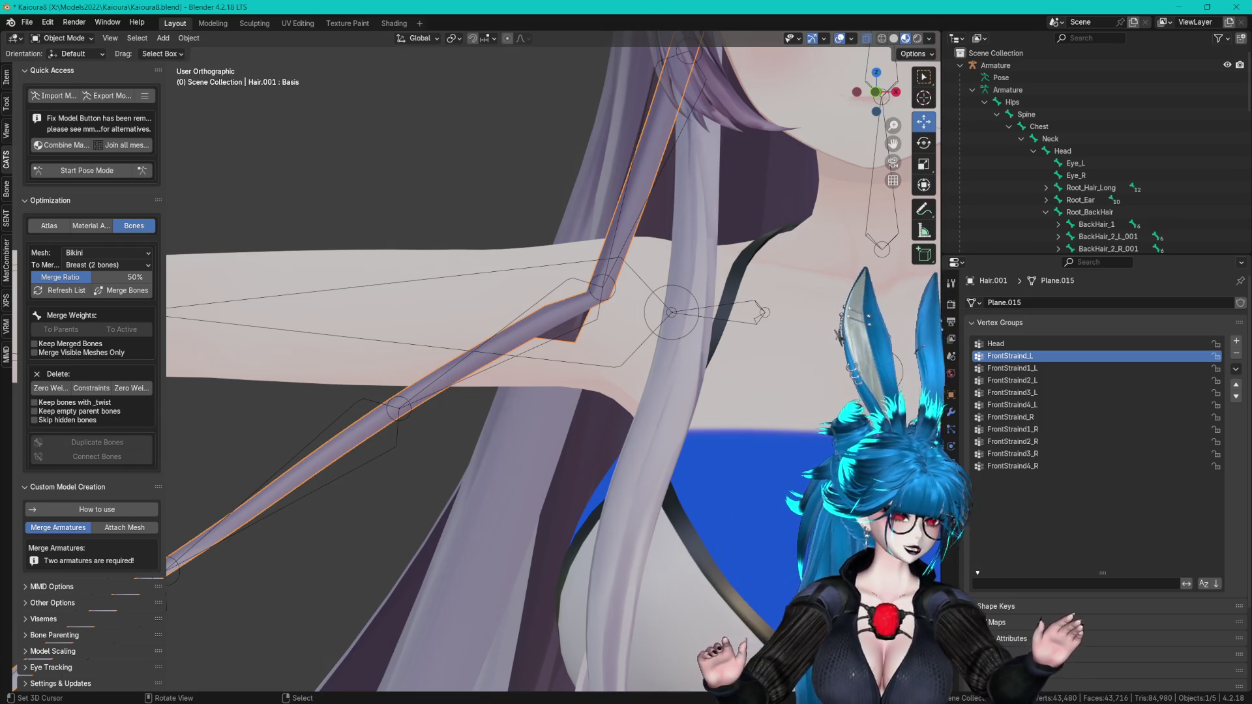
left_click(660, 14)
- Switch Hair.001 to Weight Paint and view FrontStraind1_L, FrontStraind1_R, FrontStraind_R, then Head weights
mouse_move(652, 150)
middle_mouse_down()
mouse_move(628, 183)
mouse_move(587, 170)
middle_mouse_up()
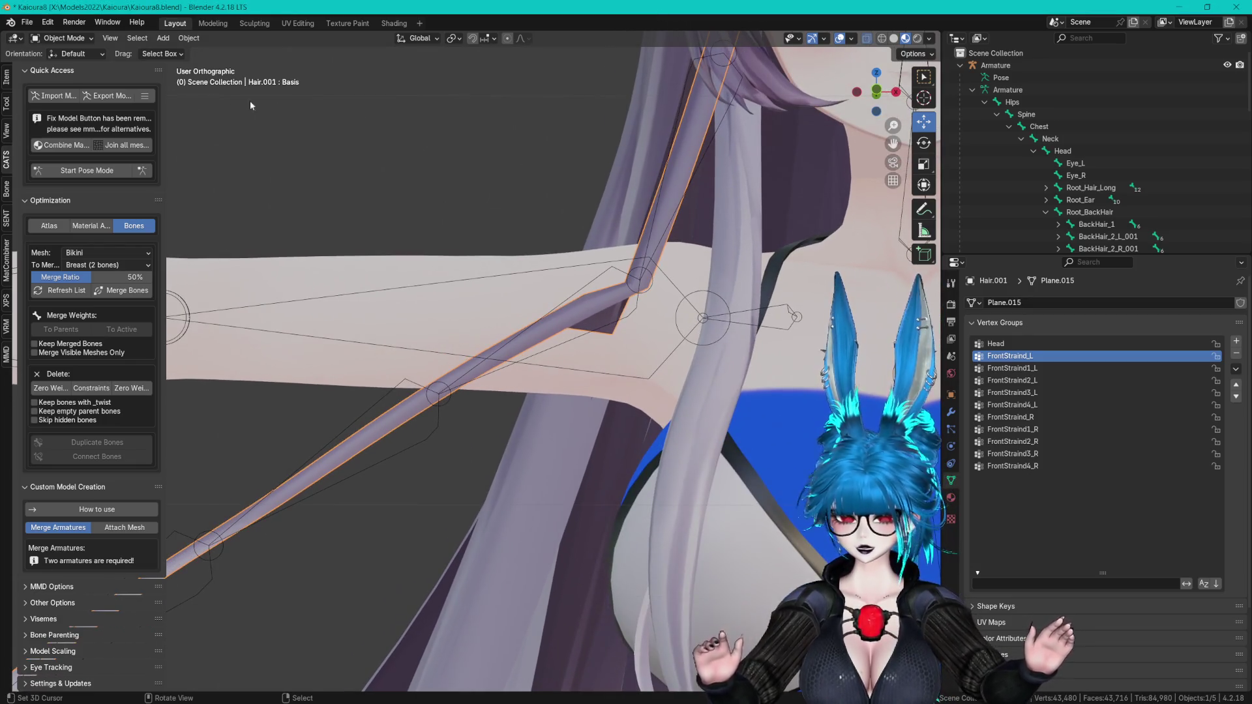
left_click(78, 38)
left_click(65, 97)
left_click(1061, 369)
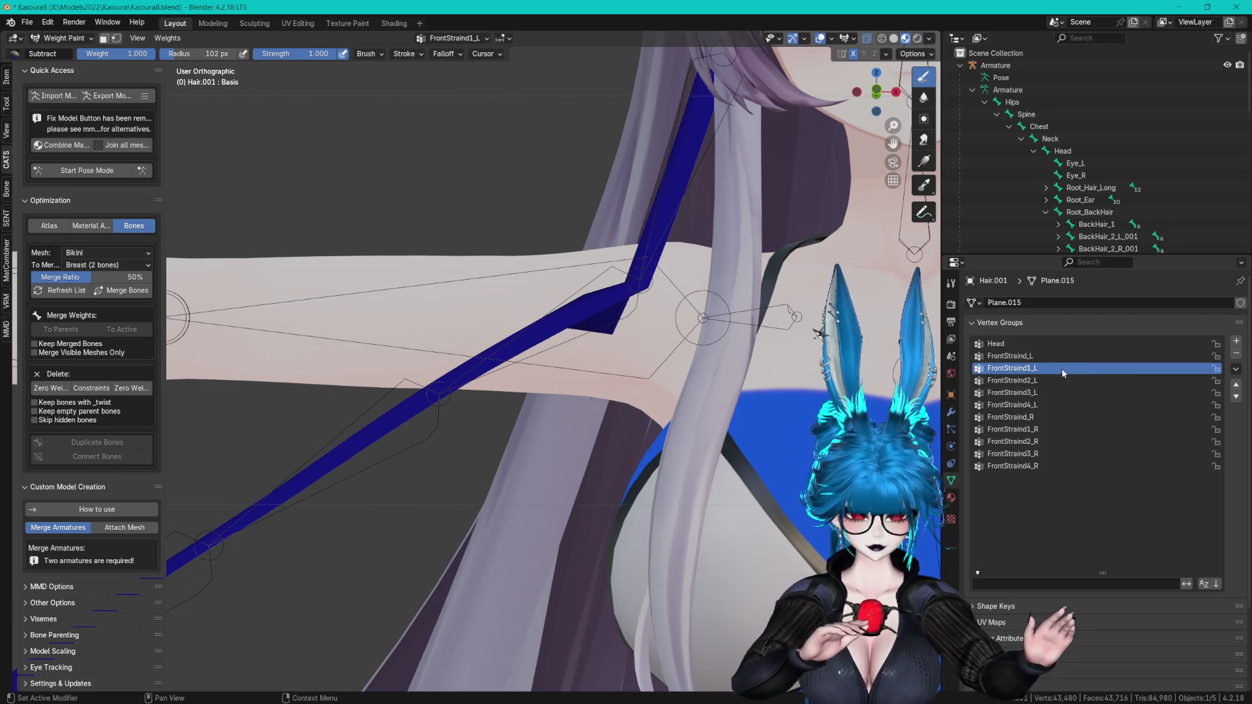
key("Down")
key("Down")
key("Down")
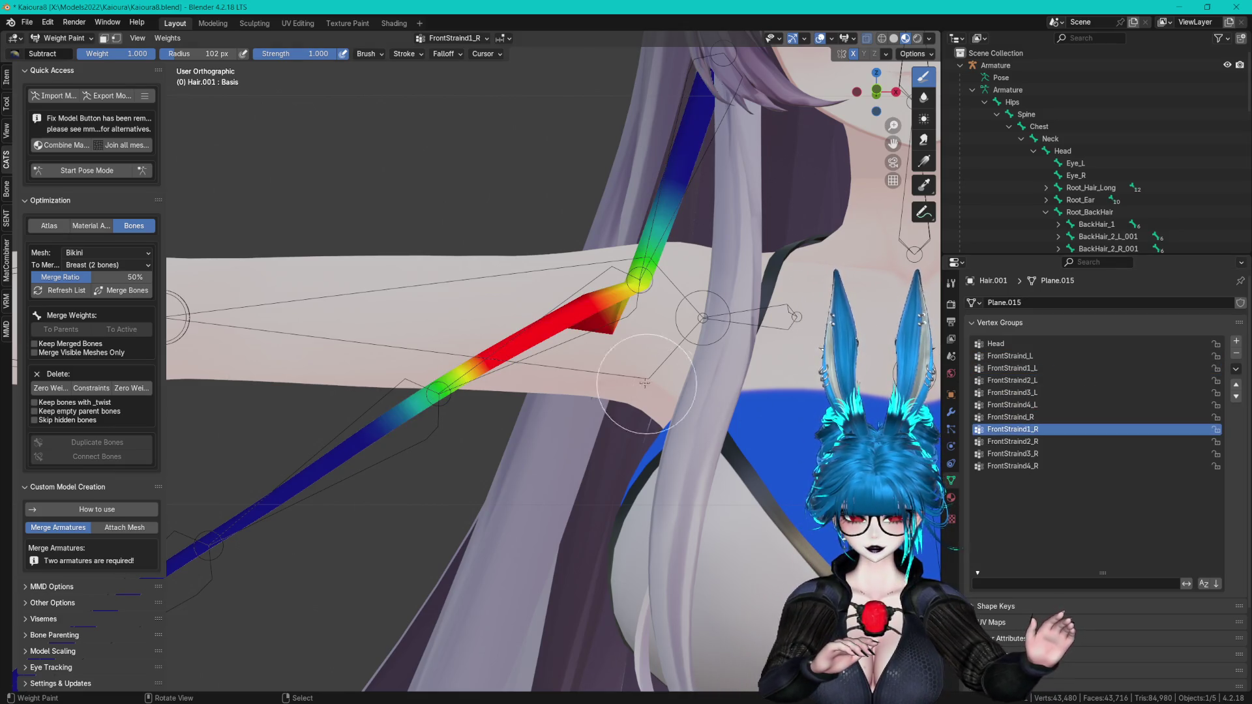
left_click(1044, 417)
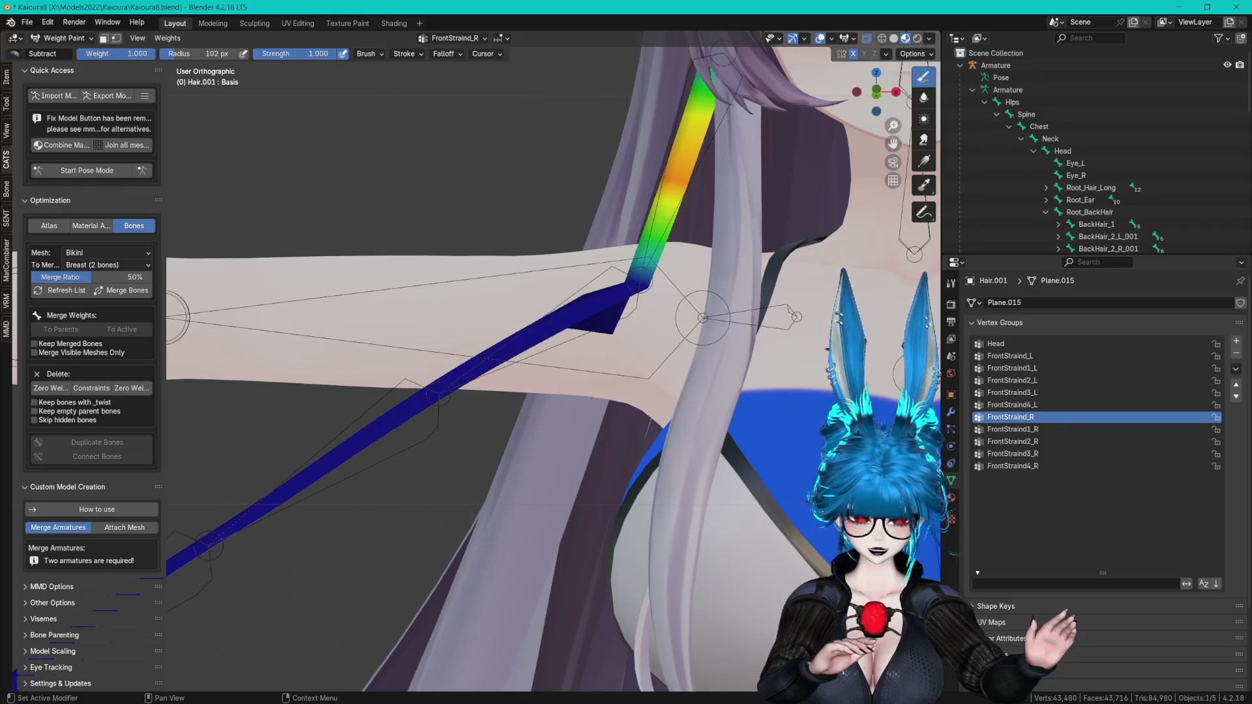
middle_click_drag(635, 351, 655, 358)
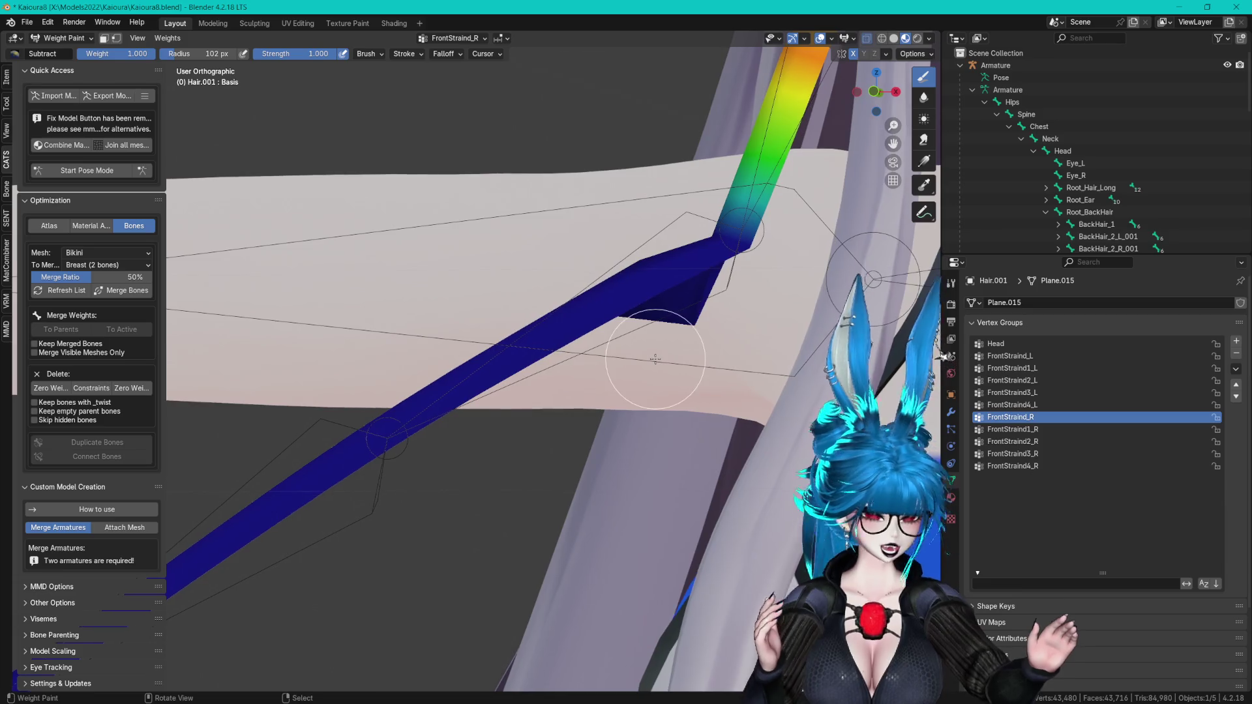
left_click(1066, 429)
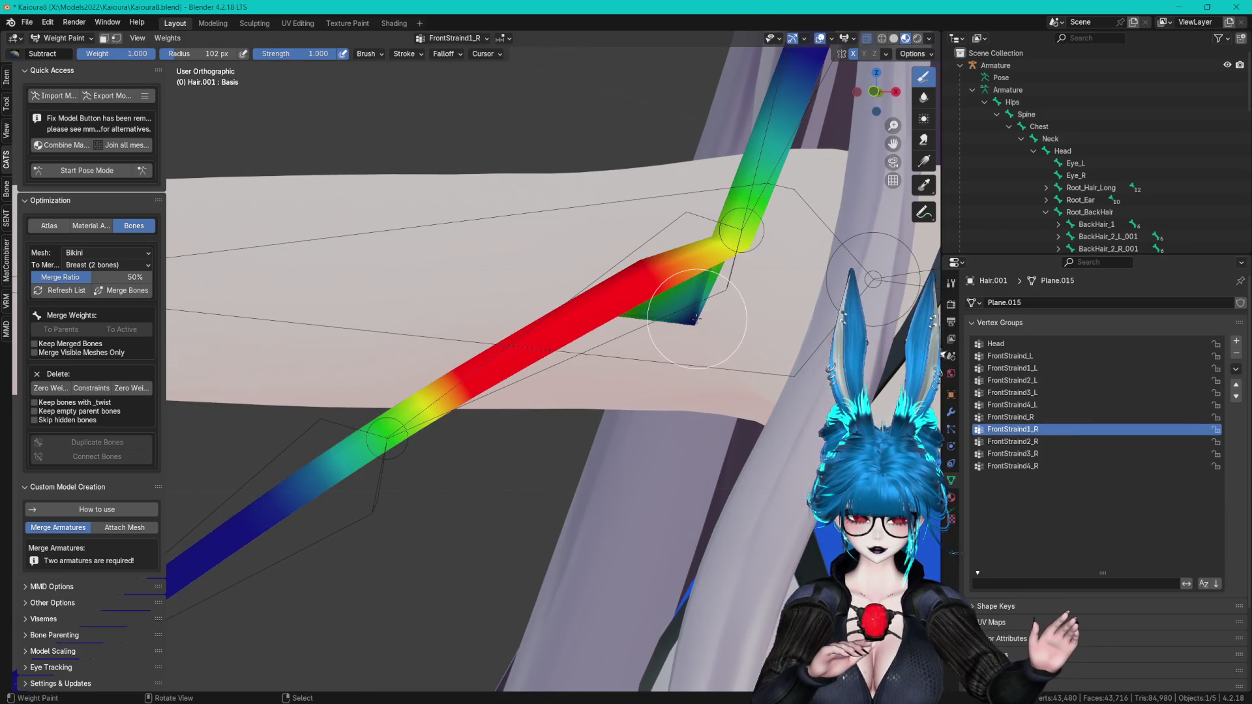
key("ctrl+z")
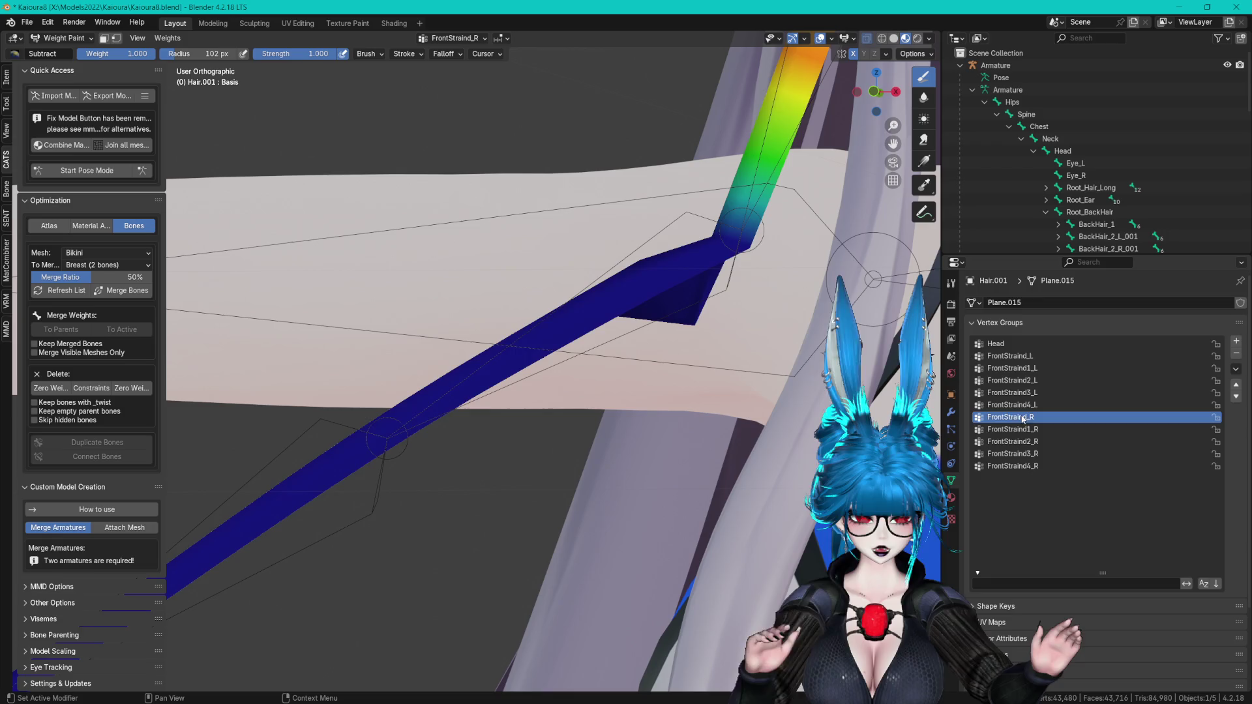
left_click(1029, 430)
left_click(996, 344)
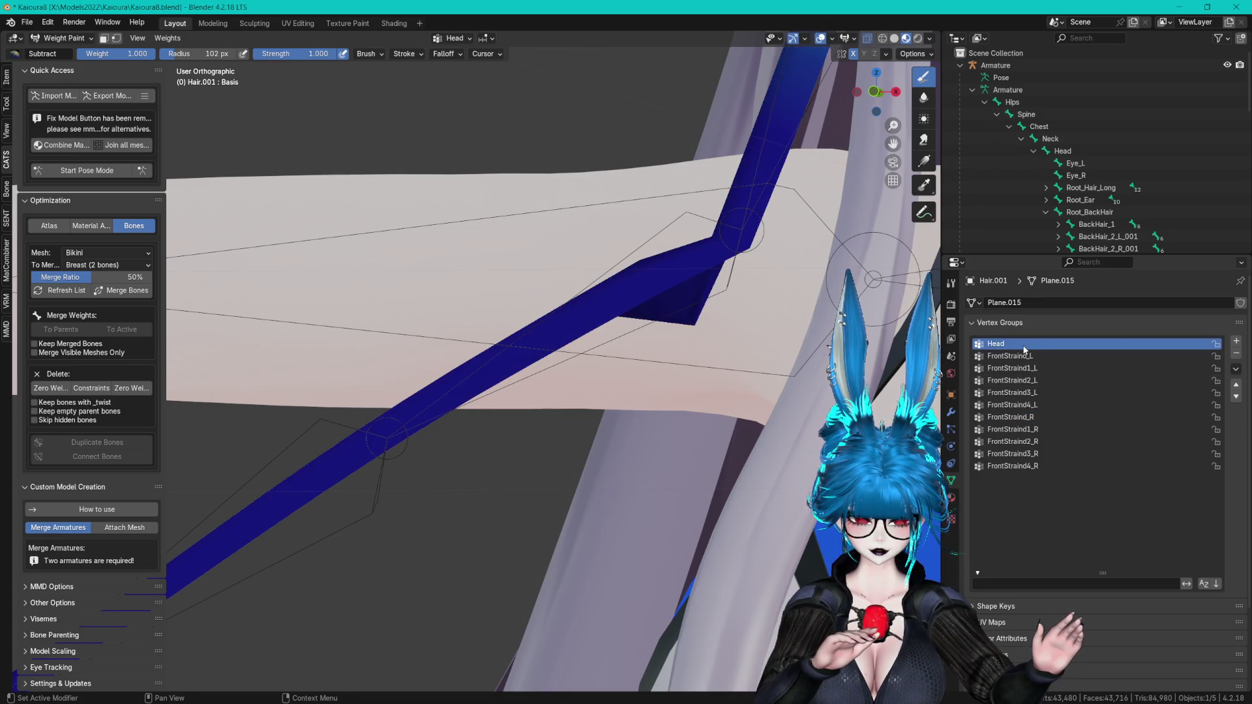
- Smooth the weights around the strand's kink with the Blur brush
middle_click_drag(757, 340, 636, 329)
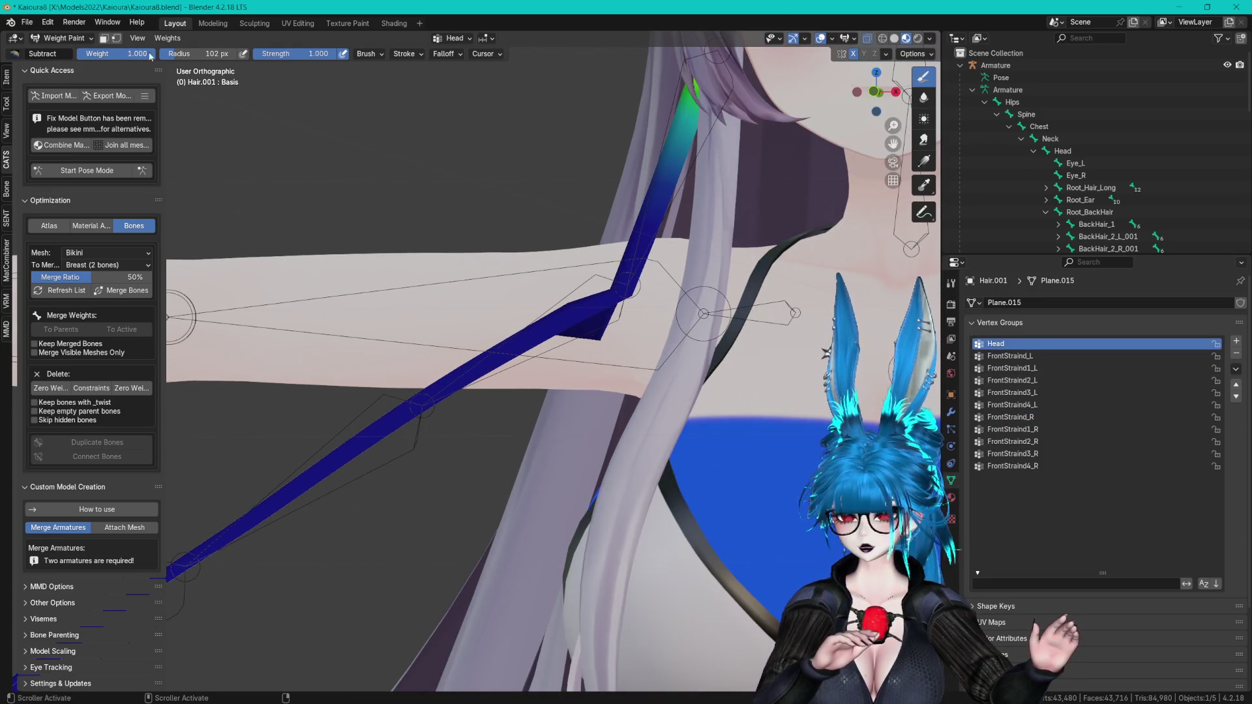
left_click(7, 102)
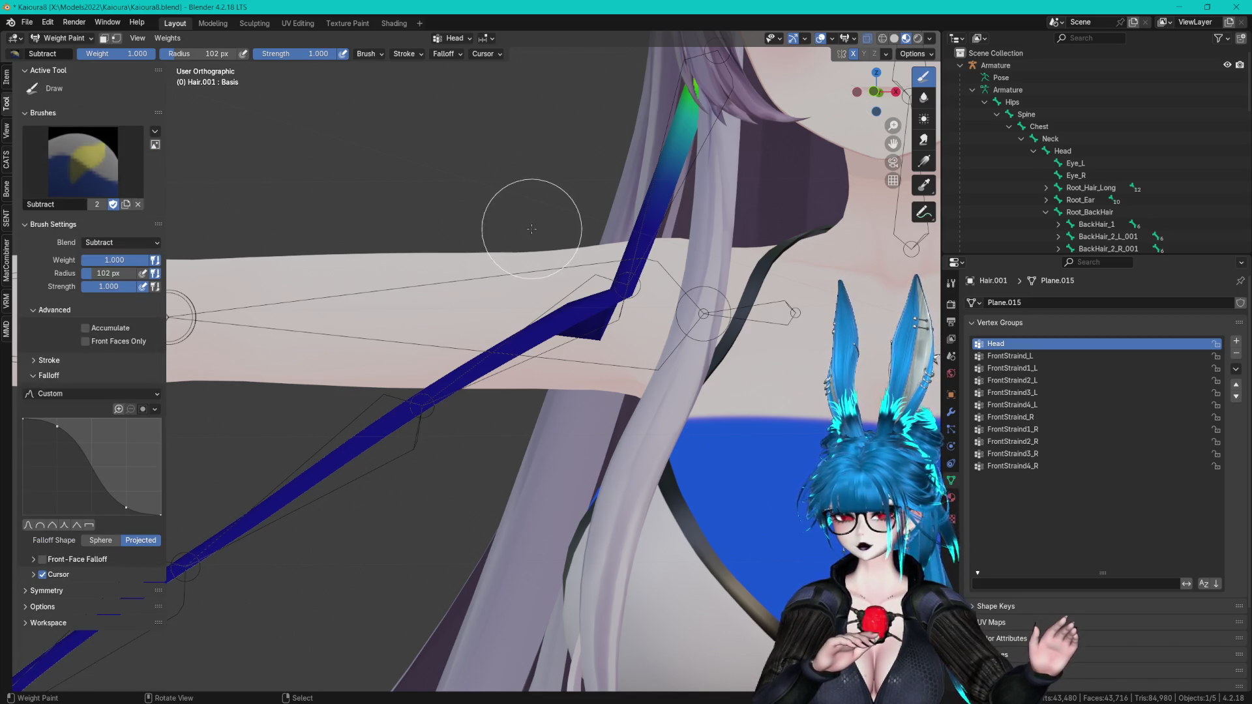
scroll(594, 369, "up", 3)
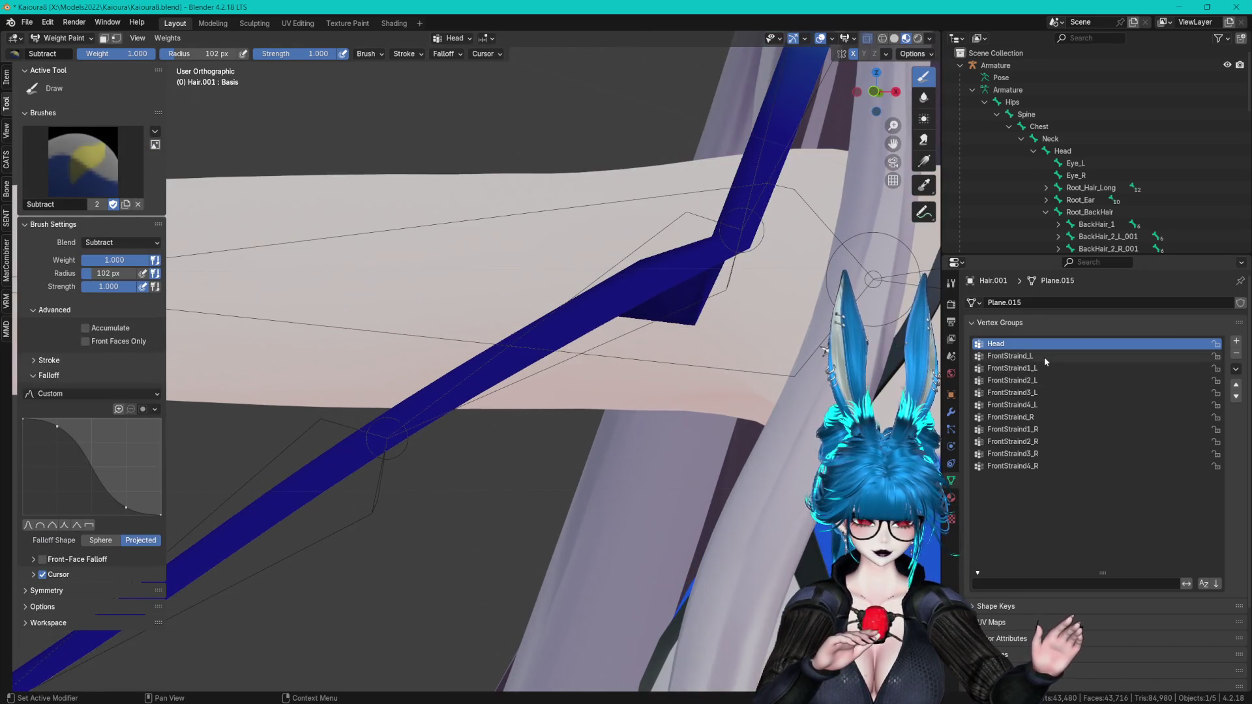
scroll(1043, 358, "down", 5, "ctrl")
scroll(1044, 358, "down", 3, "ctrl")
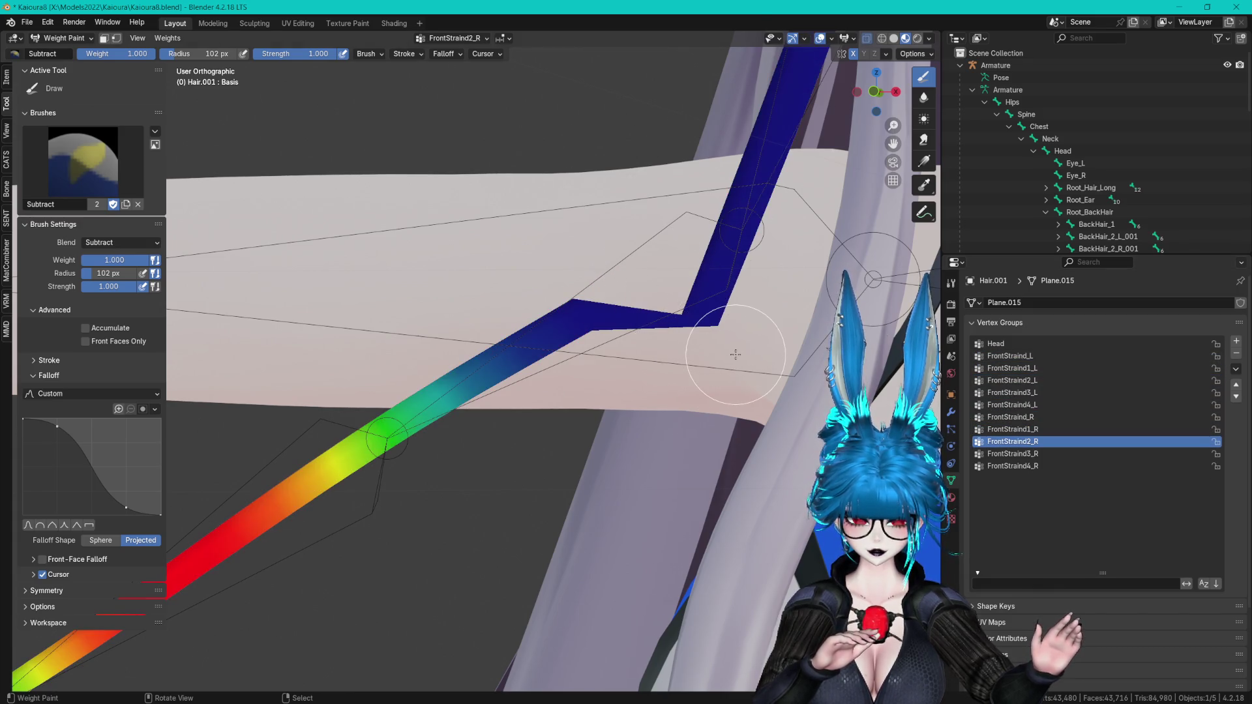
scroll(747, 365, "down", 1, "ctrl")
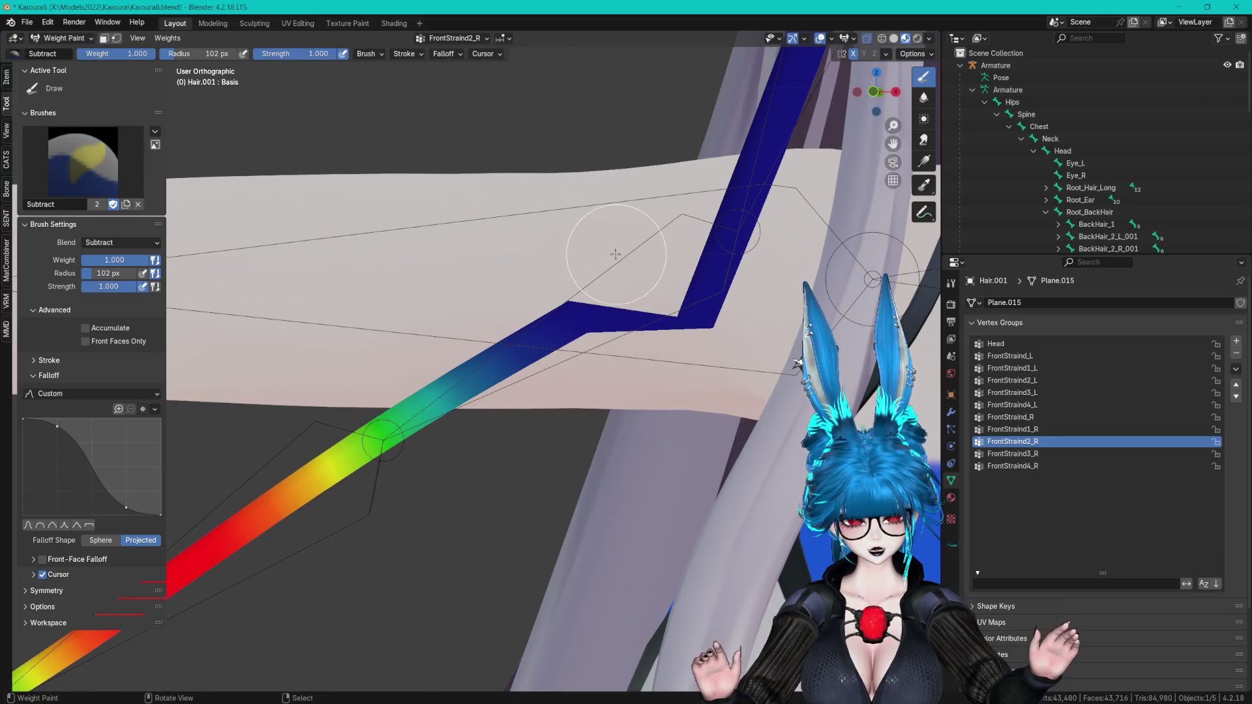
left_click(924, 97)
middle_click_drag(611, 267, 620, 266)
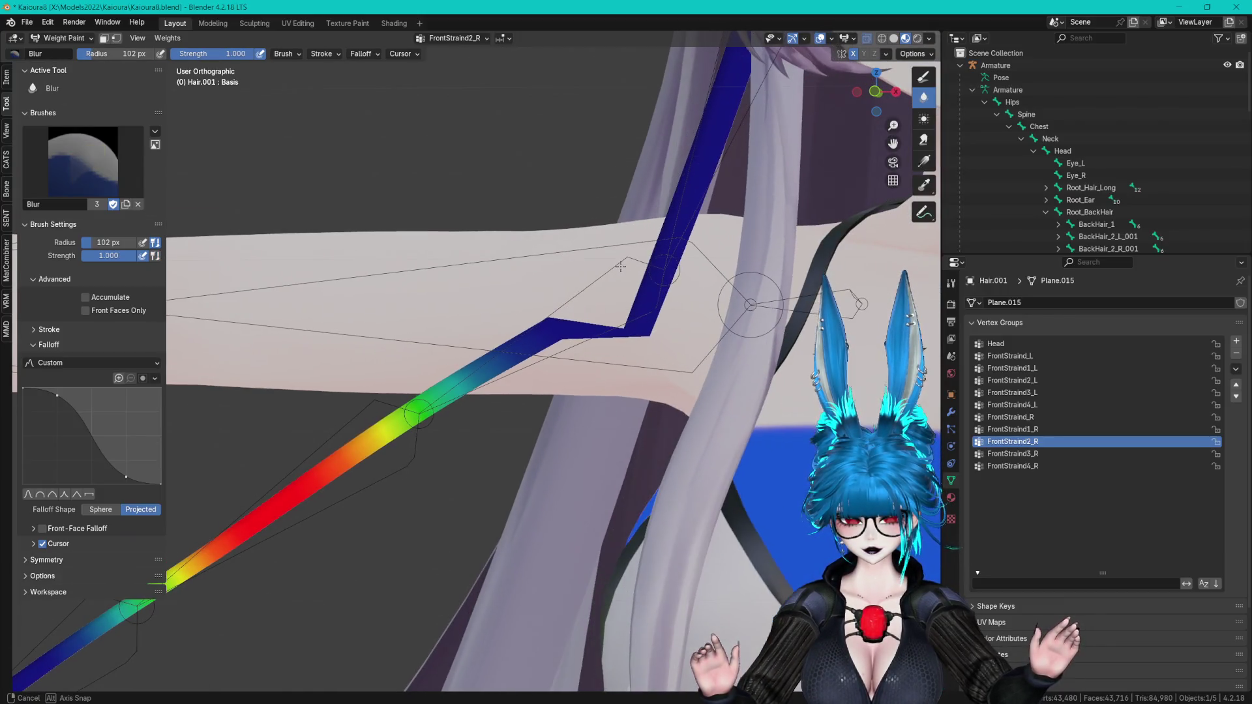
left_click(924, 77)
middle_click_drag(815, 130, 554, 228)
middle_click_drag(500, 273, 582, 276)
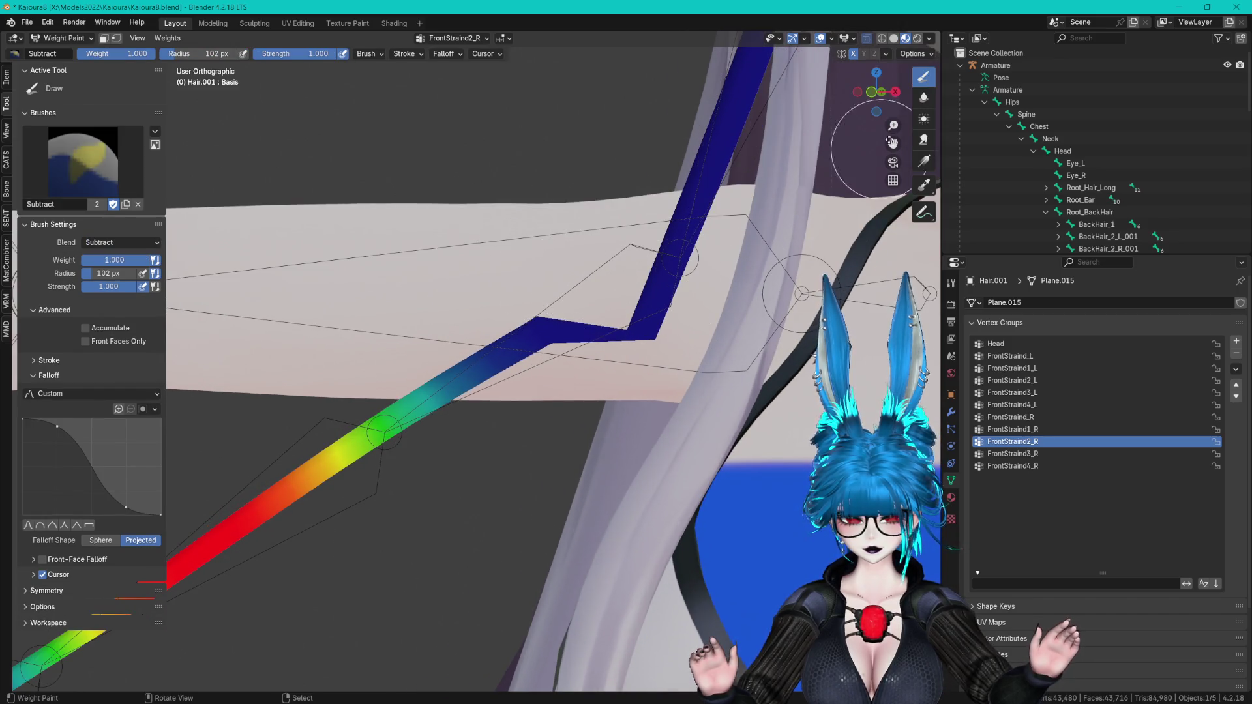
left_click(924, 98)
left_click(631, 316)
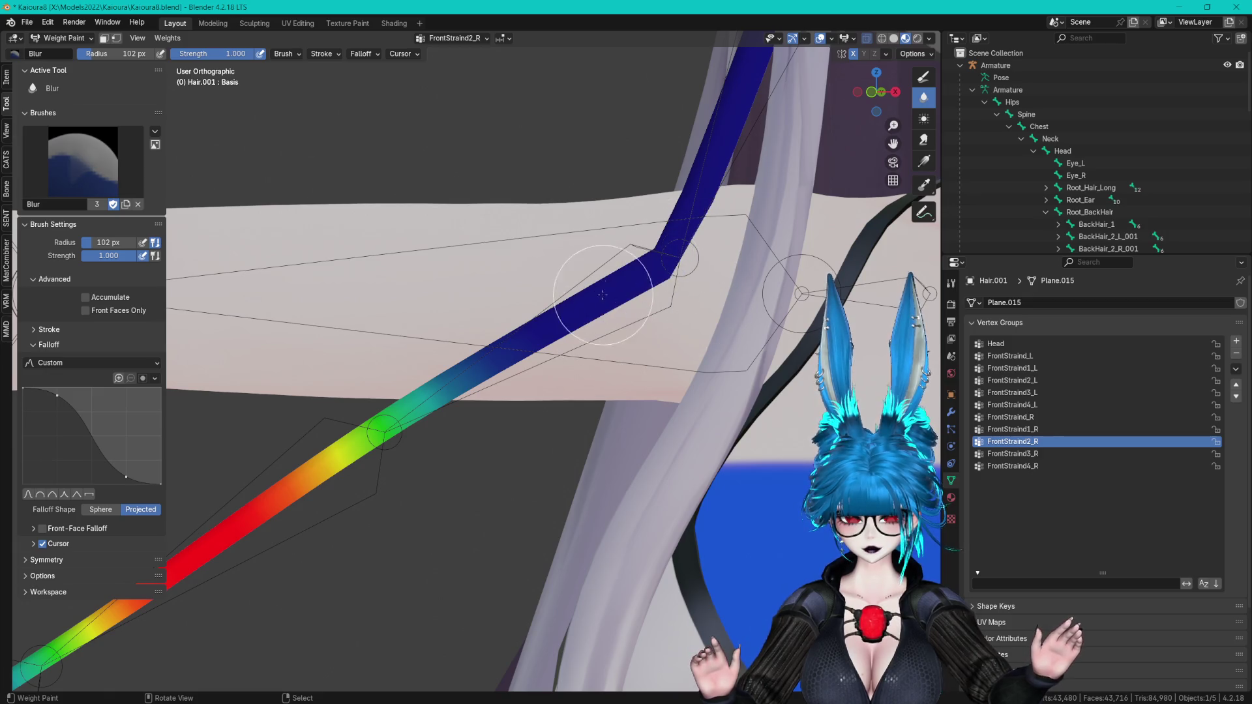
- On FrontStraind_R, subtract weight near the bend, then undo the stroke
left_click(1013, 429)
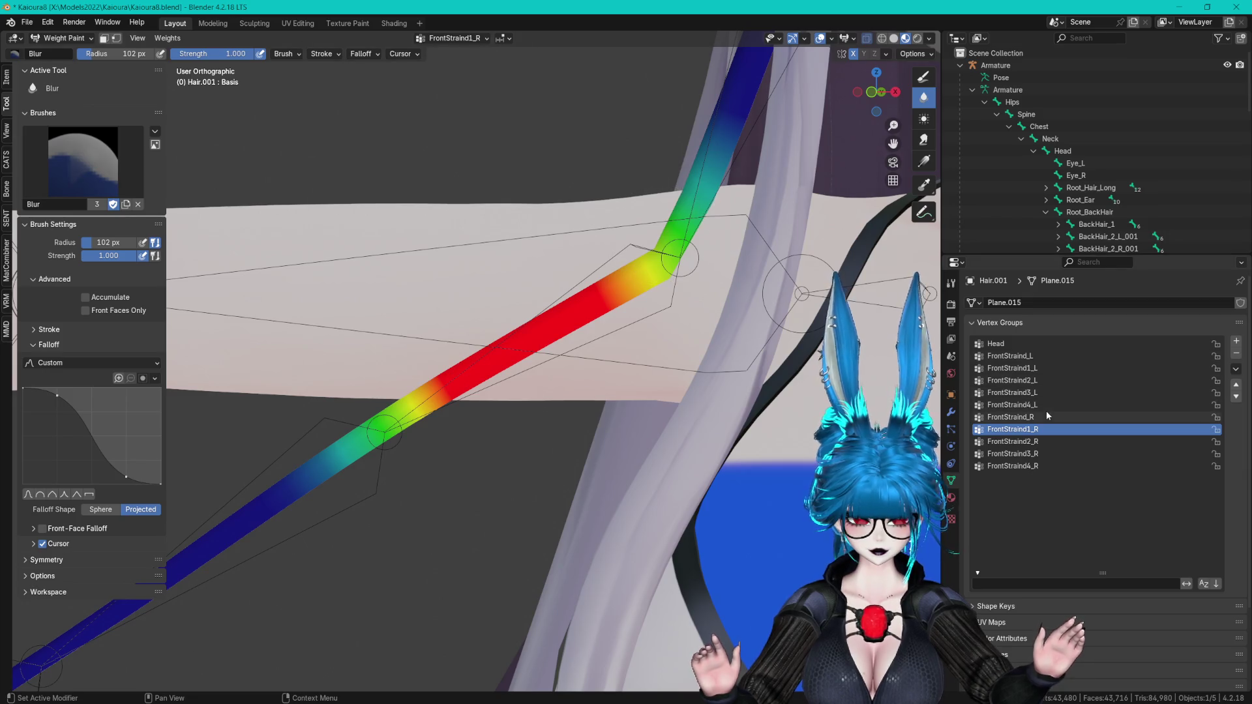
left_click(1017, 417)
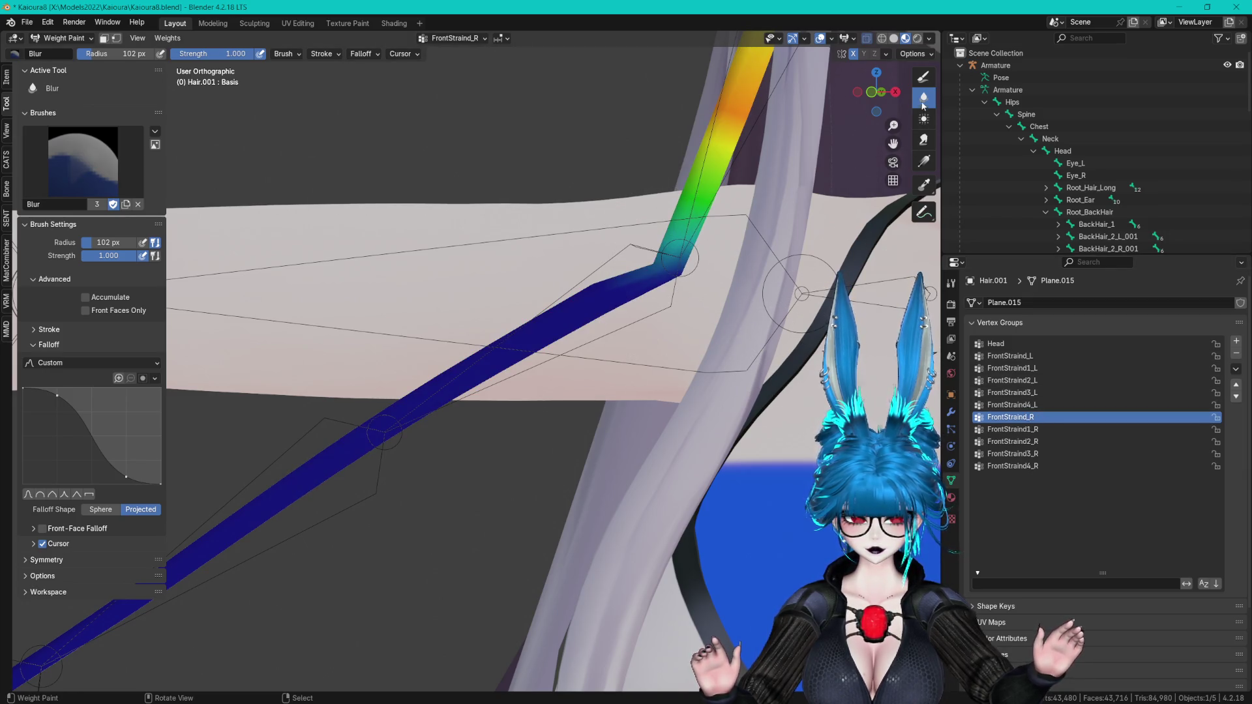
left_click(924, 77)
mouse_move(628, 278)
left_mouse_down()
mouse_move(692, 270)
mouse_move(701, 236)
mouse_move(652, 261)
mouse_move(666, 251)
mouse_move(700, 268)
mouse_move(684, 244)
left_mouse_up()
left_click(923, 98)
key("ctrl+z")
key("ctrl+z")
- On FrontStraind1_R, subtract weight near the bend and blur the gradient
left_click(1029, 406)
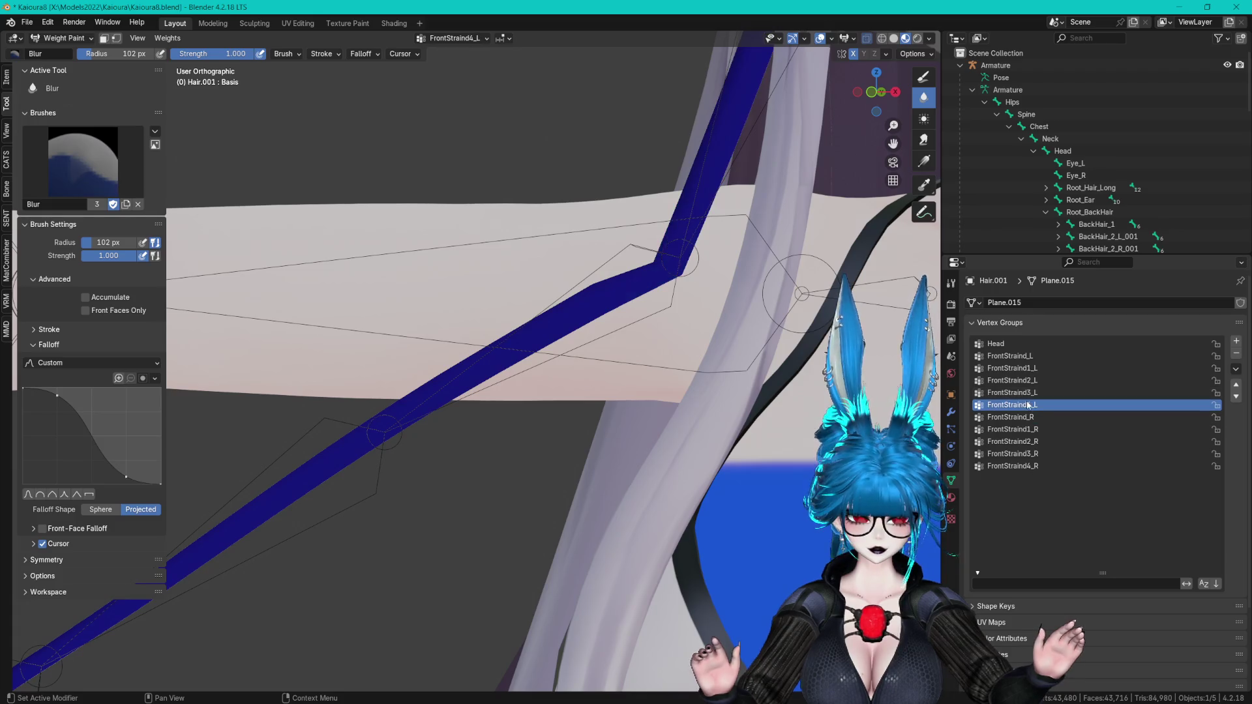
left_click(1011, 430)
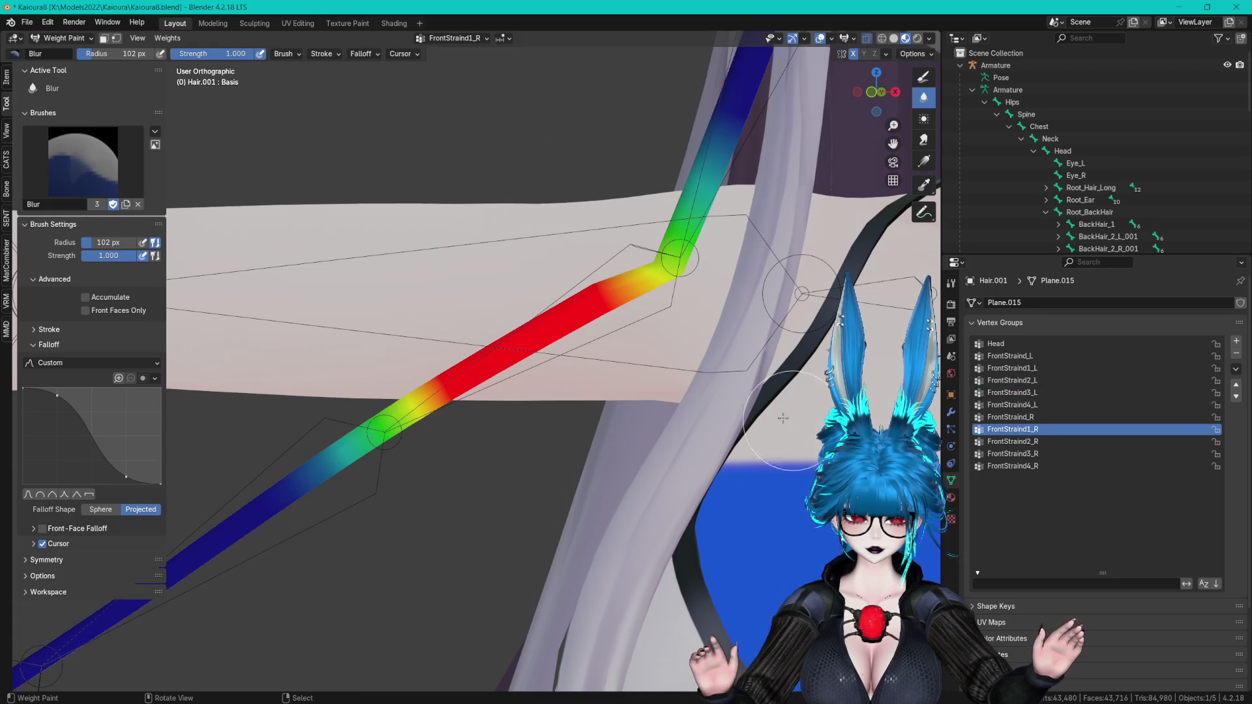
left_click(924, 77)
mouse_move(711, 144)
left_mouse_down()
mouse_move(672, 261)
mouse_move(706, 167)
left_mouse_up()
mouse_move(665, 293)
left_mouse_down()
mouse_move(615, 280)
mouse_move(671, 279)
left_mouse_up()
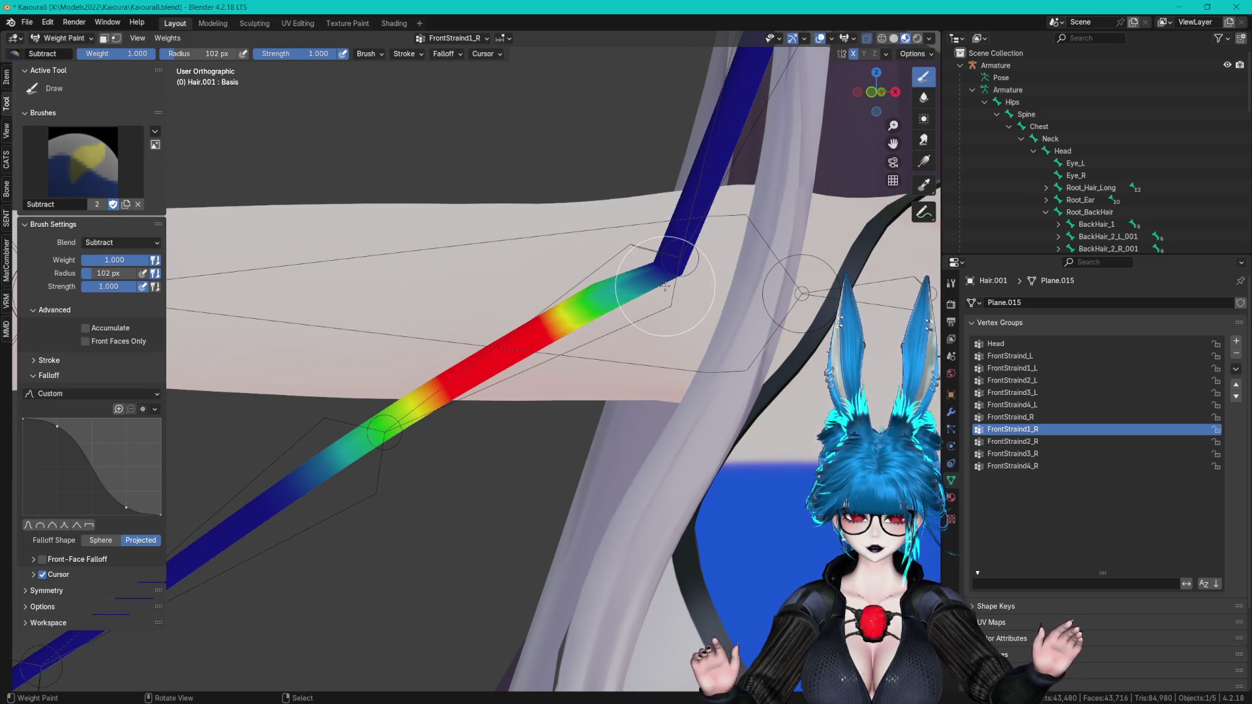
left_click(922, 97)
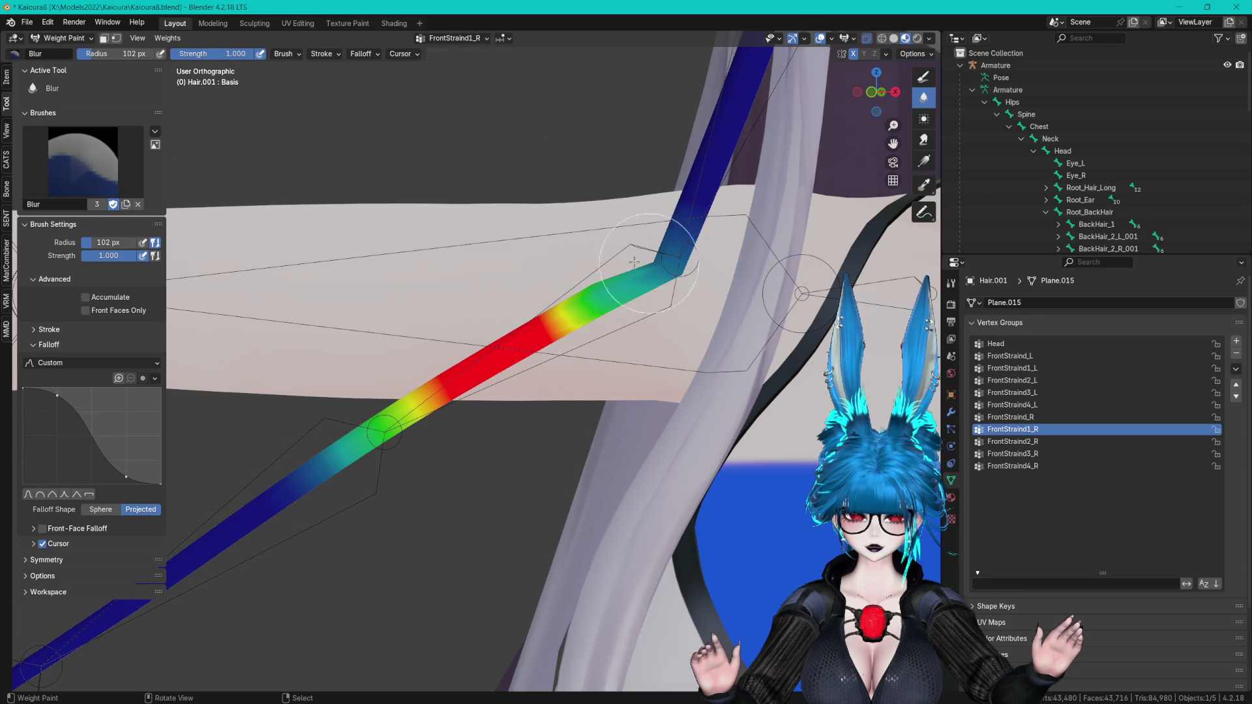
mouse_move(634, 274)
left_mouse_down()
mouse_move(531, 316)
mouse_move(587, 293)
left_mouse_up()
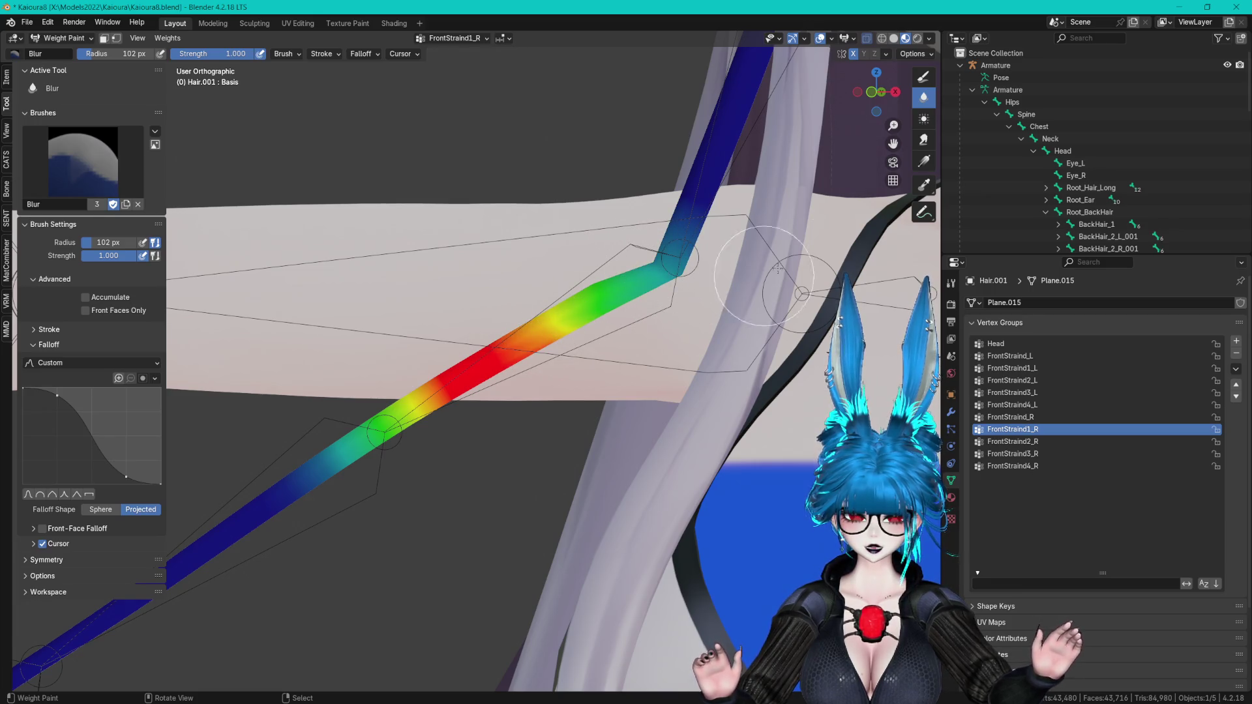
- Set the Draw brush to Add and paint weight up toward the strand's bend
left_click(922, 76)
left_click(83, 161)
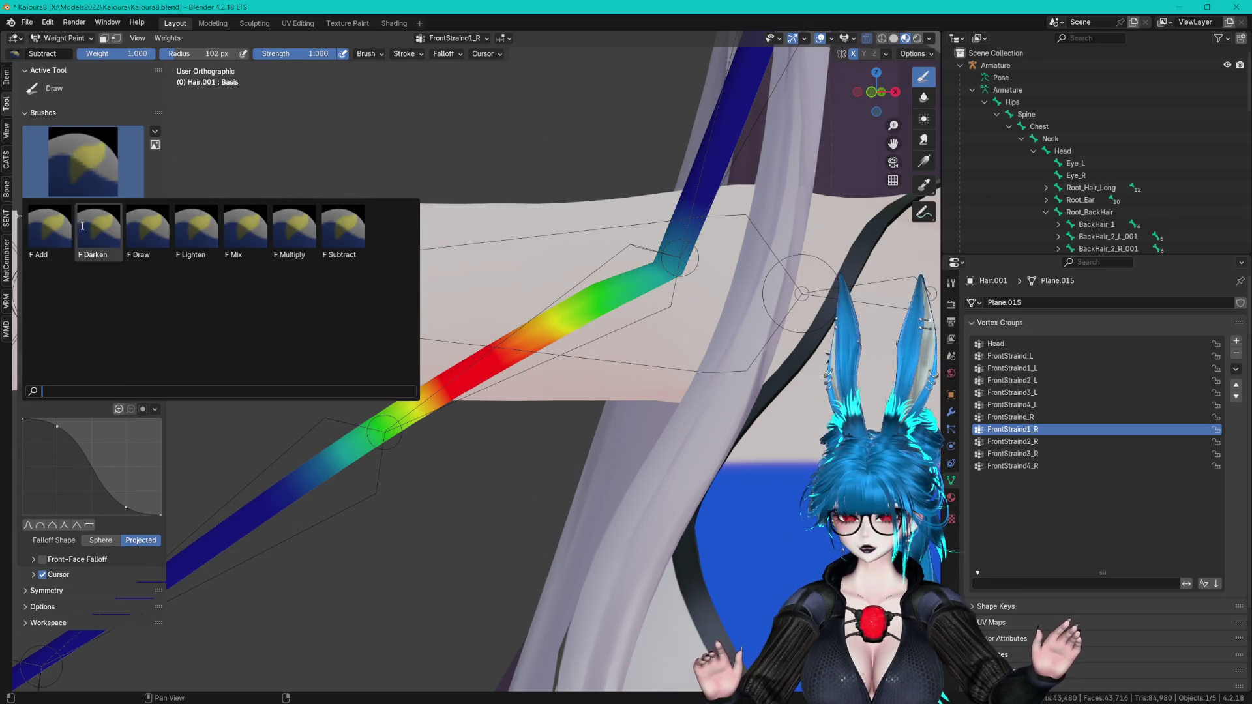
left_click(39, 233)
mouse_move(554, 307)
left_mouse_down()
mouse_move(620, 282)
mouse_move(590, 297)
mouse_move(518, 291)
left_mouse_up()
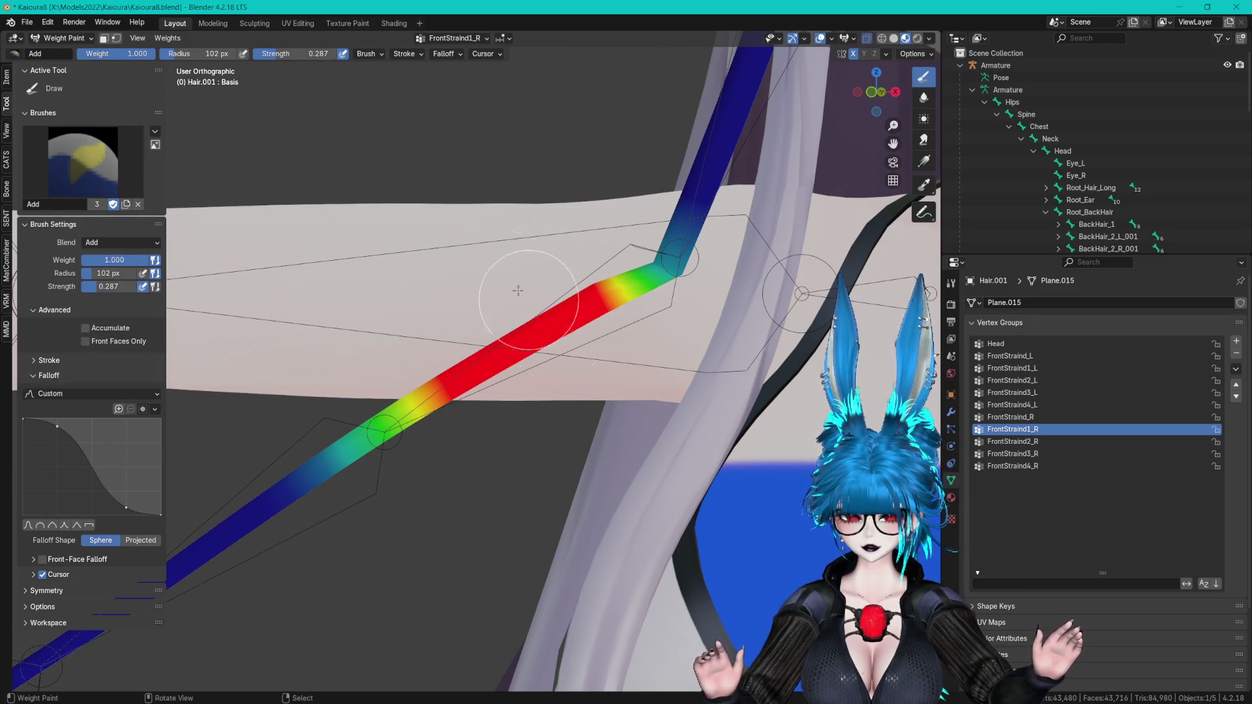
- Compare FrontStraind_R and FrontStraind2_R, then give FrontStraind1_R full weight at the bend and soften it
left_click(1042, 418)
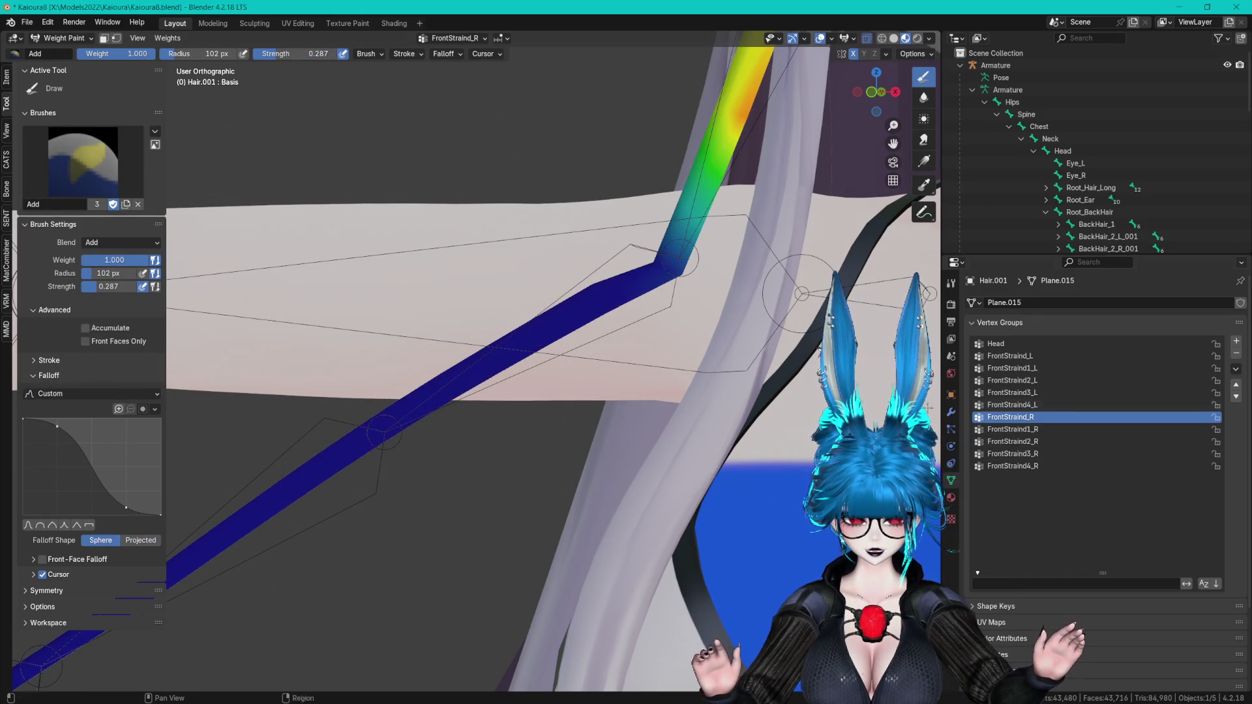
left_click(1033, 429)
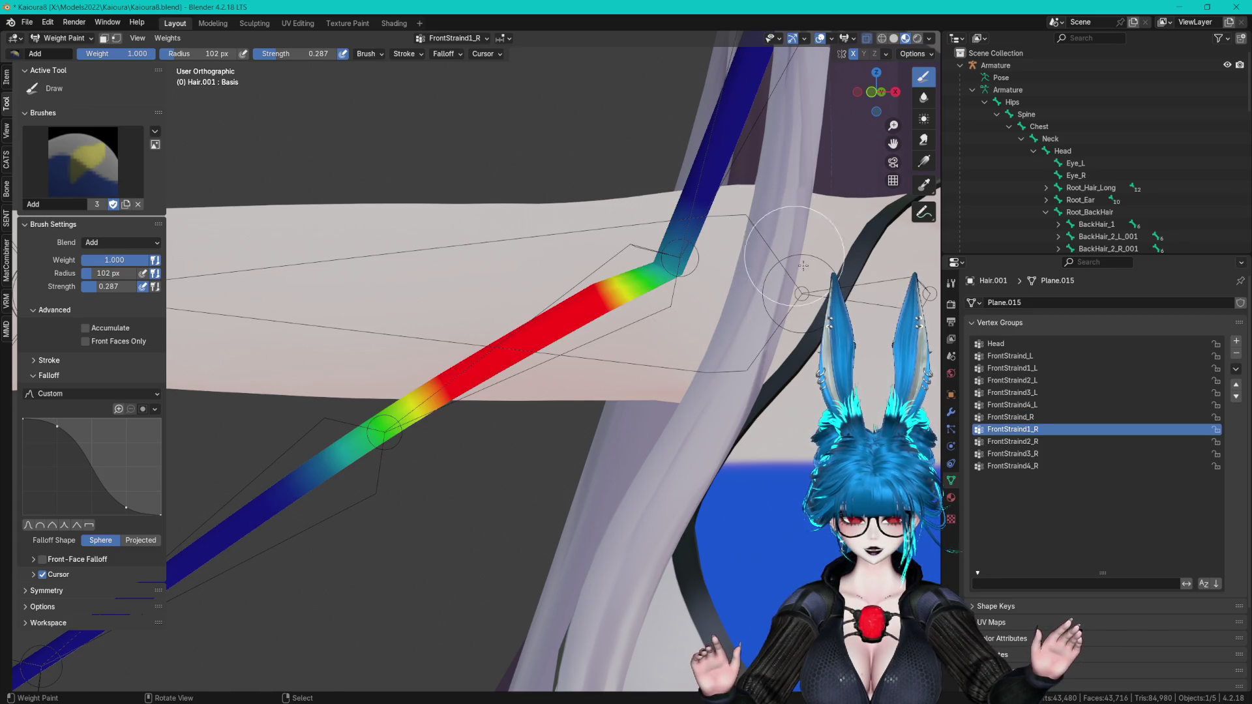
left_click(1031, 417)
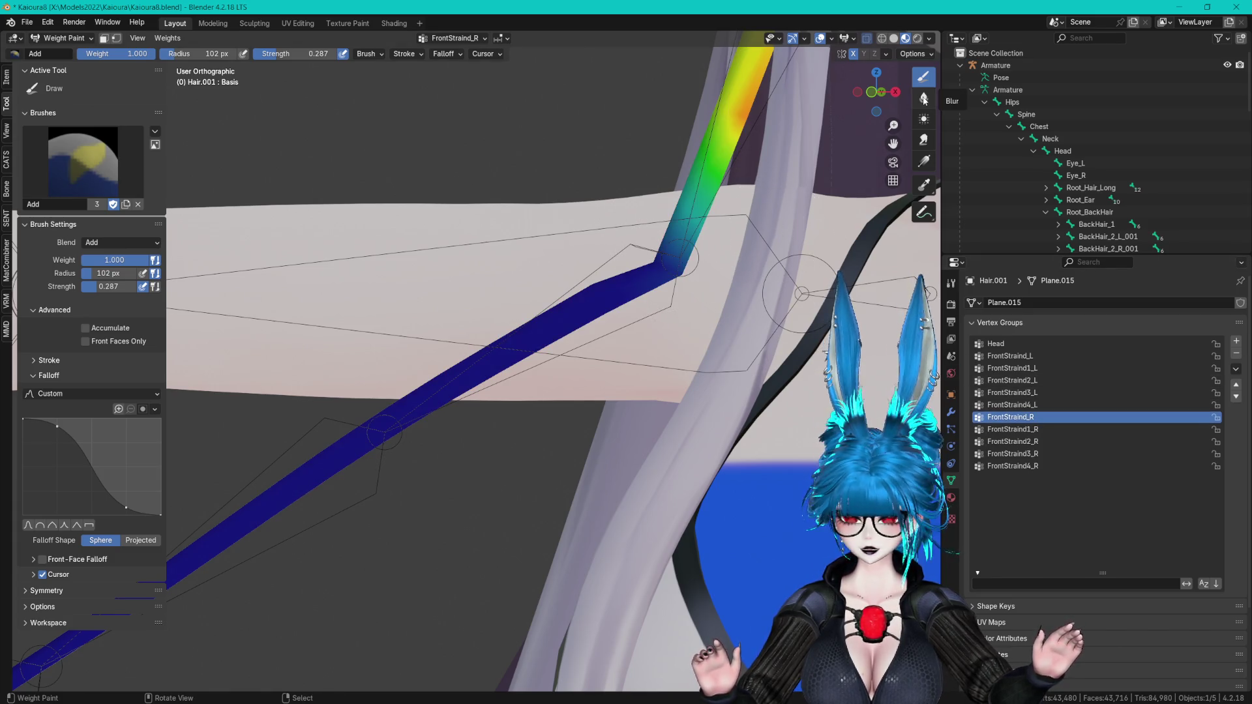
left_click(1042, 441)
left_click(1033, 430)
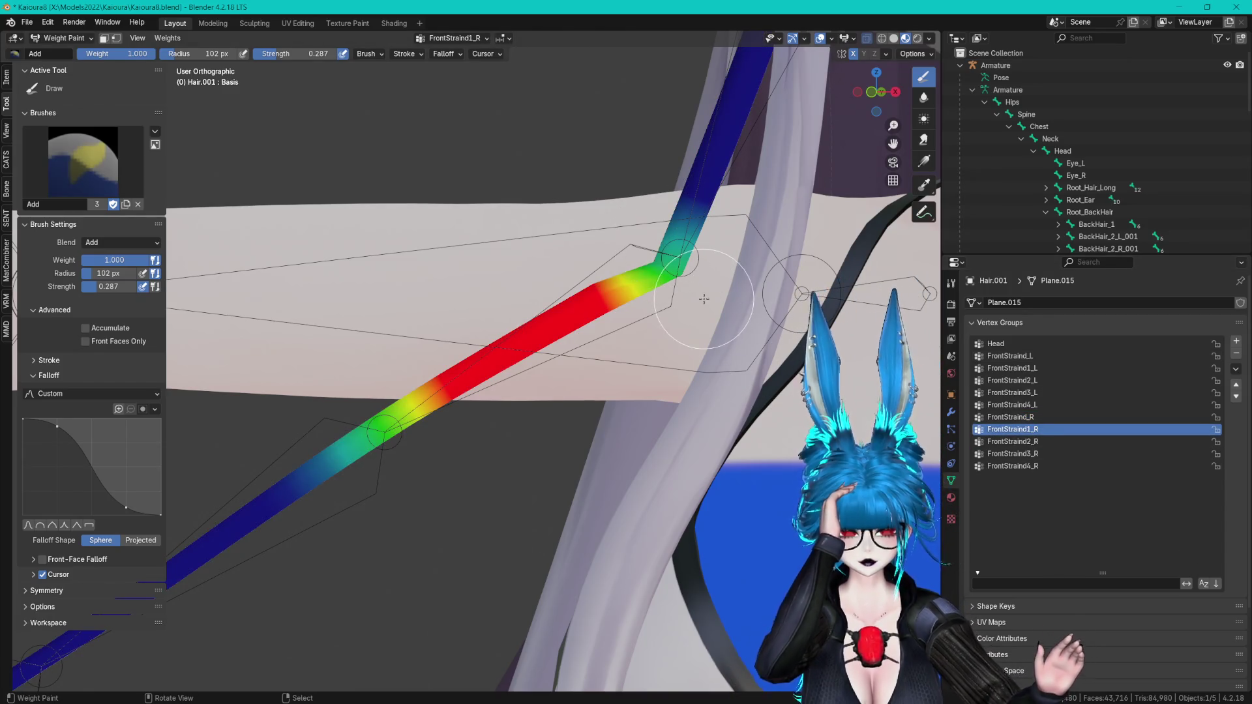
mouse_move(672, 268)
left_mouse_down()
mouse_move(617, 268)
mouse_move(673, 271)
left_mouse_up()
left_click(923, 97)
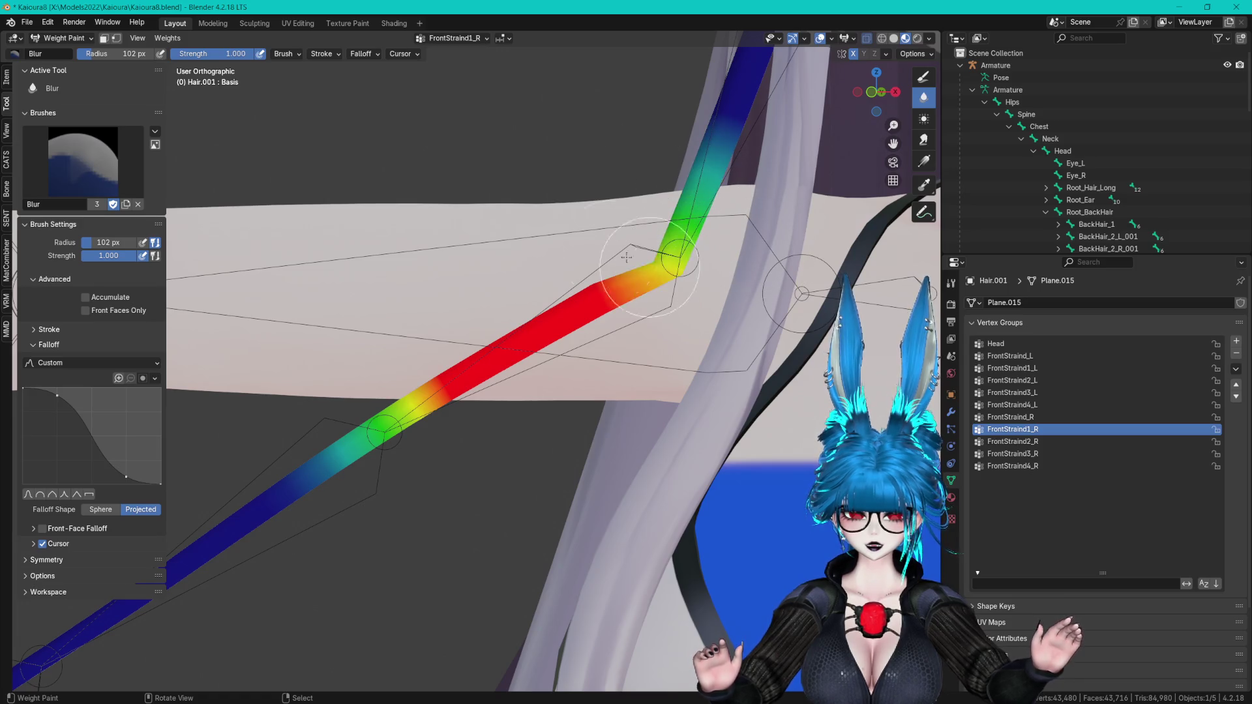
- Try blurring FrontStraind_R at the bend, undo it, then review FrontStraind3_R and FrontStraind2_R weights
left_click(1011, 417)
mouse_move(613, 293)
left_mouse_down()
mouse_move(724, 366)
mouse_move(753, 332)
left_mouse_up()
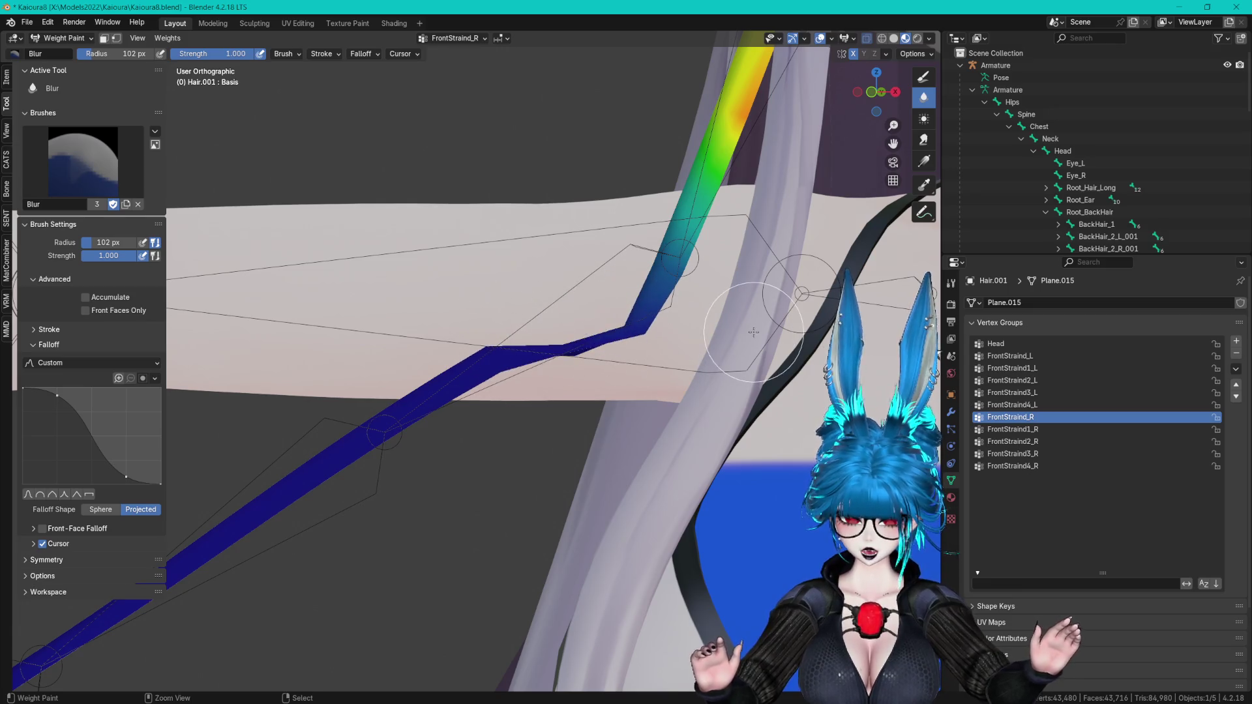
key("ctrl+z")
key("ctrl+z")
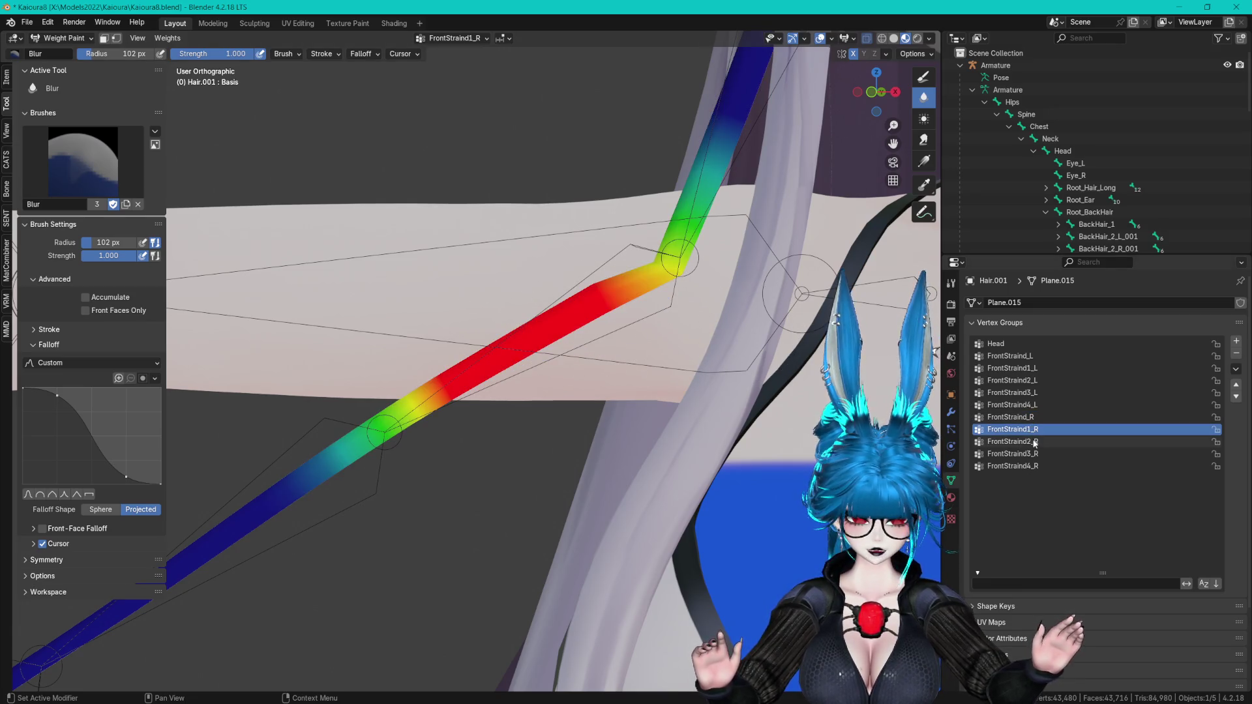
left_click(1043, 454)
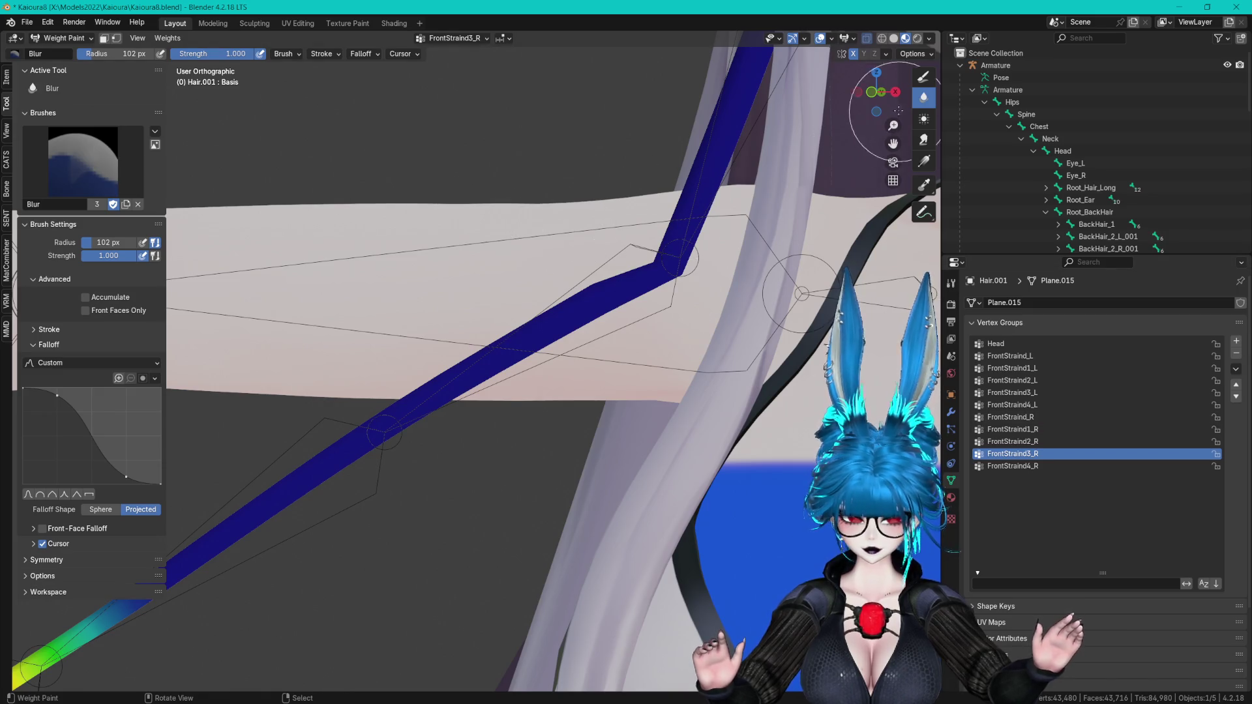
left_click(1010, 442)
scroll(652, 255, "up", 2)
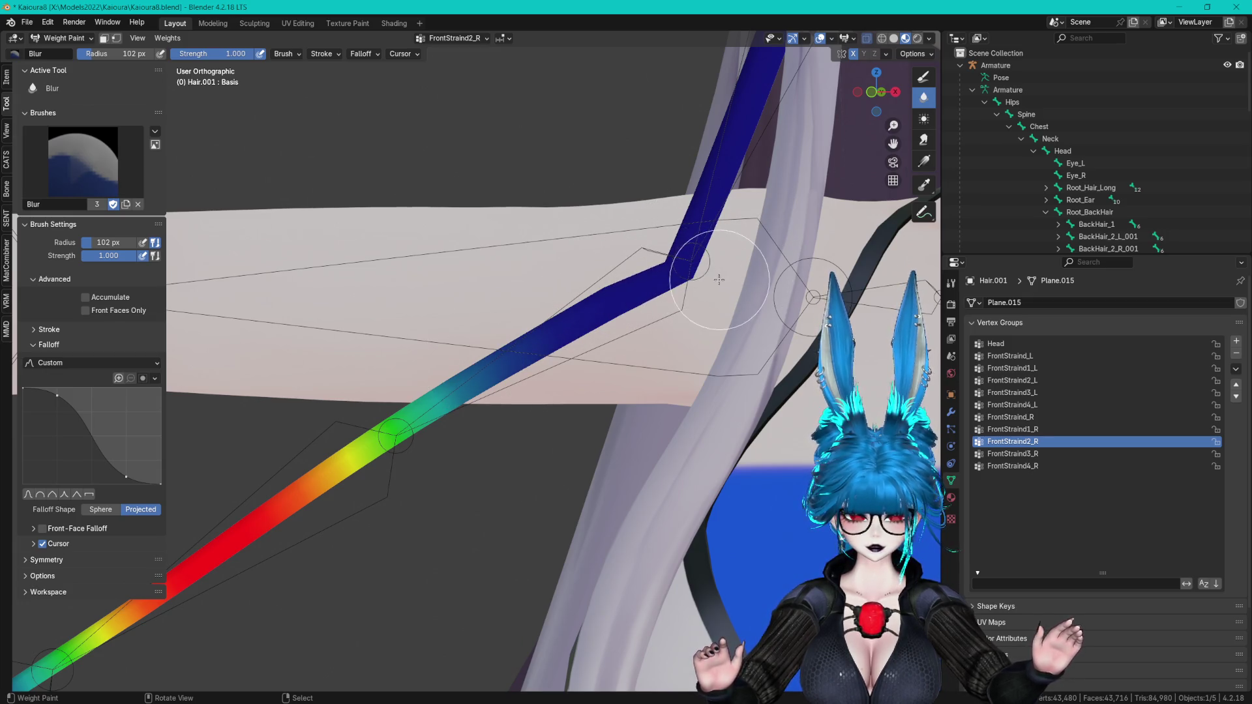
middle_click_drag(712, 288, 698, 301)
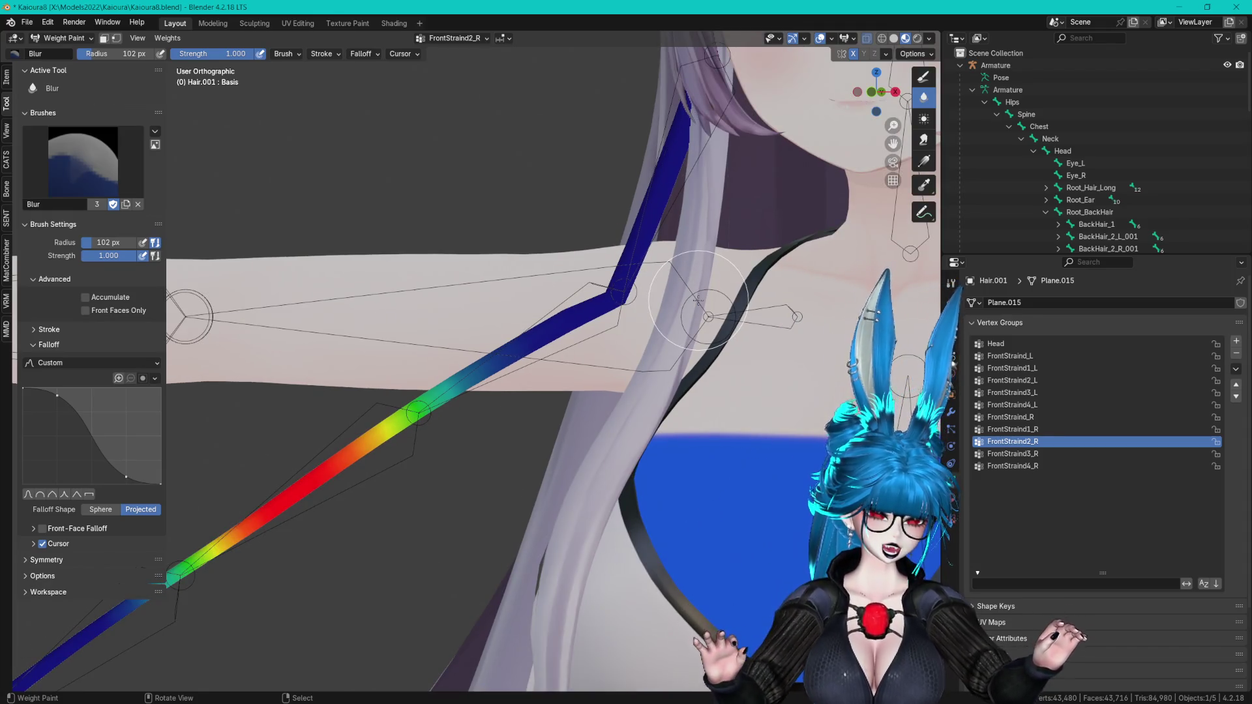
left_click(87, 171)
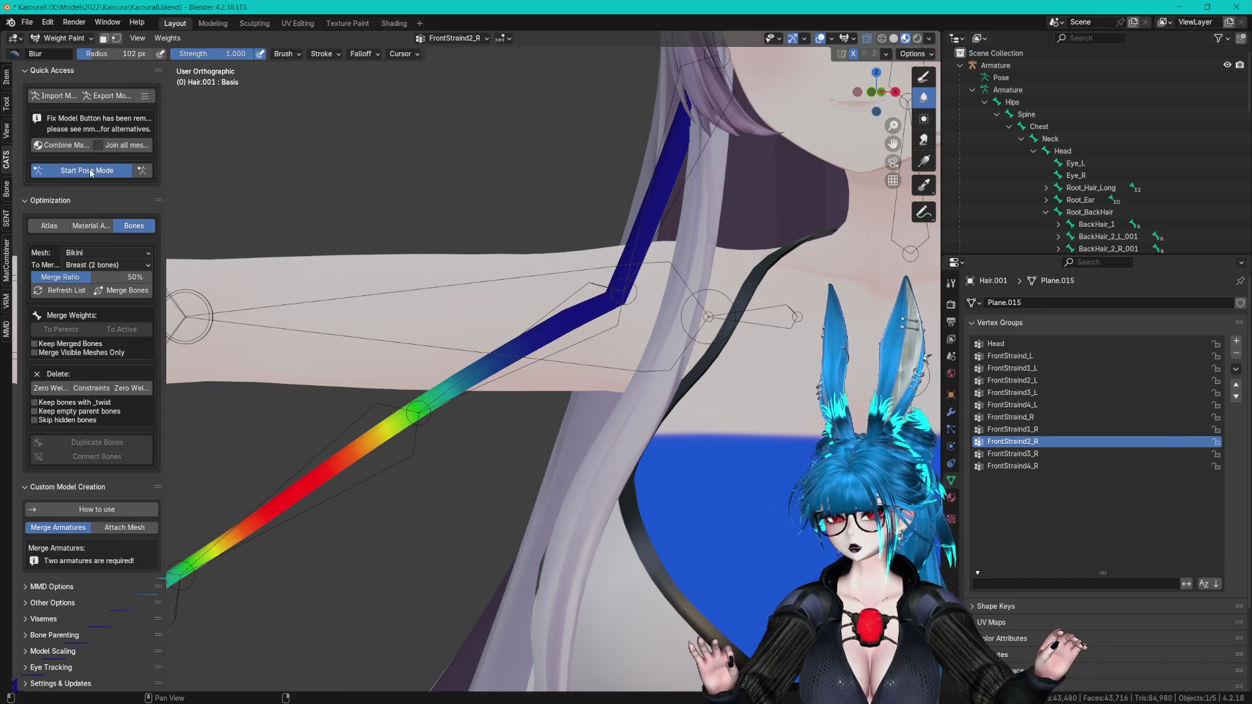
- Orbit the view around the armature in Object Mode
middle_click_drag(495, 261, 724, 271)
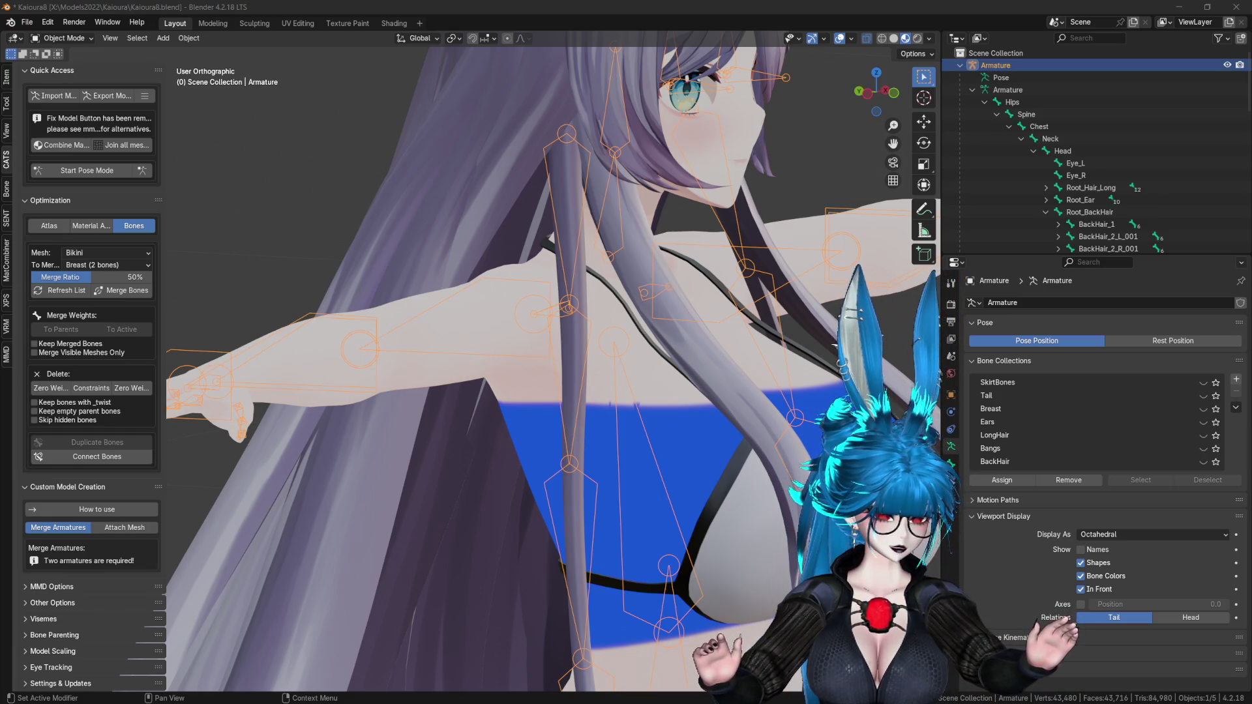
- Enter pose mode and give FrontStraind2_R a trial rotation to test the hair
middle_click_drag(658, 307, 584, 302)
scroll(584, 302, "down", 3)
left_click(104, 171)
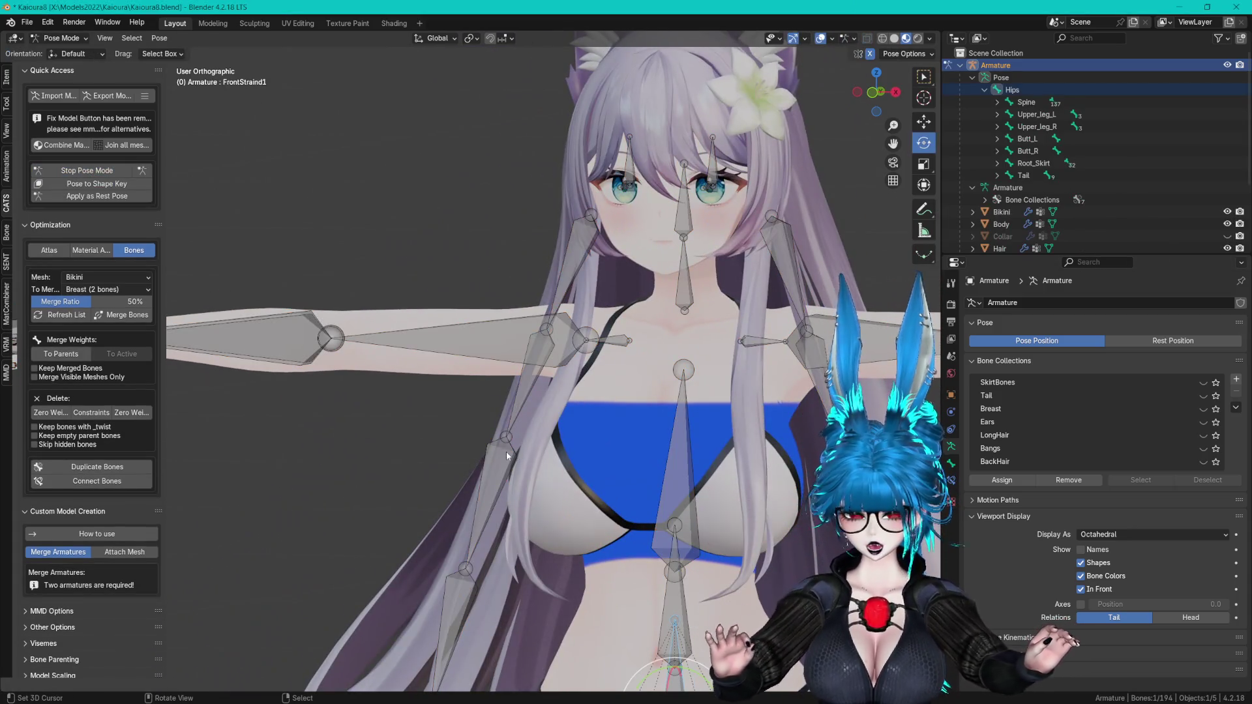
left_click(506, 452)
scroll(506, 451, "up", 4)
left_click_drag(695, 274, 701, 256)
mouse_move(701, 255)
middle_mouse_down()
mouse_move(624, 364)
mouse_move(715, 371)
mouse_move(643, 400)
middle_mouse_up()
- Rotate the bone again about global Y, then go back to Object Mode
scroll(643, 400, "down", 3)
scroll(619, 399, "up", 4)
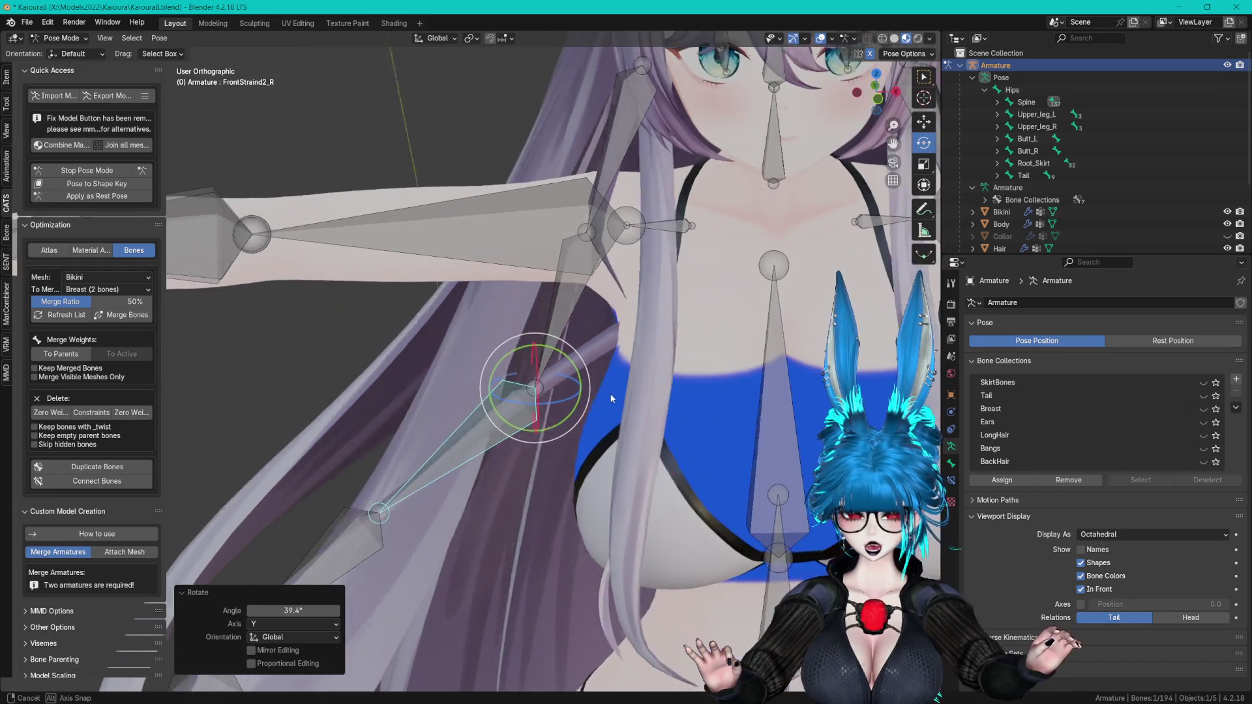
scroll(611, 398, "up", 2)
key("r")
key("y")
key("Return")
left_click(62, 38)
left_click(88, 60)
scroll(545, 310, "down", 5)
mouse_move(546, 310)
middle_mouse_down()
mouse_move(646, 308)
mouse_move(275, 182)
middle_mouse_up()
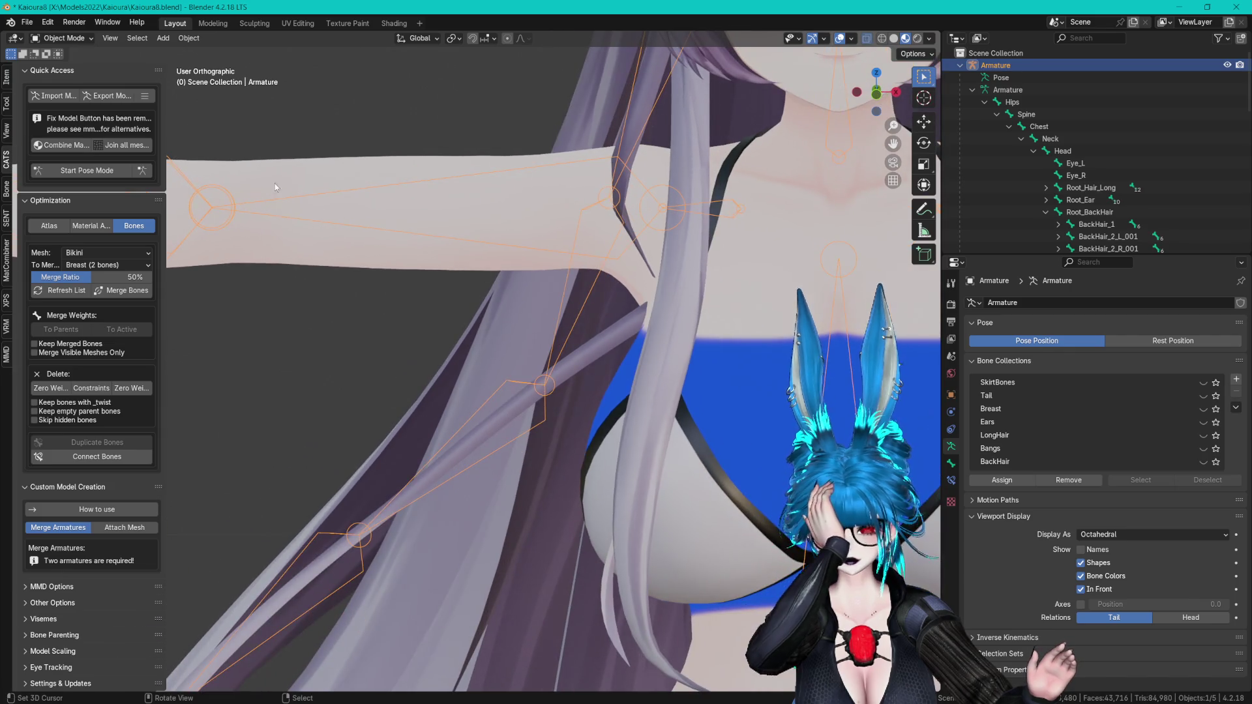
left_click(58, 37)
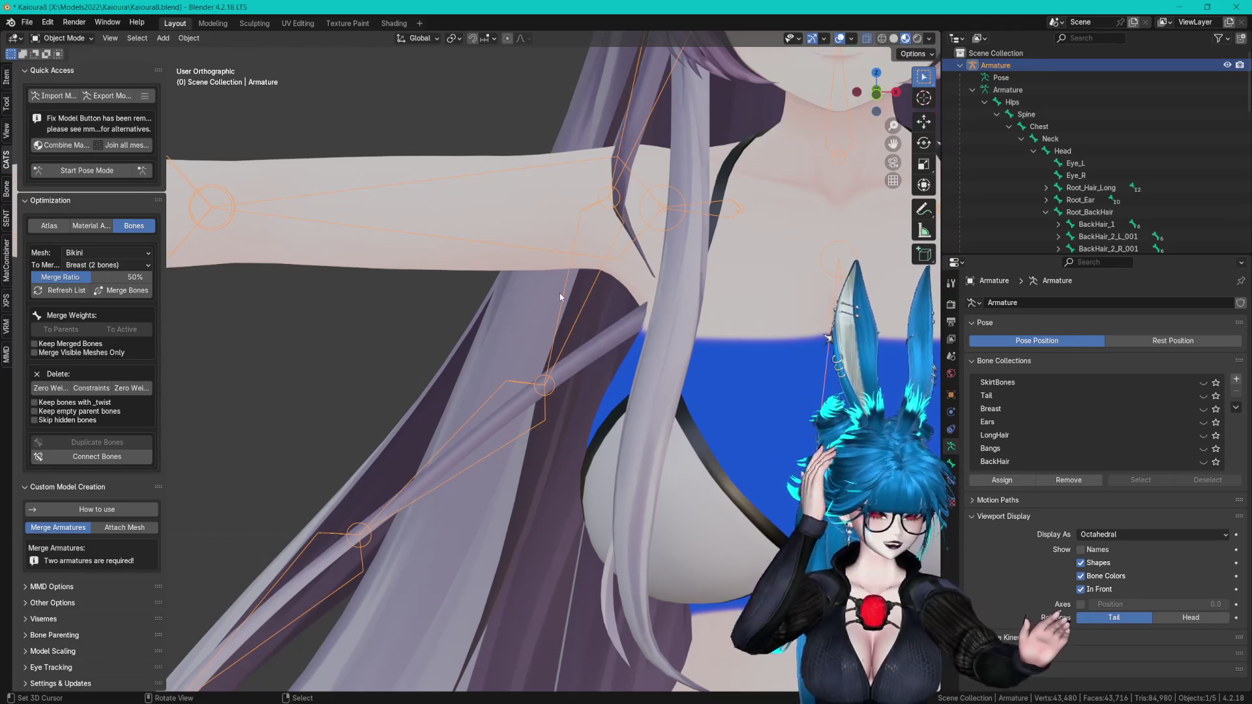
mouse_move(469, 163)
middle_mouse_down()
mouse_move(432, 139)
mouse_move(490, 155)
middle_mouse_up()
scroll(491, 155, "down", 4)
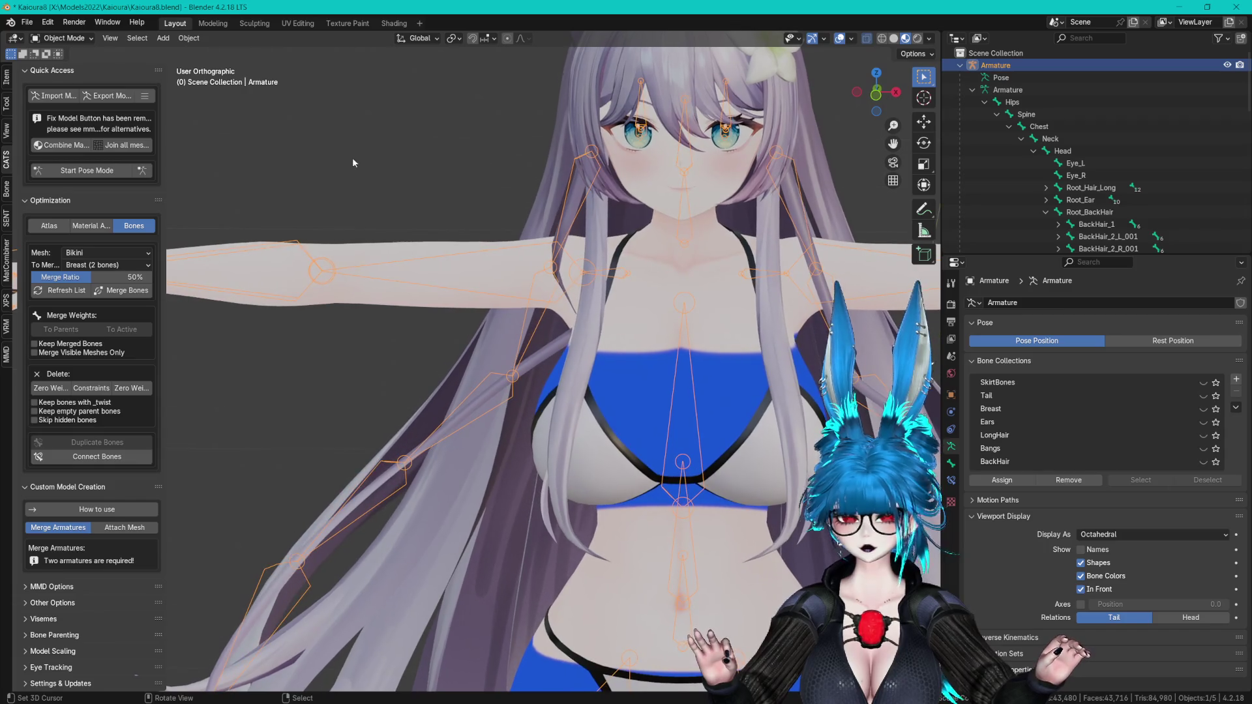
- Re-enter pose mode and bend FrontStraind_R to 75.5° and FrontStraind2_R to 42.2°
left_click(86, 171)
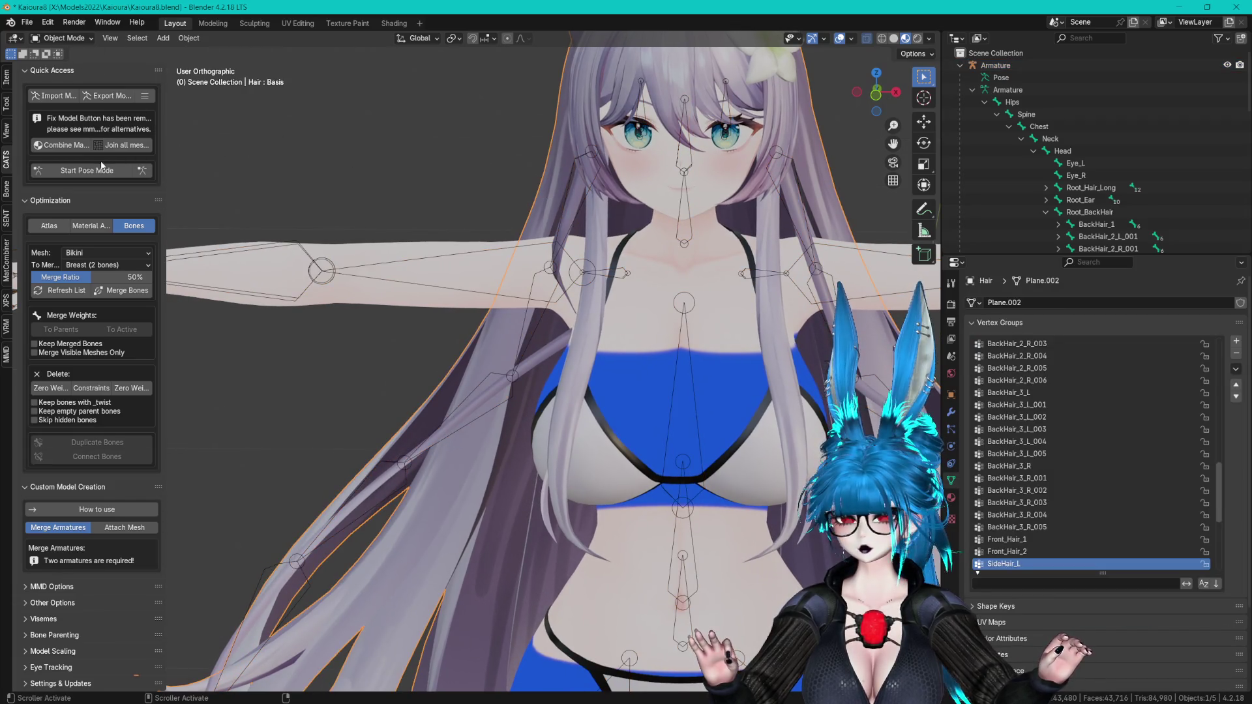
left_click(583, 171)
mouse_move(630, 118)
left_mouse_down()
mouse_move(662, 138)
mouse_move(660, 176)
left_mouse_up()
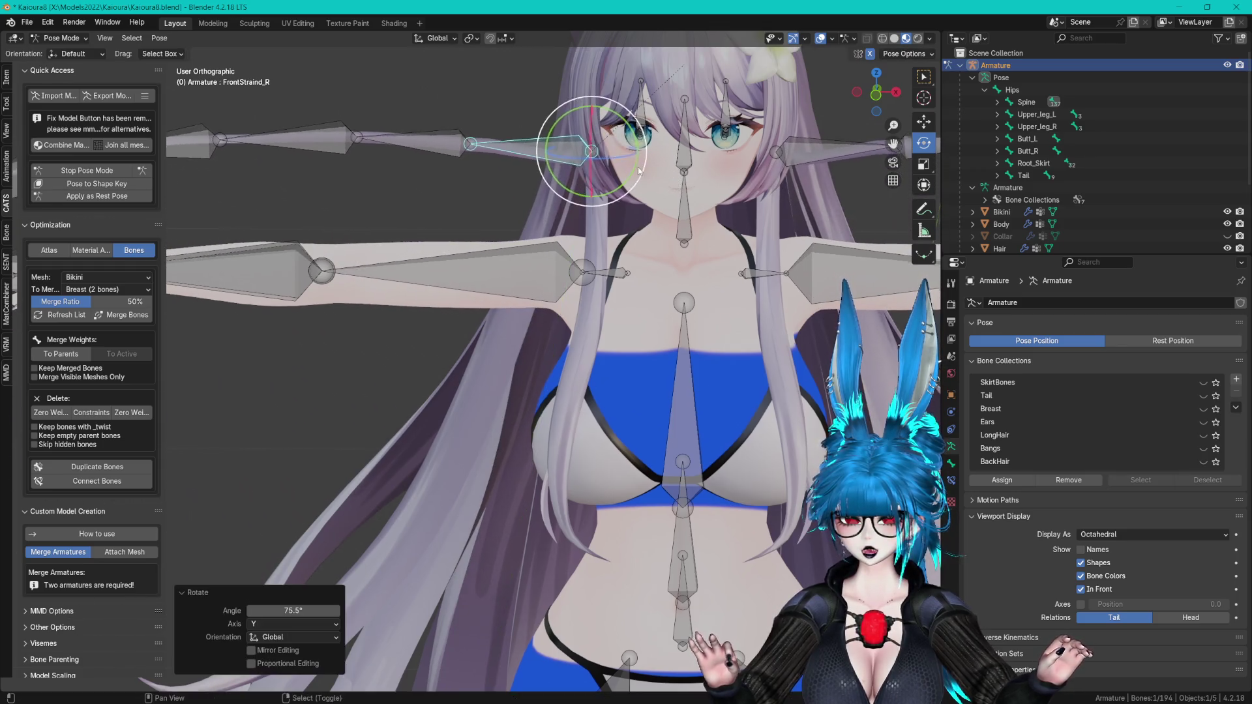
middle_click_drag(660, 176, 649, 324)
scroll(427, 318, "down", 3)
left_click(561, 280)
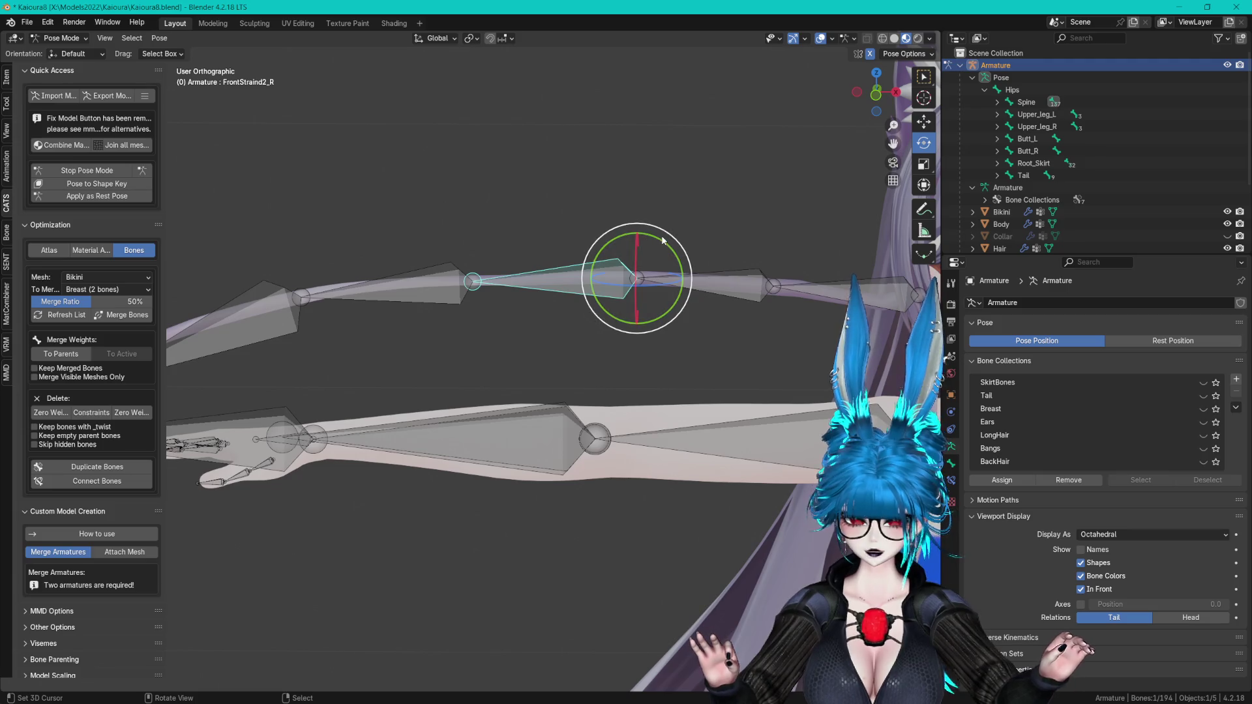
mouse_move(675, 261)
left_mouse_down()
mouse_move(669, 249)
mouse_move(698, 259)
left_mouse_up()
mouse_move(699, 260)
middle_mouse_down()
mouse_move(587, 297)
mouse_move(612, 278)
middle_mouse_up()
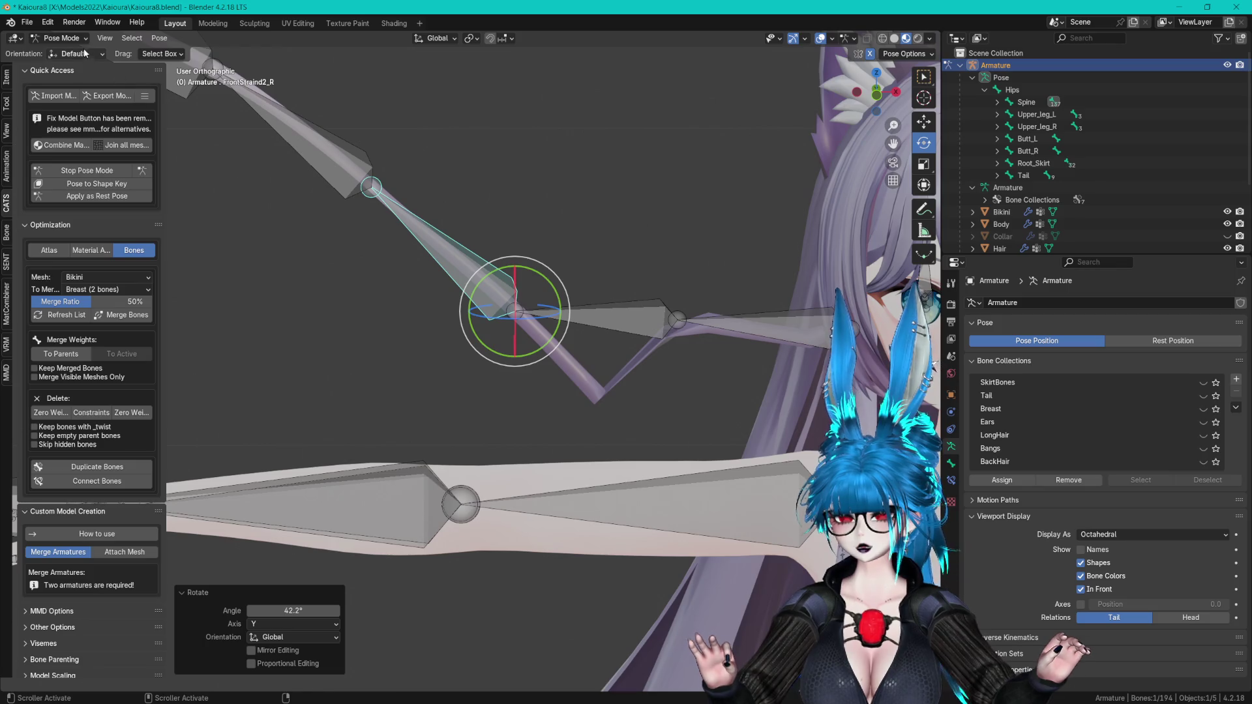
- Return to Object Mode and select the Hair.001 mesh
left_click(59, 38)
left_click(68, 52)
left_click(471, 286)
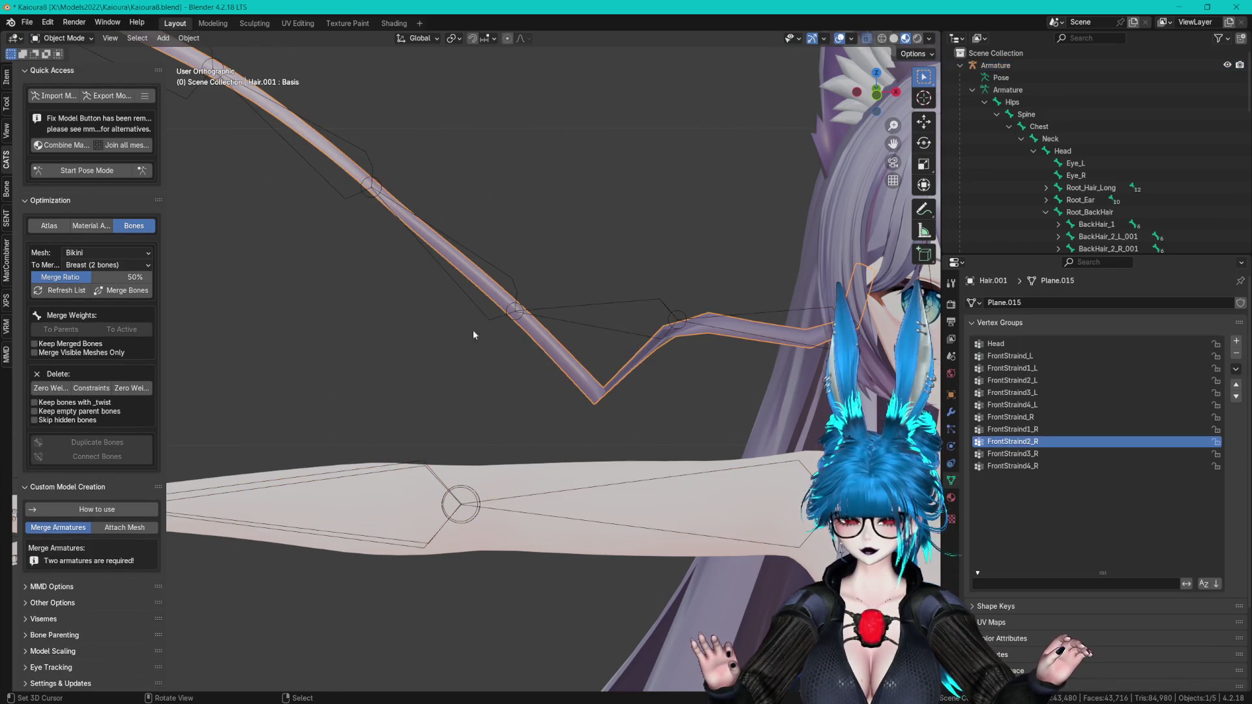
- Enter Weight Paint on Hair.001, paint a Draw stroke near the V-bend, then undo it
left_click(73, 38)
left_click(68, 106)
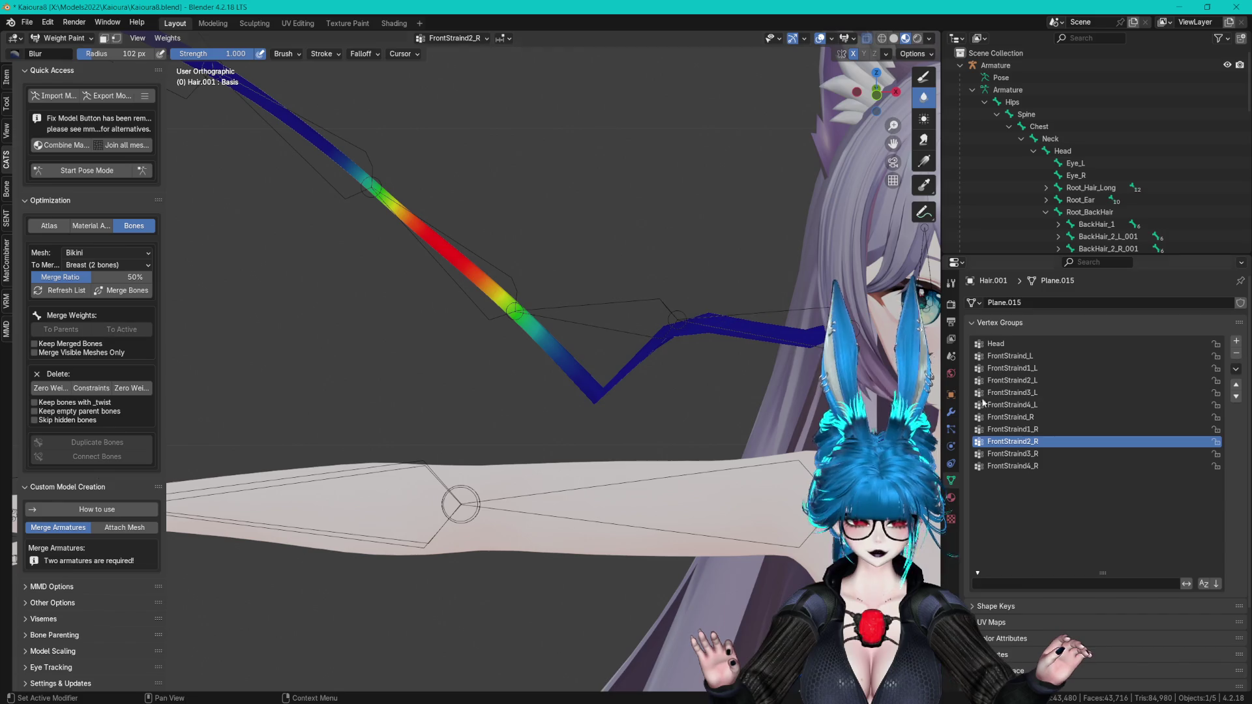
left_click(923, 76)
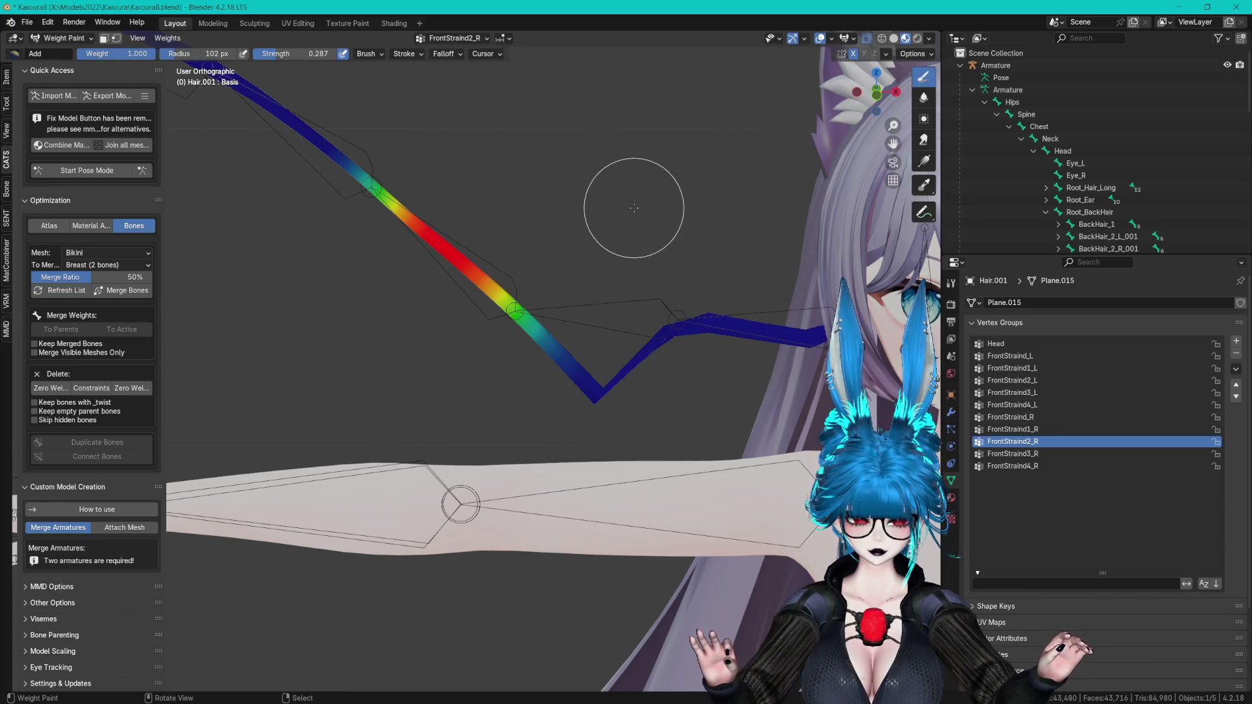
left_click_drag(616, 356, 638, 321)
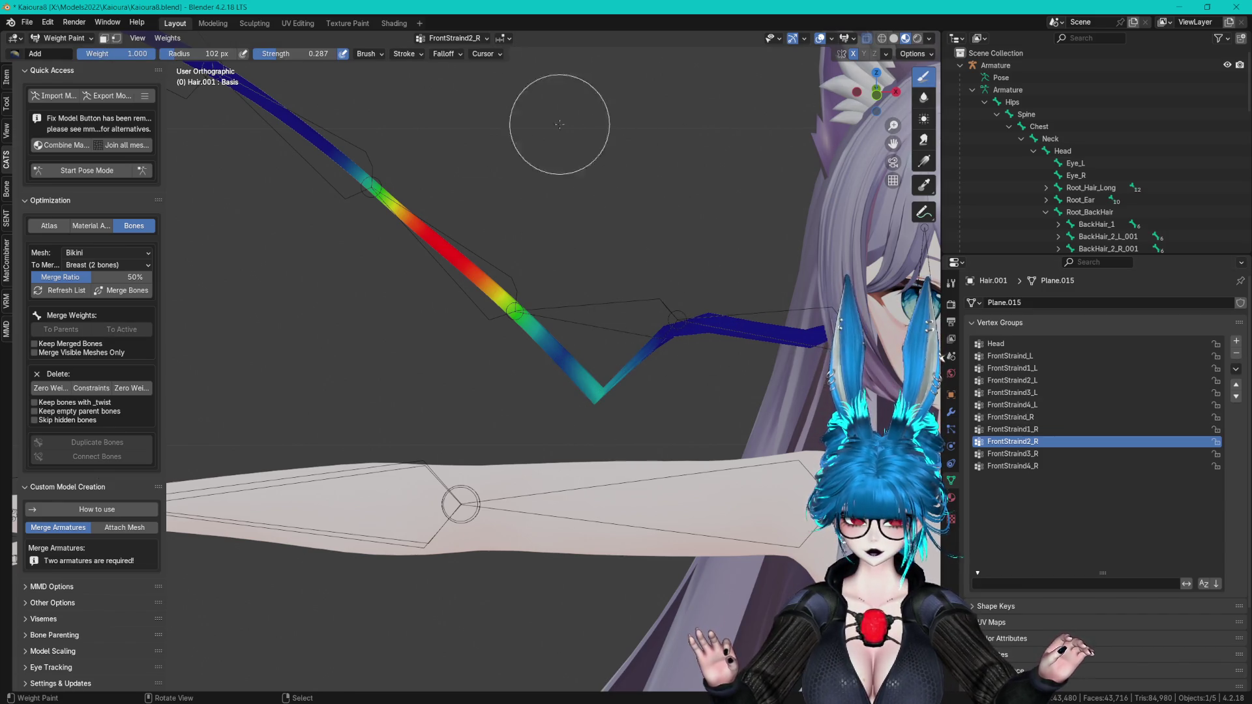
key("ctrl+z")
- Switch to the Subtract brush, remove weight near the bend, then undo that stroke
left_click(6, 103)
left_click(83, 160)
left_click(343, 228)
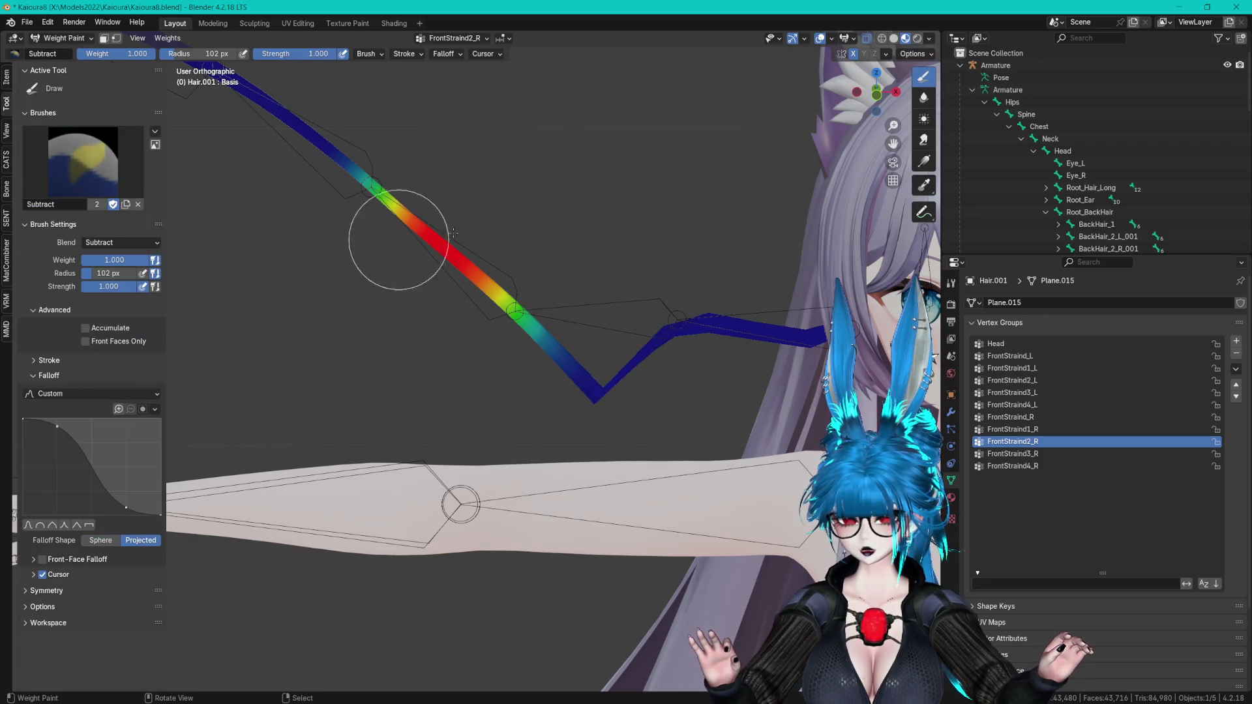
mouse_move(690, 334)
left_mouse_down()
mouse_move(601, 371)
mouse_move(717, 420)
left_mouse_up()
scroll(718, 420, "down", 2)
scroll(681, 499, "up", 2)
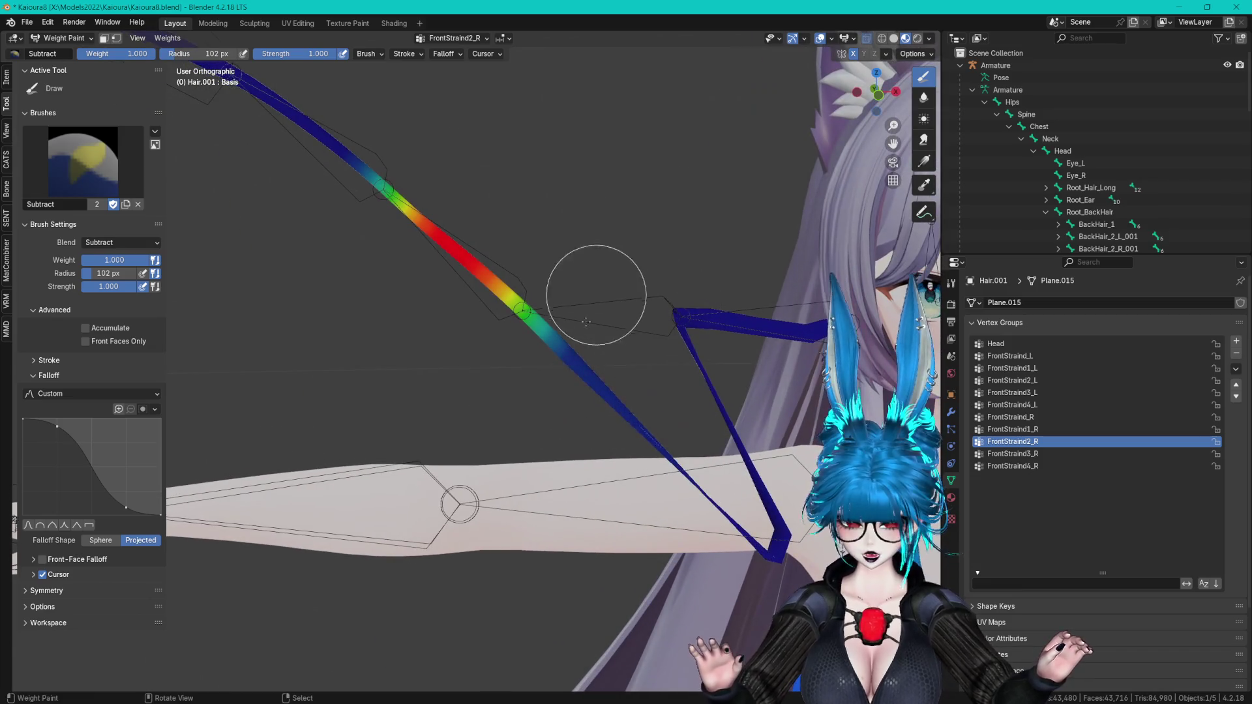
key("ctrl+z")
scroll(614, 468, "down", 2)
scroll(587, 336, "up", 2)
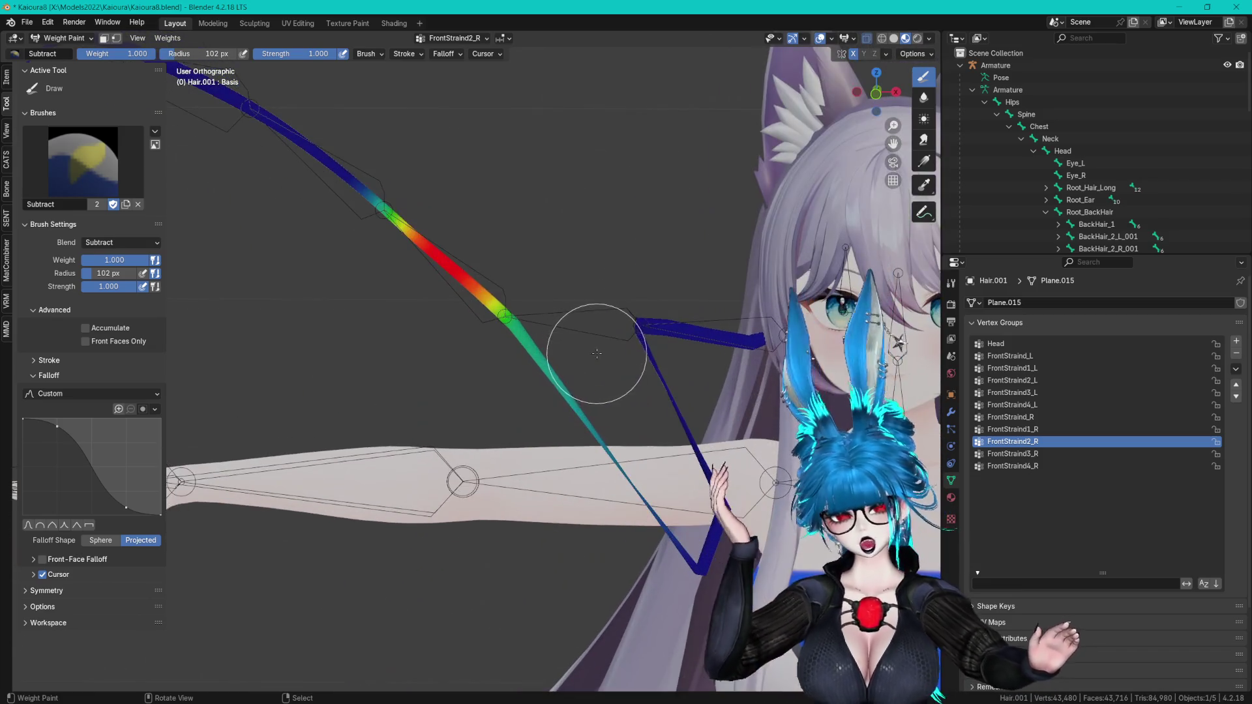
- Review the FrontStraind1_R, FrontStraind_R, FrontStraind3_R, FrontStraind4_R and FrontStraind2_R weight groups from several angles
left_click(1034, 429)
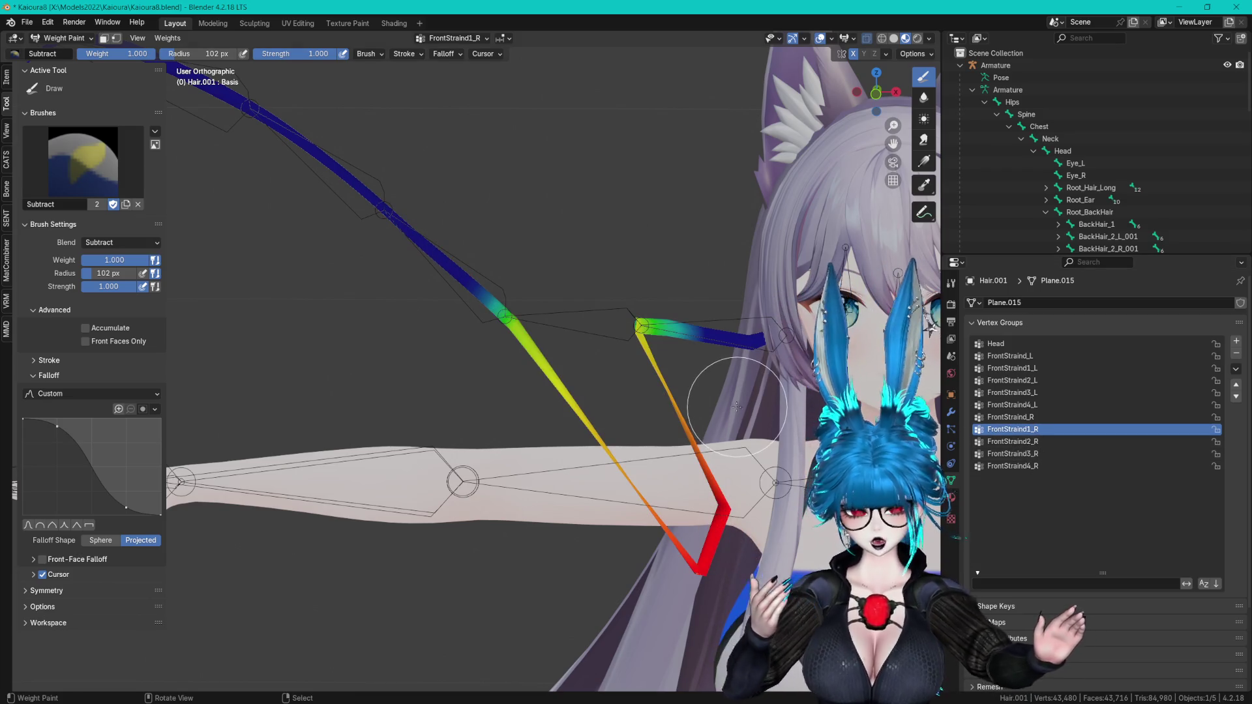
scroll(783, 459, "down", 4)
mouse_move(782, 459)
middle_mouse_down()
mouse_move(743, 463)
mouse_move(567, 407)
middle_mouse_up()
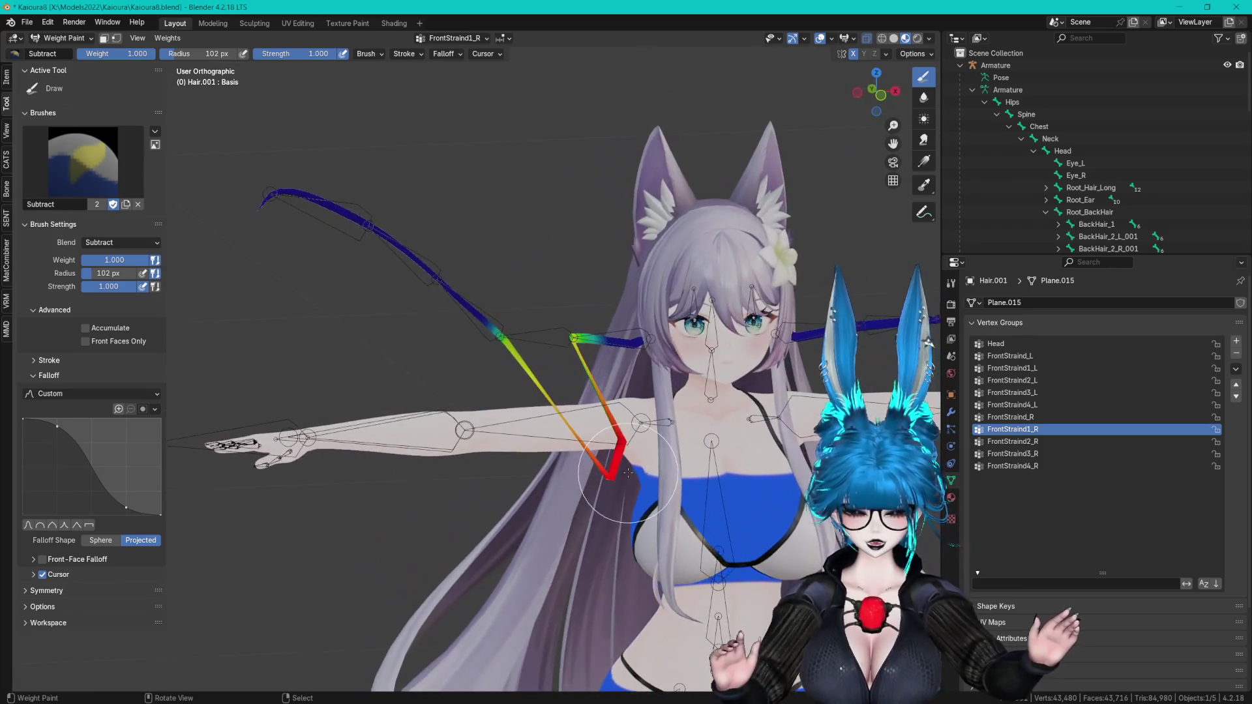
scroll(568, 407, "up", 4)
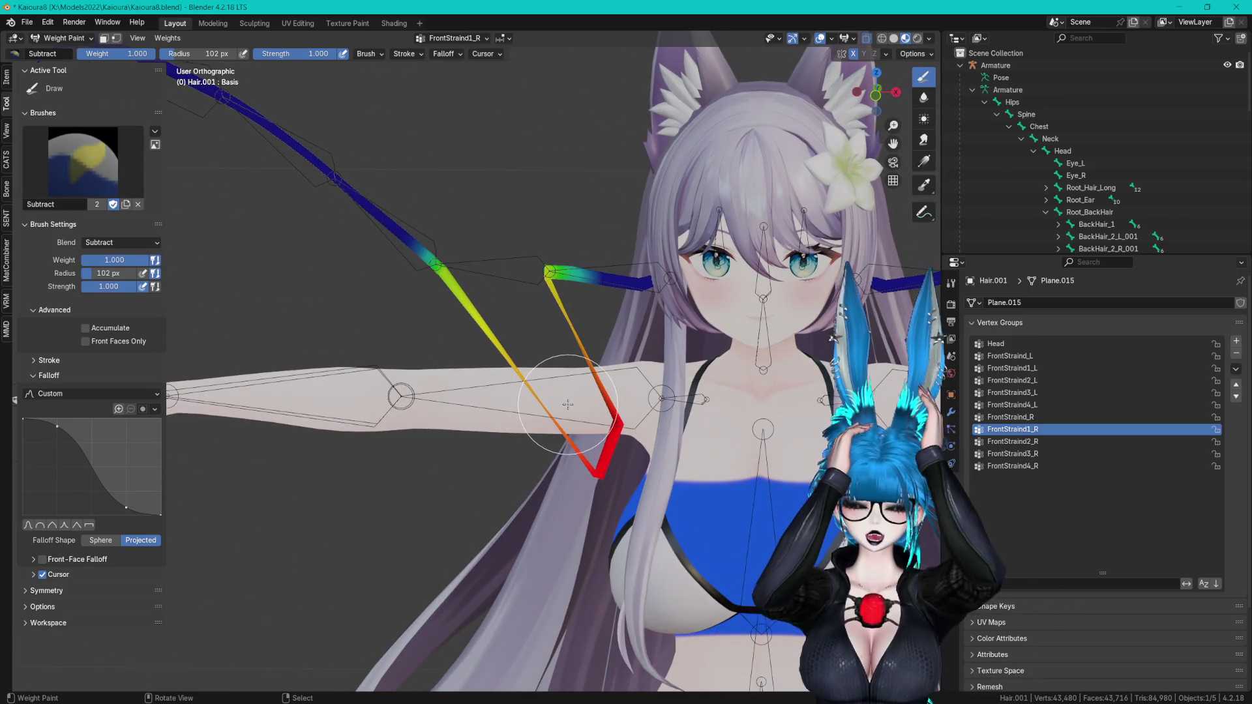
left_click(988, 417)
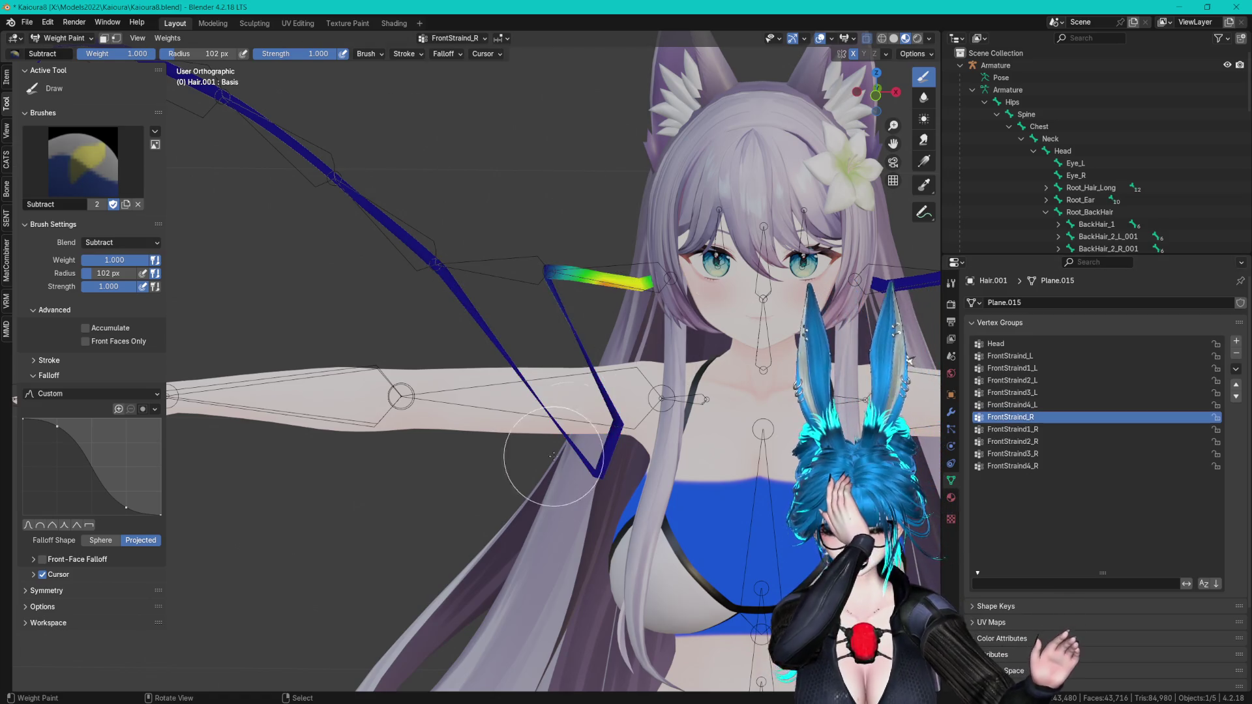
left_click(1028, 453)
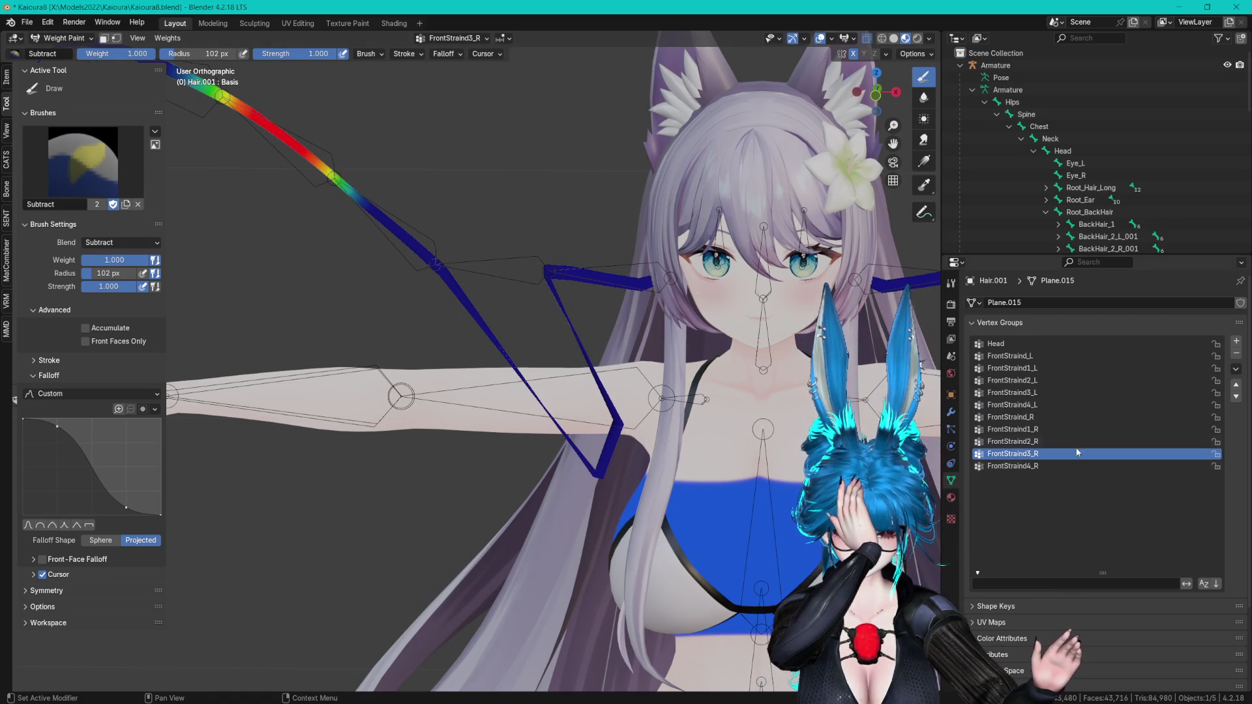
left_click(1013, 465)
left_click(1012, 441)
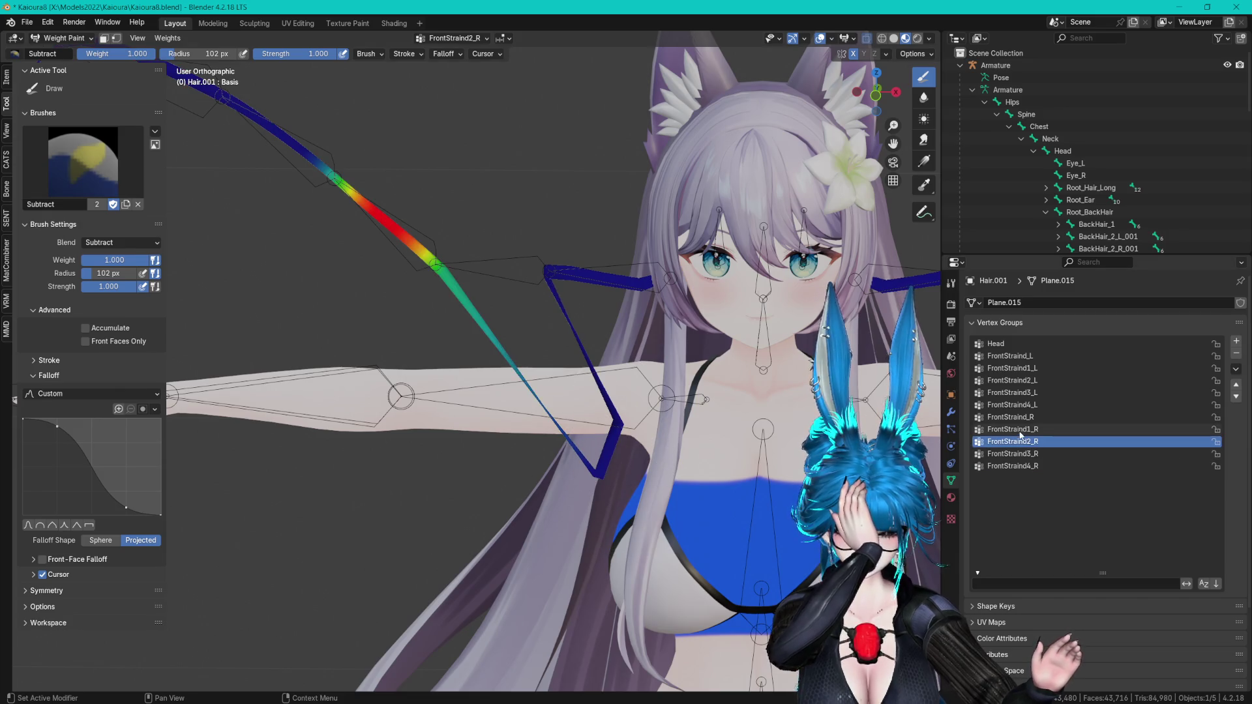
left_click(1013, 429)
mouse_move(743, 417)
middle_mouse_down()
mouse_move(705, 406)
mouse_move(688, 320)
mouse_move(586, 391)
mouse_move(540, 369)
middle_mouse_up()
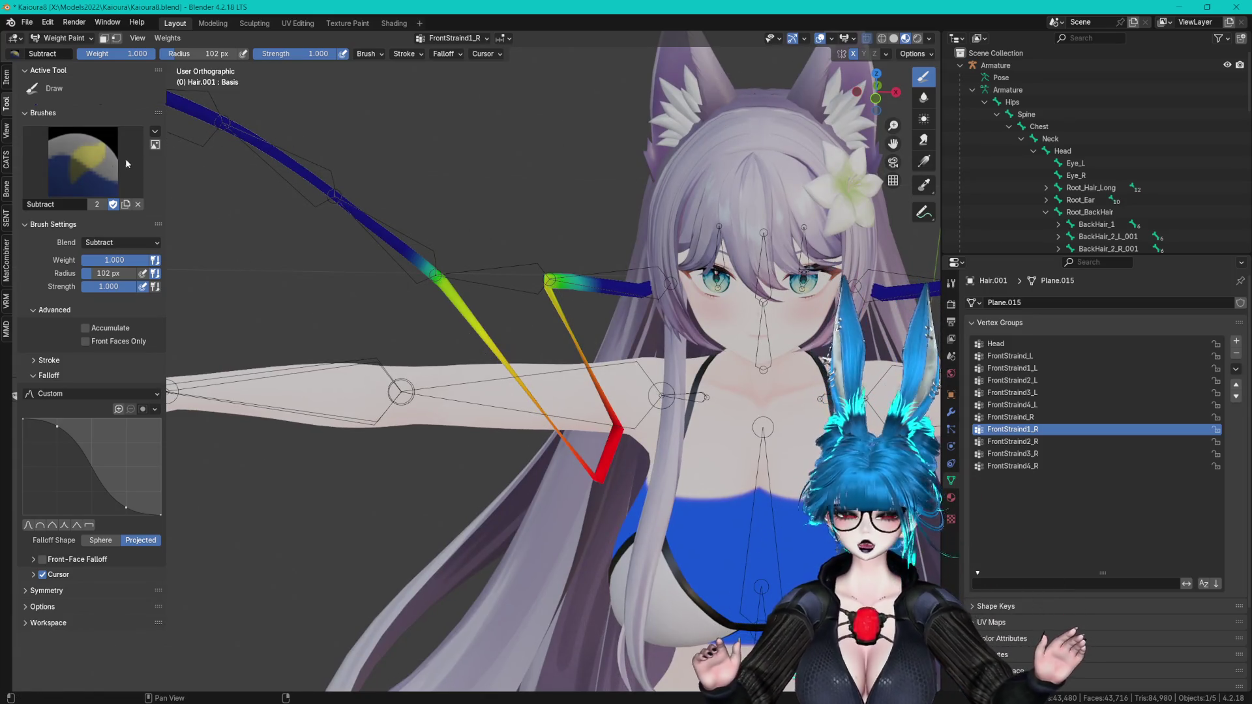
scroll(1078, 206, "down", 6)
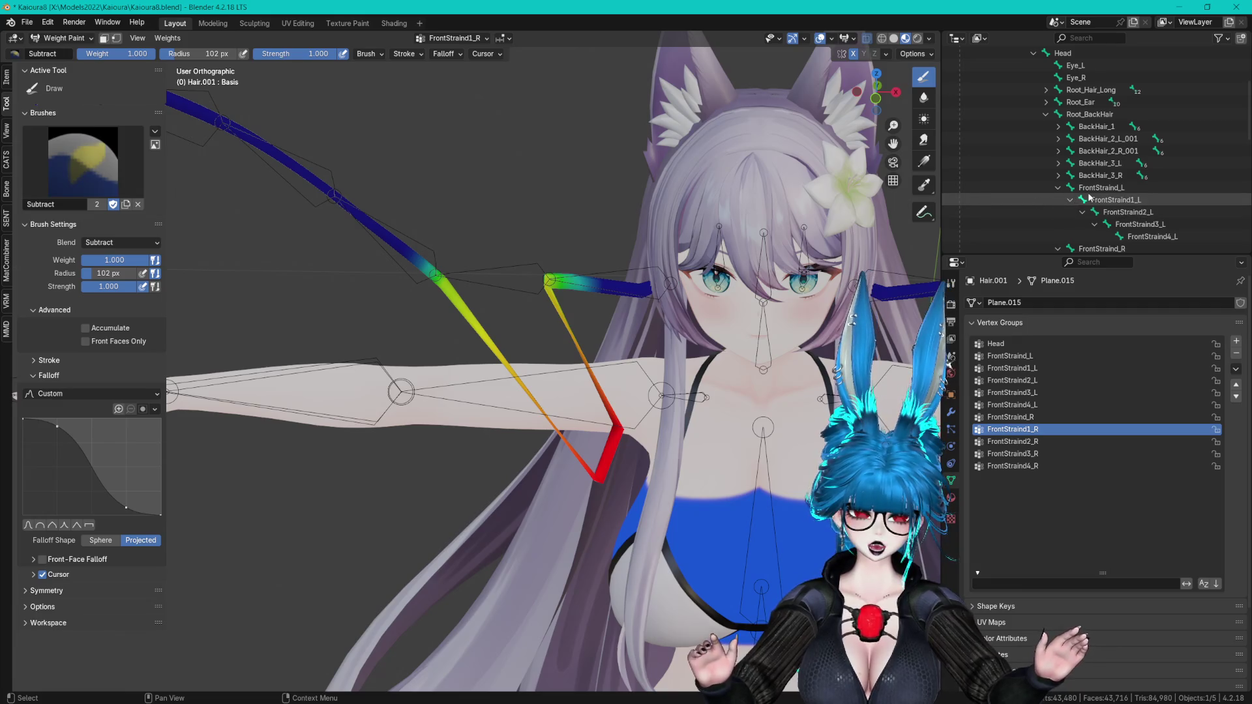
scroll(1063, 186, "down", 5)
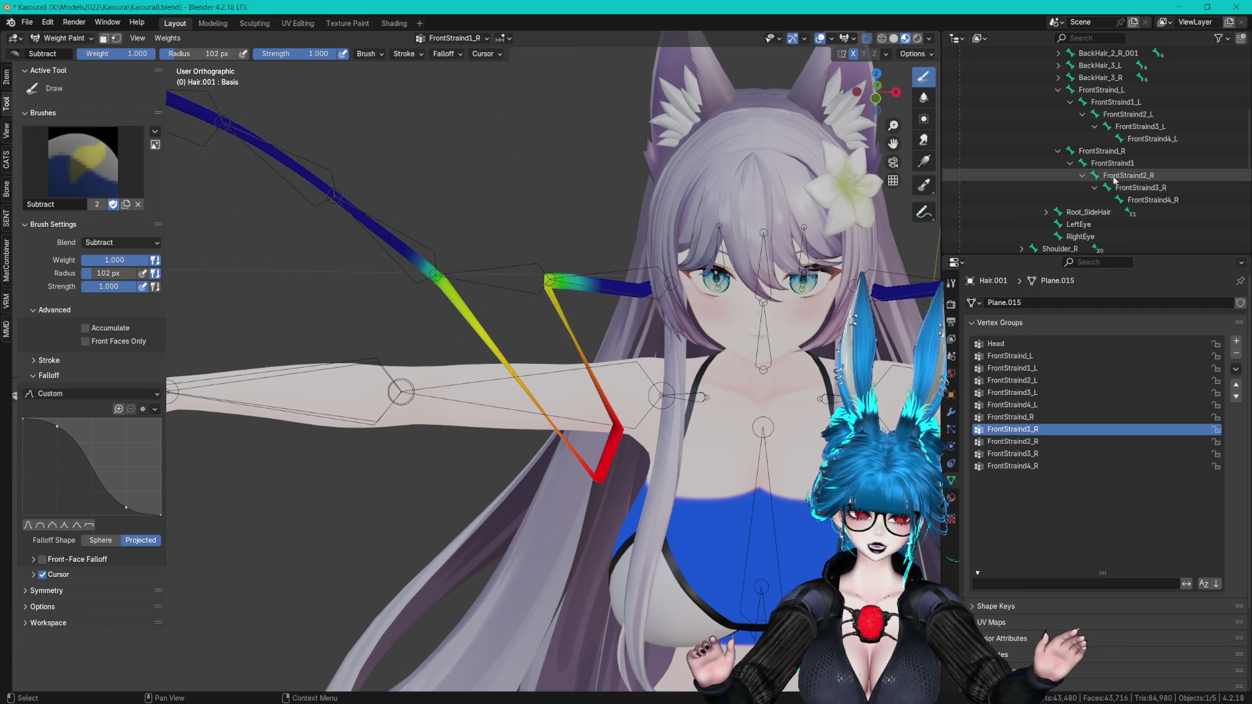
left_click(6, 159)
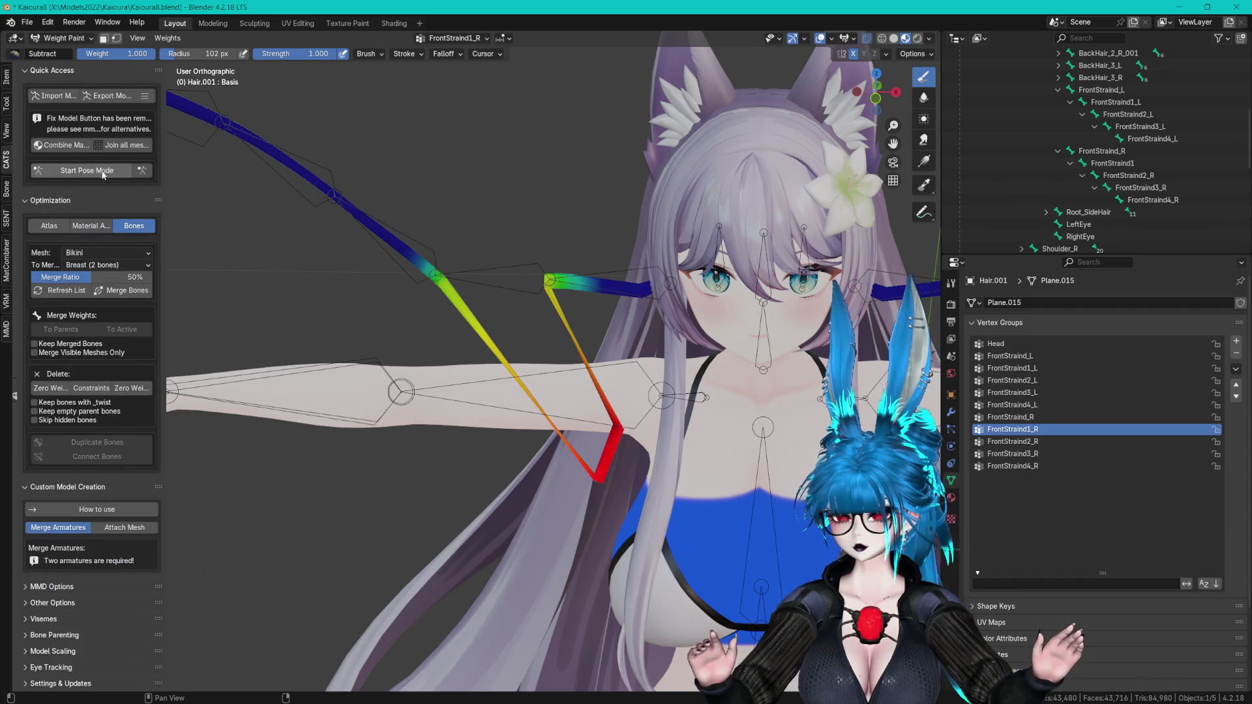
- Start Pose Mode and select FrontStraind1, FrontStraind_R, FrontStraind3_R and FrontStraind4_R down the strand
left_click(86, 170)
left_click(621, 417)
mouse_move(615, 467)
middle_mouse_down()
mouse_move(631, 452)
mouse_move(690, 455)
middle_mouse_up()
left_click(670, 269)
scroll(703, 259, "down", 5, "shift")
left_click(611, 320)
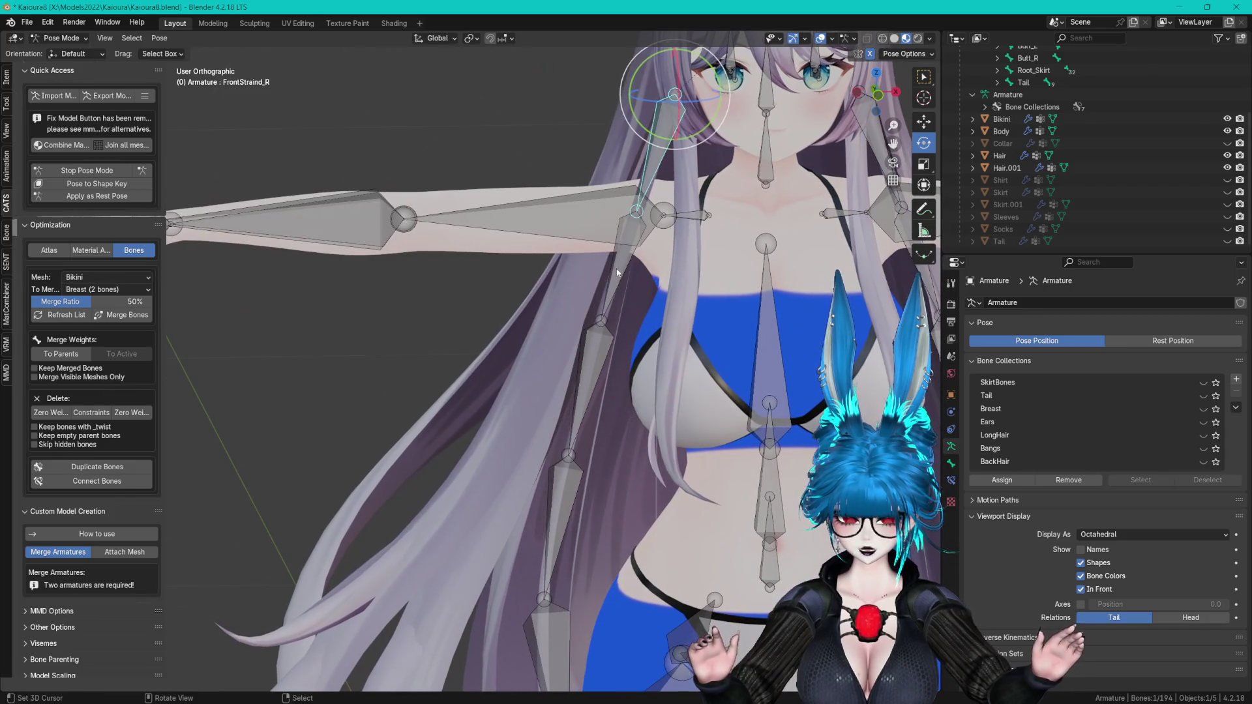
left_click(600, 362)
left_click(553, 484)
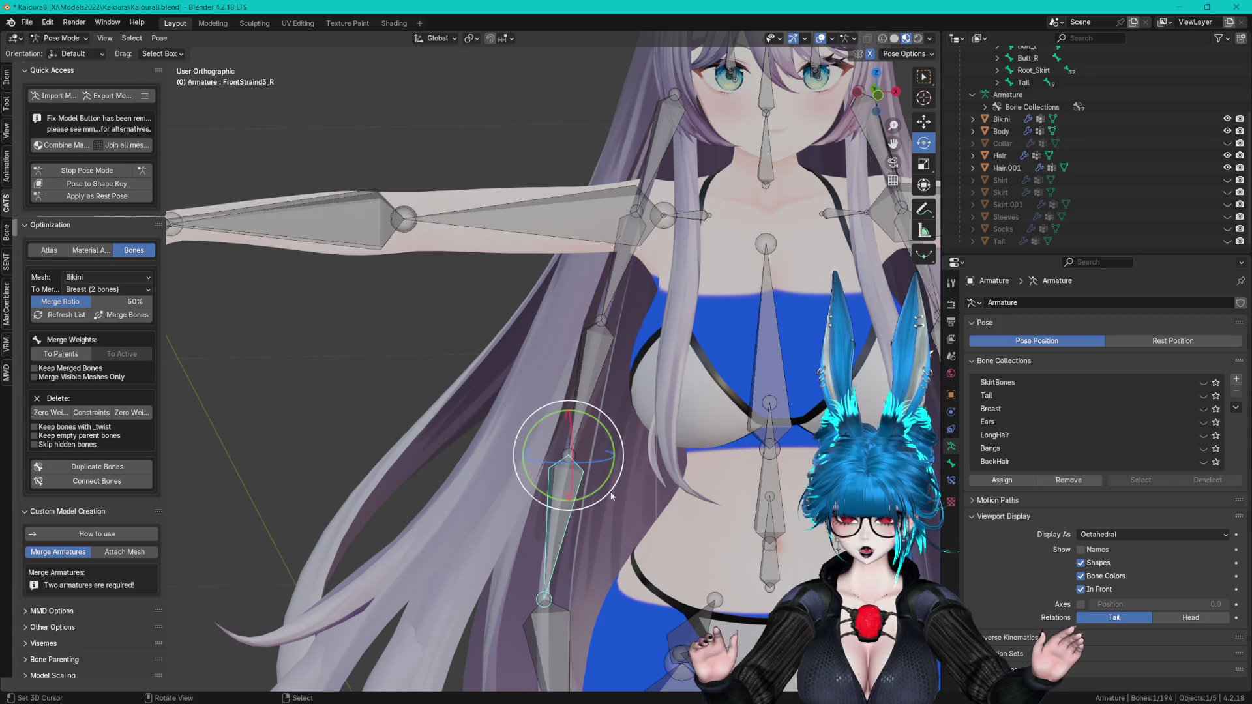
scroll(527, 473, "down", 8, "shift")
left_click(527, 475)
mouse_move(593, 335)
middle_mouse_down("shift")
mouse_move(597, 233)
mouse_move(613, 272)
middle_mouse_up("shift")
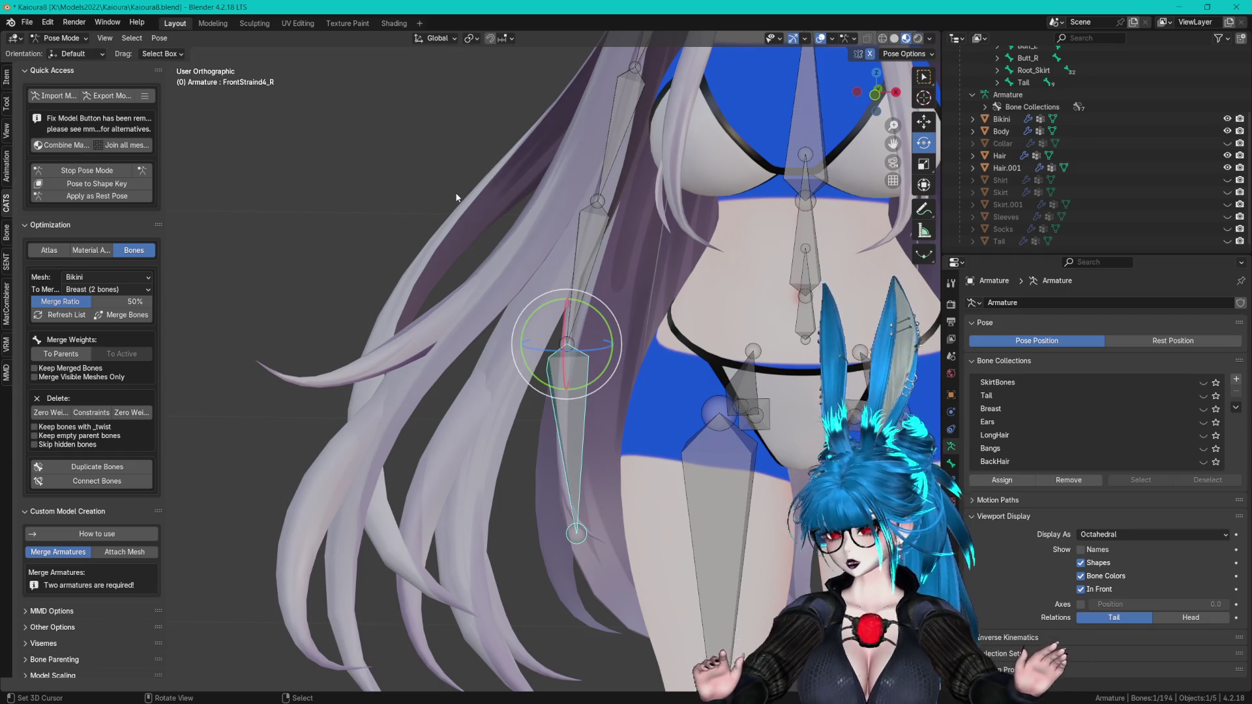
left_click(62, 38)
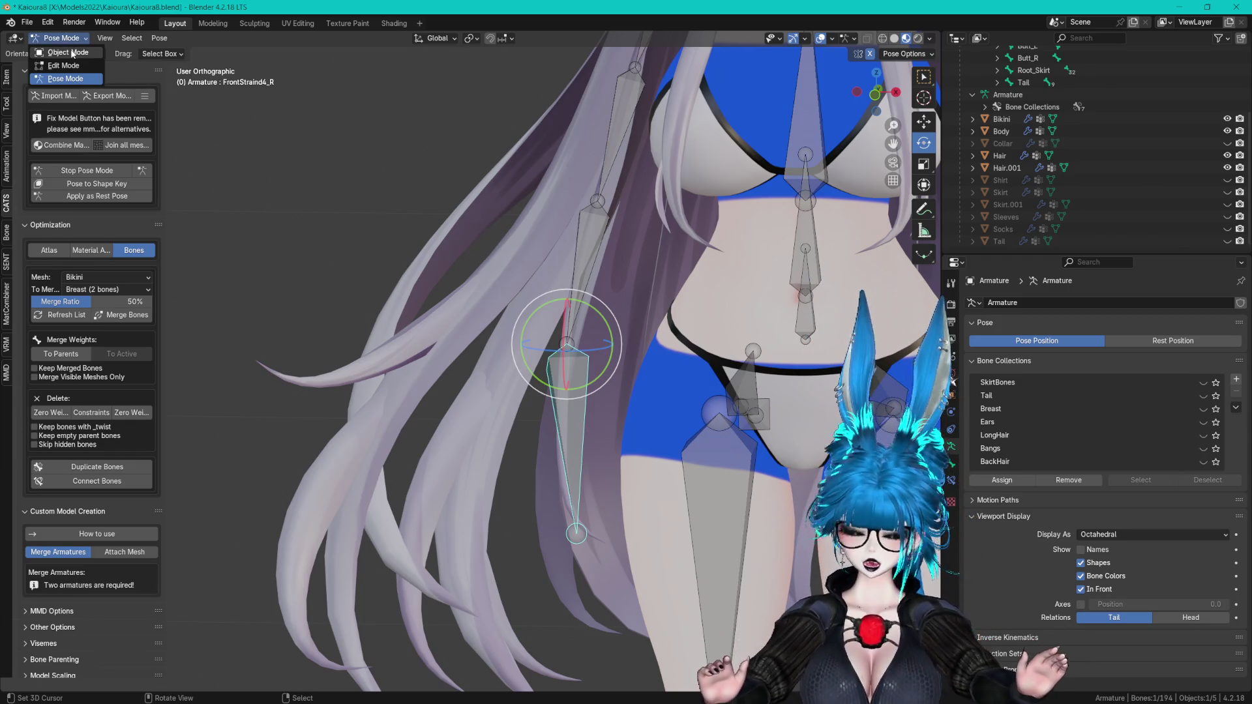
- Switch to Object Mode, reframe the hair and hips, and open File > Open Recent
left_click(61, 52)
scroll(538, 288, "up", 2)
middle_click_drag(595, 355, 577, 290, "shift")
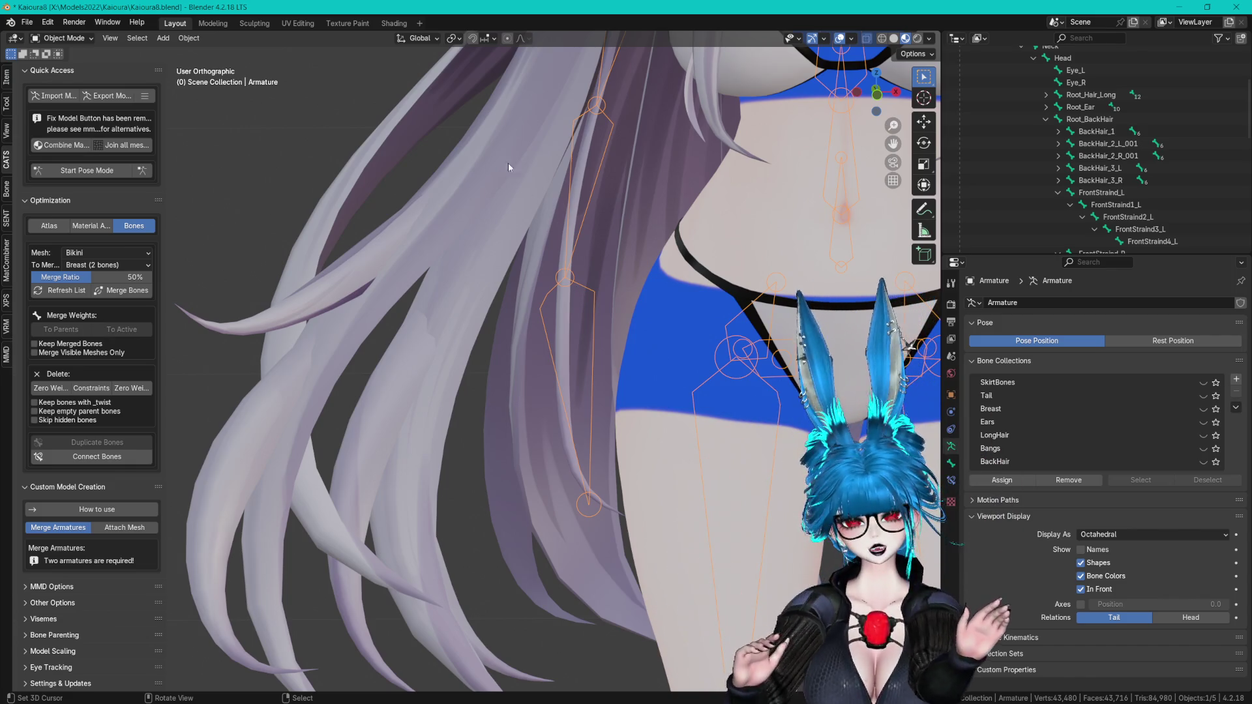
scroll(558, 229, "up", 5)
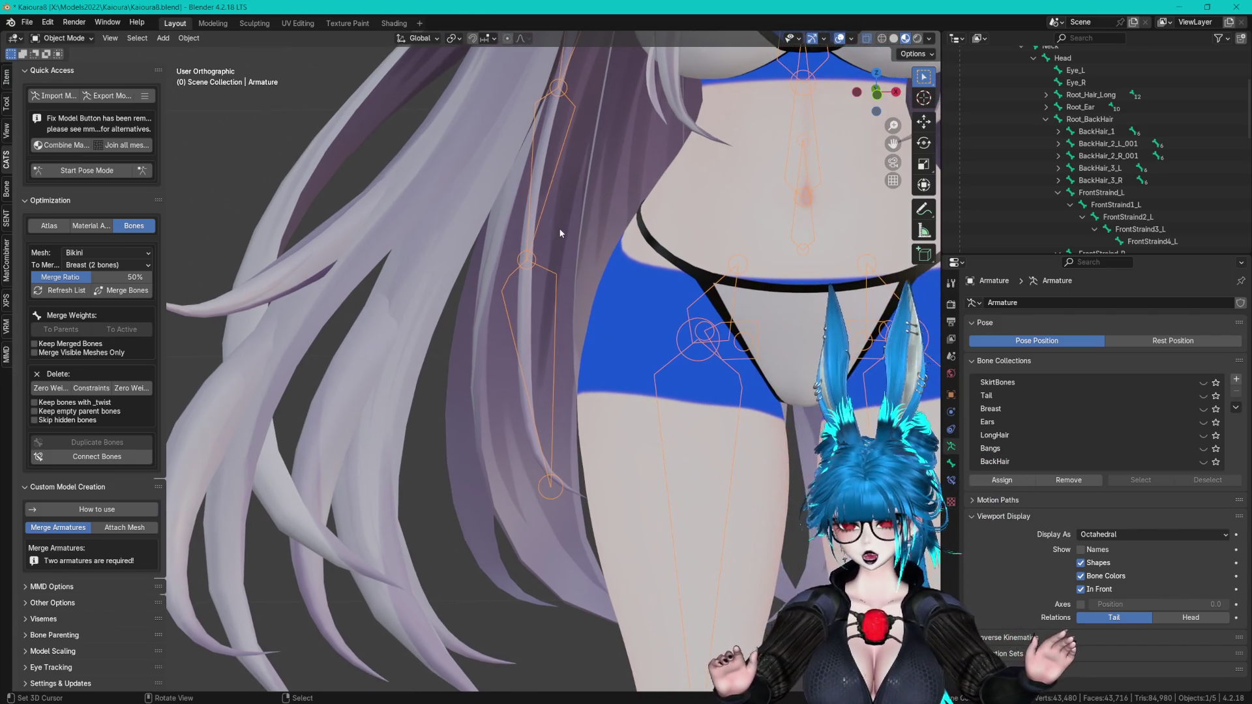
mouse_move(566, 229)
middle_mouse_down()
mouse_move(605, 229)
mouse_move(587, 221)
middle_mouse_up()
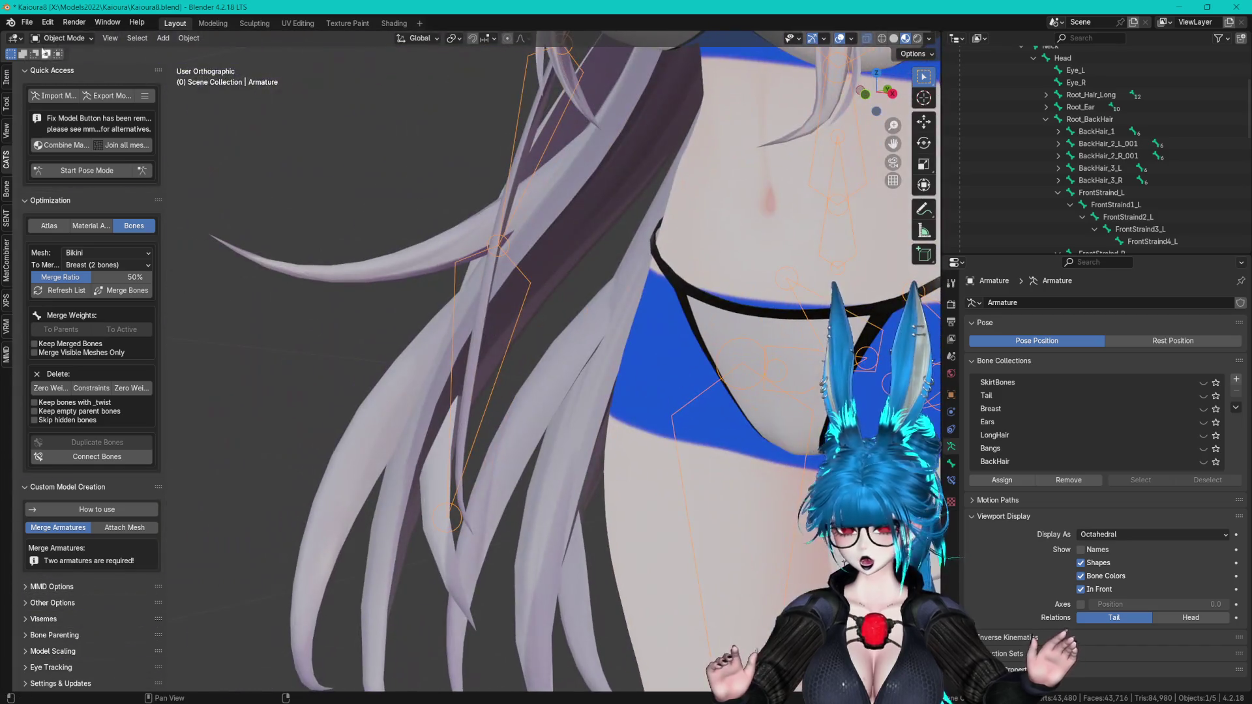
left_click(34, 27)
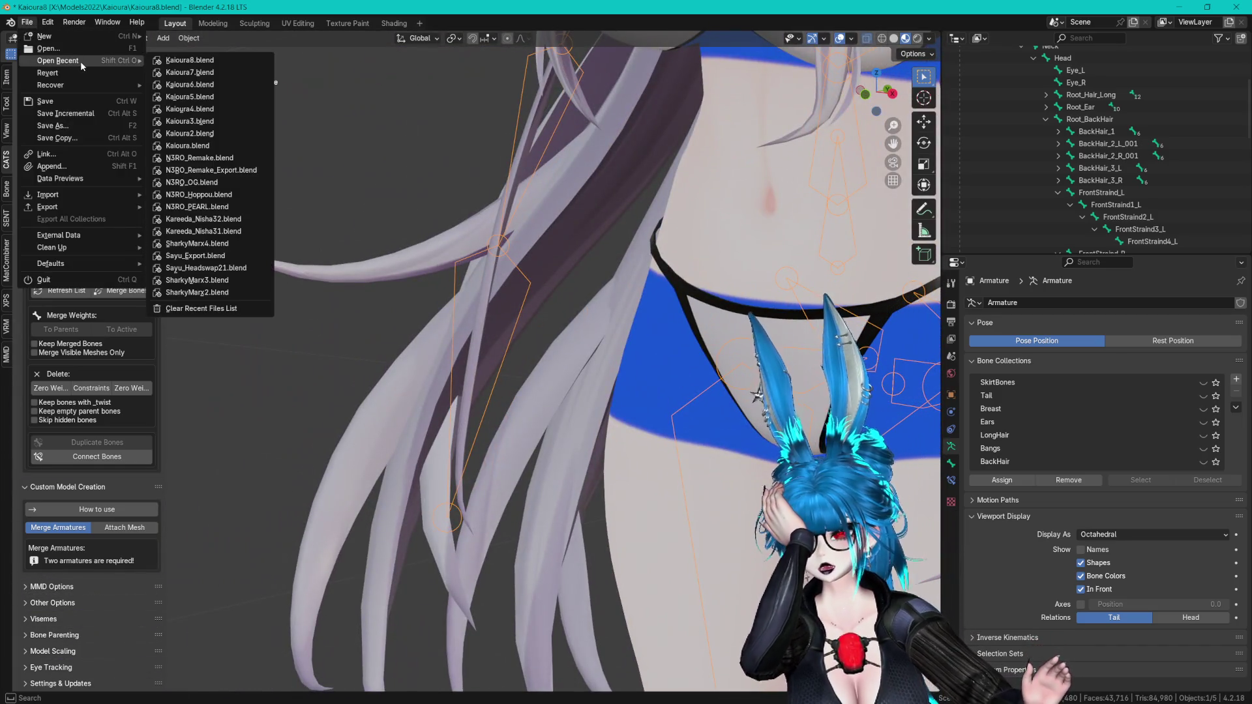
middle_click_drag(437, 113, 516, 151)
- Start Pose Mode and bend FrontStraind4_R to 76.1° and FrontStraind3_R to 82.9° about Y
left_click(87, 170)
left_click_drag(515, 267, 543, 223)
mouse_move(544, 224)
middle_mouse_down()
mouse_move(521, 234)
mouse_move(593, 221)
middle_mouse_up()
mouse_move(592, 221)
left_mouse_down()
mouse_move(578, 223)
mouse_move(573, 250)
left_mouse_up()
mouse_move(572, 250)
middle_mouse_down()
mouse_move(616, 274)
mouse_move(674, 369)
mouse_move(624, 311)
mouse_move(588, 218)
middle_mouse_up()
mouse_move(588, 217)
left_mouse_down()
mouse_move(595, 134)
mouse_move(616, 166)
mouse_move(597, 205)
mouse_move(574, 215)
left_mouse_up()
middle_click_drag(573, 215, 639, 348)
- Bend FrontStraind2_R and FrontStraind1 (75.4°) about Y, then return to Object Mode
left_click(616, 248)
mouse_move(659, 179)
left_mouse_down()
mouse_move(666, 246)
mouse_move(678, 196)
left_mouse_up()
middle_click_drag(683, 171, 596, 295)
left_click(636, 248)
middle_click_drag(637, 248, 571, 252)
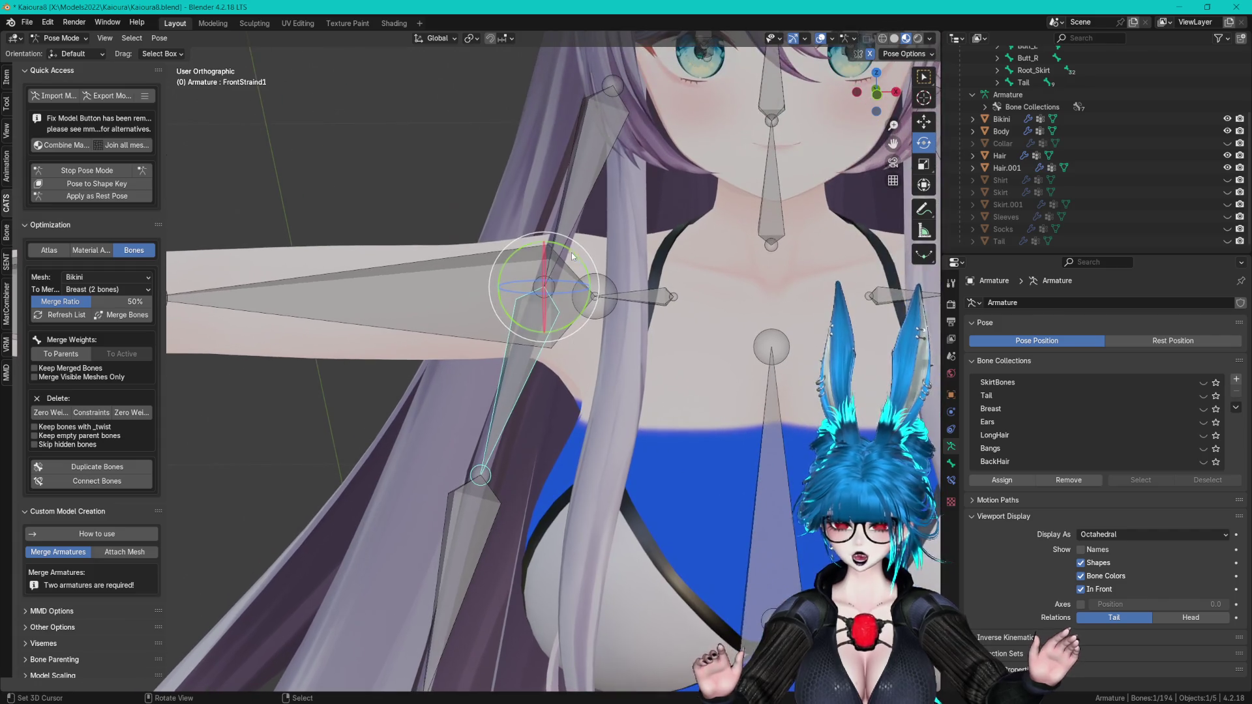
left_click_drag(569, 239, 585, 296)
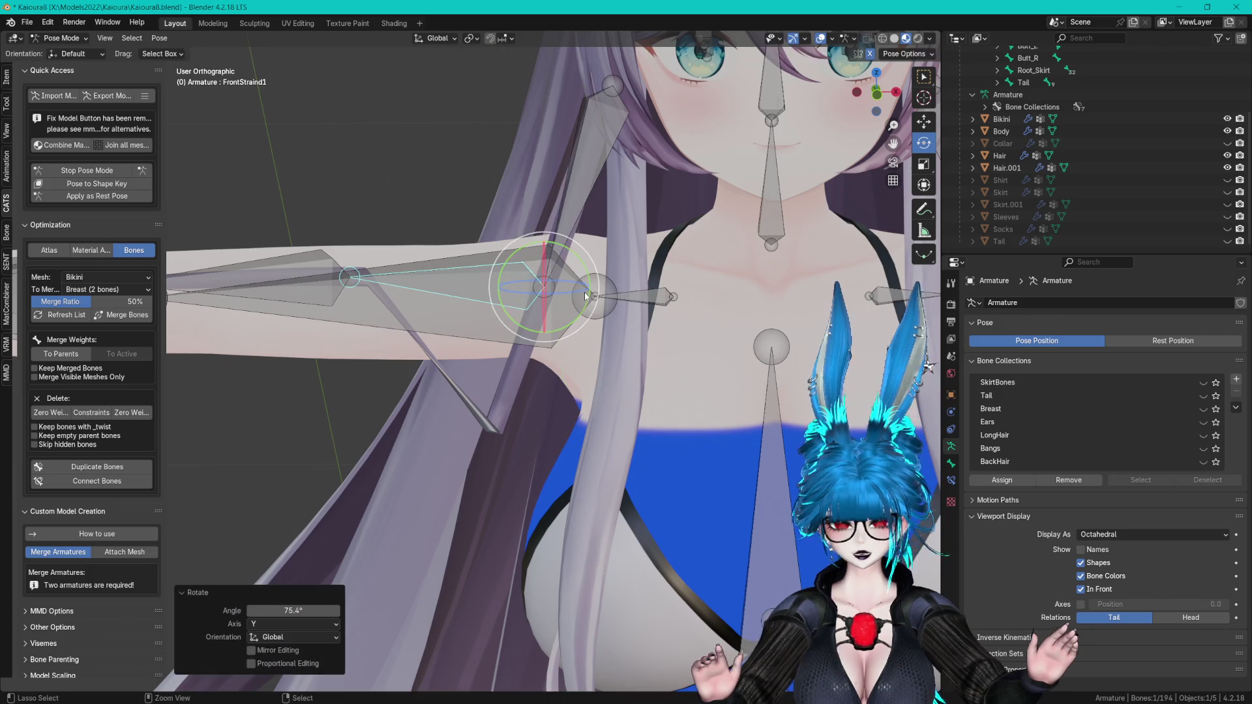
left_click(92, 170)
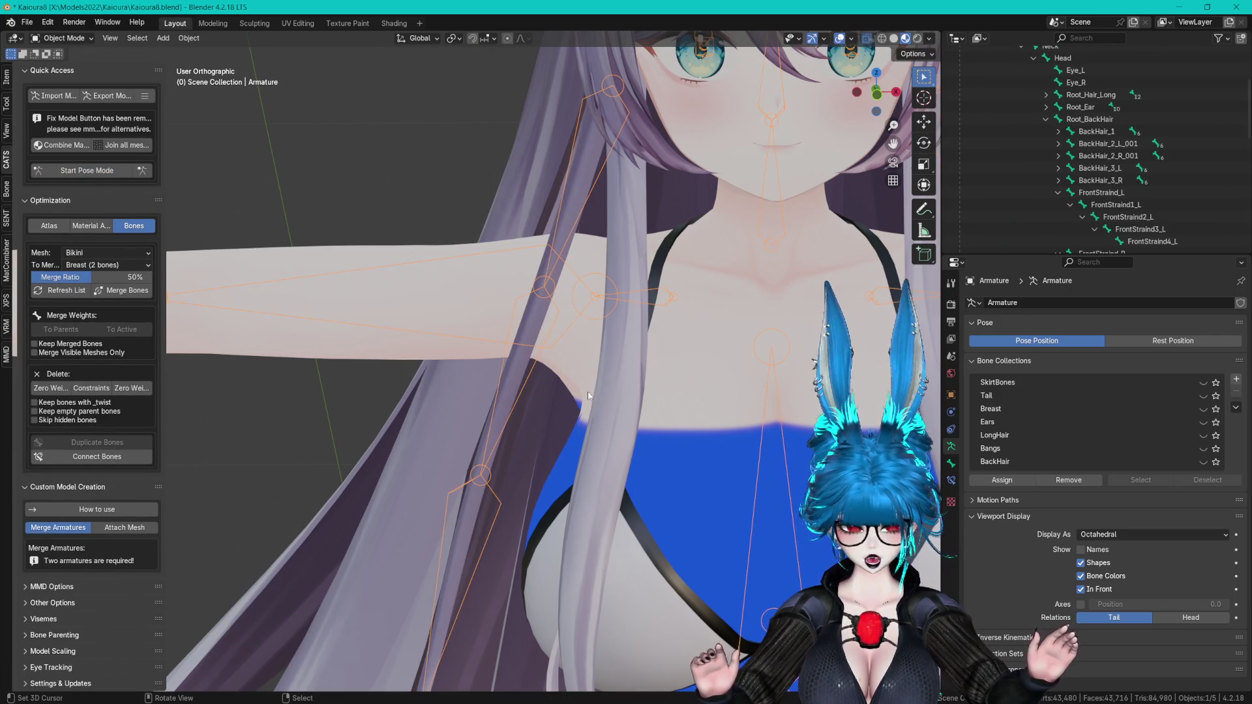
- Select Hair.001 and review its FrontStraind_L through FrontStraind4_L vertex groups
scroll(1127, 126, "down", 5)
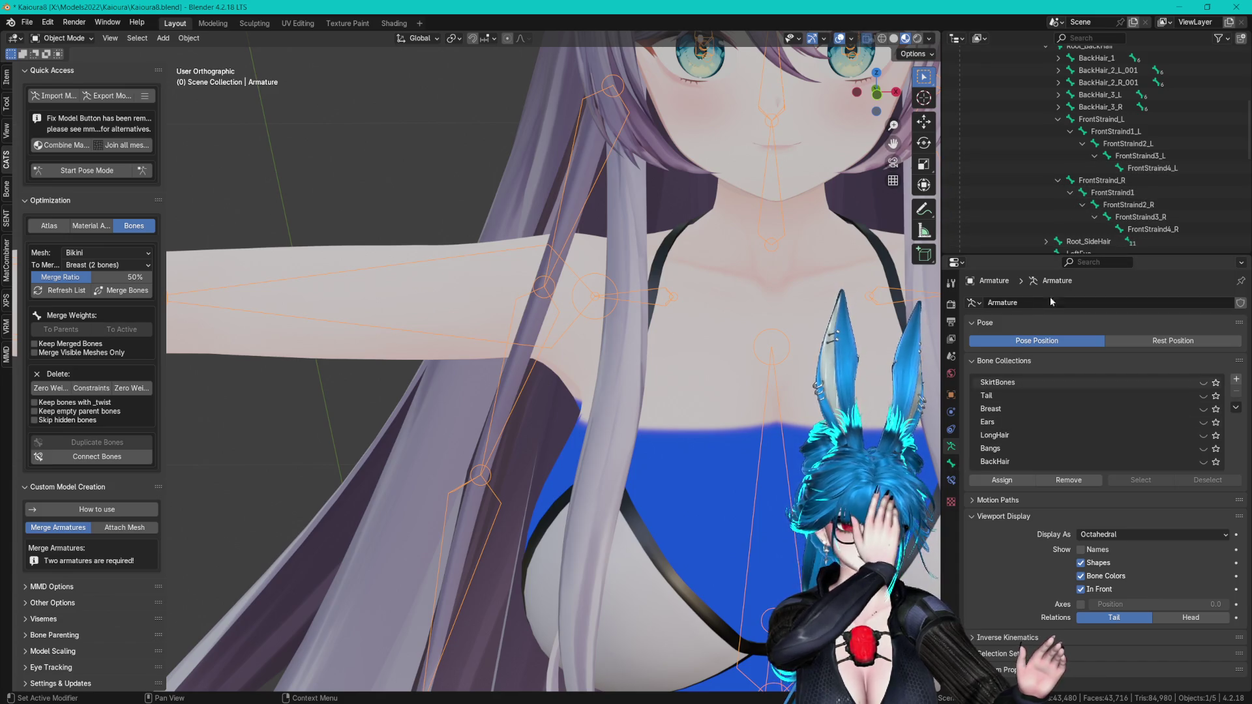
scroll(1122, 124, "up", 15)
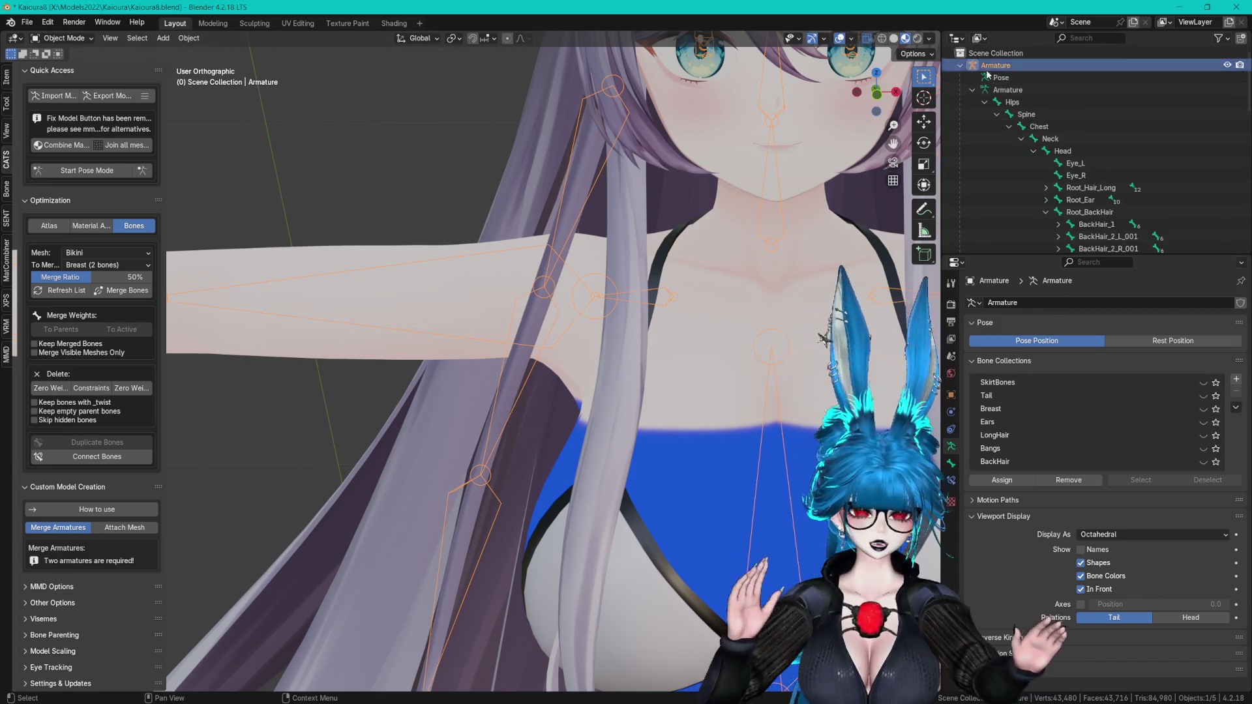
left_click(1008, 150)
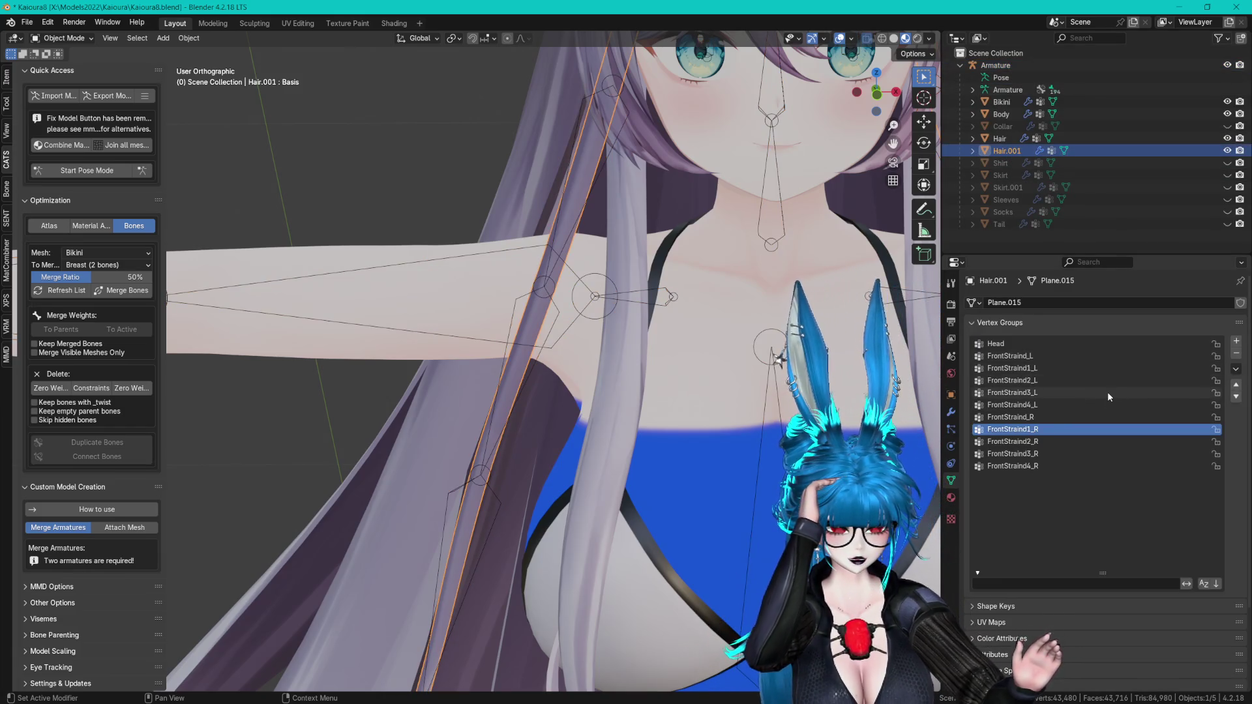
left_click(1024, 356)
left_click(1037, 368)
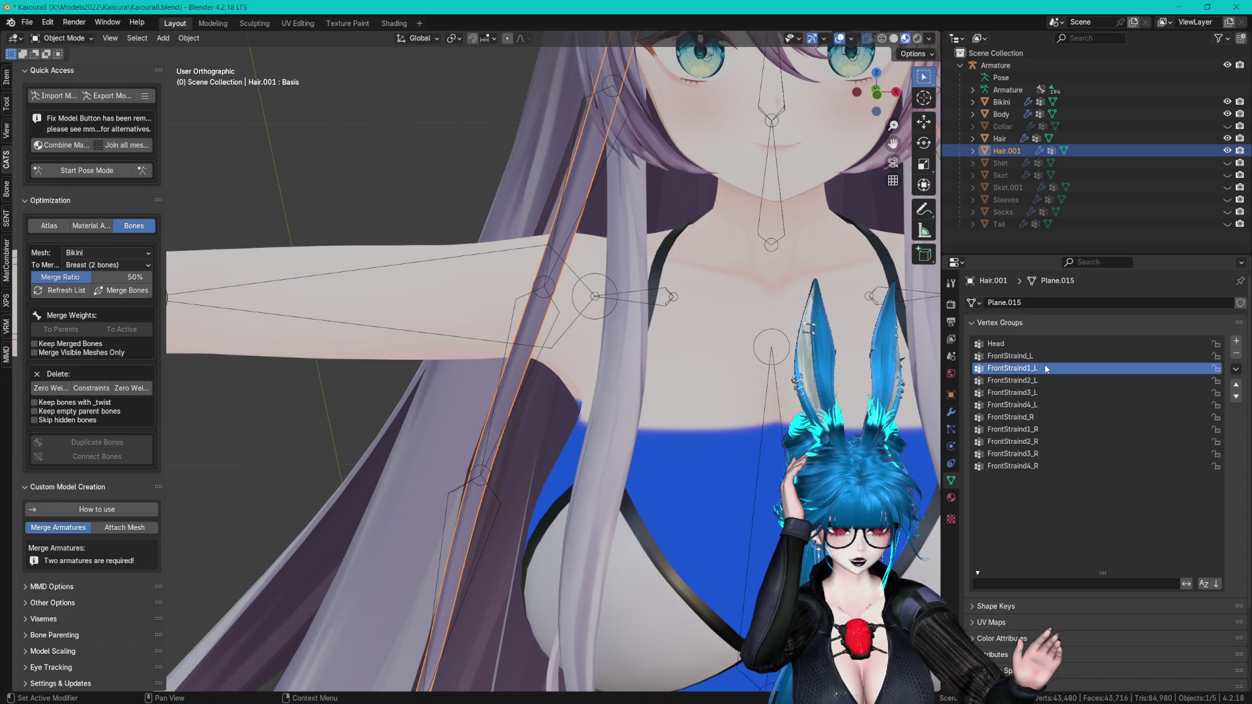
left_click(1040, 380)
left_click(1041, 393)
left_click(1041, 405)
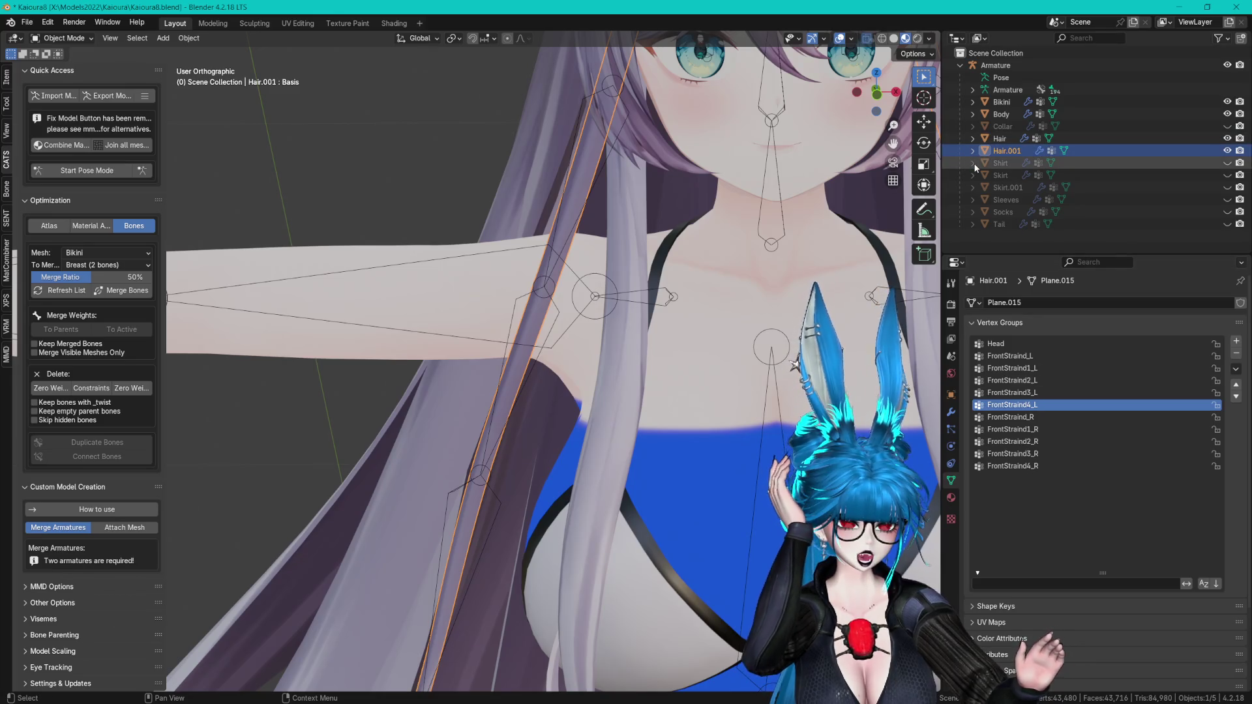
- Expand the armature's bone hierarchy in the Outliner and enter pose mode
left_click(973, 90)
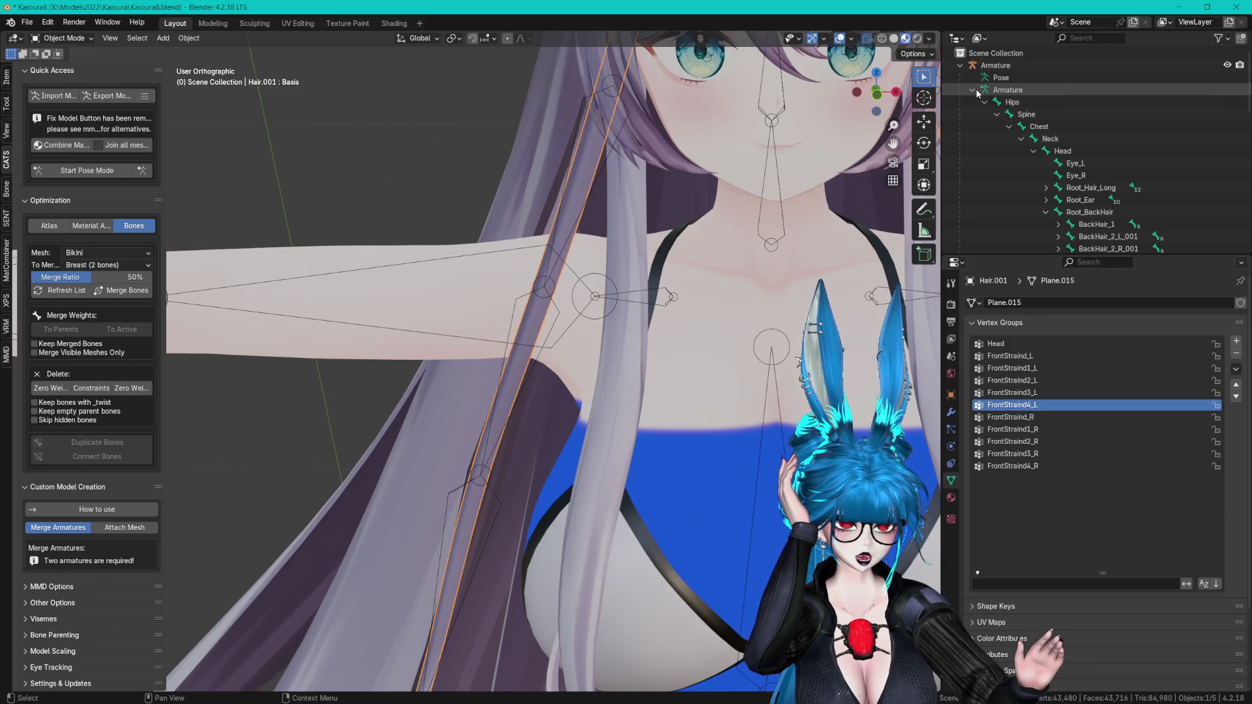
scroll(978, 96, "down", 5)
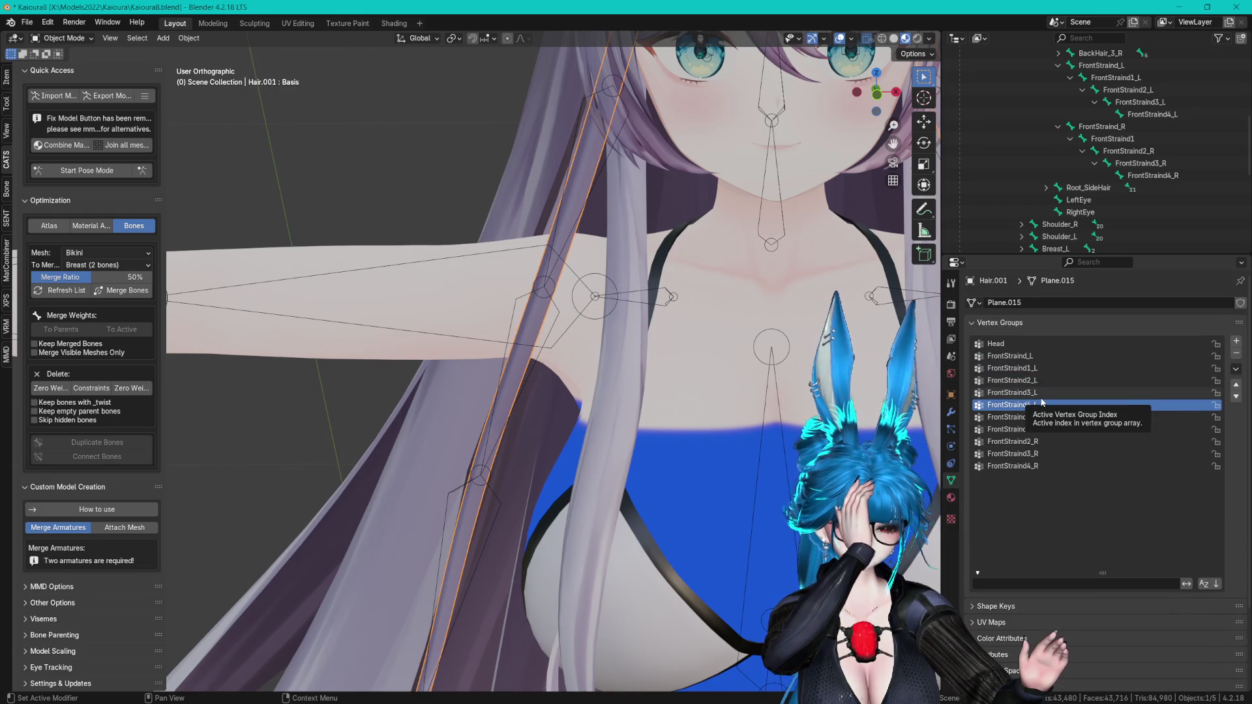
scroll(653, 316, "down", 2)
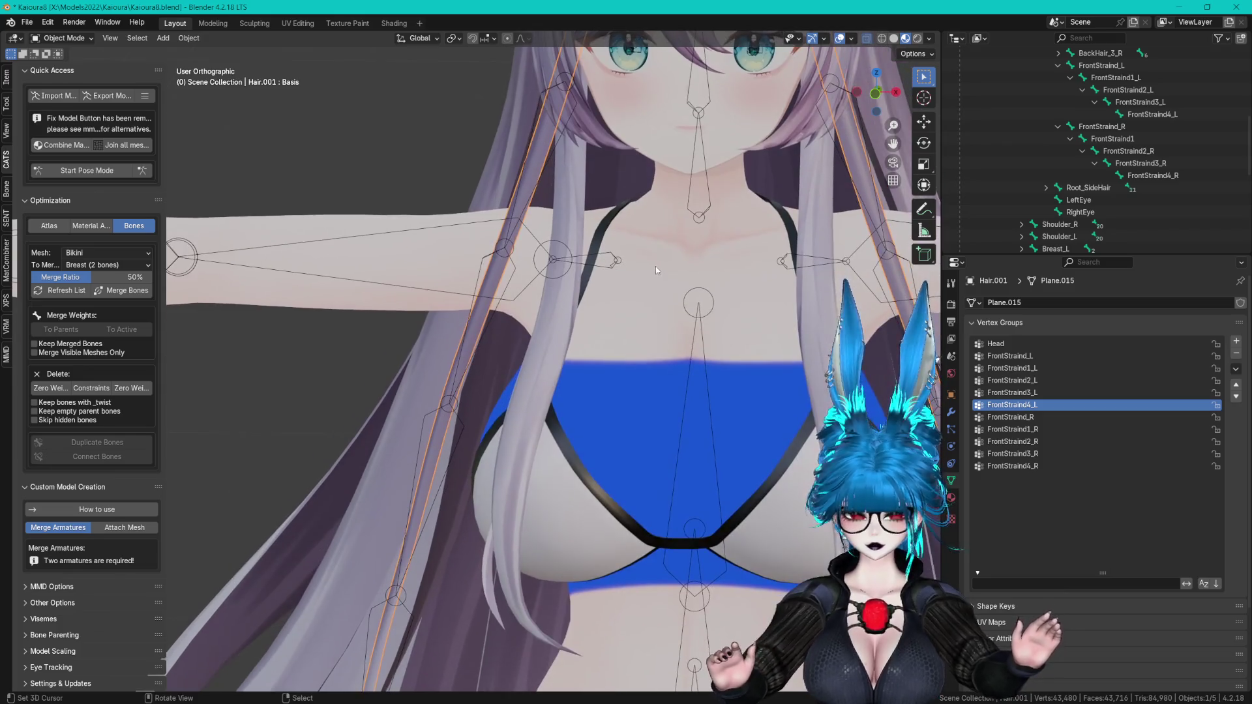
middle_click_drag(655, 266, 713, 276, "shift")
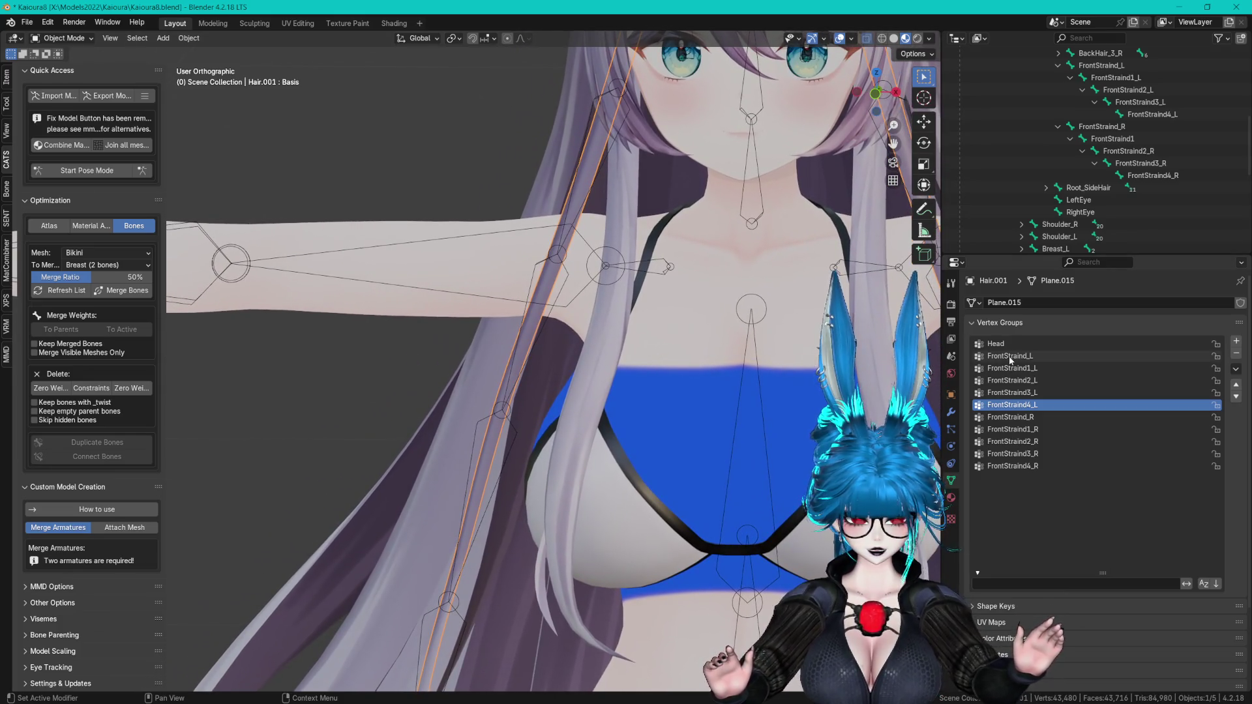
left_click(38, 170)
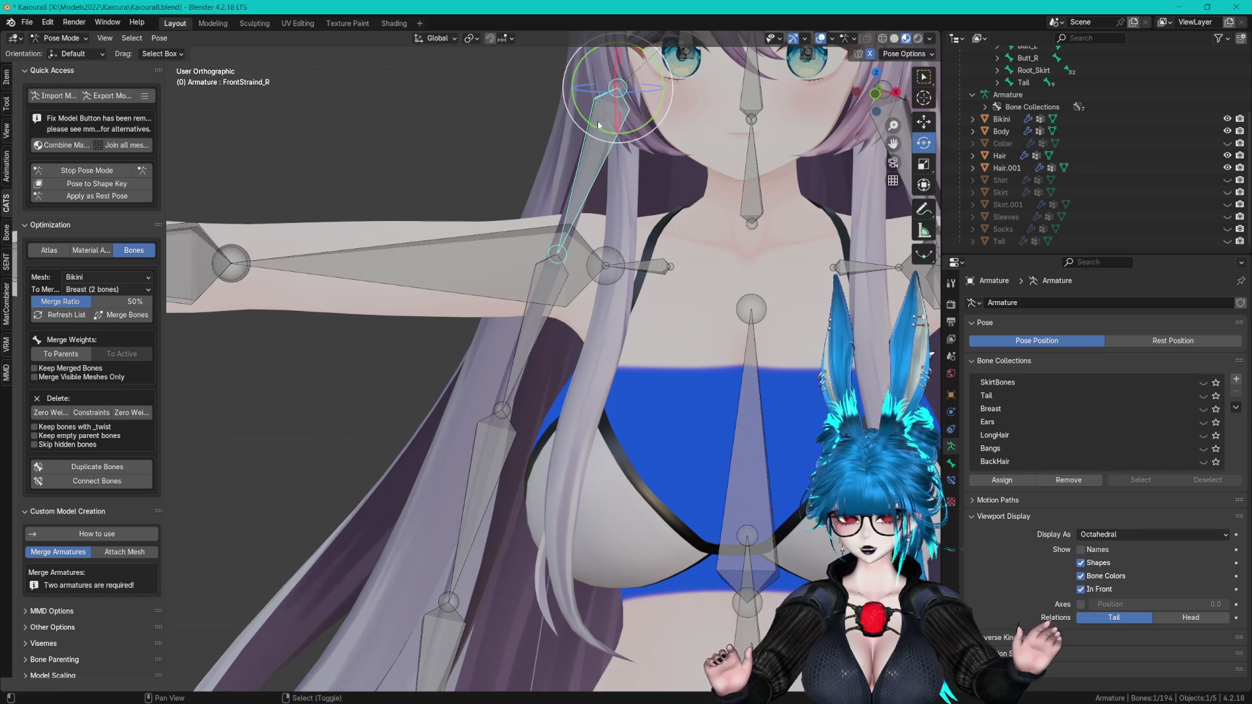
- Swing FrontStraind_R 68.7° about global Y to test the front hair, then stop posing
middle_click_drag(597, 120, 622, 225, "shift")
mouse_move(622, 224)
left_mouse_down()
mouse_move(678, 166)
mouse_move(691, 210)
left_mouse_up()
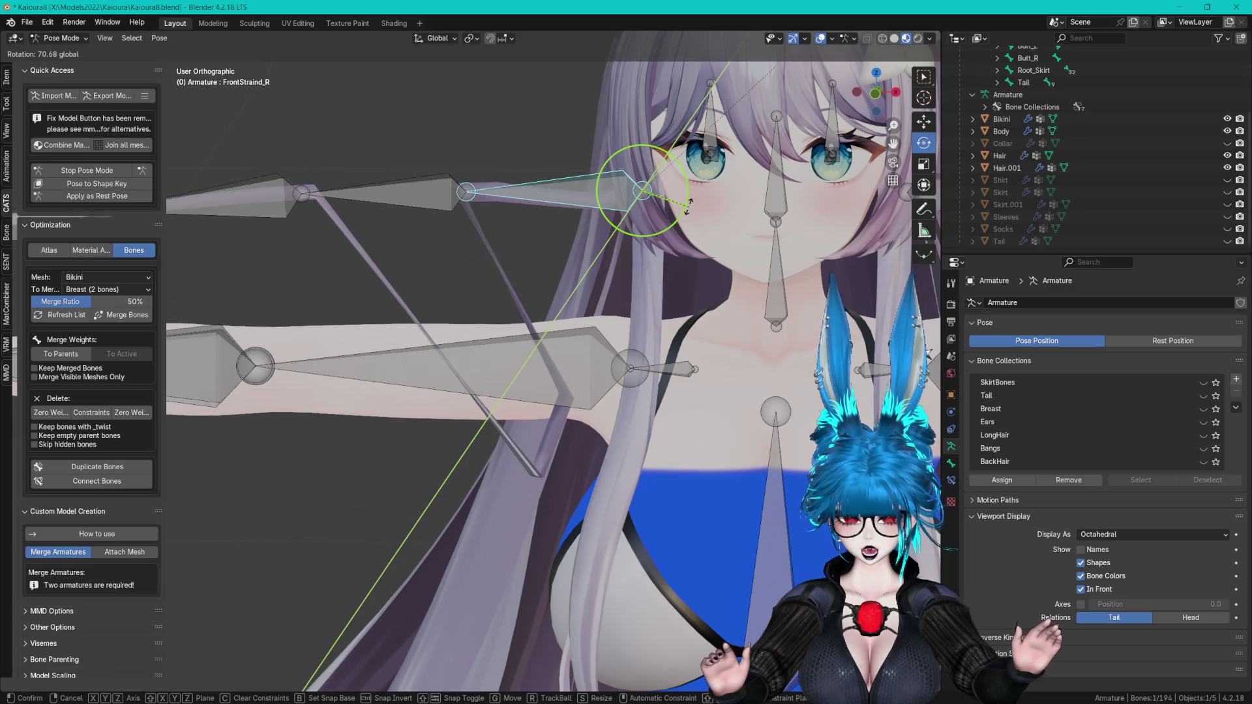
scroll(691, 210, "down", 3)
mouse_move(692, 210)
middle_mouse_down()
mouse_move(713, 213)
mouse_move(691, 225)
middle_mouse_up()
scroll(692, 225, "down", 2)
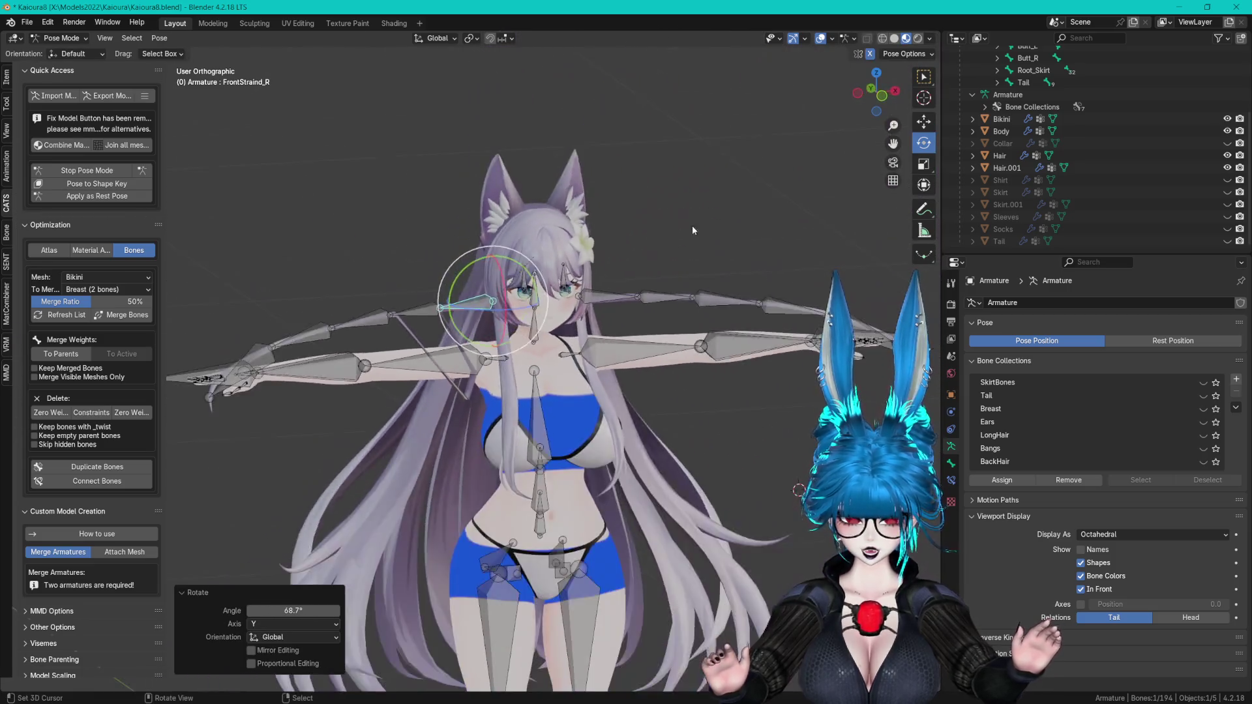
scroll(670, 212, "up", 4)
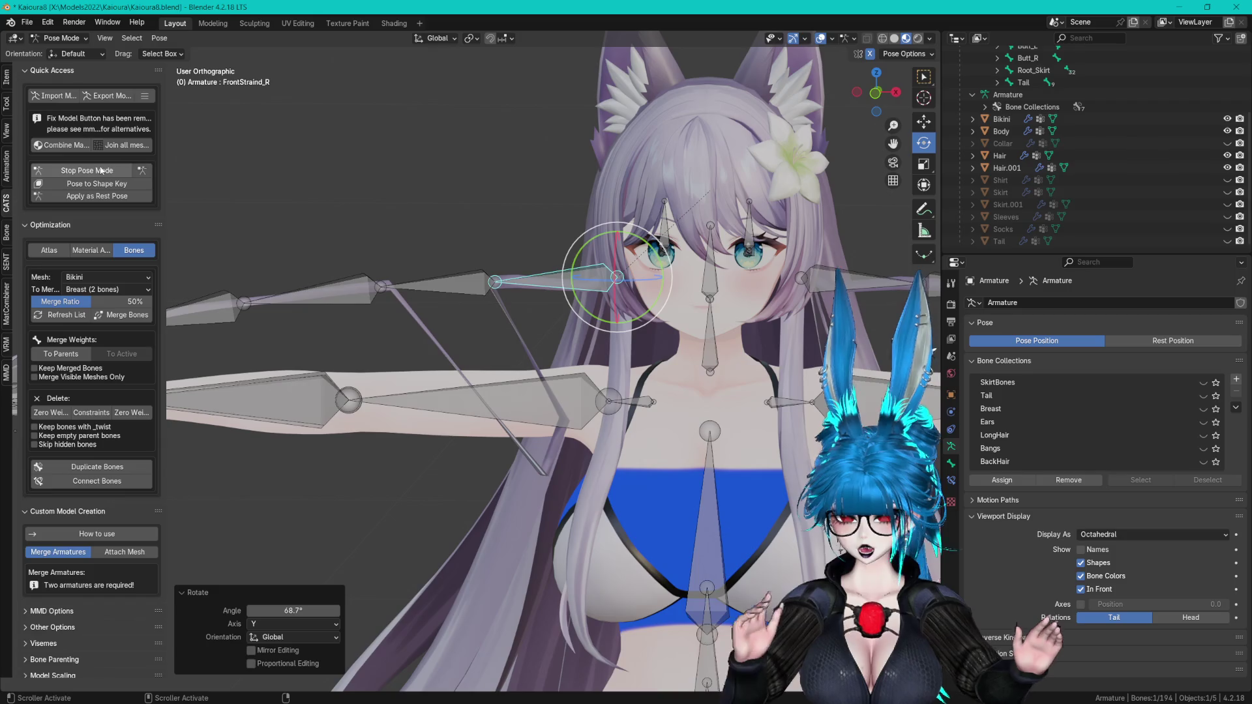
left_click(117, 171)
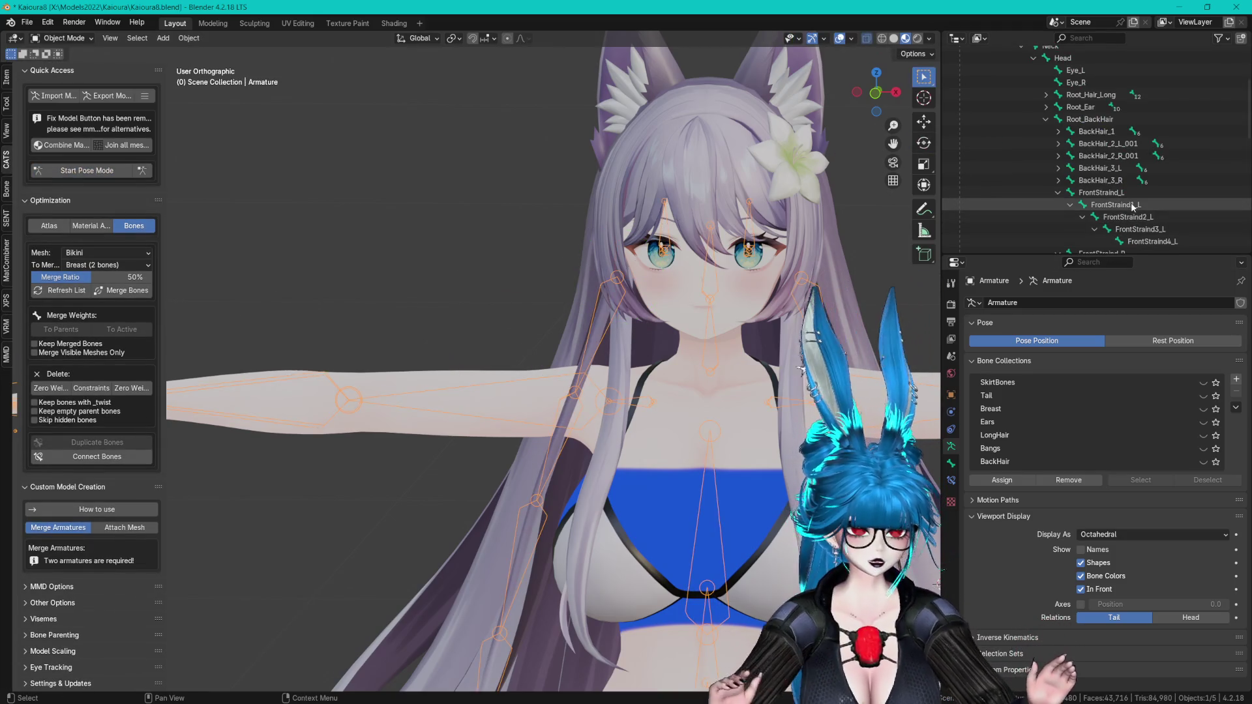
- Fix the misnamed first bone of the left front chain by adding the _L suffix
scroll(1068, 179, "down", 5)
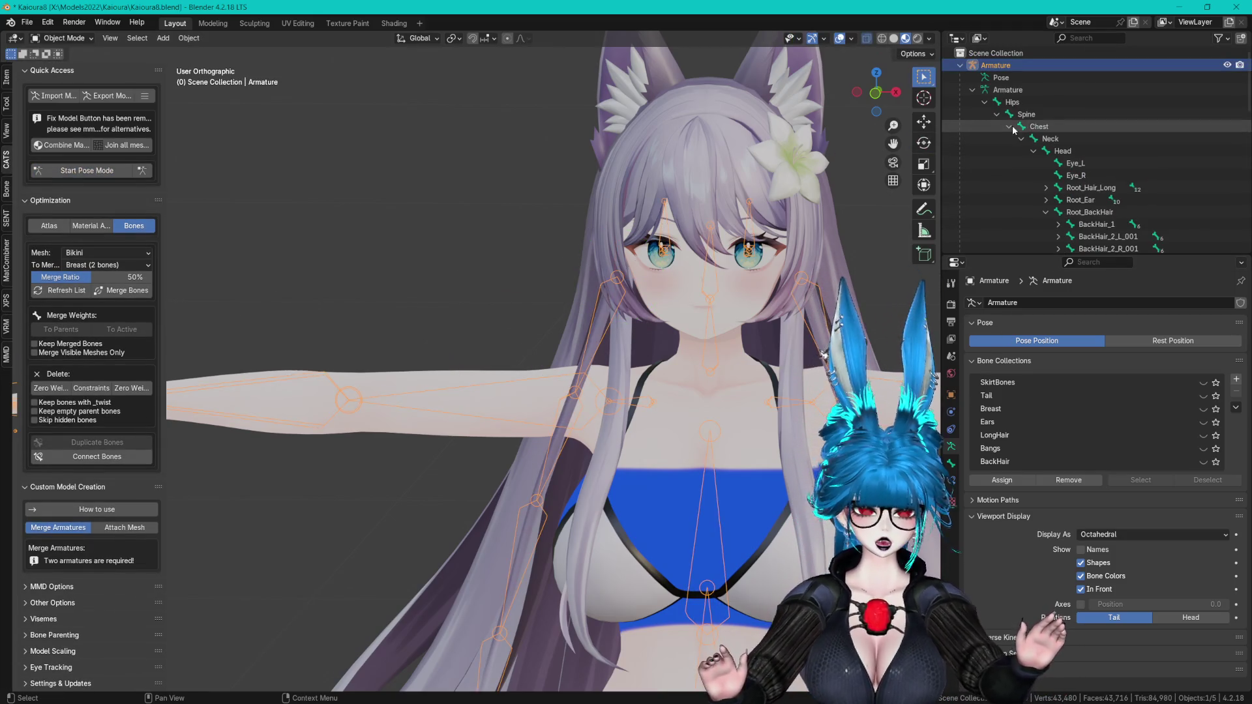
left_click(1103, 114)
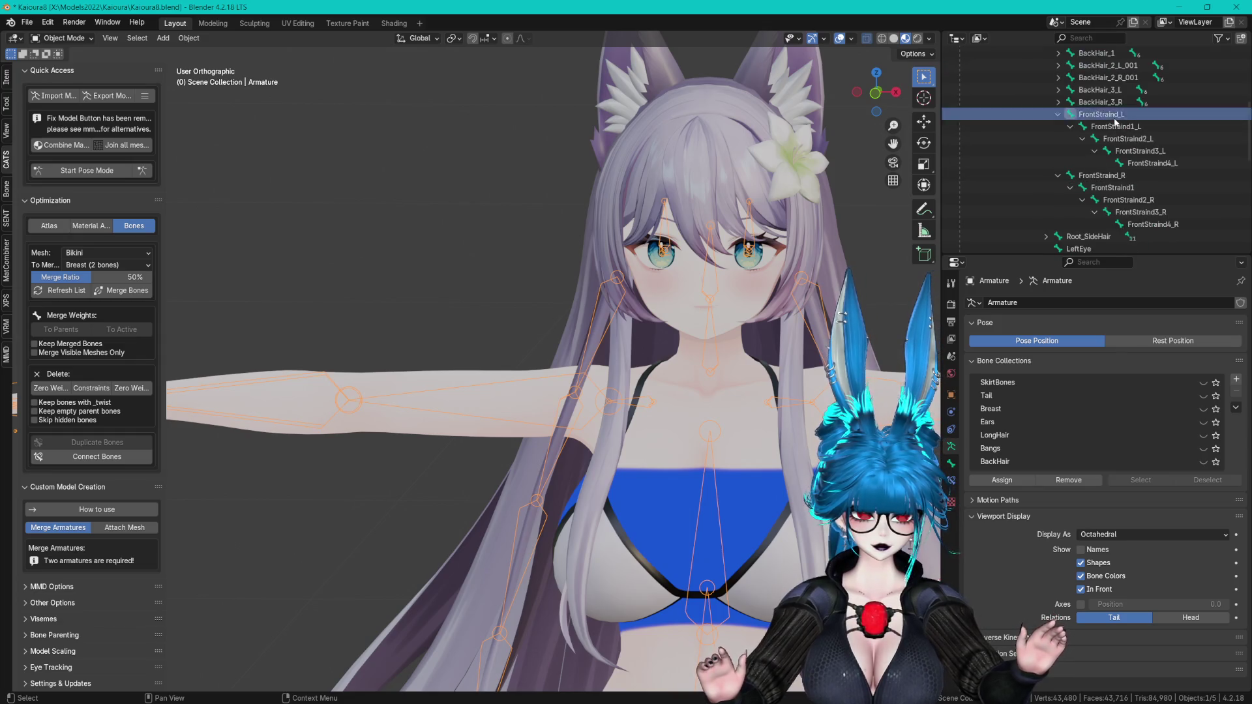
scroll(1108, 118, "up", 1)
double_click(1122, 143)
key("BackSpace")
key("BackSpace")
key("BackSpace")
type("_L")
left_click(1132, 143)
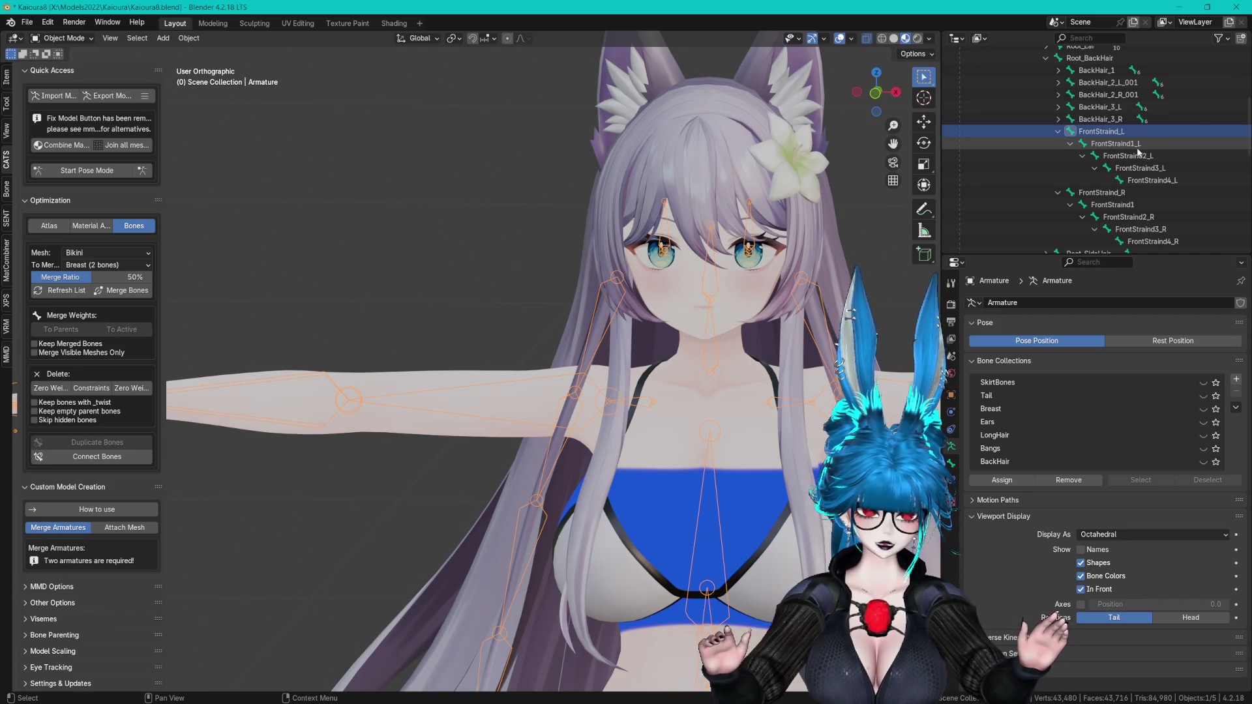
key("Return")
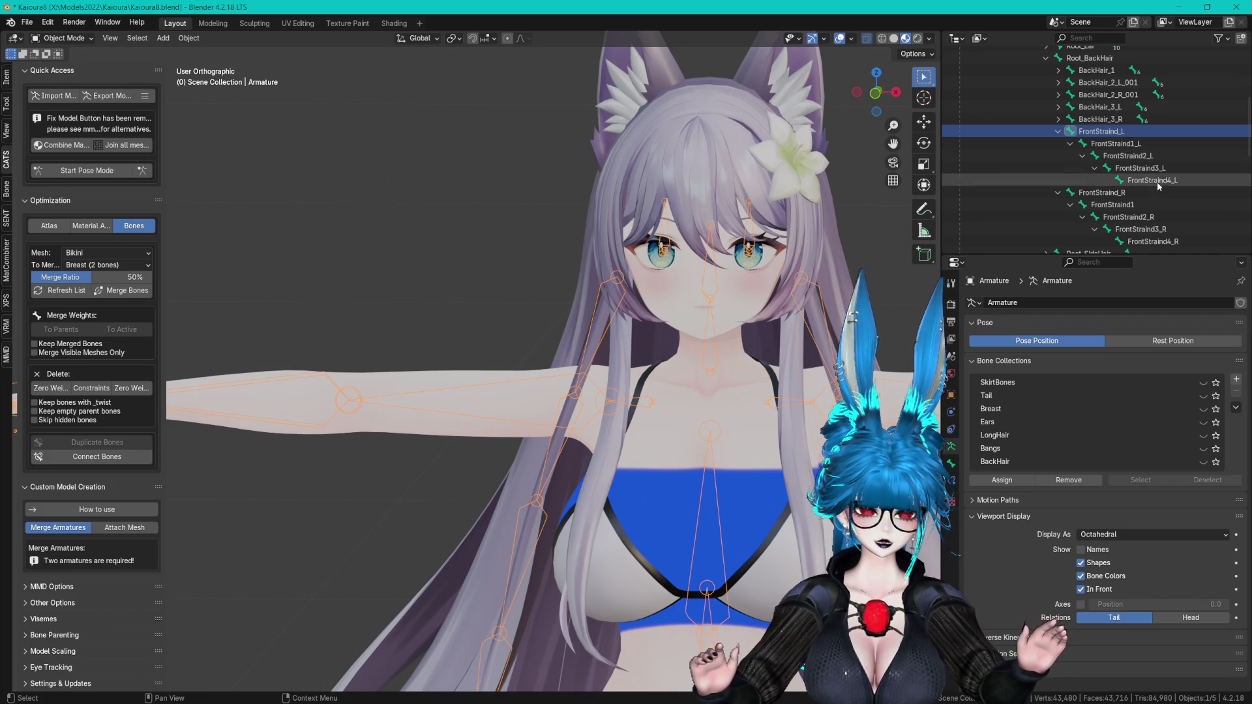
- Rename the FrontStraind1 bone to FrontStraind1_R, then enter pose mode
double_click(1134, 205)
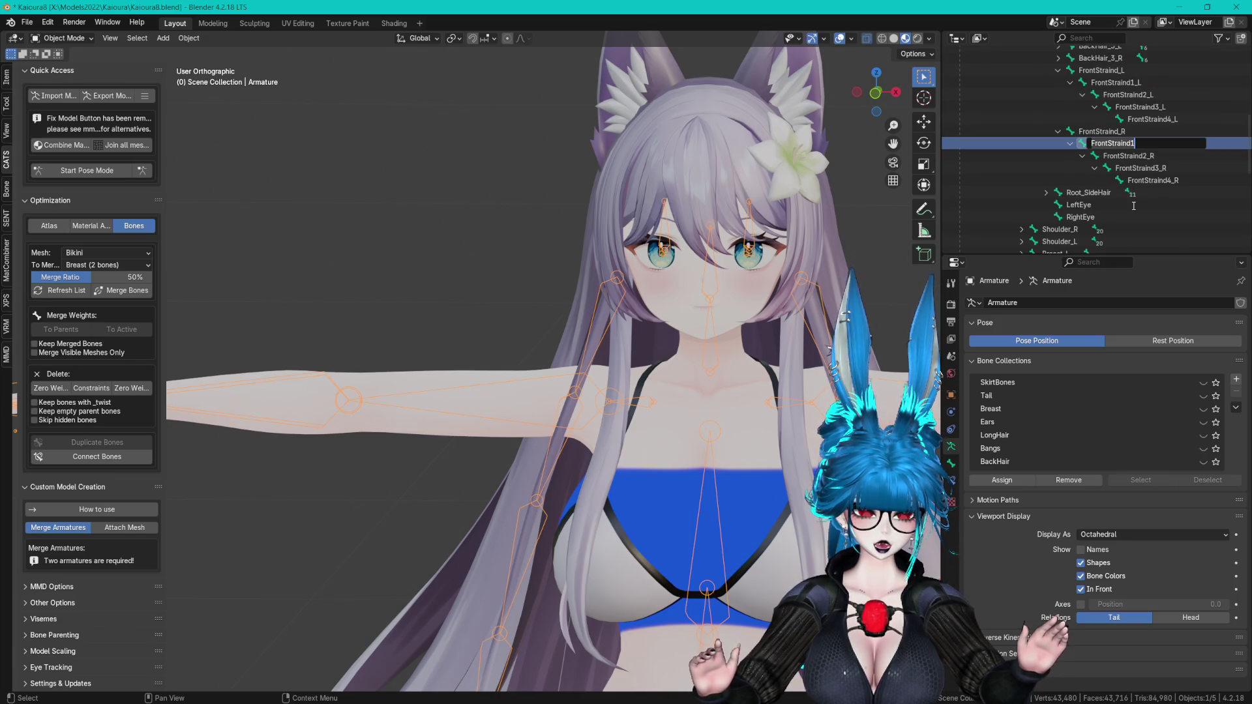
type("_R")
key("Return")
left_click(92, 171)
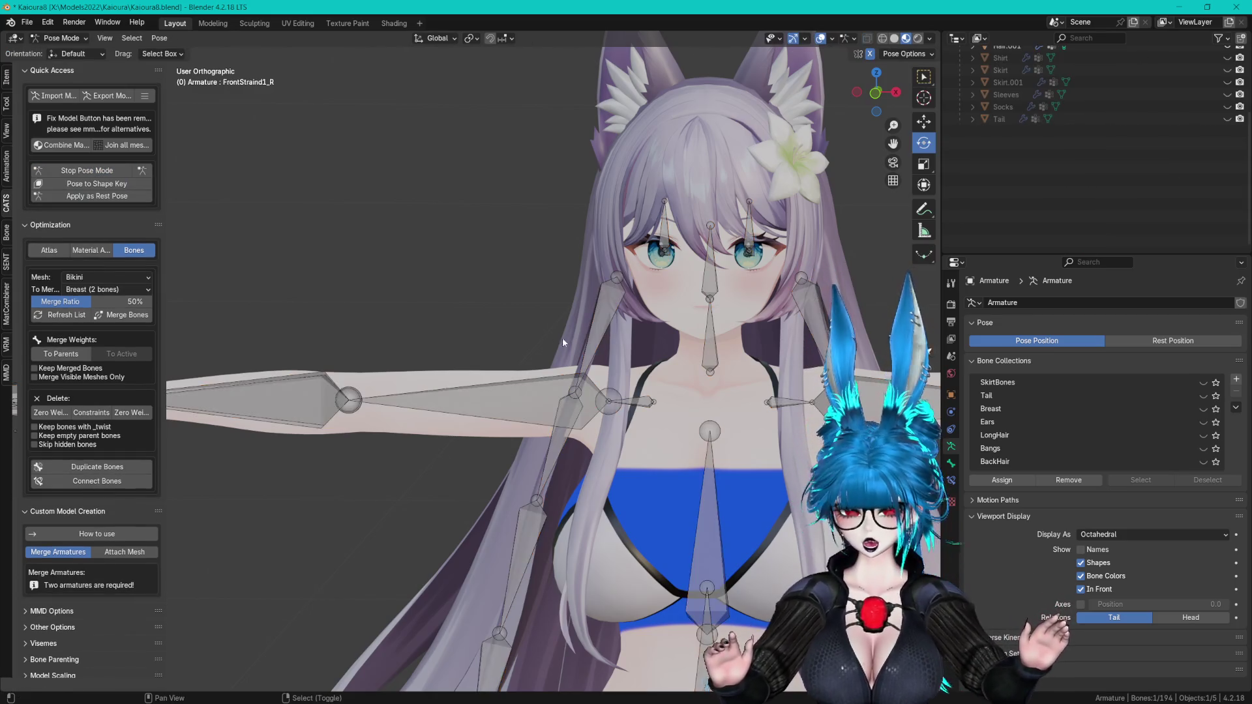
- Rotate a front strand bone to confirm the hair follows, then return to Object Mode
left_click(528, 346)
left_click_drag(562, 265, 579, 296)
left_click(578, 297)
mouse_move(579, 297)
middle_mouse_down()
mouse_move(538, 324)
mouse_move(185, 189)
middle_mouse_up()
left_click(92, 171)
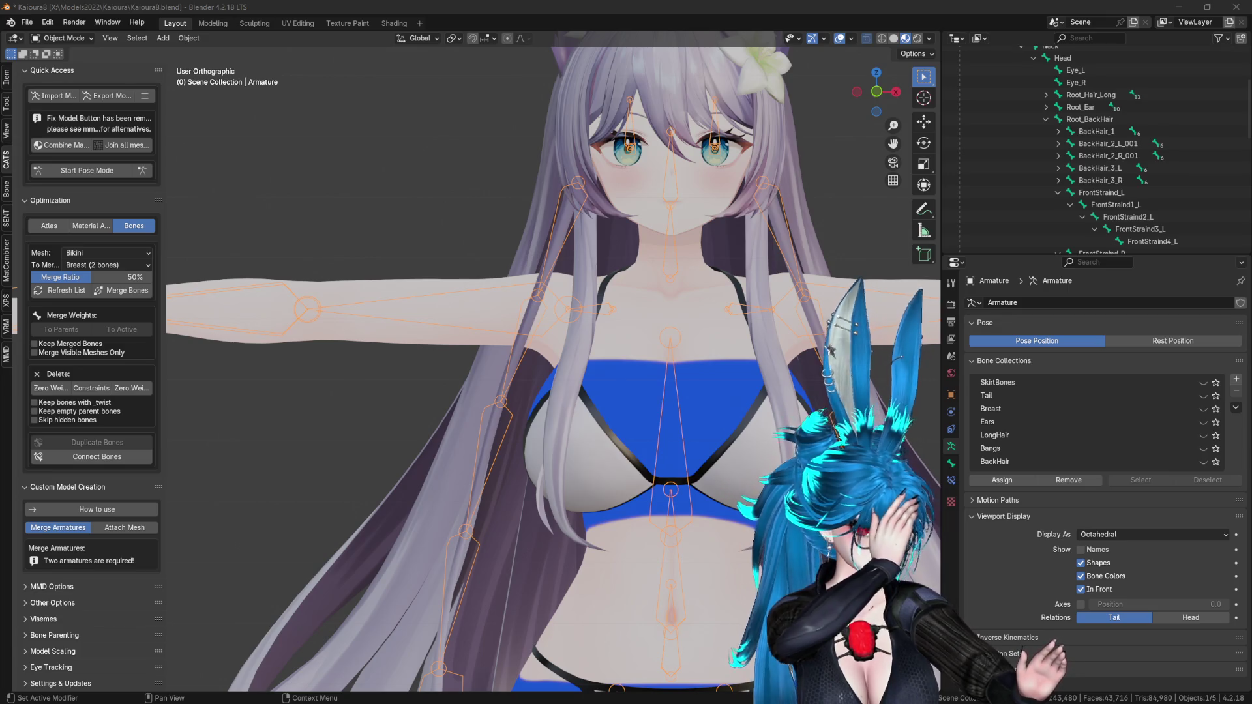
middle_click_drag(646, 225, 574, 261)
key("ctrl+s")
left_click(1235, 380)
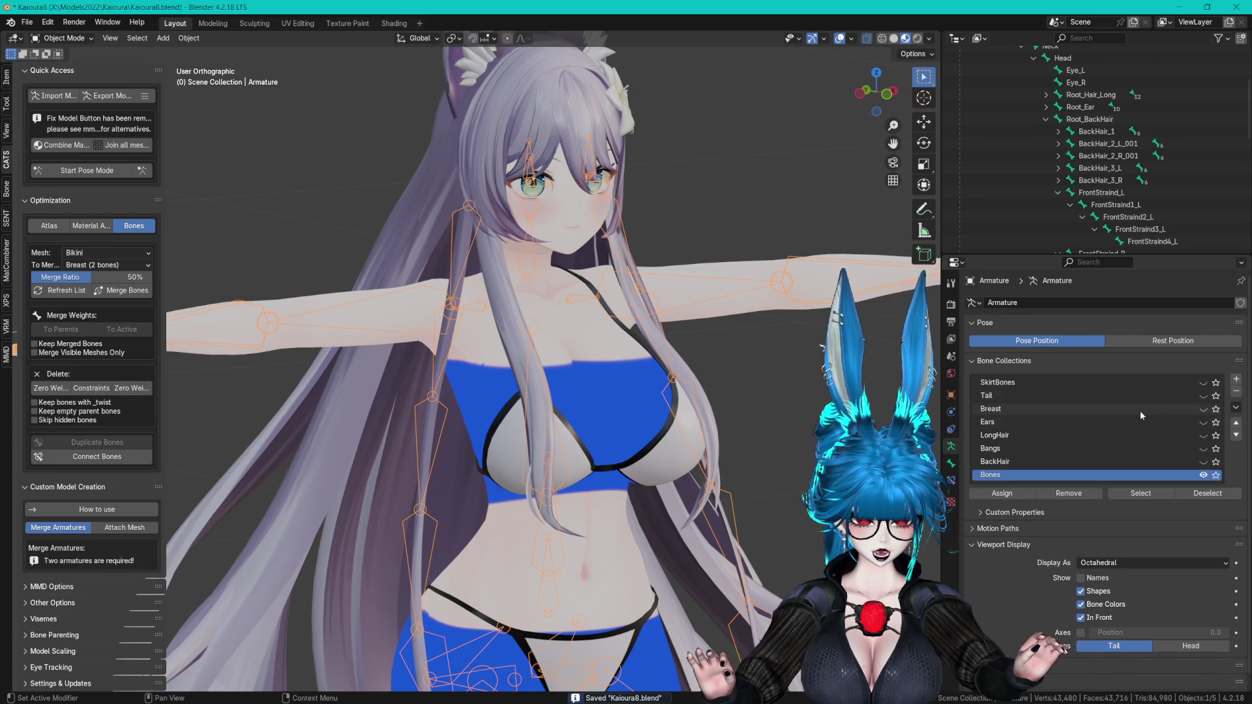
double_click(1011, 475)
type("Forn")
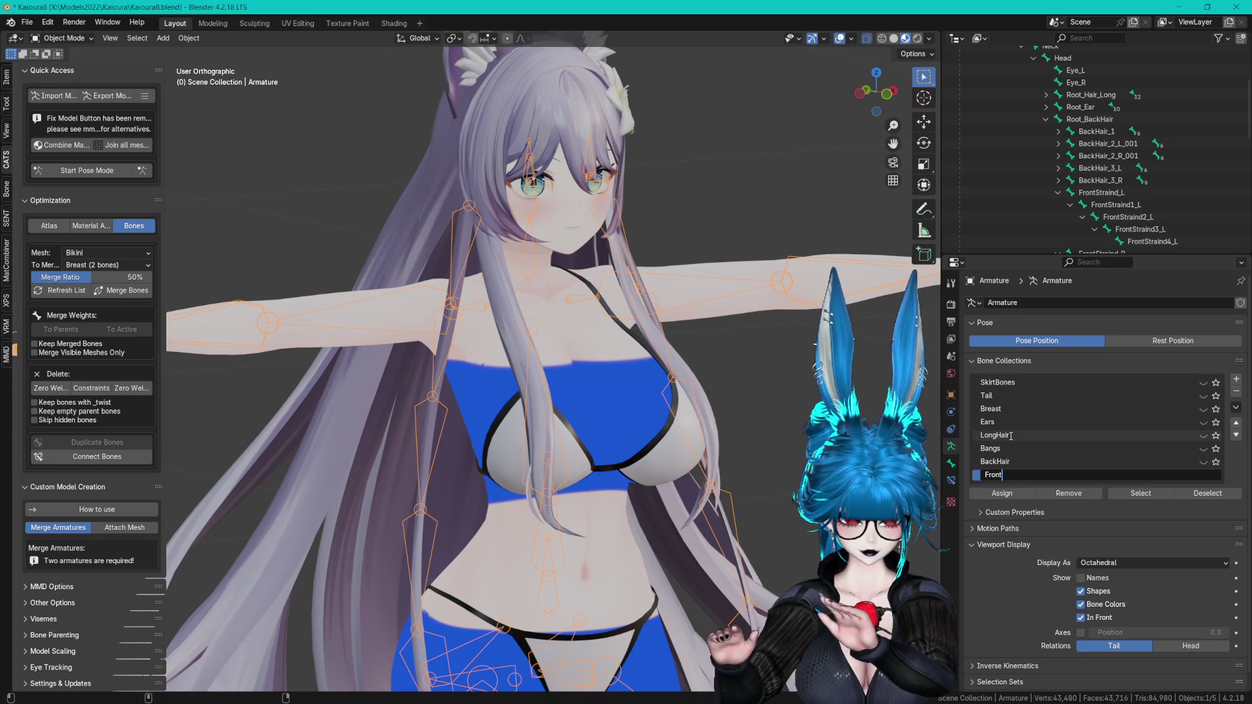
type("r")
key("Return")
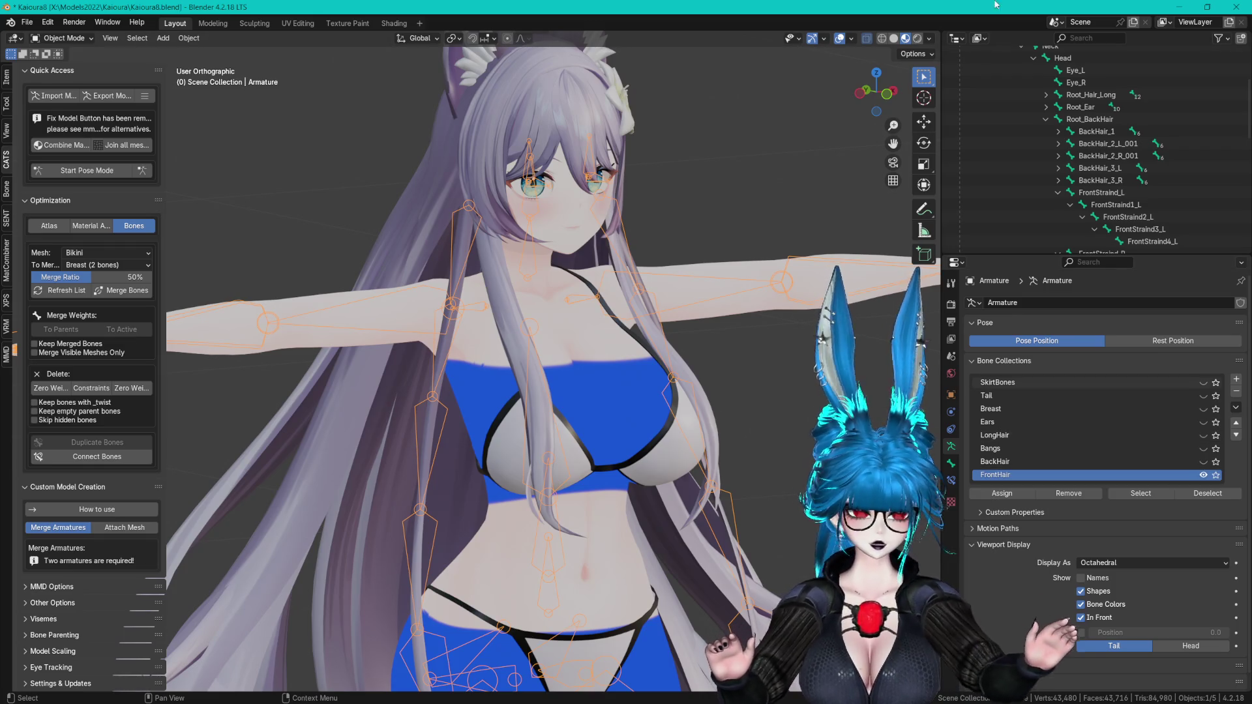
scroll(1081, 158, "down", 3)
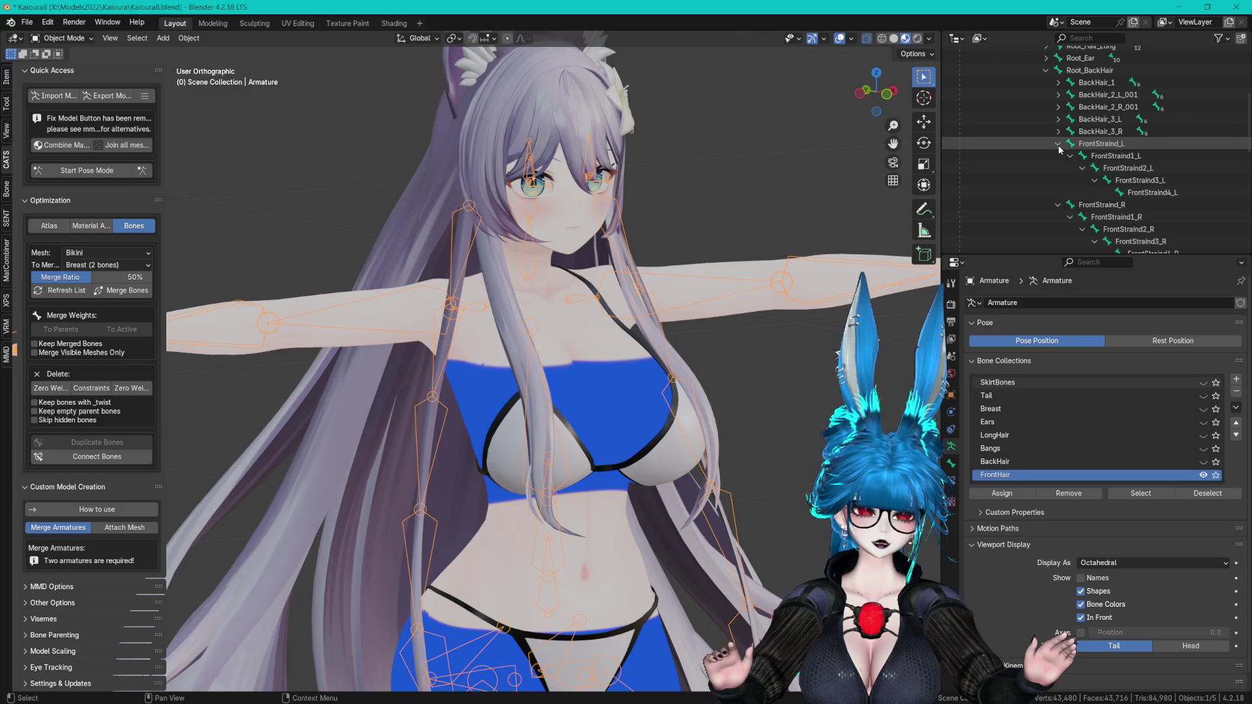
left_click(1058, 144)
left_click(1057, 156)
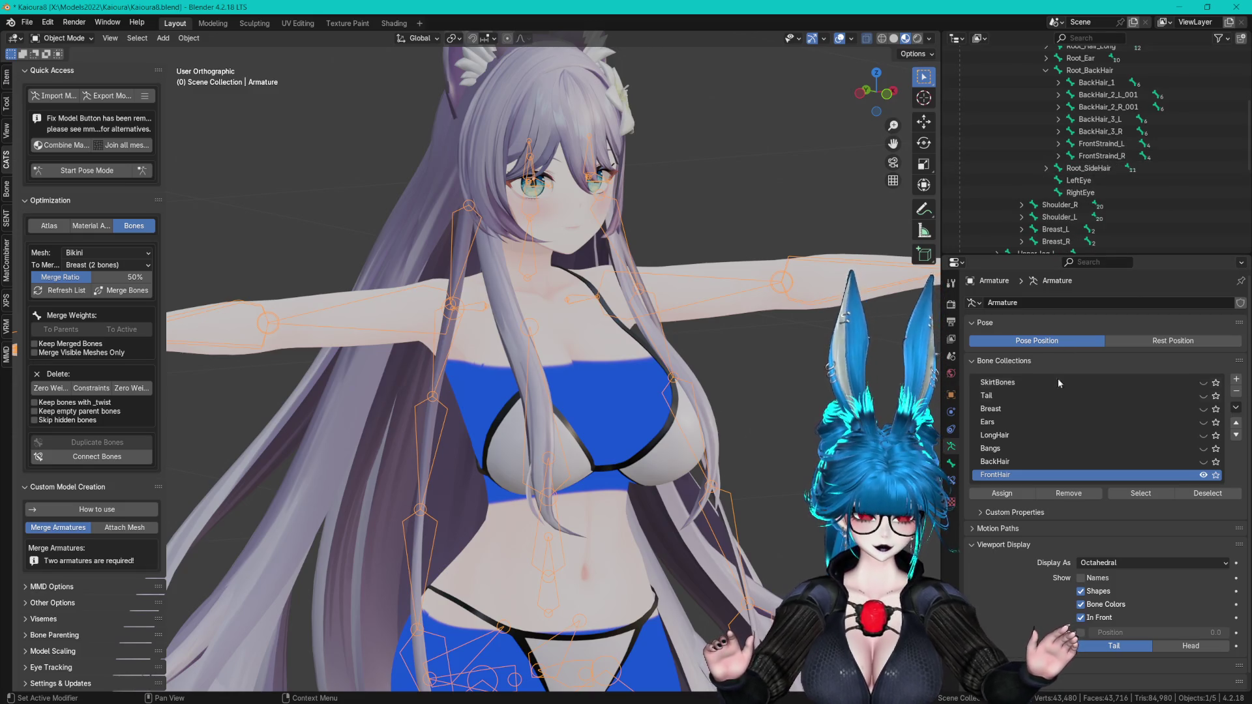
left_click(1098, 154)
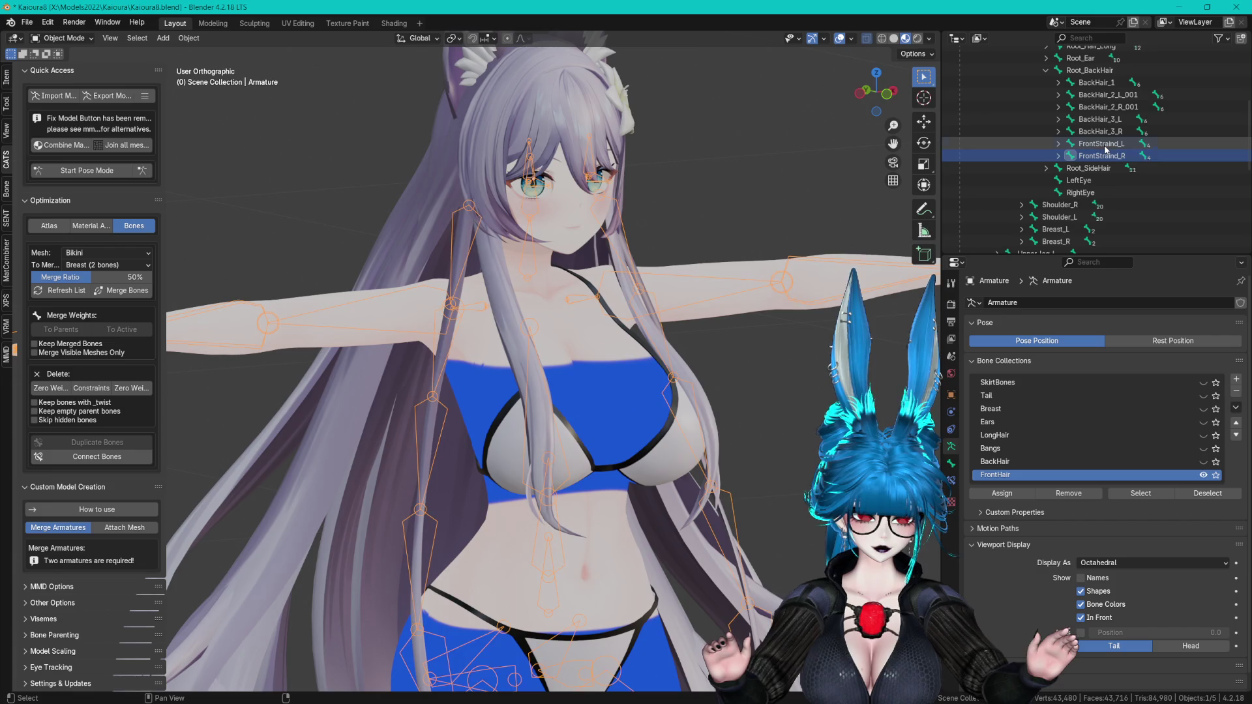
left_click(1059, 143, "shift")
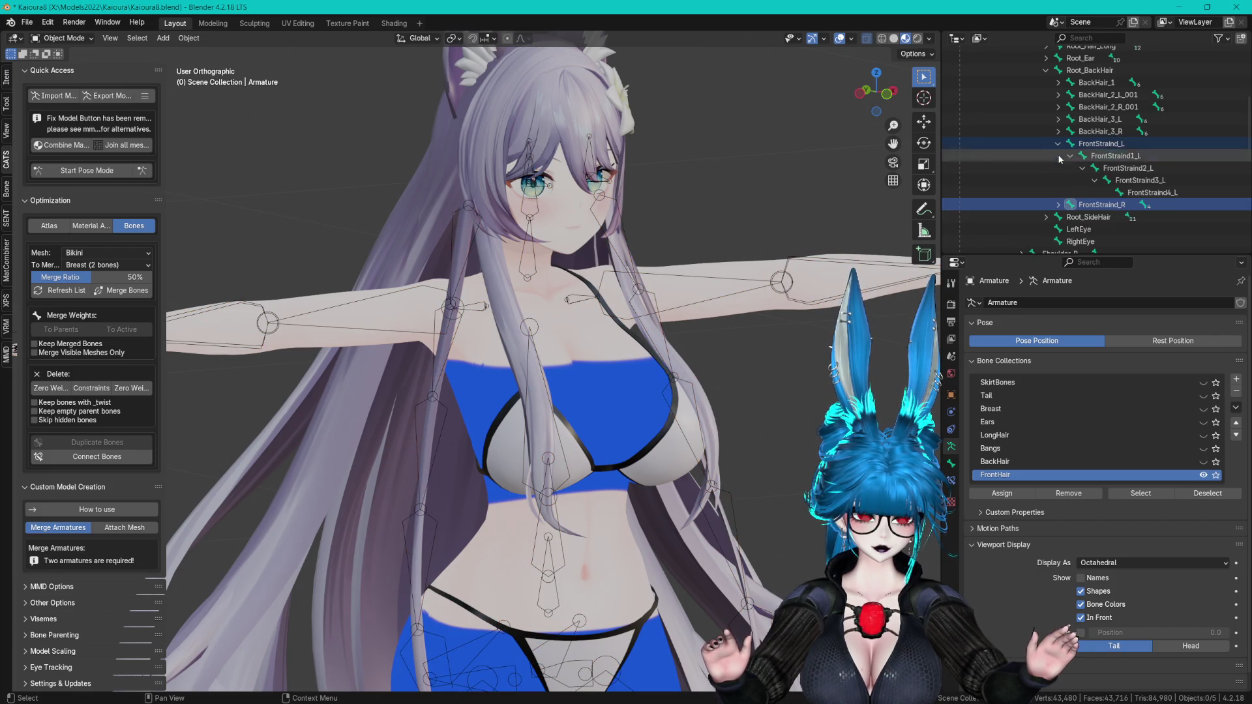
left_click(1058, 205, "shift")
left_click(1101, 145)
left_click(1101, 145)
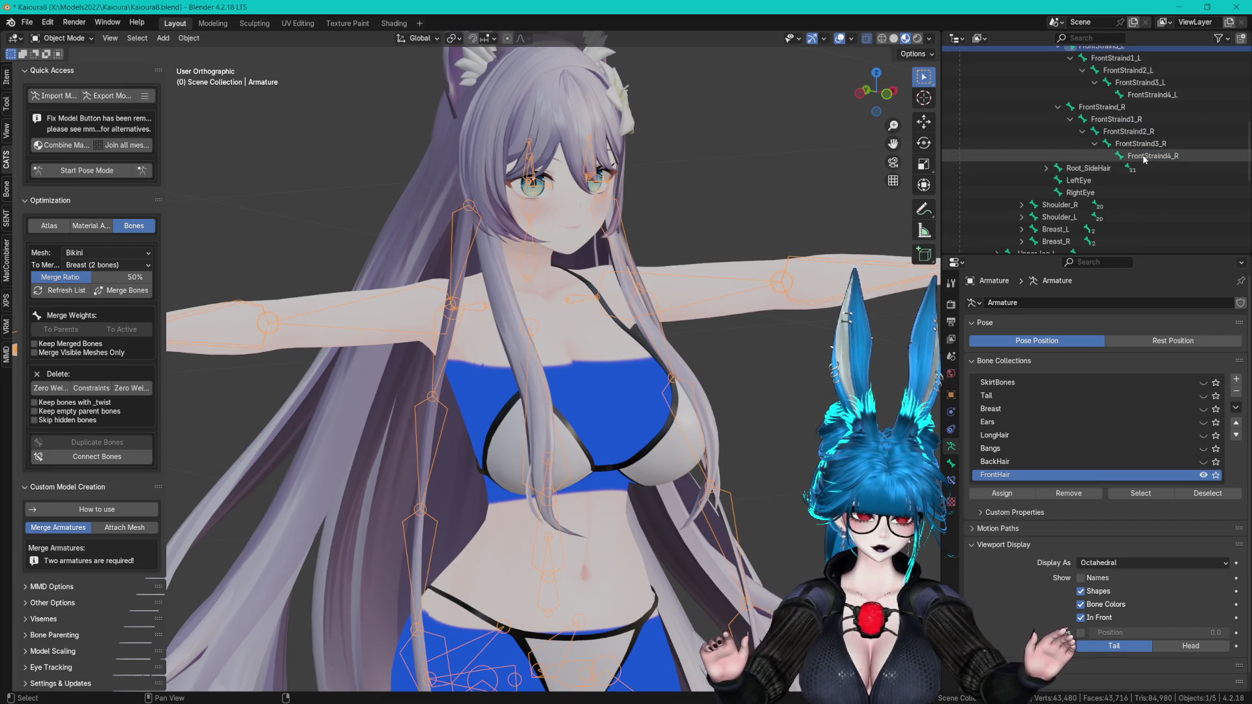
left_click(1128, 251, "shift")
scroll(1128, 196, "down", 4)
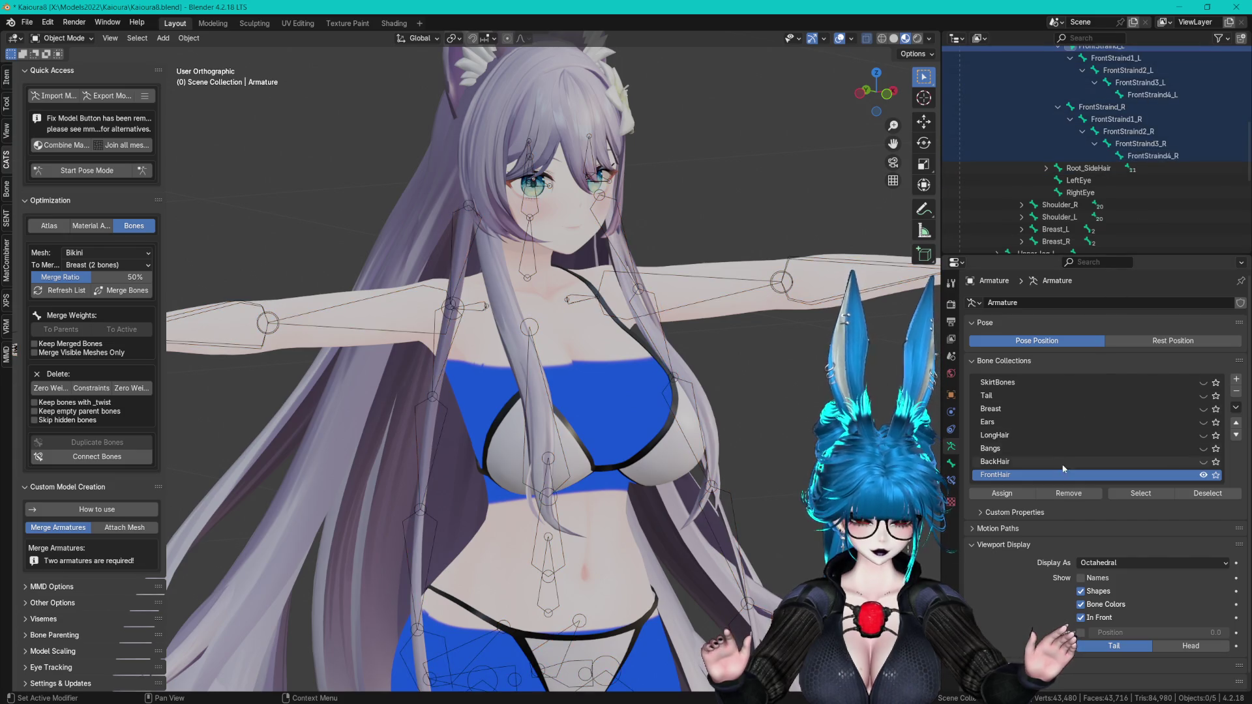
left_click(1003, 493)
mouse_move(684, 395)
middle_mouse_down()
mouse_move(755, 394)
mouse_move(484, 209)
middle_mouse_up()
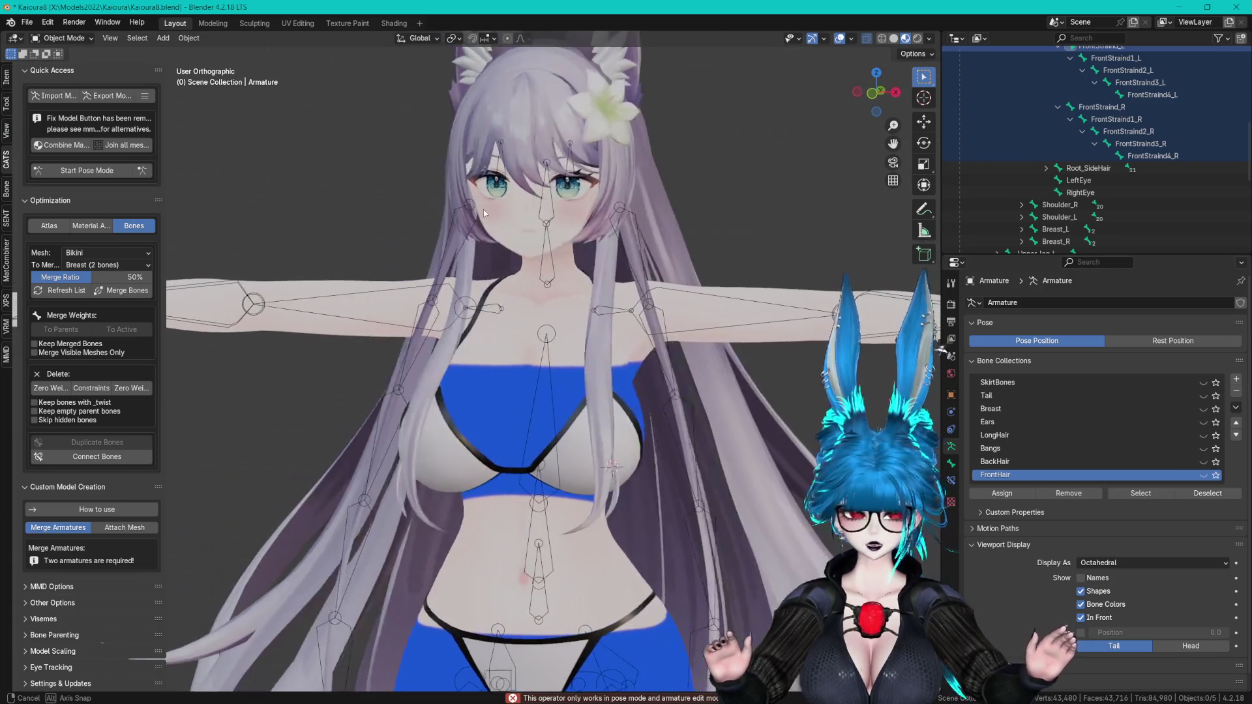
scroll(627, 217, "up", 4)
scroll(663, 256, "down", 5)
mouse_move(660, 274)
middle_mouse_down()
mouse_move(651, 307)
mouse_move(678, 319)
mouse_move(691, 307)
mouse_move(672, 284)
mouse_move(649, 394)
mouse_move(720, 363)
mouse_move(593, 378)
mouse_move(626, 359)
mouse_move(646, 385)
middle_mouse_up()
scroll(1031, 196, "up", 3)
scroll(1031, 192, "up", 10)
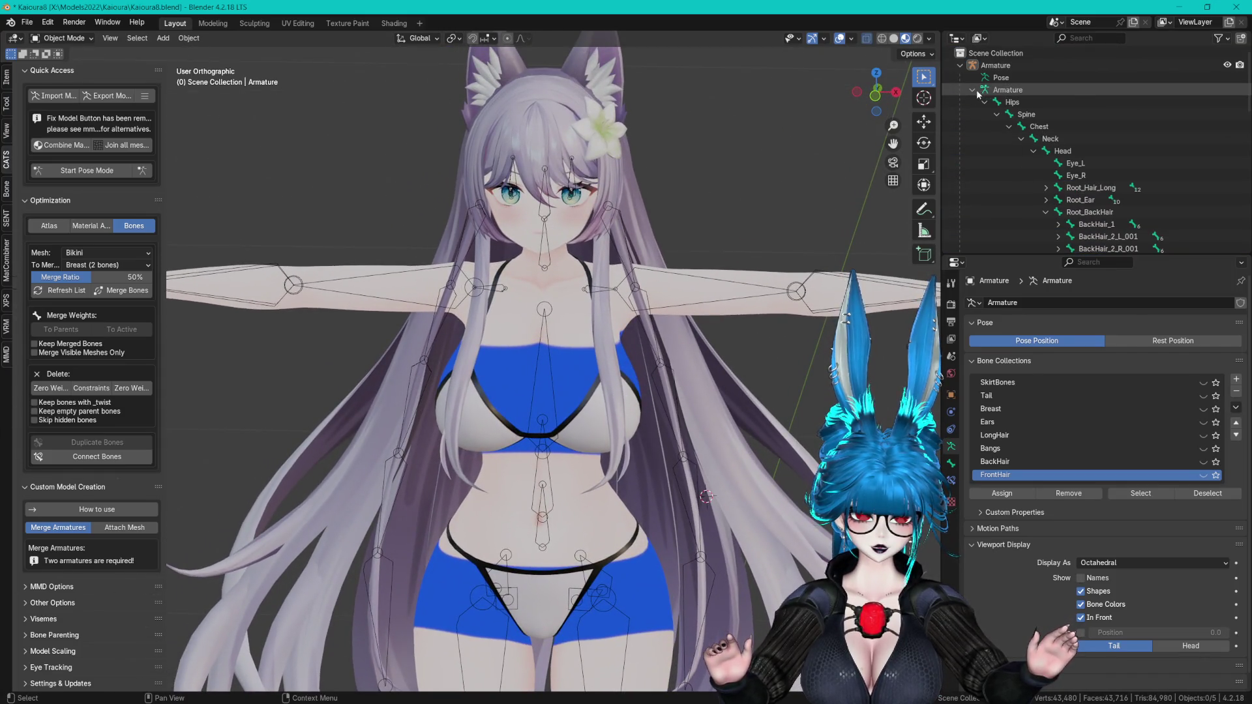
- Join Hair.001 into the main Hair mesh with Ctrl+J
left_click(1004, 151)
left_click(1000, 139, "ctrl")
key("ctrl+j")
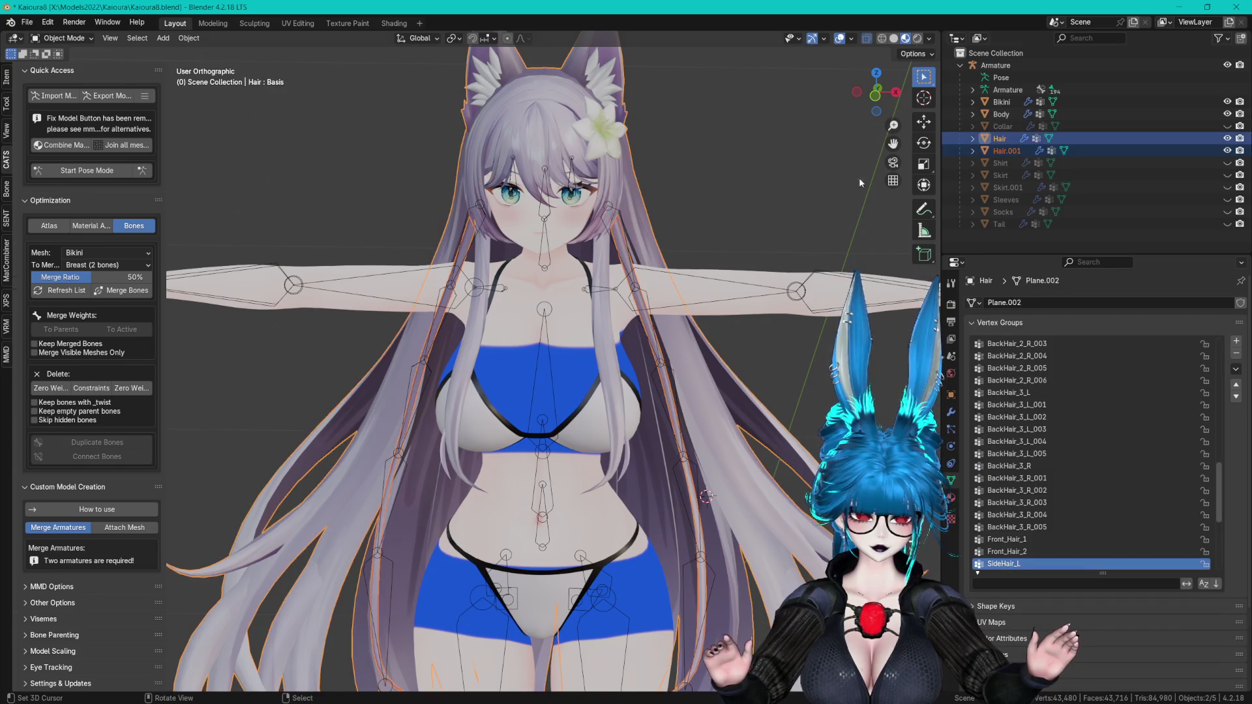
- Hide the armature in the viewport and collapse the vertex group list
scroll(1054, 457, "down", 10)
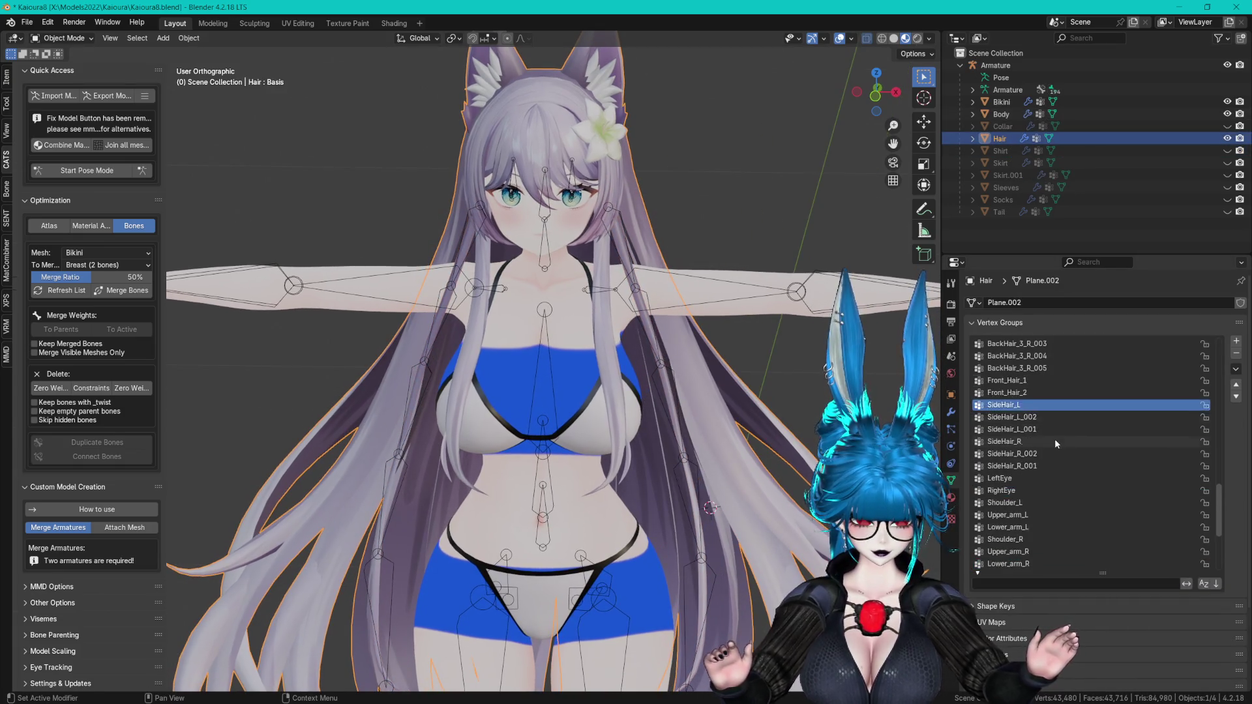
mouse_move(750, 313)
middle_mouse_down()
mouse_move(785, 242)
mouse_move(733, 230)
mouse_move(738, 200)
mouse_move(761, 207)
mouse_move(508, 206)
mouse_move(688, 214)
mouse_move(693, 259)
mouse_move(704, 202)
middle_mouse_up()
left_click(1227, 65)
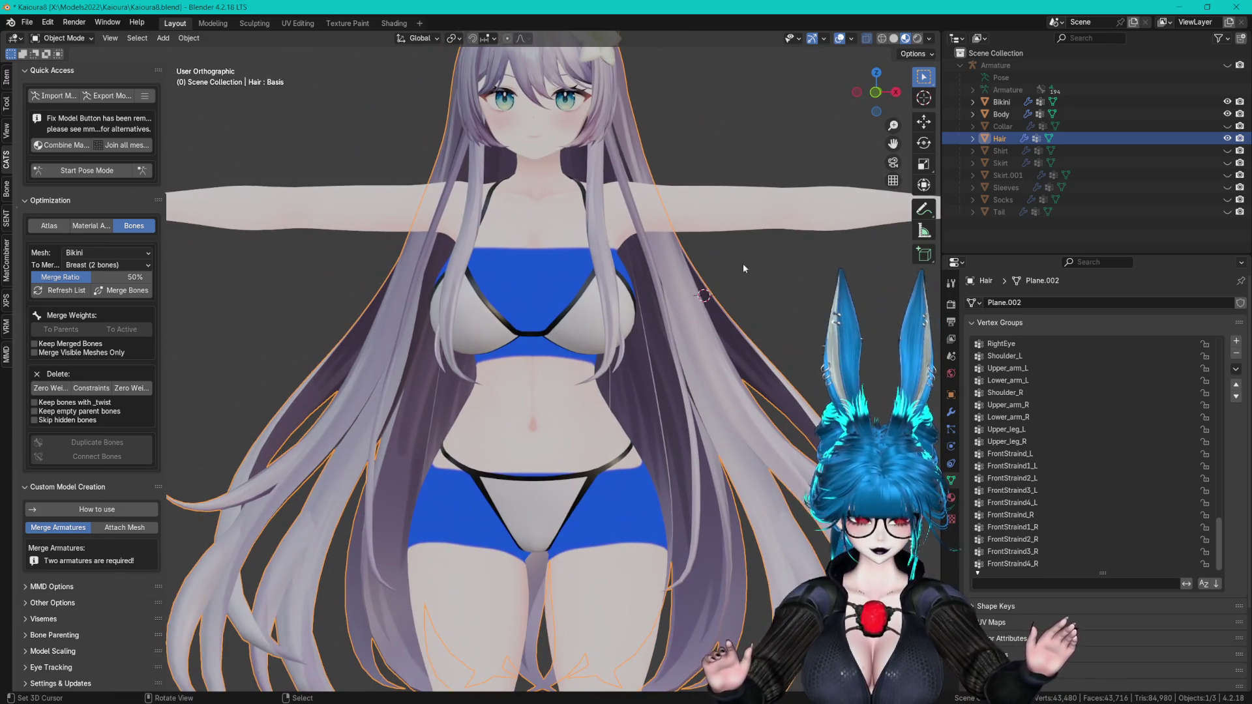
left_click(990, 328)
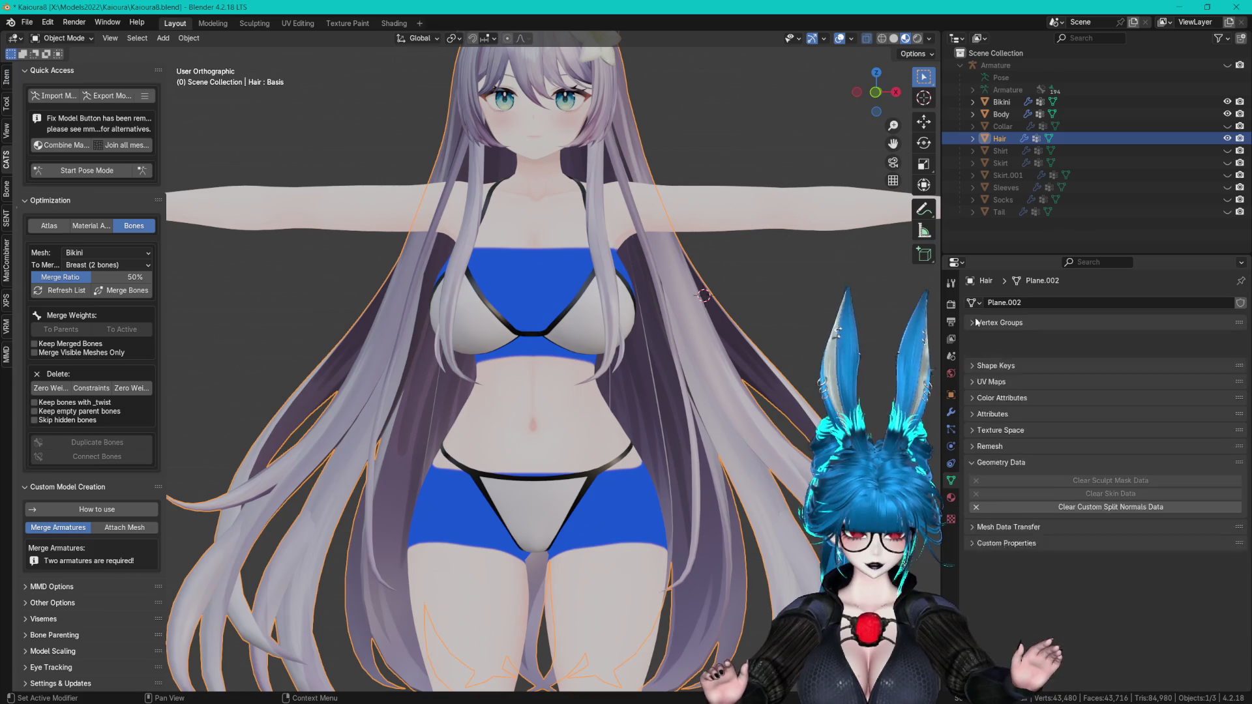
- Show Skirt.001 and the Shirt on the avatar, and hide the Bikini and Hair
left_click(1019, 171)
left_click(1227, 175)
mouse_move(677, 365)
middle_mouse_down("shift")
mouse_move(677, 261)
mouse_move(694, 310)
middle_mouse_up("shift")
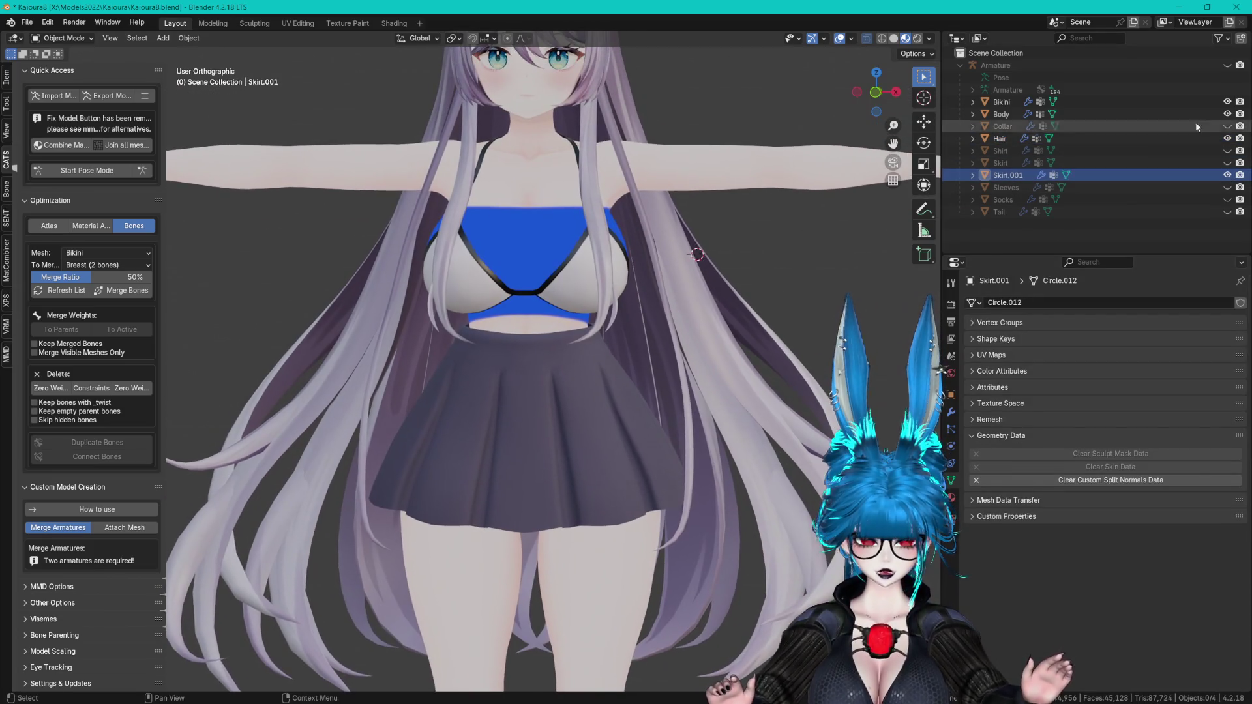
left_click(1228, 102)
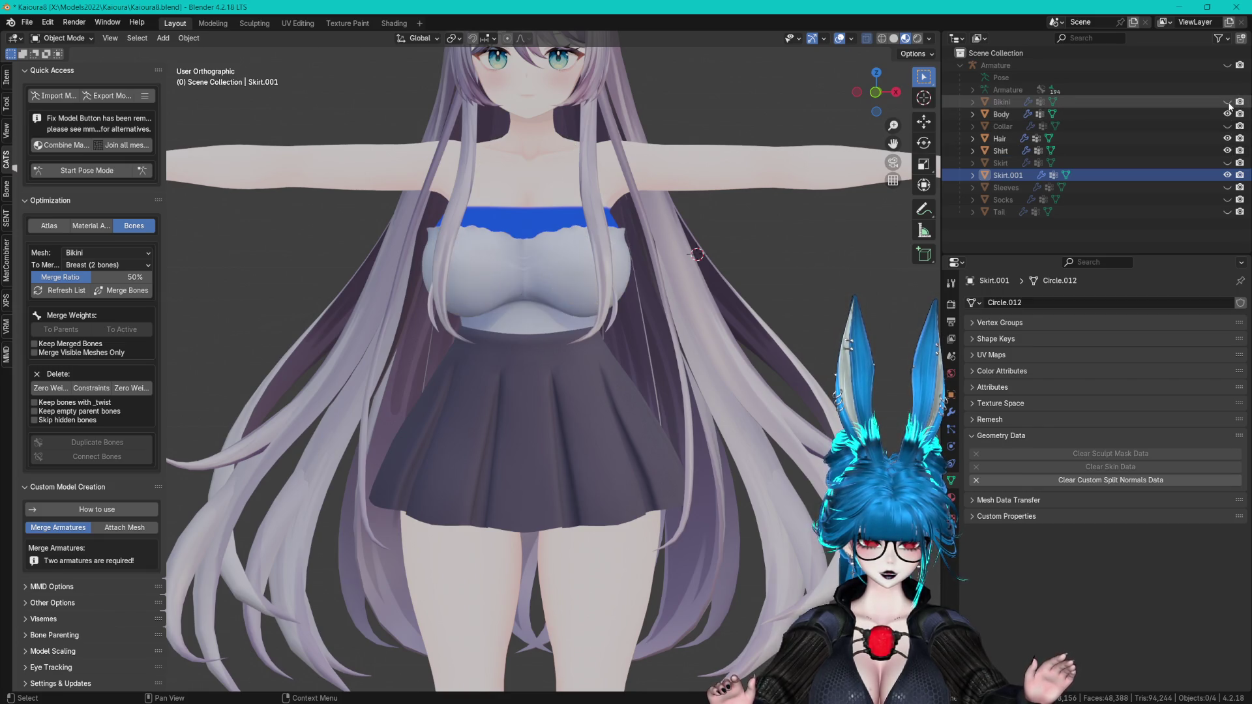
left_click(1227, 151)
left_click(1227, 138)
mouse_move(614, 249)
middle_mouse_down()
mouse_move(724, 293)
mouse_move(654, 307)
mouse_move(654, 289)
mouse_move(631, 315)
middle_mouse_up()
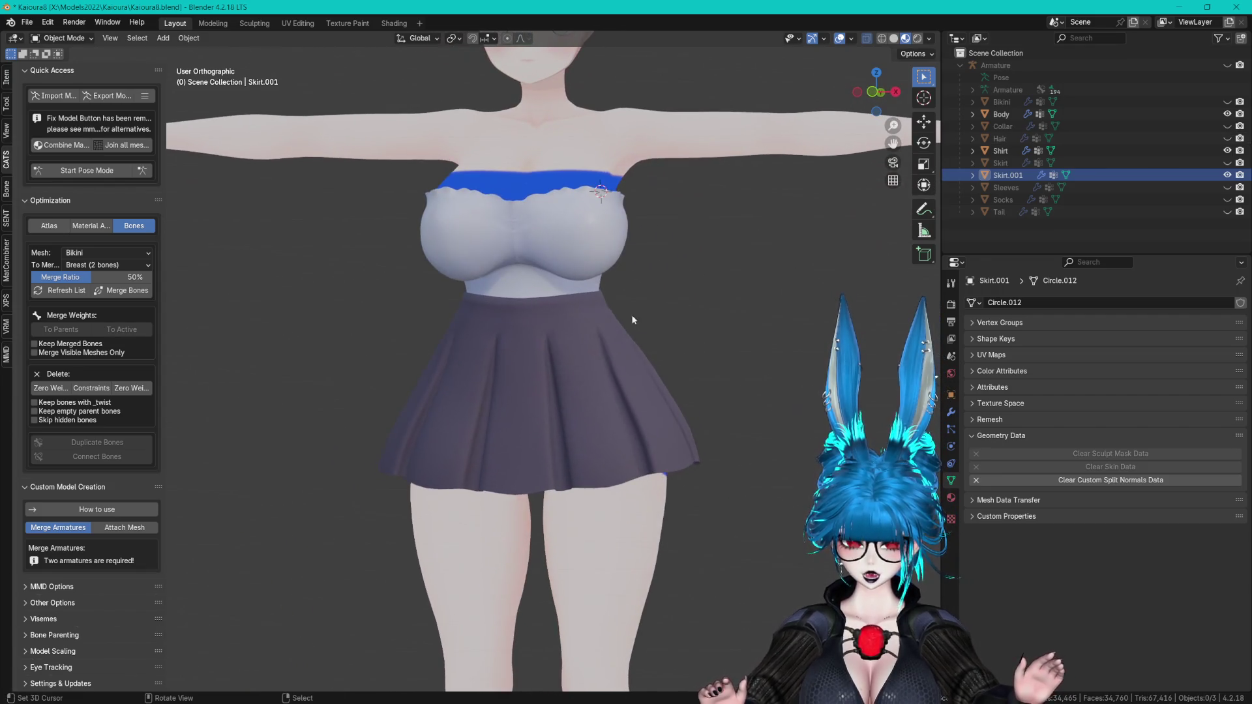
- In Edit Mode, scale up the whole Skirt.001 mesh and move it along Z, then undo
left_click(649, 356)
key("Tab")
key("a")
key("s")
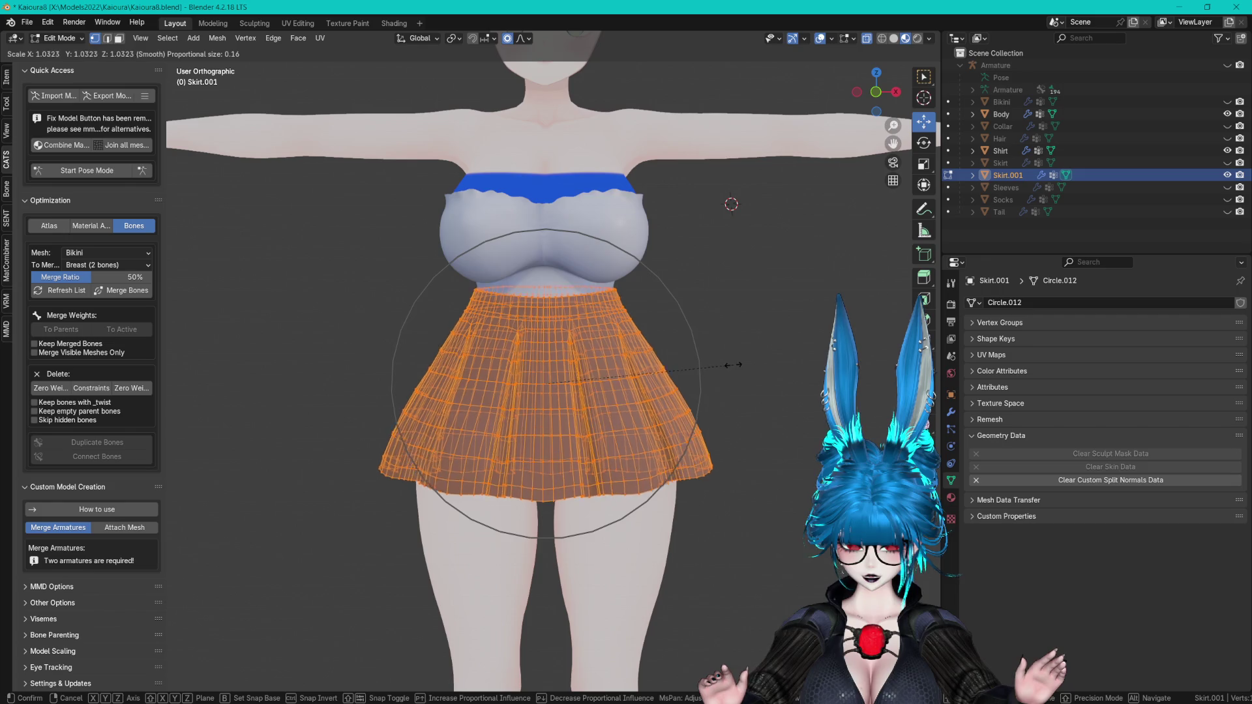
left_click(736, 360)
key("g")
key("z")
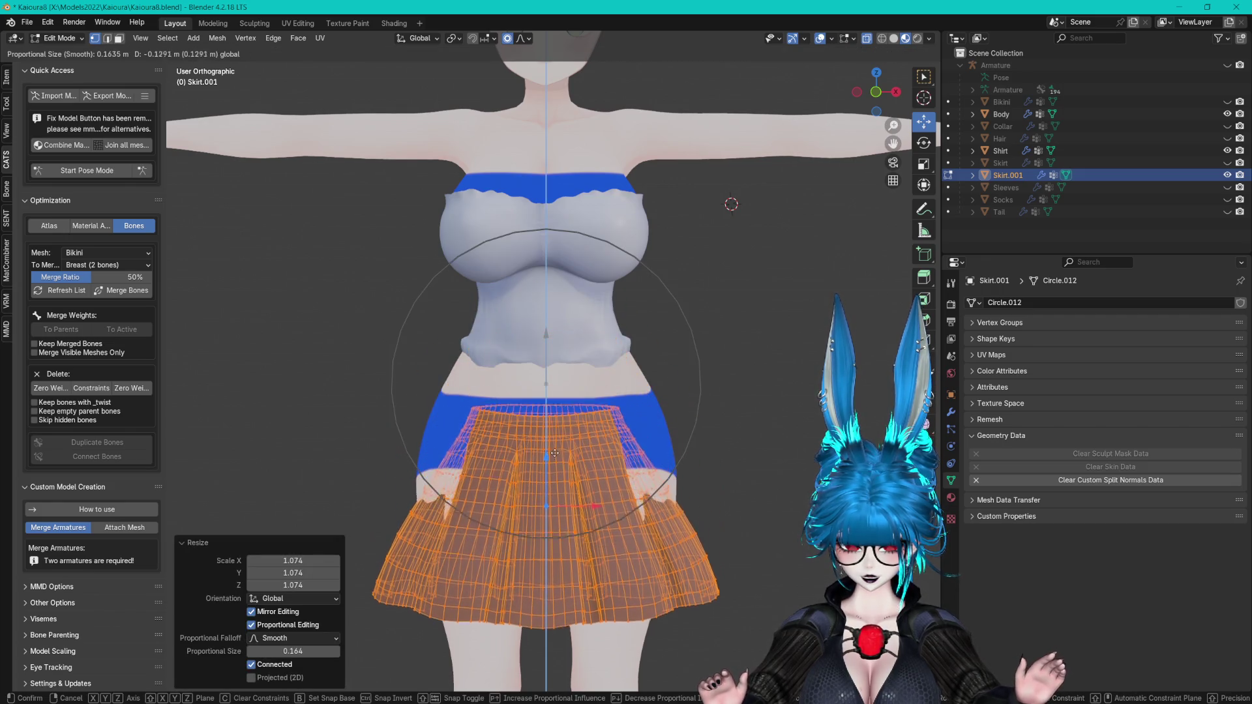
left_click(690, 319)
key("ctrl+z")
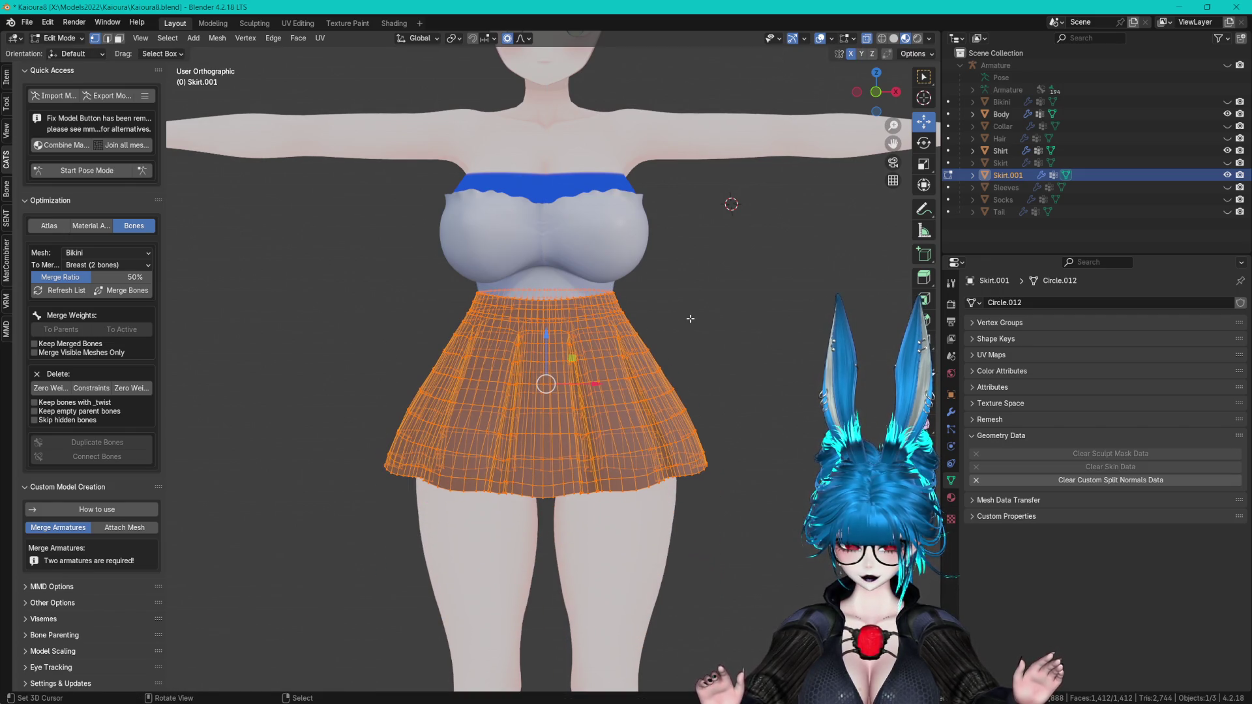
- Scale the Skirt.001 mesh larger again, adjust its height along Z, and return to Object Mode
key("s")
left_click(700, 309)
key("g")
key("z")
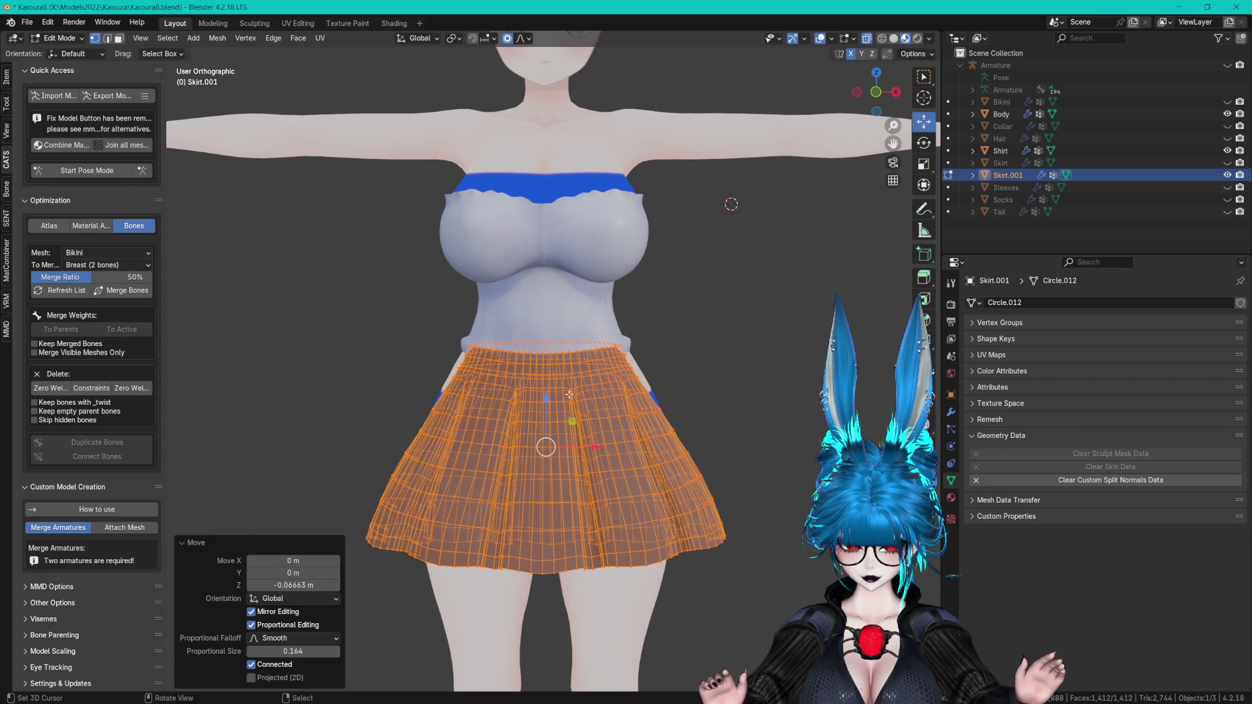
key("Escape")
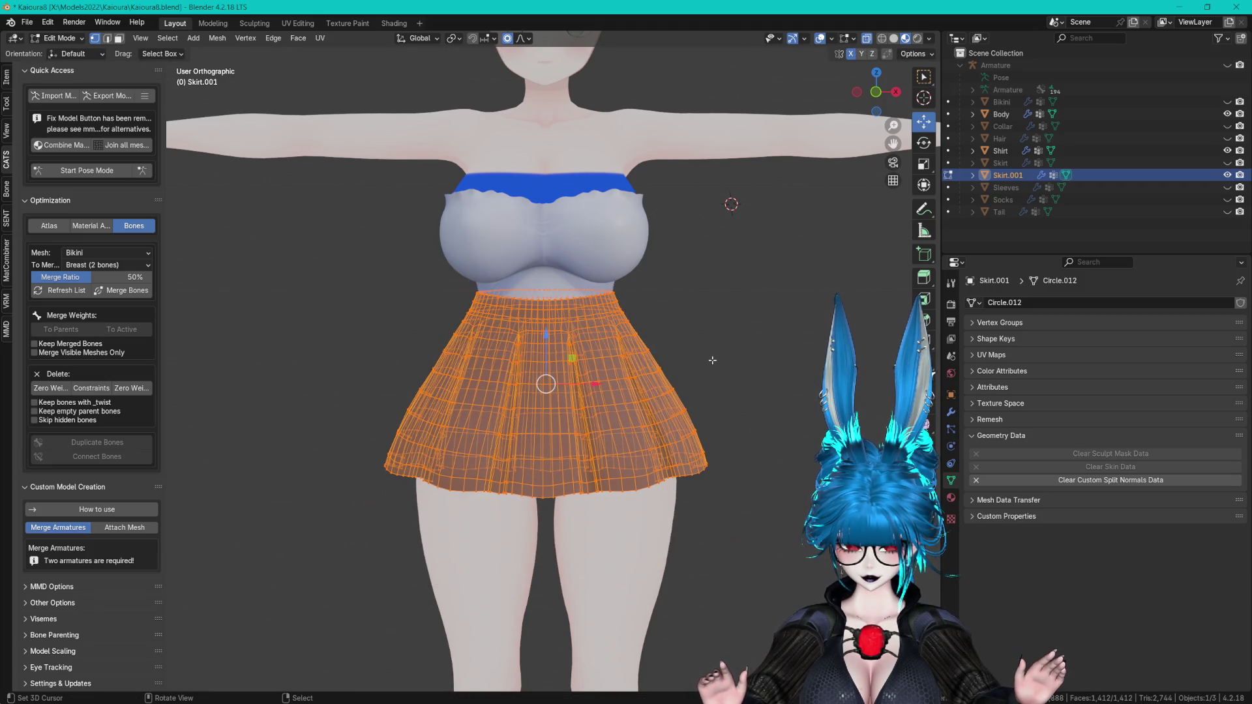
scroll(716, 361, "up", 2)
key("s")
key("z")
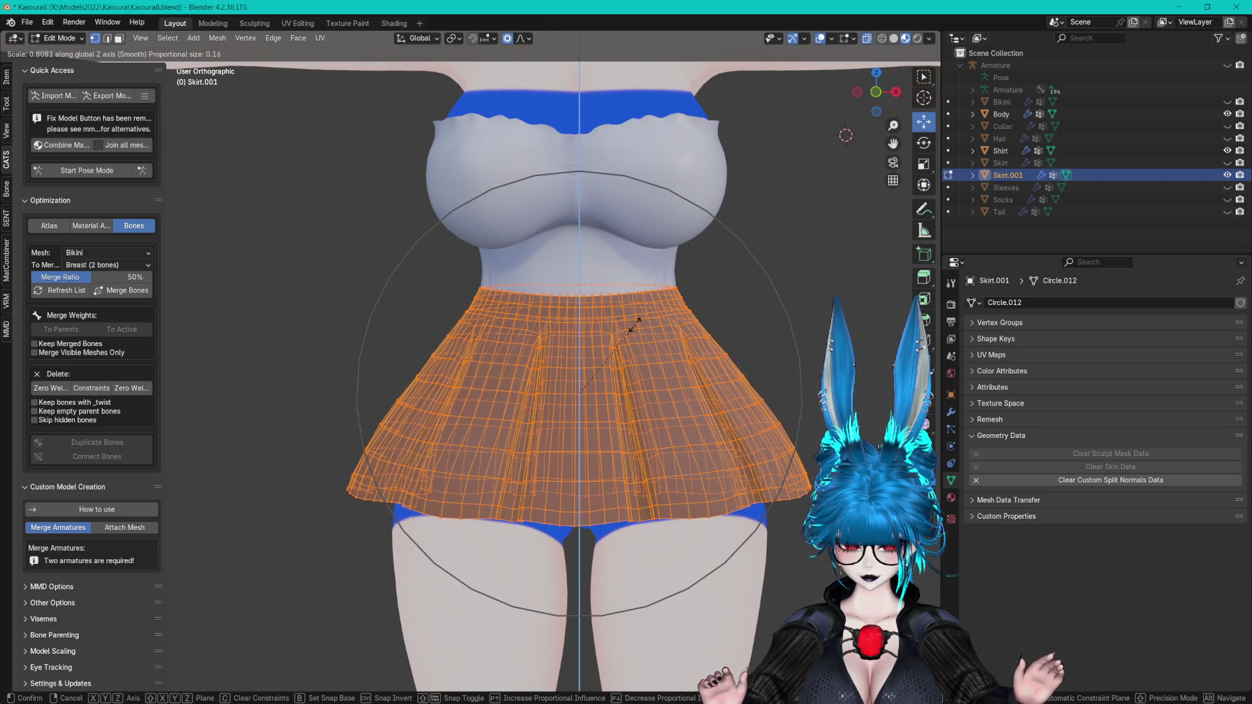
key("Escape")
mouse_move(604, 316)
middle_mouse_down()
mouse_move(702, 328)
mouse_move(649, 349)
mouse_move(568, 264)
mouse_move(668, 362)
middle_mouse_up()
key("Tab")
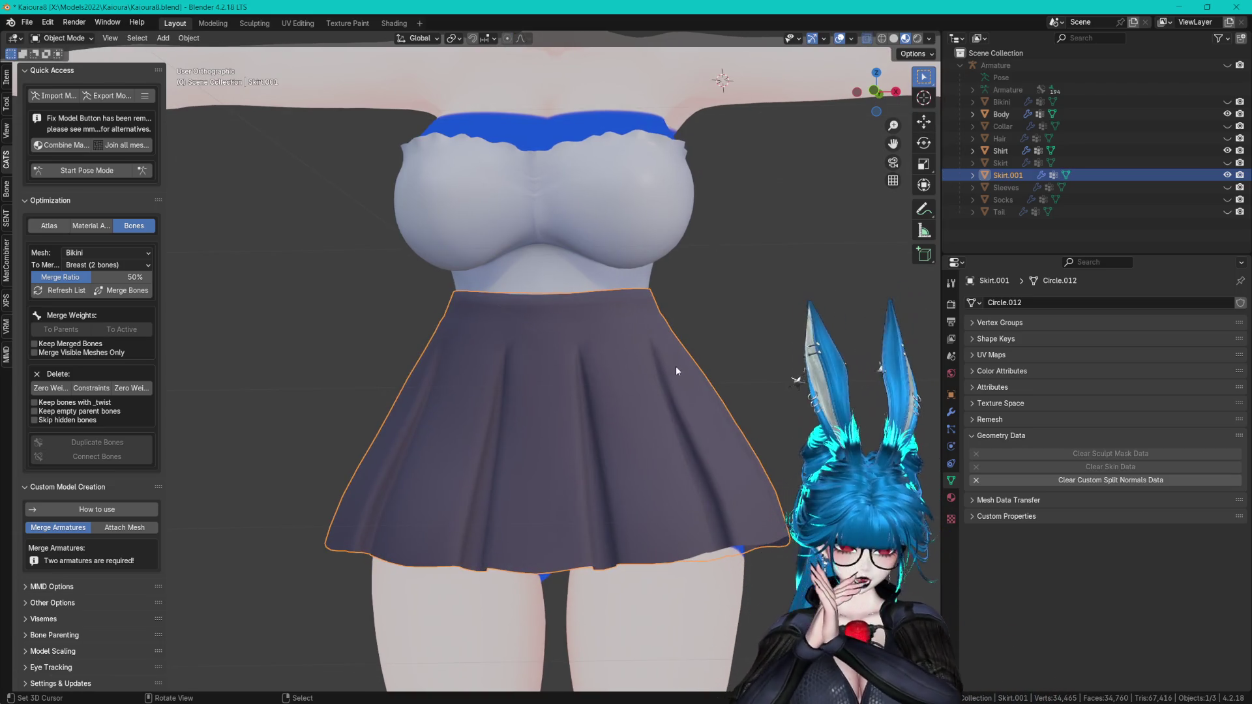
- Hide Skirt.001, show the Skirt mesh, and toggle Skirt into Edit Mode and back
mouse_move(632, 242)
middle_mouse_down()
mouse_move(675, 239)
mouse_move(695, 314)
middle_mouse_up()
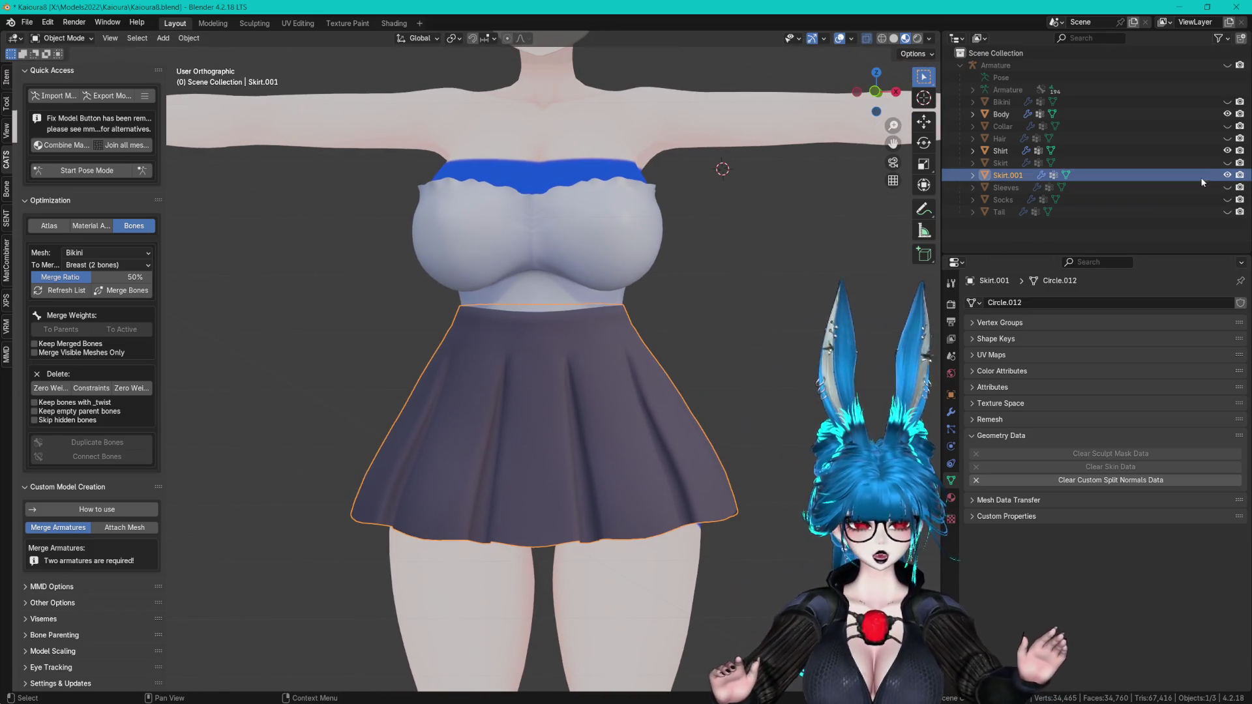
left_click(1228, 175)
left_click(1228, 162)
mouse_move(783, 300)
middle_mouse_down()
mouse_move(609, 287)
mouse_move(827, 265)
mouse_move(734, 291)
mouse_move(587, 299)
mouse_move(660, 208)
mouse_move(628, 285)
mouse_move(340, 309)
mouse_move(449, 287)
mouse_move(620, 293)
mouse_move(608, 296)
middle_mouse_up()
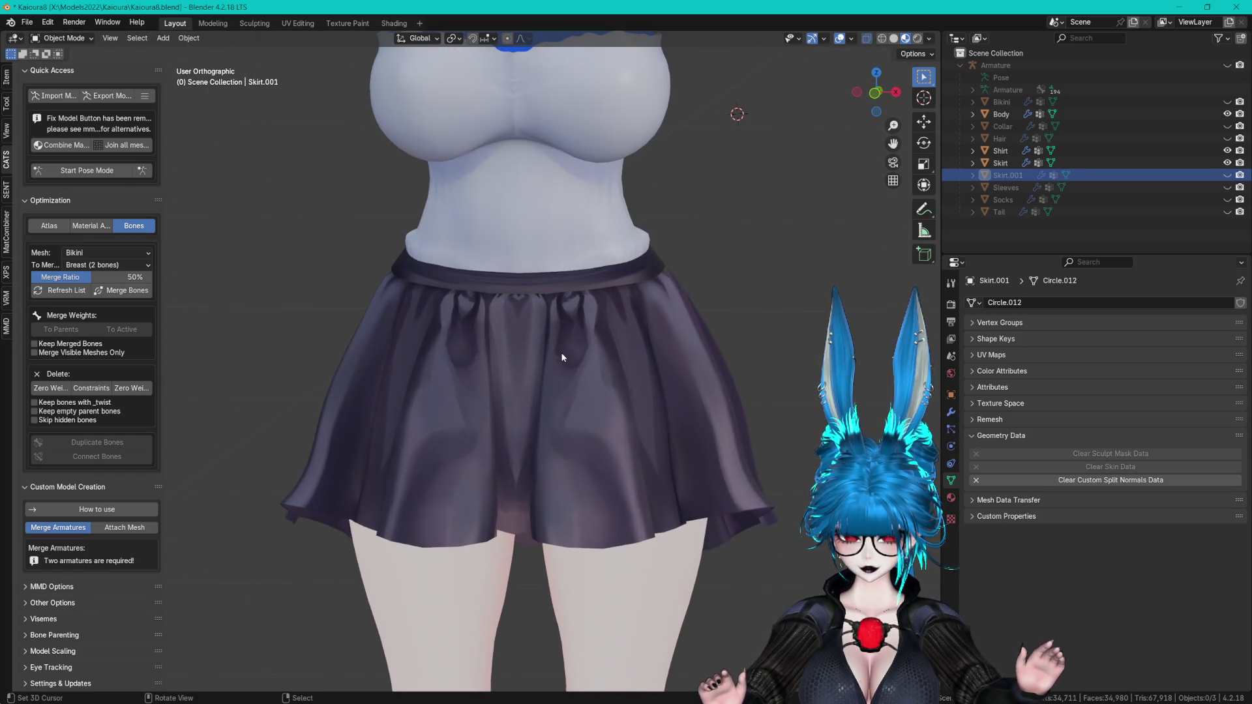
left_click(587, 352)
key("Tab")
mouse_move(611, 350)
middle_mouse_down()
mouse_move(704, 319)
mouse_move(645, 335)
mouse_move(699, 350)
middle_mouse_up()
key("Tab")
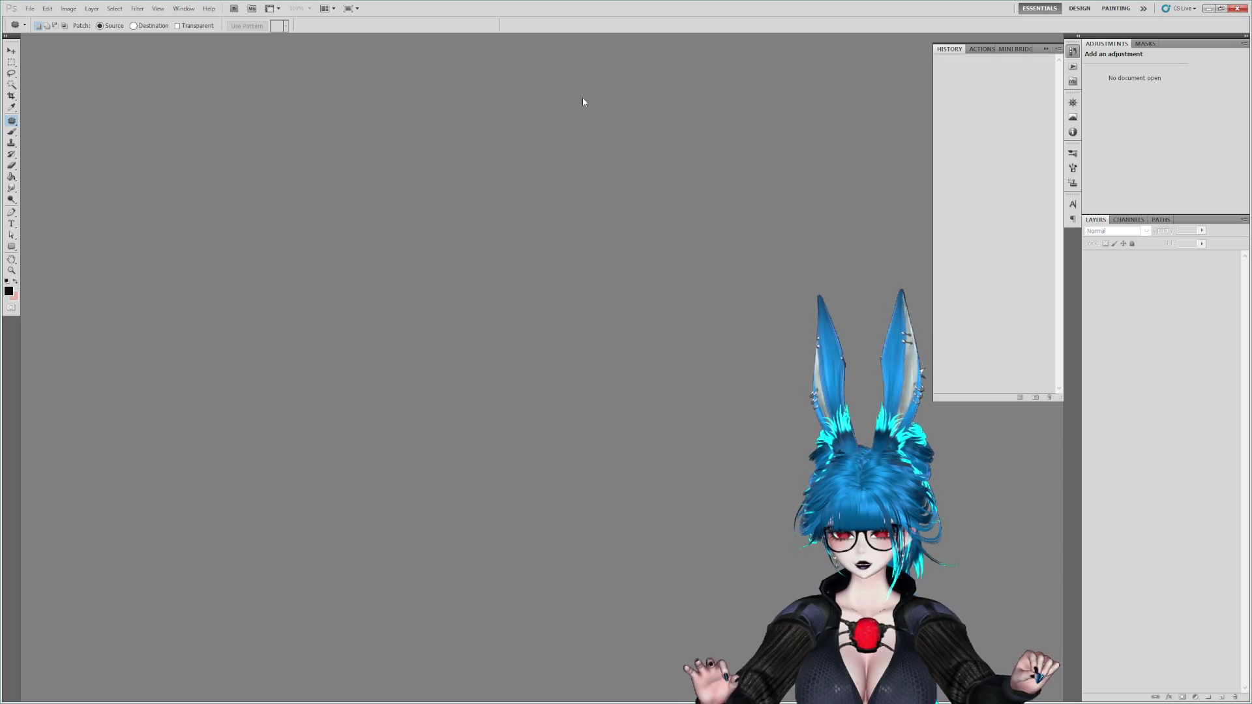
left_click(30, 9)
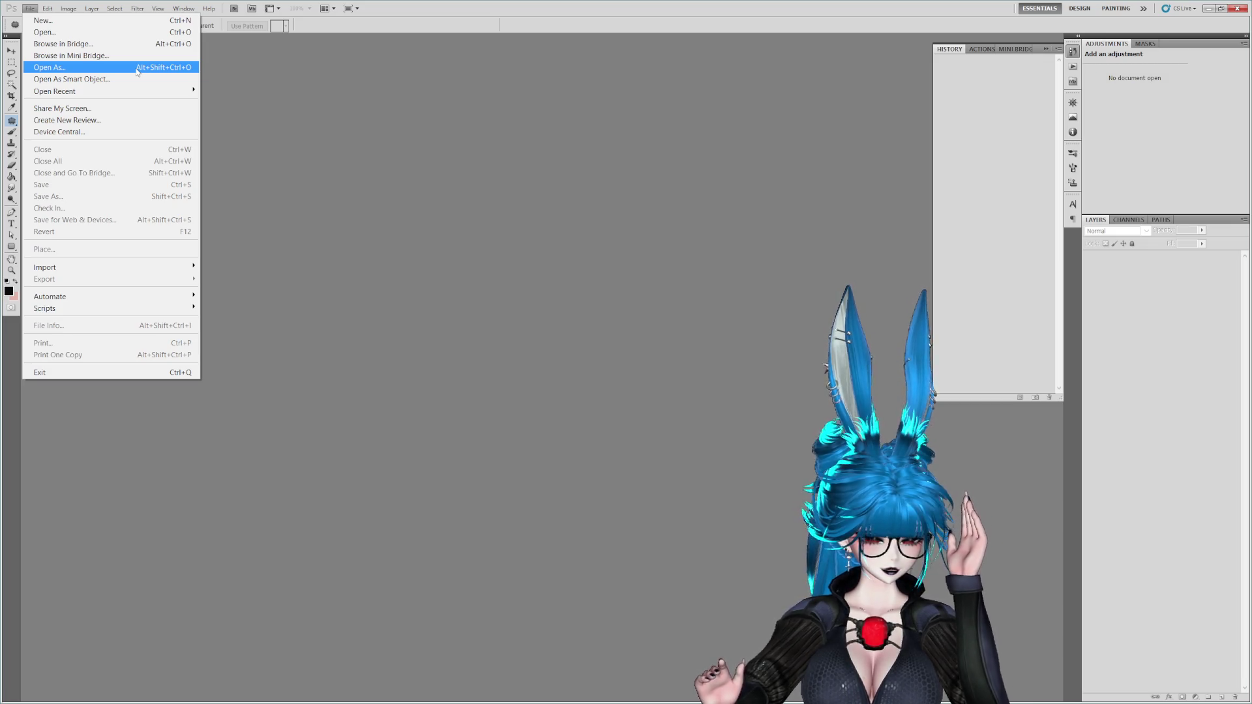
left_click(238, 61)
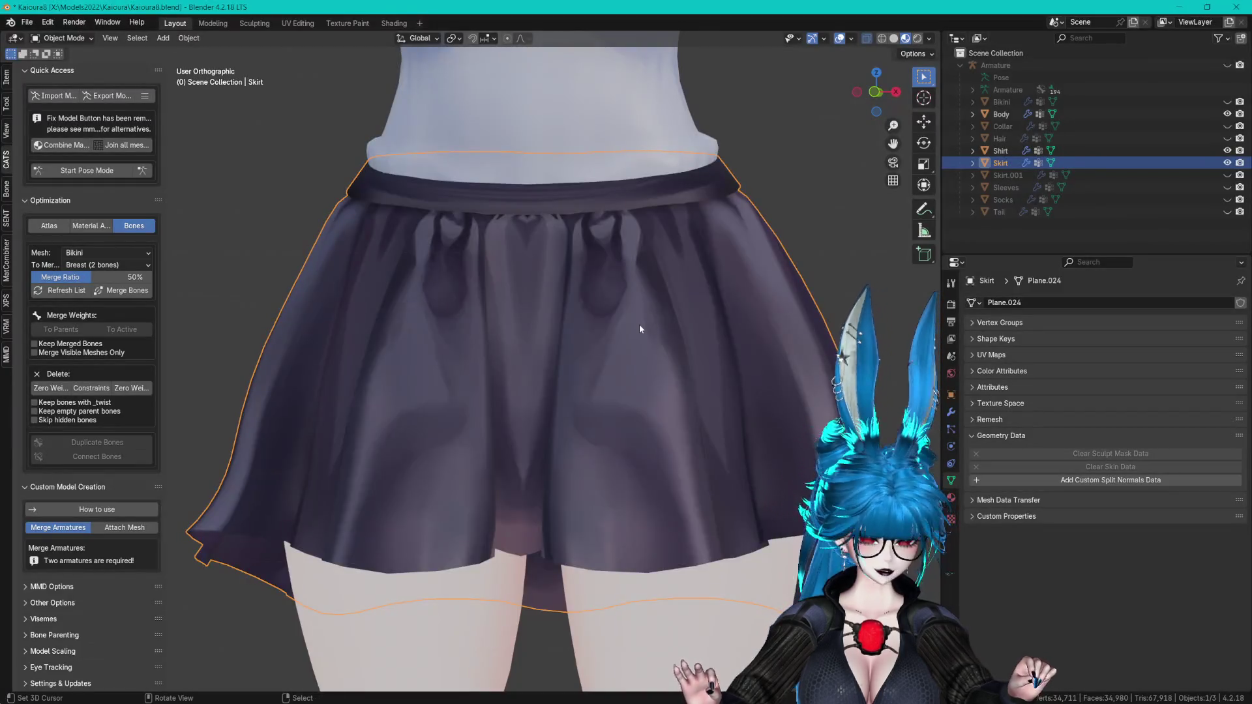
mouse_move(639, 324)
middle_mouse_down()
mouse_move(698, 330)
mouse_move(473, 327)
mouse_move(491, 338)
middle_mouse_up()
scroll(652, 329, "down", 3)
mouse_move(682, 416)
middle_mouse_down()
mouse_move(734, 439)
mouse_move(713, 442)
middle_mouse_up()
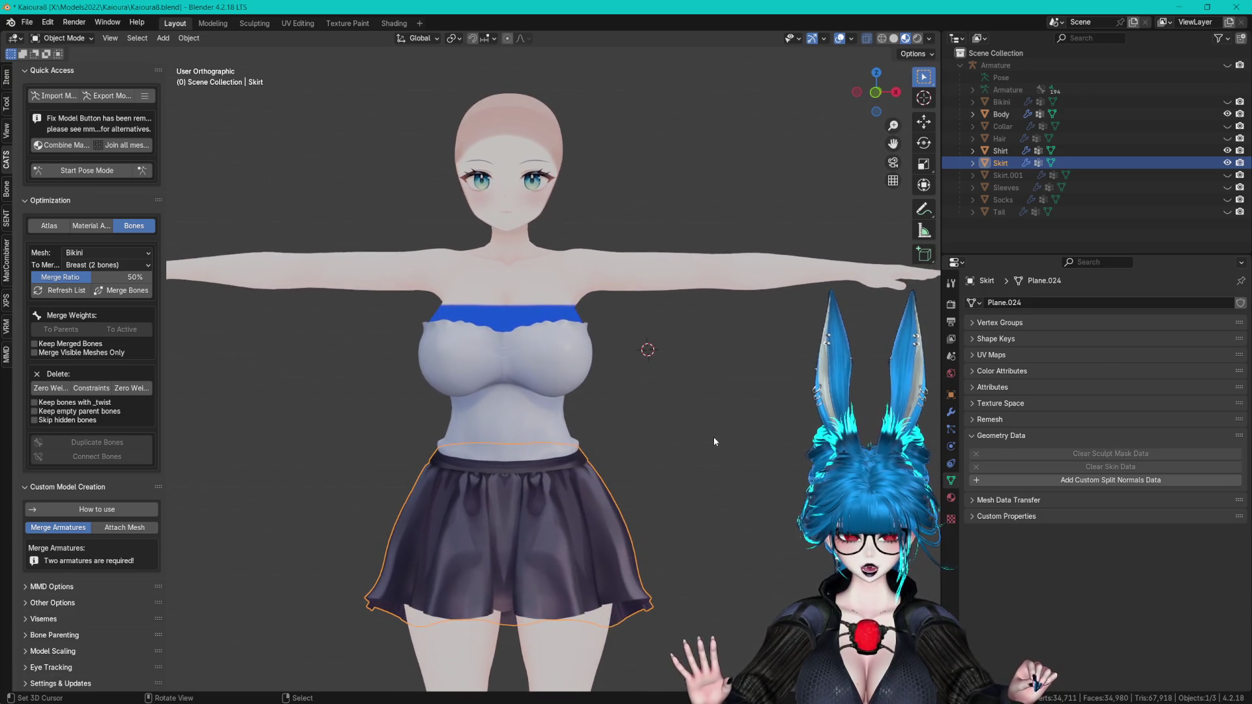
left_click(1227, 176)
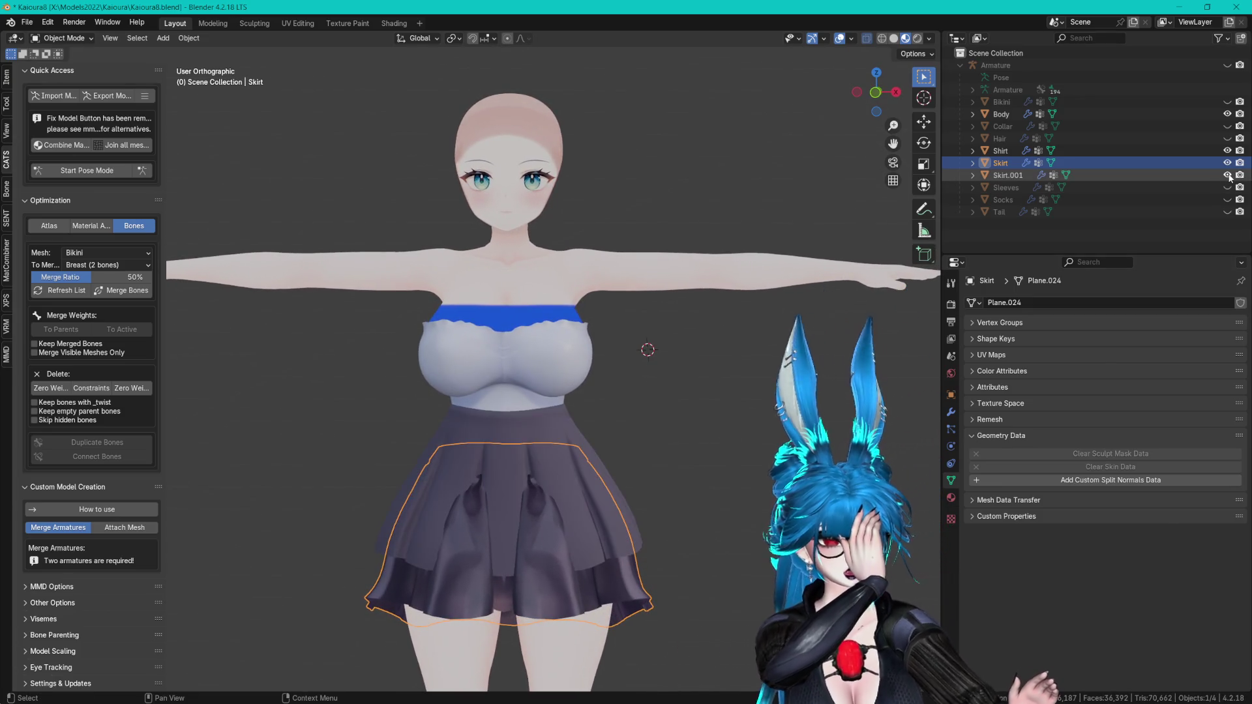
left_click(1001, 162, "ctrl")
scroll(678, 236, "up", 3)
mouse_move(679, 236)
middle_mouse_down()
mouse_move(761, 313)
mouse_move(645, 332)
mouse_move(727, 360)
middle_mouse_up()
left_click(1227, 175)
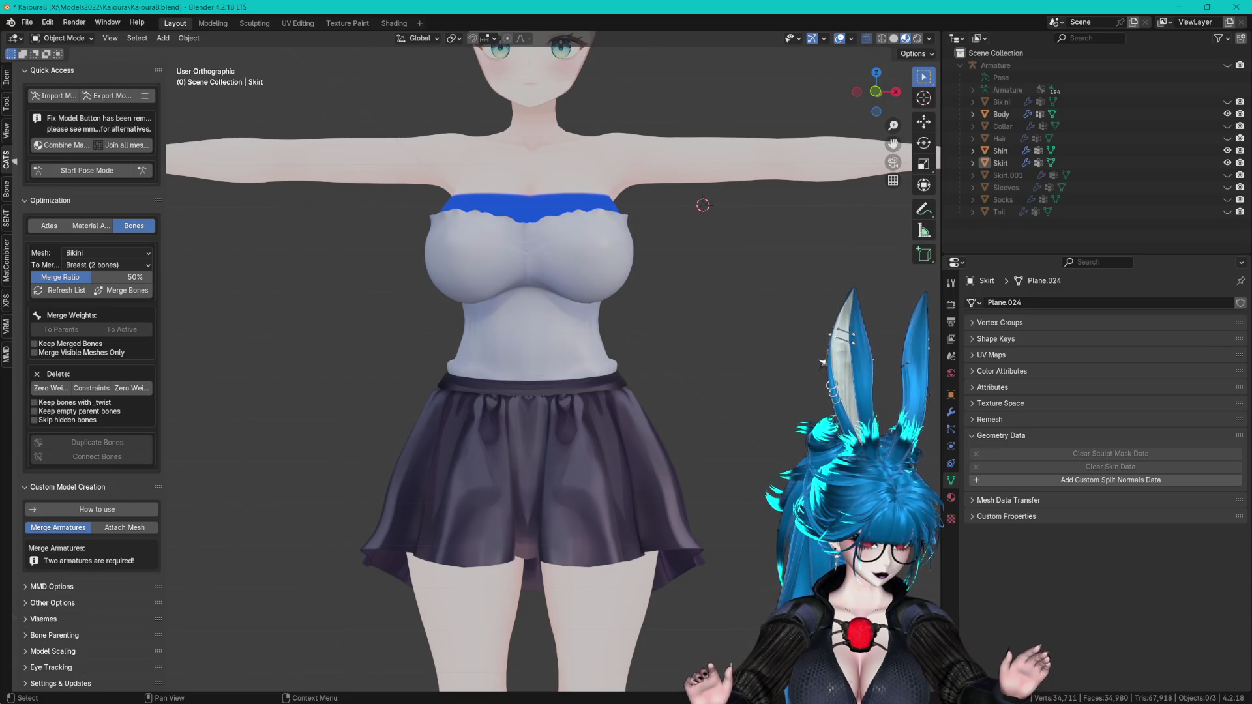
left_click(823, 362)
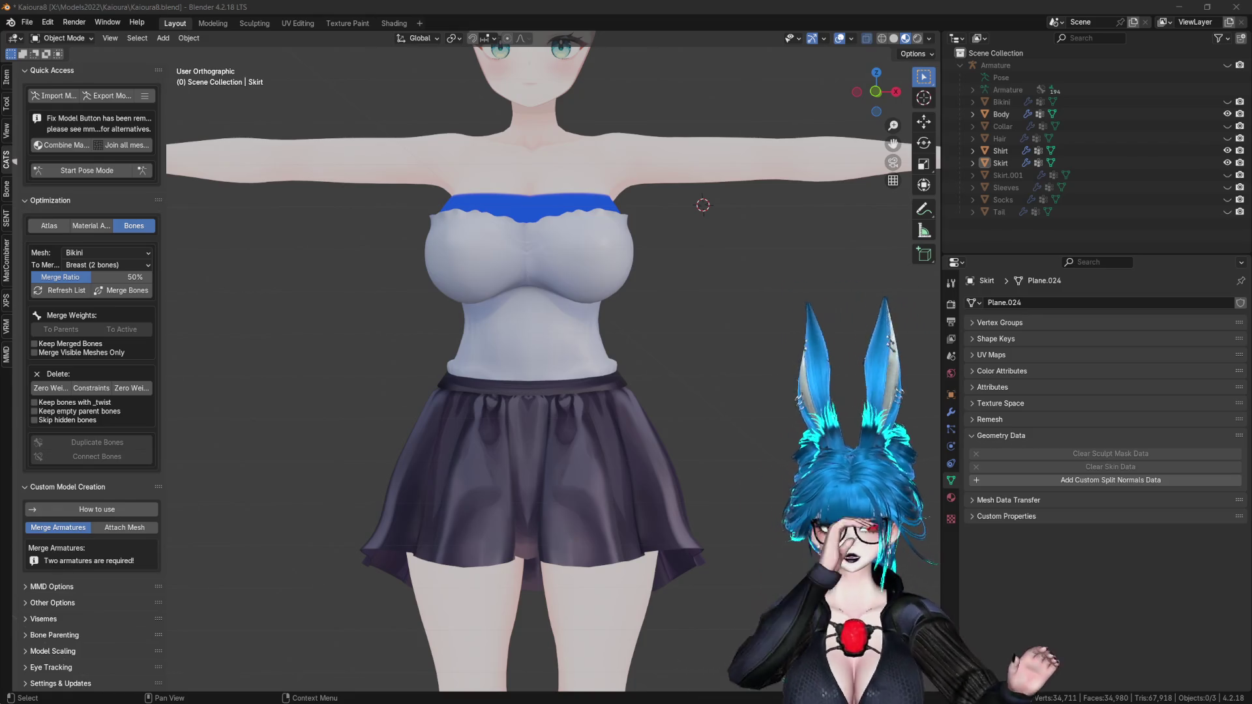
middle_click_drag(699, 210, 682, 213)
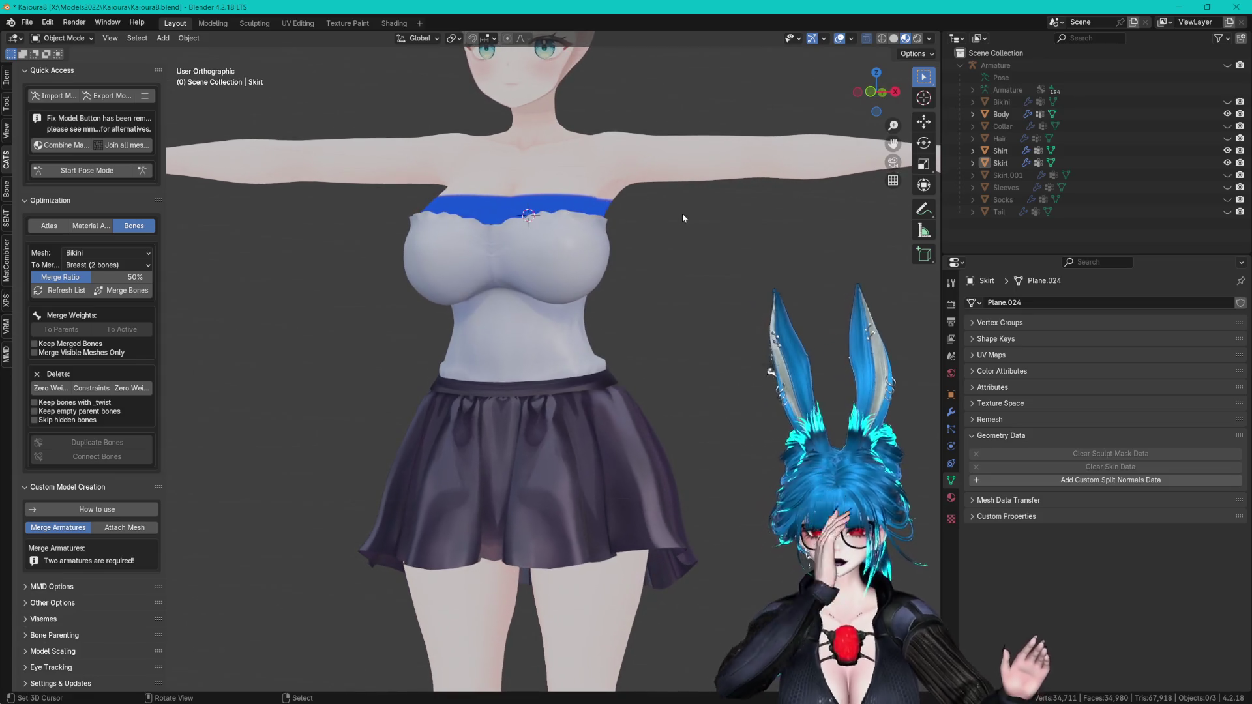
scroll(702, 230, "down", 6)
scroll(704, 326, "up", 8)
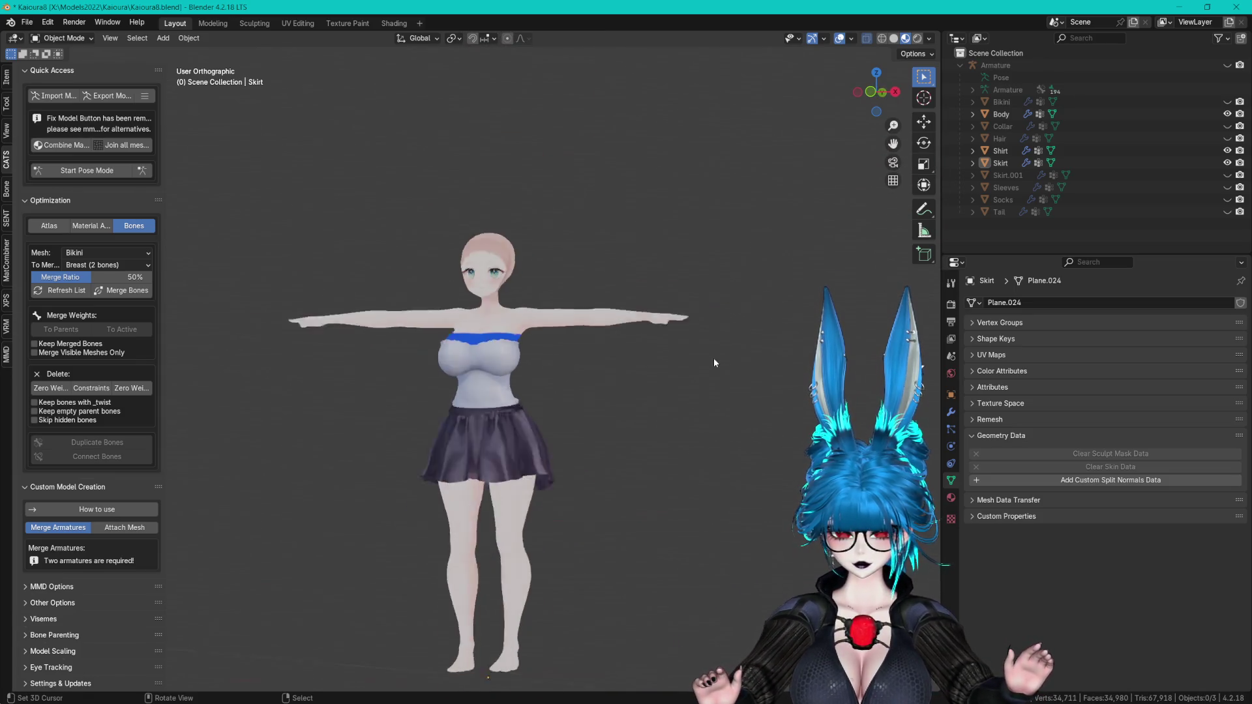
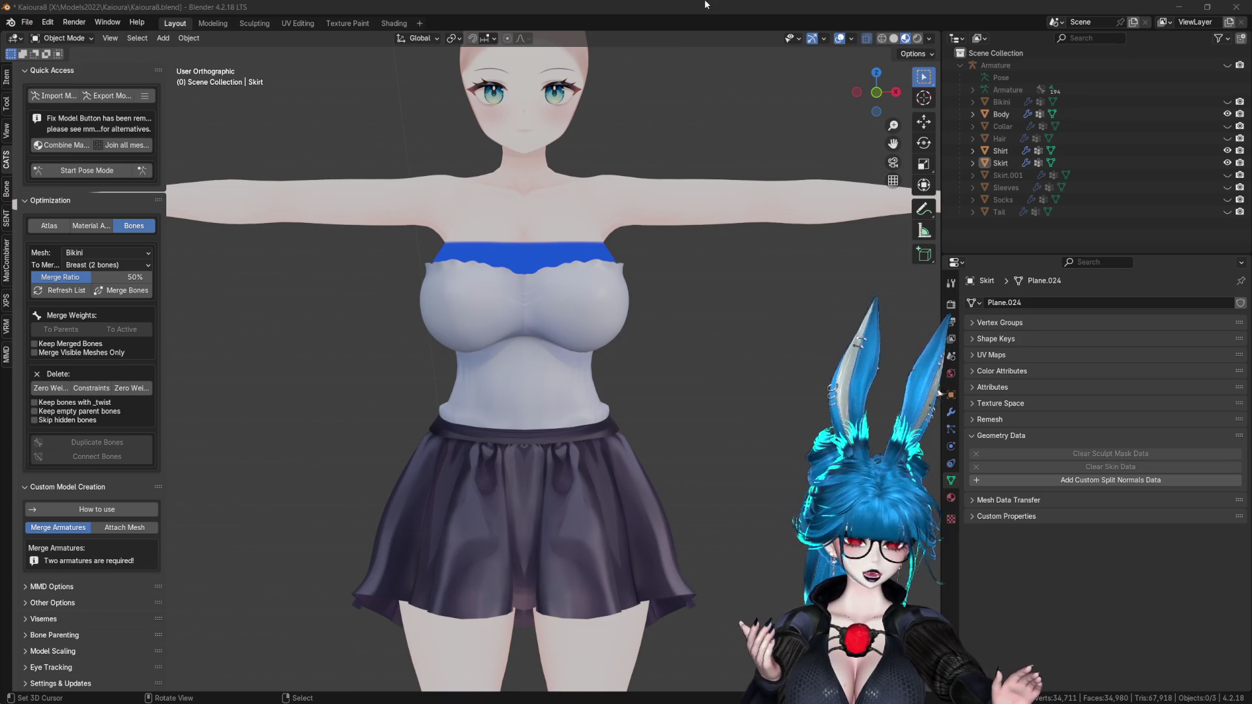
- Make the hidden inner skirt Skirt.001 active by selecting it in the Outliner
left_click(681, 71)
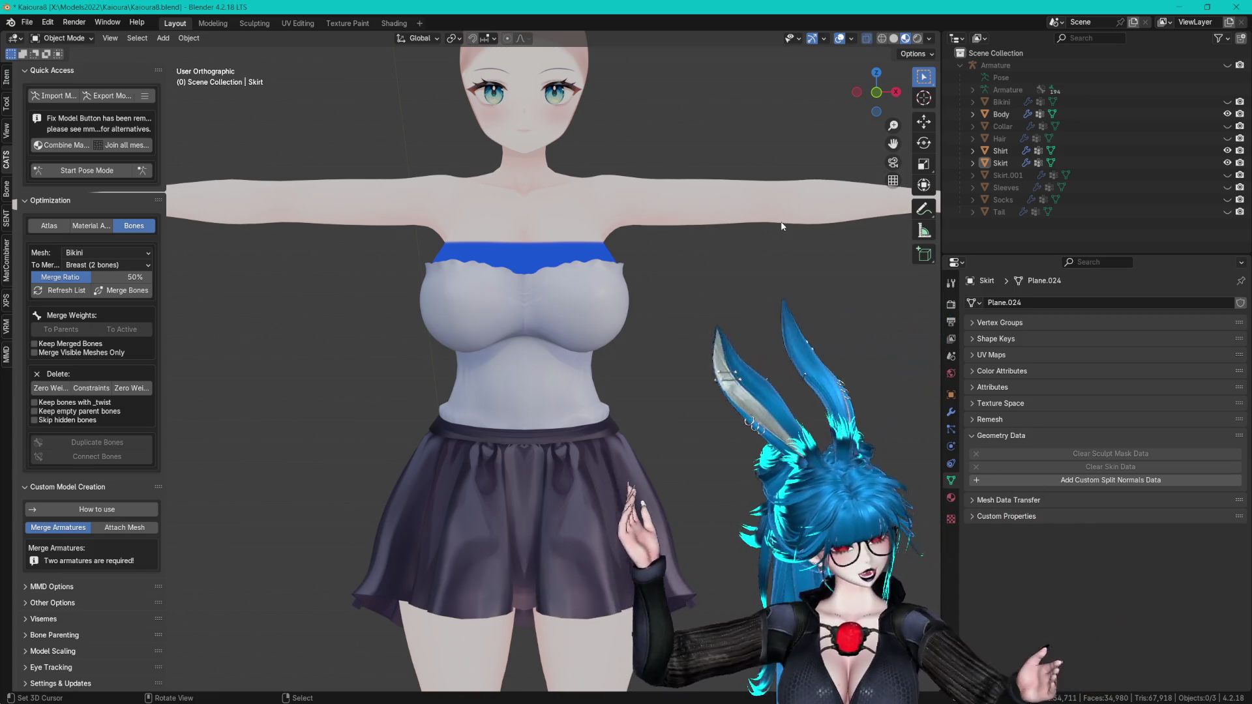
mouse_move(655, 200)
middle_mouse_down()
mouse_move(632, 208)
mouse_move(638, 405)
mouse_move(648, 356)
middle_mouse_up()
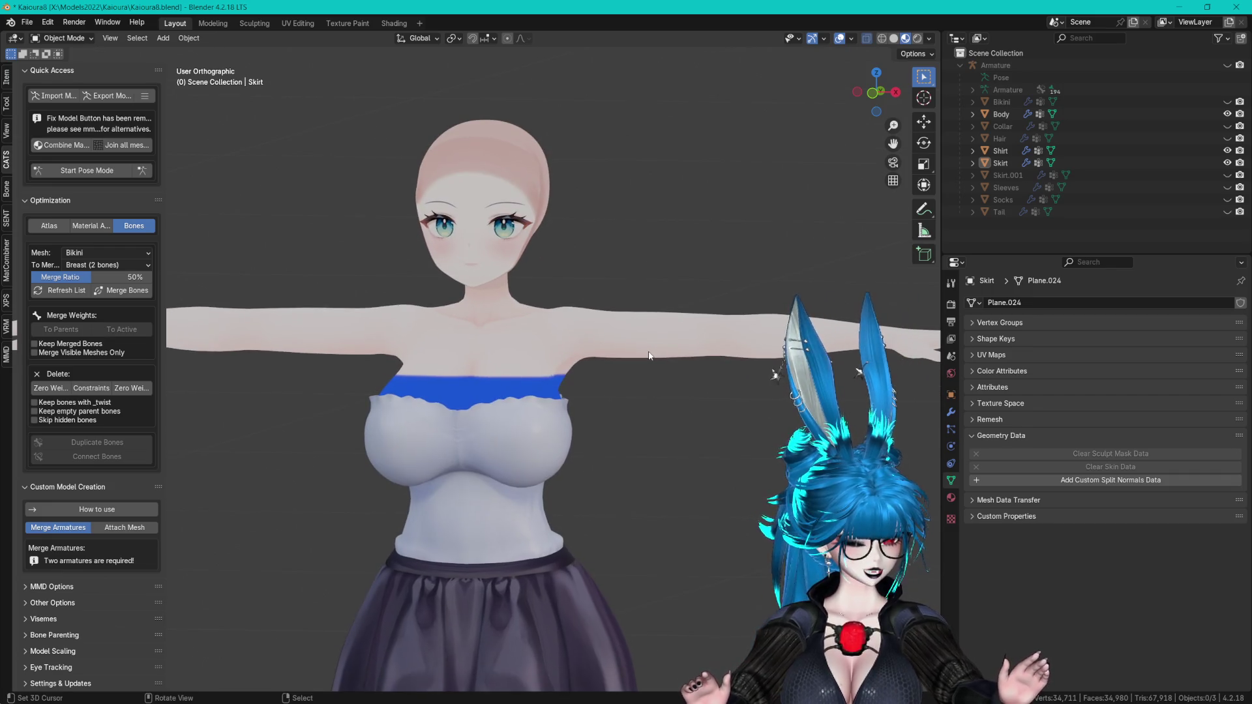
left_click(1177, 173)
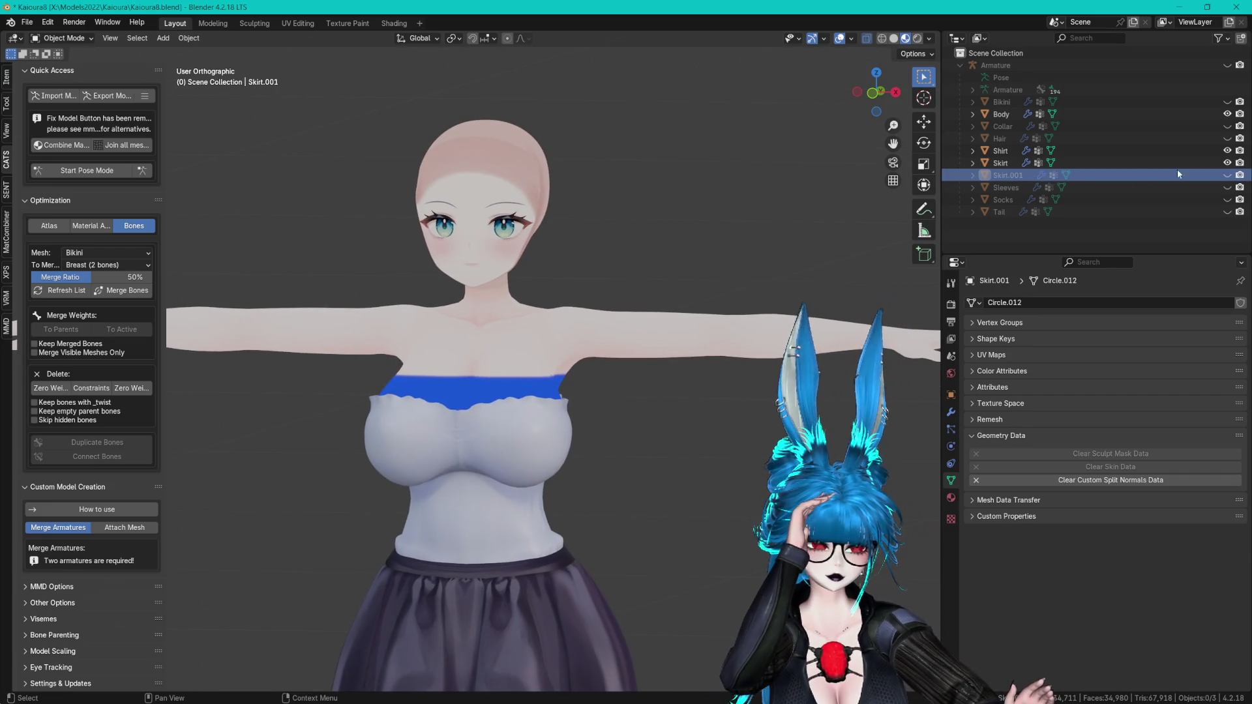
- Unhide Skirt.001, scale its whole mesh up by 1.14 and lower it along Z
left_click(1227, 175)
middle_click_drag(591, 609, 591, 244, "shift")
scroll(591, 244, "up", 2)
left_click(587, 302)
key("Tab")
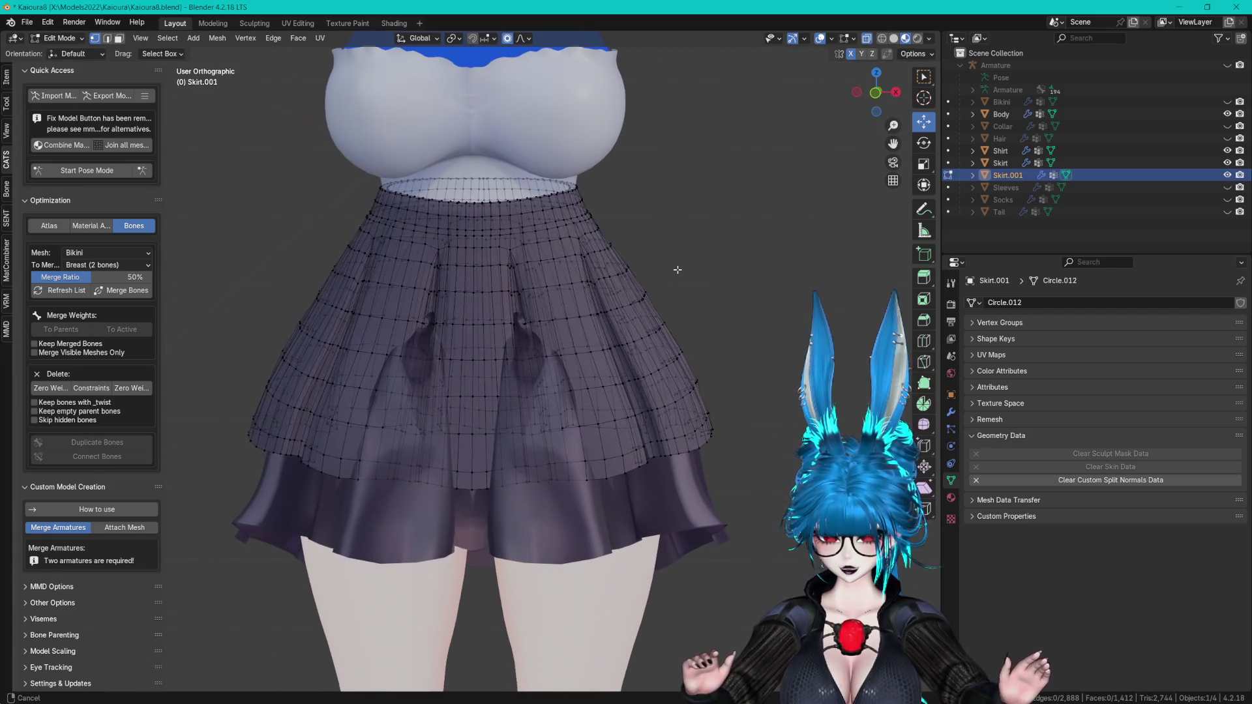
key("a")
key("s")
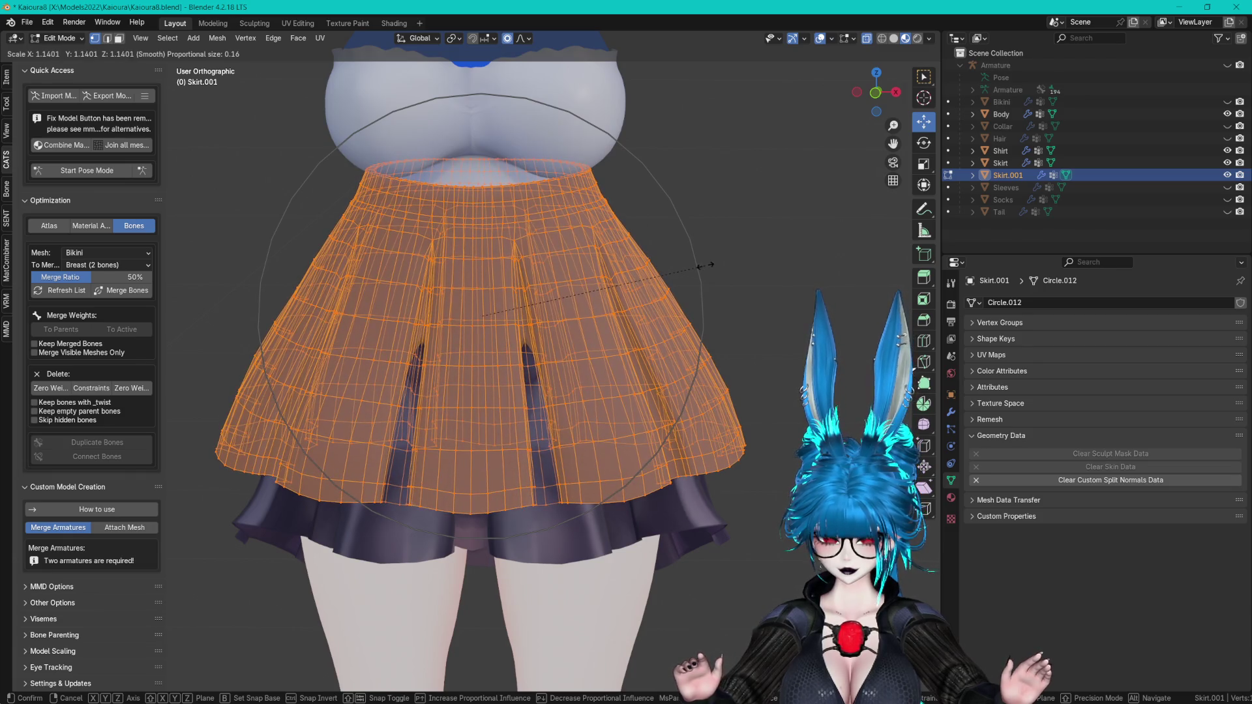
left_click(708, 265)
key("g")
key("z")
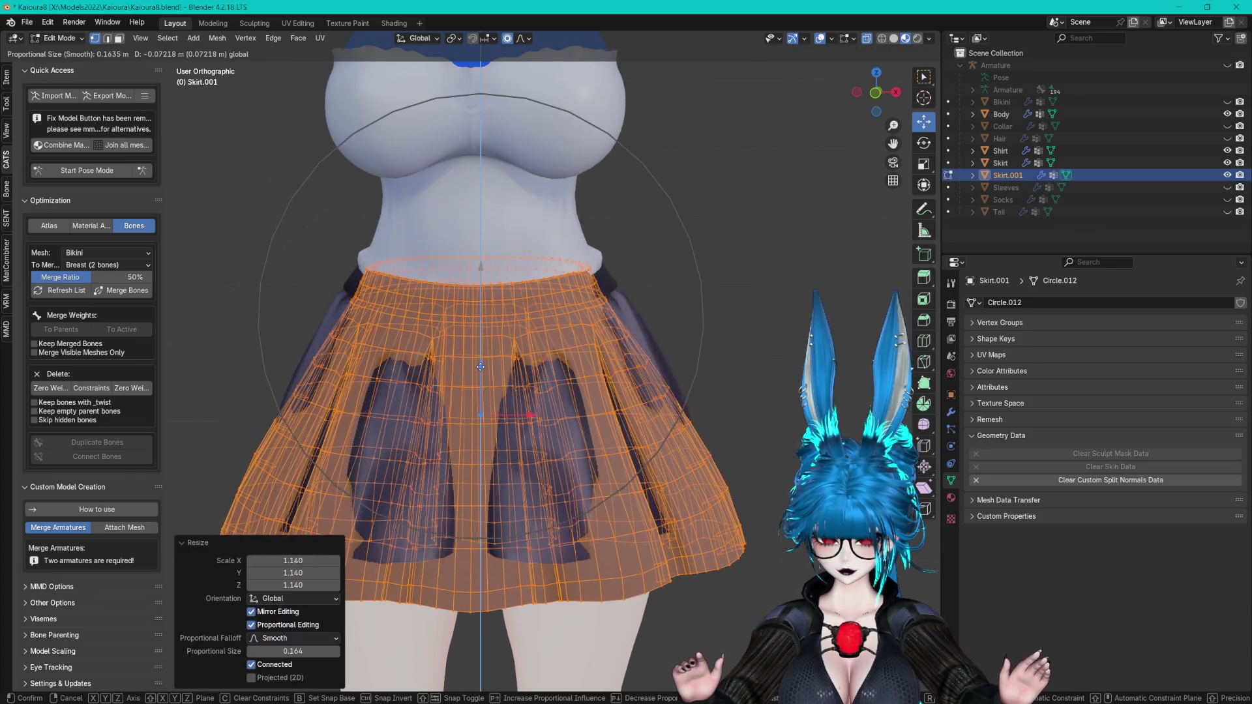
left_click(481, 369)
- Select Skirt.001's waistband edge loop, lower it and widen it
mouse_move(481, 368)
middle_mouse_down()
mouse_move(452, 342)
mouse_move(655, 341)
mouse_move(712, 319)
mouse_move(675, 288)
mouse_move(750, 289)
mouse_move(517, 320)
middle_mouse_up()
left_click(687, 303)
key("a")
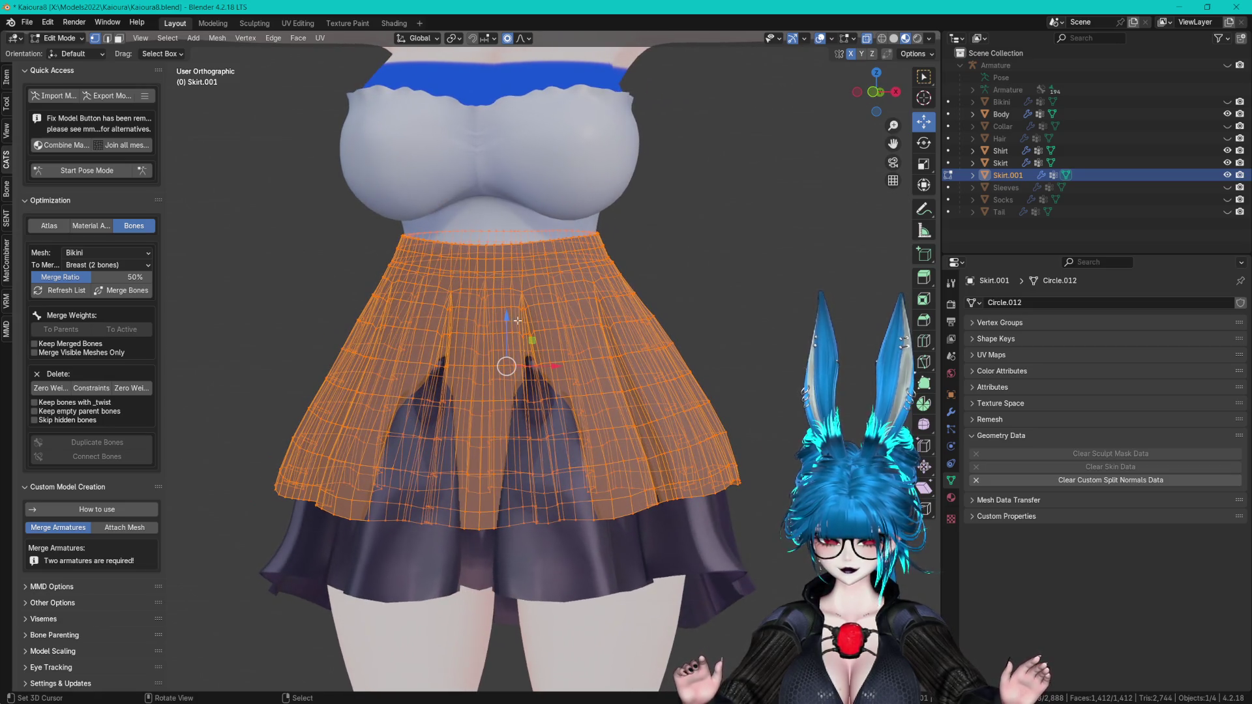
scroll(510, 319, "up", 3)
key("alt+a")
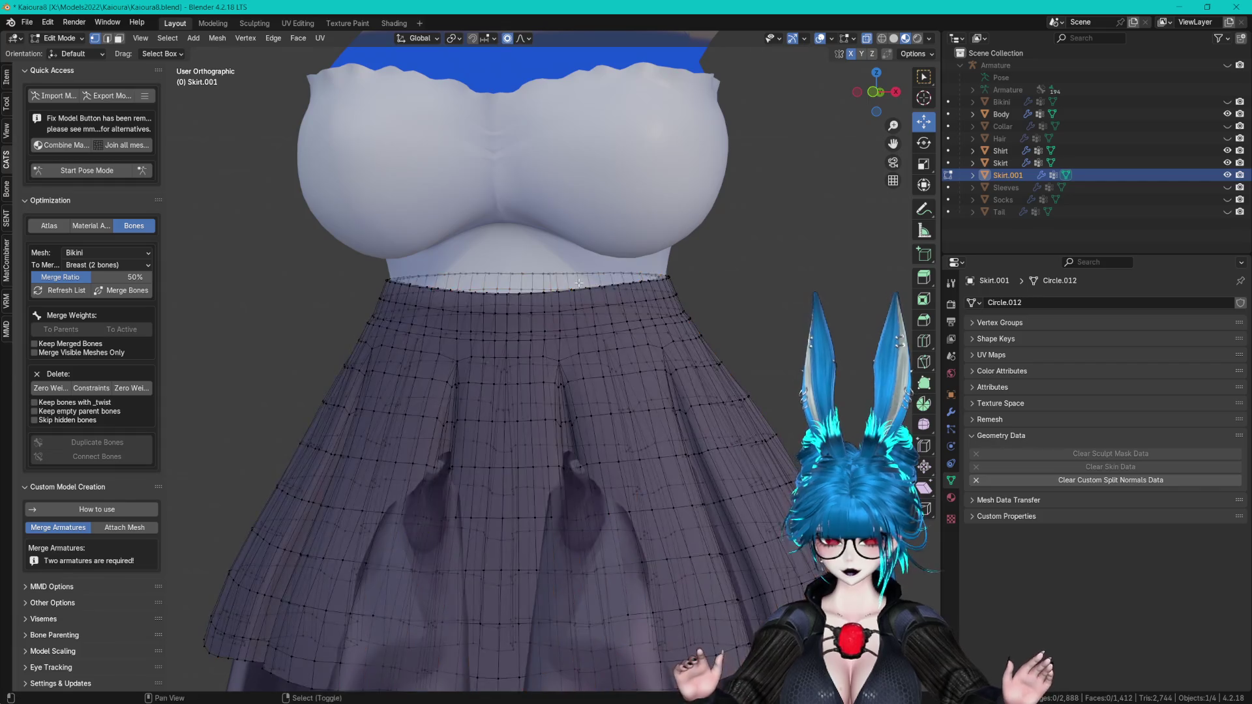
left_click(573, 273, "alt")
middle_click_drag(573, 272, 548, 239)
mouse_move(548, 239)
left_mouse_down()
mouse_move(554, 343)
mouse_move(551, 305)
left_mouse_up()
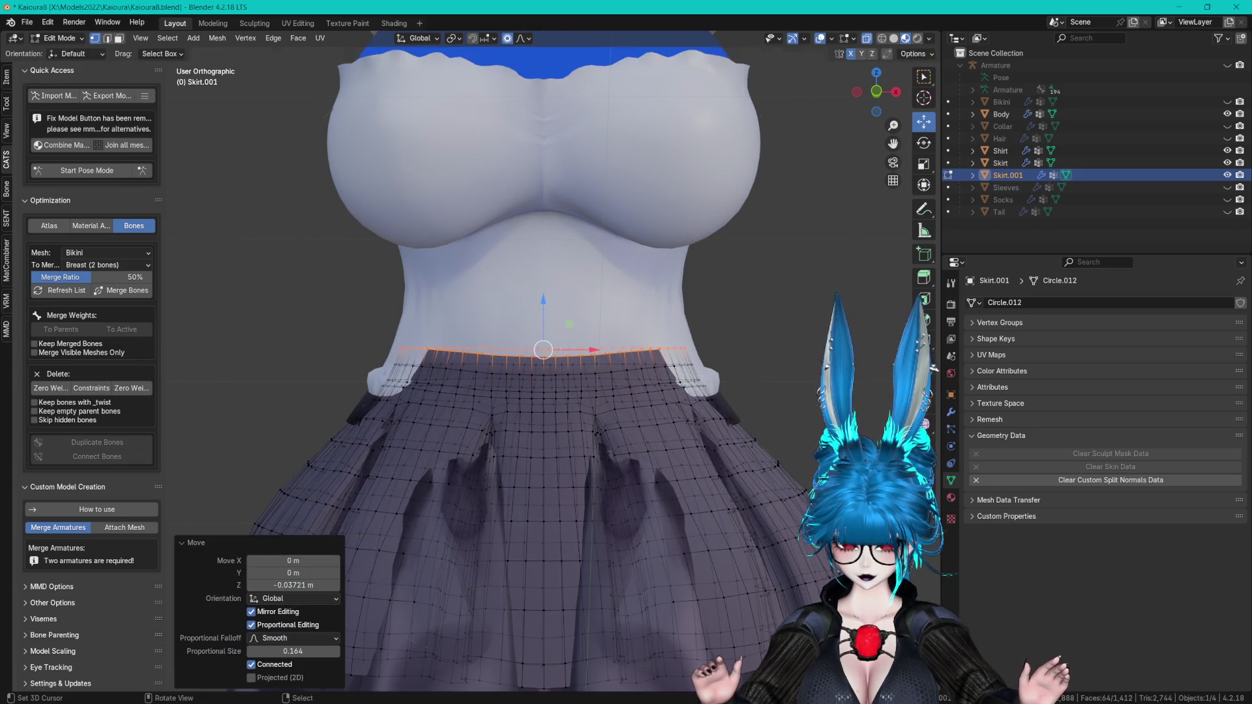
key("s")
left_click(660, 306)
- Scale the waistband along X and shift it front-to-back along Y
mouse_move(660, 306)
middle_mouse_down()
mouse_move(716, 307)
mouse_move(520, 341)
mouse_move(607, 311)
middle_mouse_up()
key("s")
key("x")
left_click(718, 306)
key("g")
key("y")
left_click(607, 312)
key("s")
key("x")
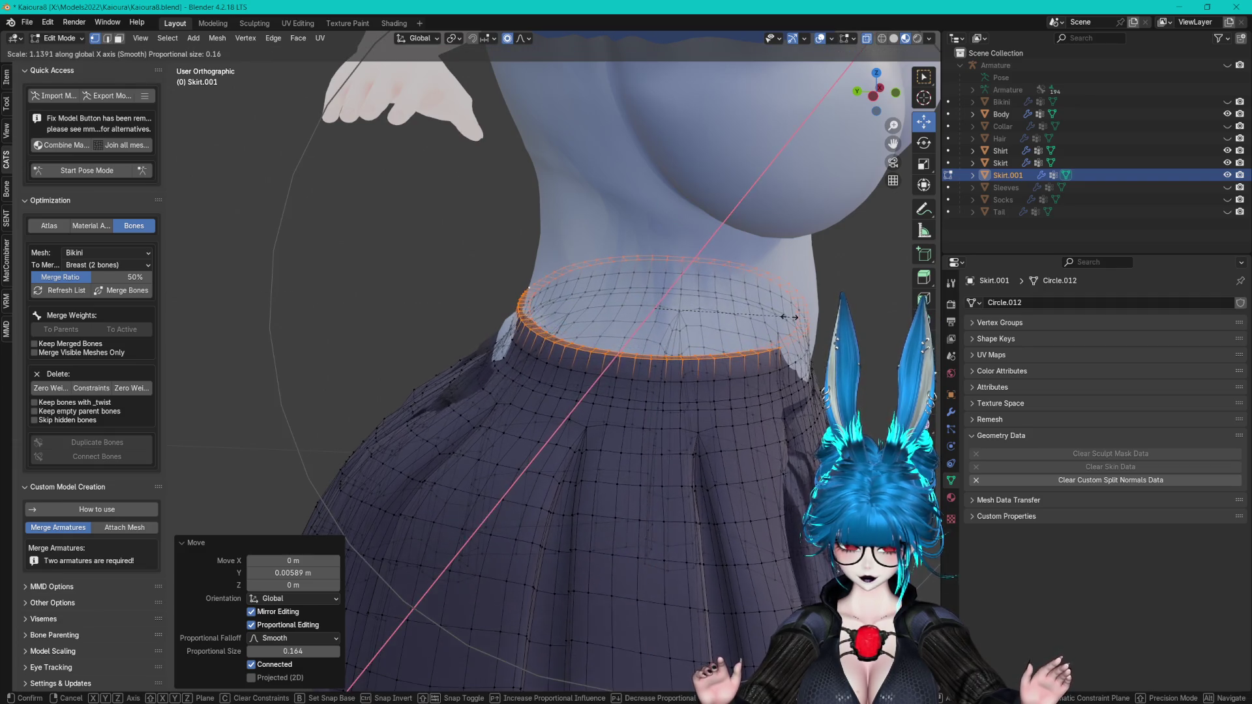
key("y")
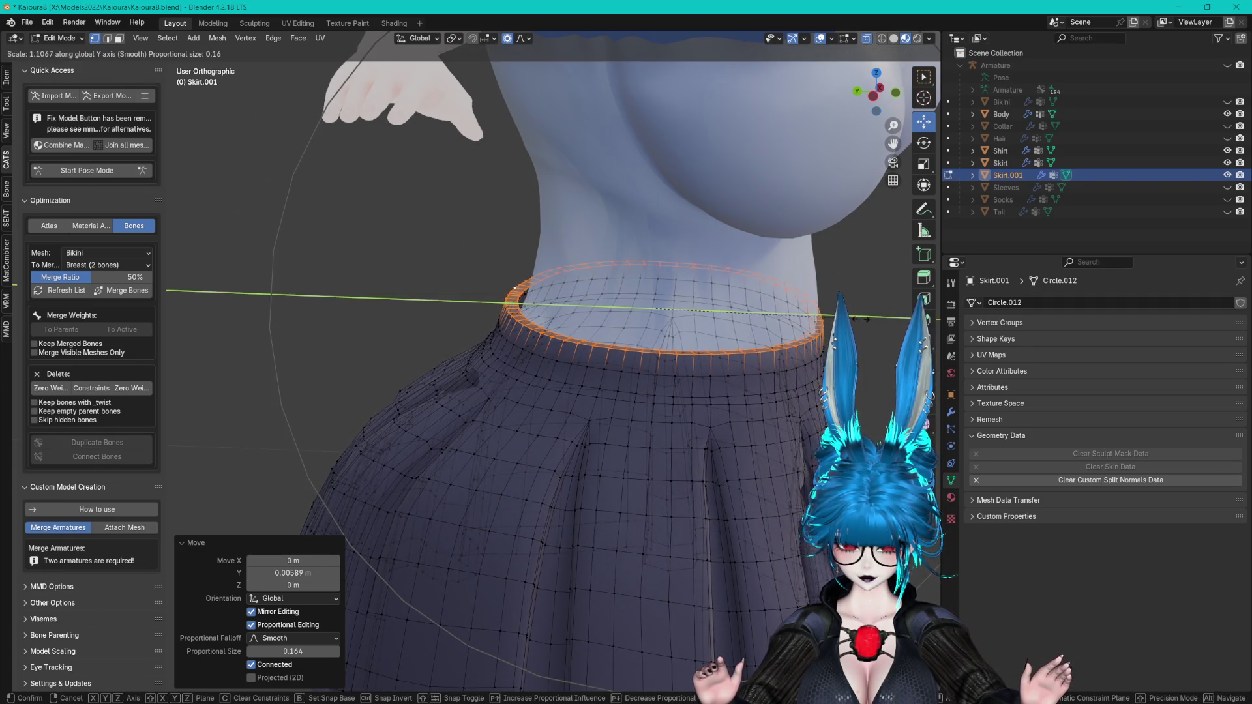
key("Escape")
- Shift the waistband slightly along Y and narrow it to 0.961 on X with proportional editing
key("g")
key("y")
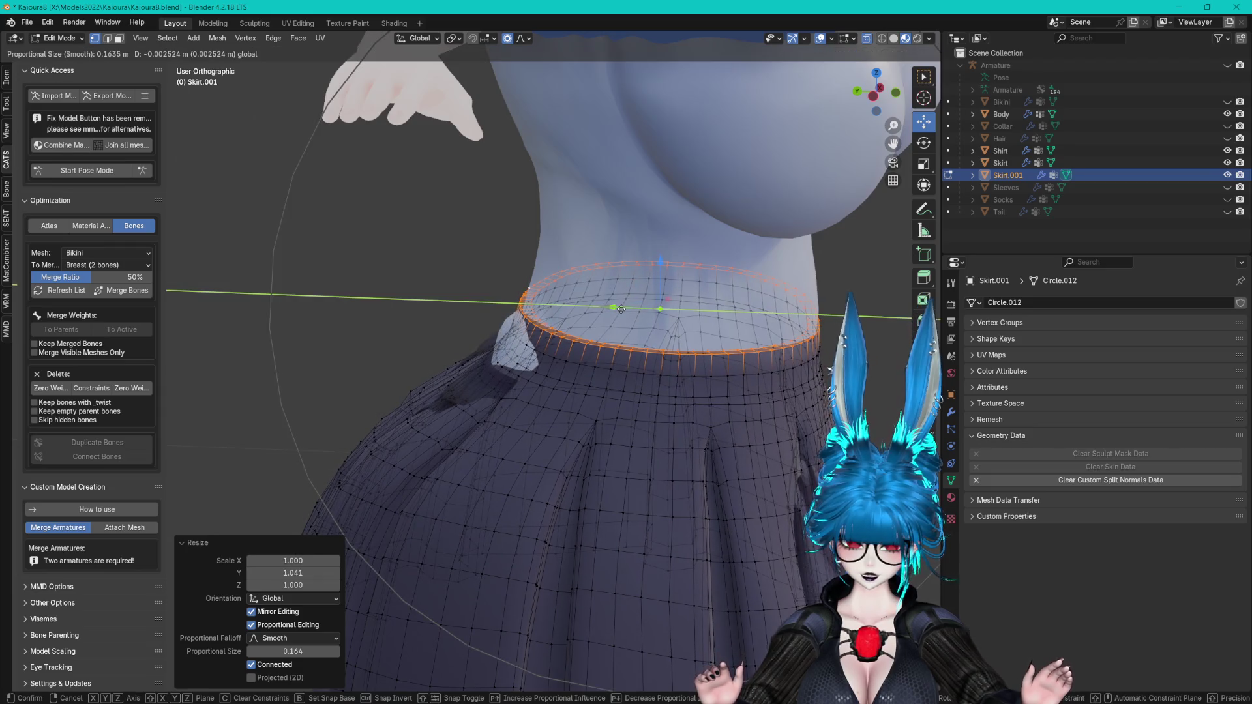
left_click(634, 309)
middle_click_drag(634, 308, 804, 277)
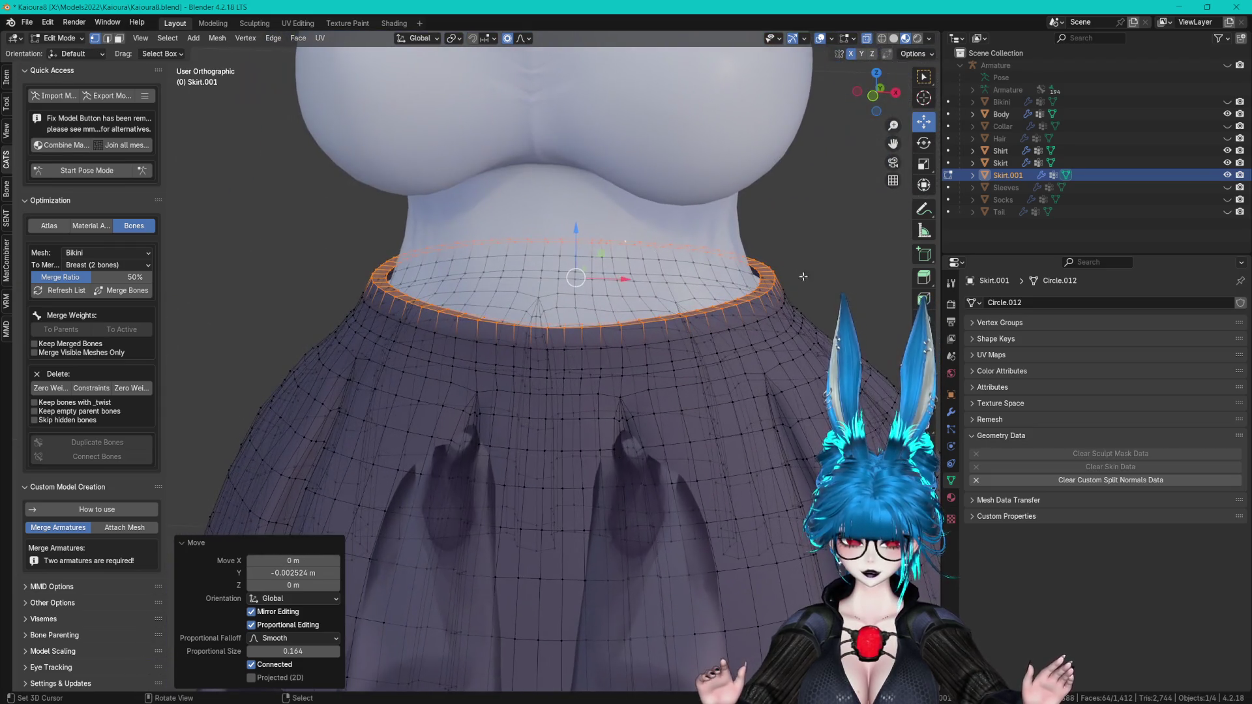
key("s")
key("x")
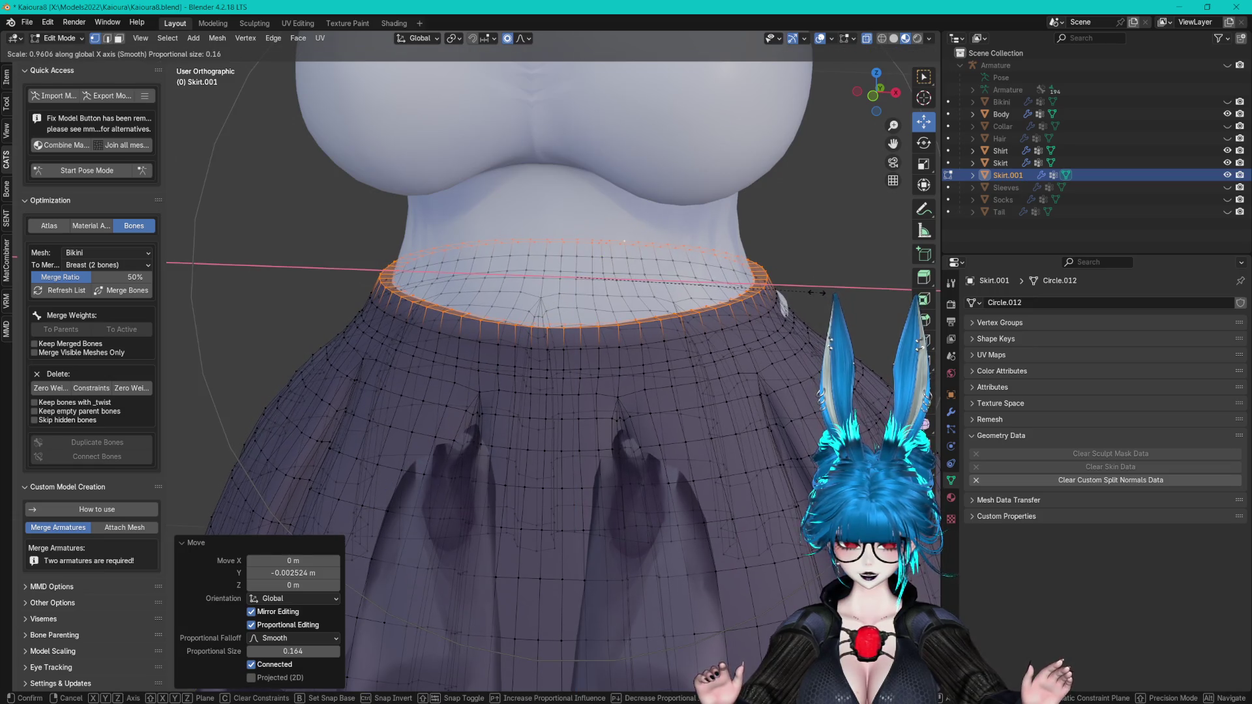
left_click(817, 293)
mouse_move(816, 293)
middle_mouse_down()
mouse_move(615, 287)
mouse_move(733, 274)
mouse_move(756, 326)
mouse_move(841, 364)
middle_mouse_up()
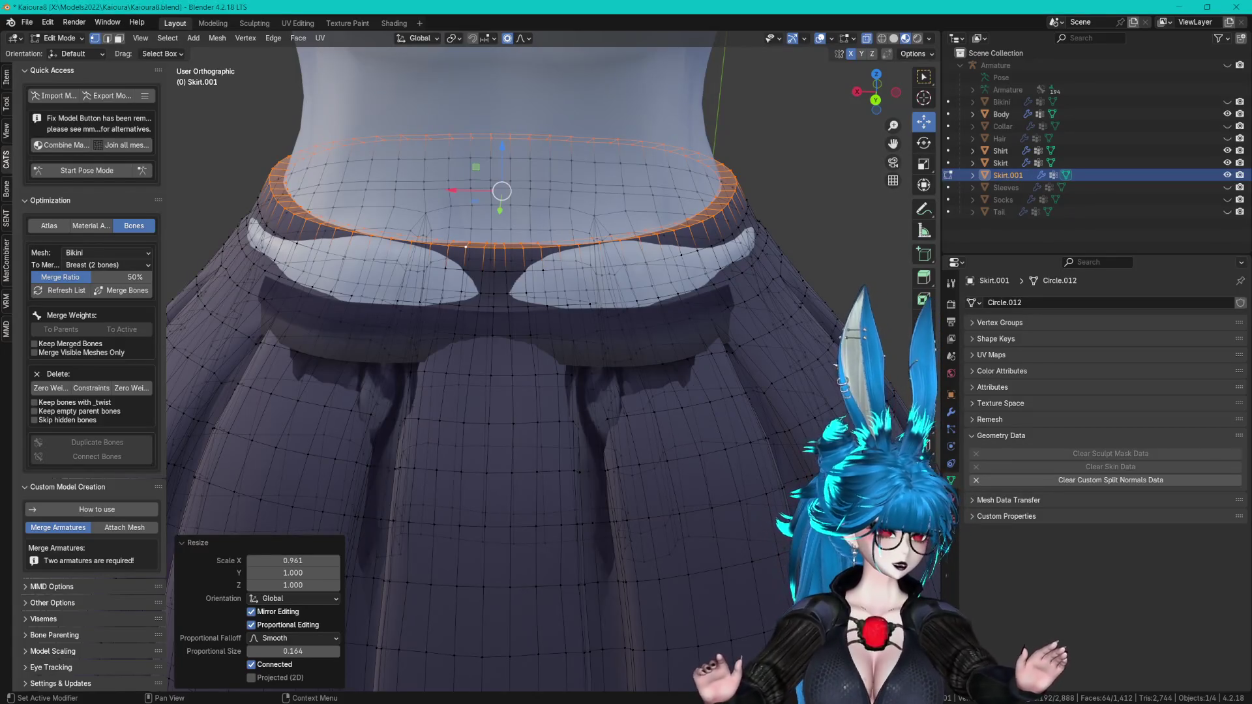
- Push Skirt.001's waistband vertices outward along Y where the body pokes through
middle_click_drag(665, 215, 616, 255)
left_click(592, 253)
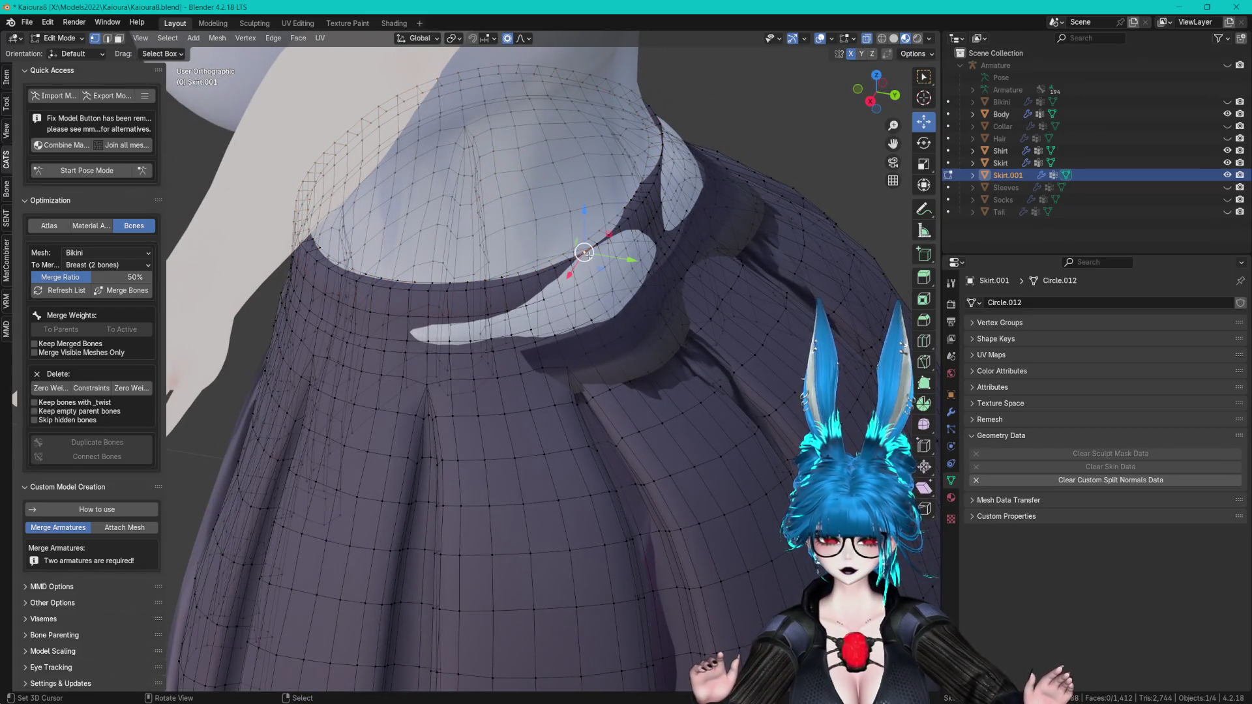
key("g")
key("y")
scroll(644, 261, "up", 5)
left_click(649, 263)
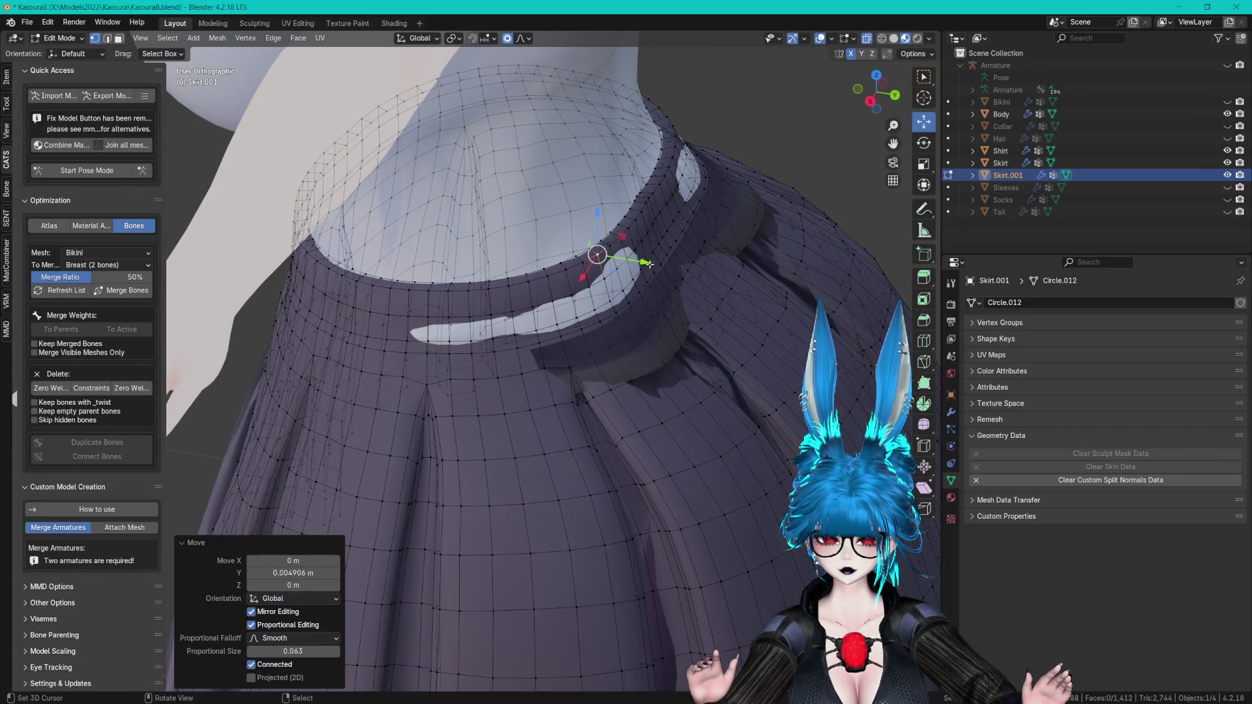
mouse_move(601, 319)
middle_mouse_down()
mouse_move(655, 228)
mouse_move(704, 261)
mouse_move(703, 293)
mouse_move(717, 287)
middle_mouse_up()
key("g")
key("y")
left_click(709, 224)
- Inspect the Shirt mesh in Edit Mode for clipping around the torso
key("Tab")
left_click(1002, 152)
scroll(742, 234, "down", 6)
key("Tab")
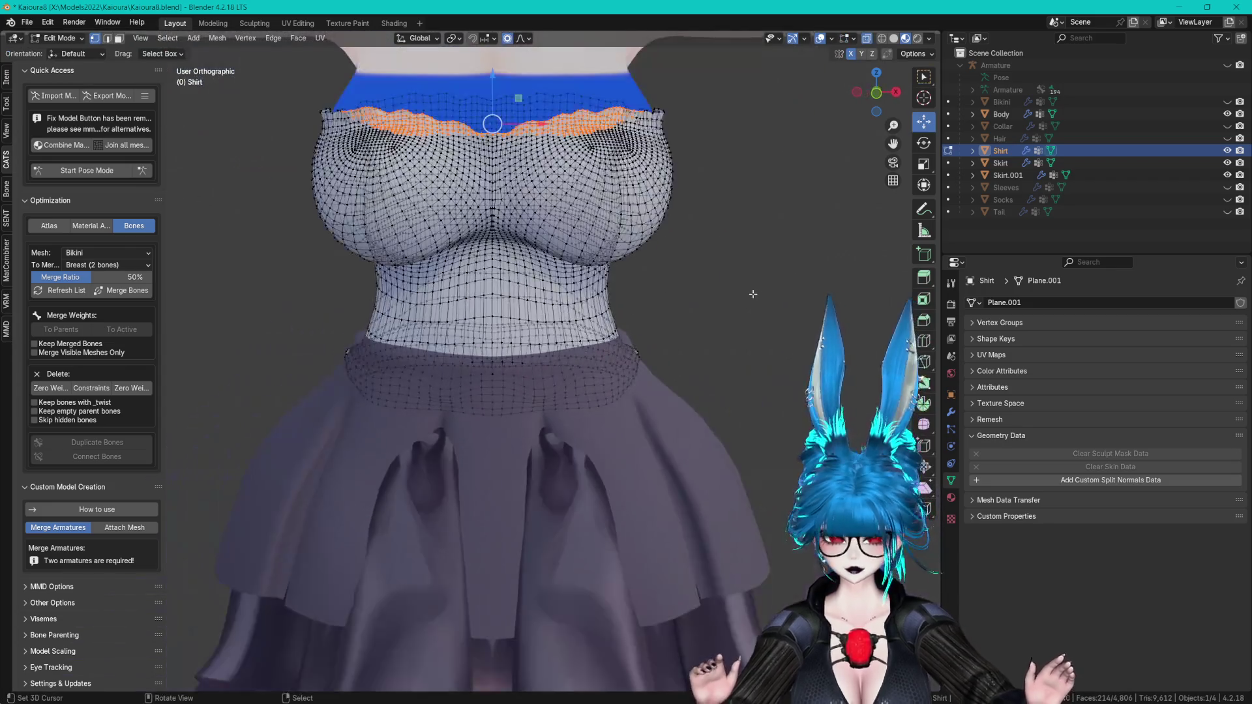
scroll(735, 260, "down", 5, "shift")
scroll(735, 267, "down", 3)
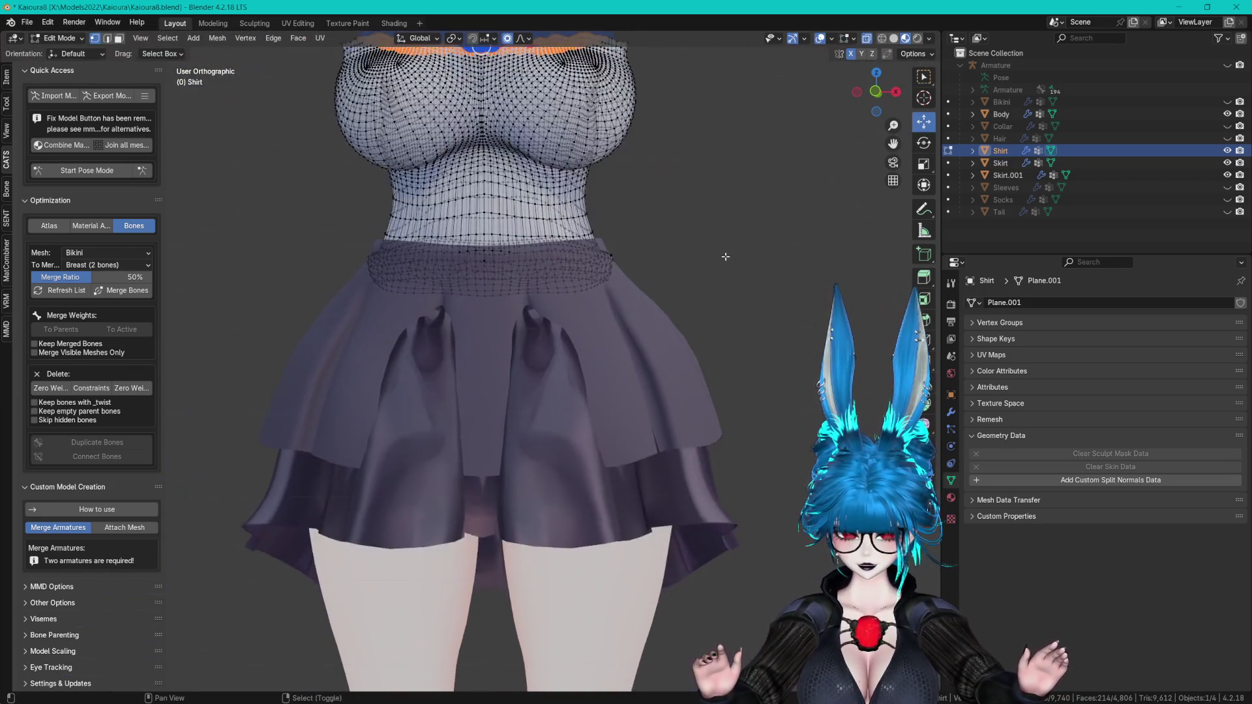
scroll(727, 264, "up", 3)
mouse_move(723, 261)
middle_mouse_down()
mouse_move(808, 263)
mouse_move(774, 262)
middle_mouse_up()
key("Tab")
- Select Skirt.001's hem loop and lower it about 0.04 m
left_click(750, 400)
key("Tab")
key("alt+a")
left_click(671, 420, "alt")
mouse_move(509, 364)
left_mouse_down()
mouse_move(522, 412)
mouse_move(544, 432)
left_mouse_up()
mouse_move(544, 431)
middle_mouse_down()
mouse_move(714, 429)
mouse_move(533, 321)
mouse_move(587, 339)
mouse_move(684, 326)
mouse_move(619, 313)
mouse_move(715, 310)
mouse_move(668, 366)
mouse_move(562, 341)
mouse_move(674, 365)
middle_mouse_up()
- Hide the outer Skirt and push Skirt.001's exposed pleat vertices outward along Y
key("Tab")
left_click(1228, 162)
scroll(562, 341, "up", 3)
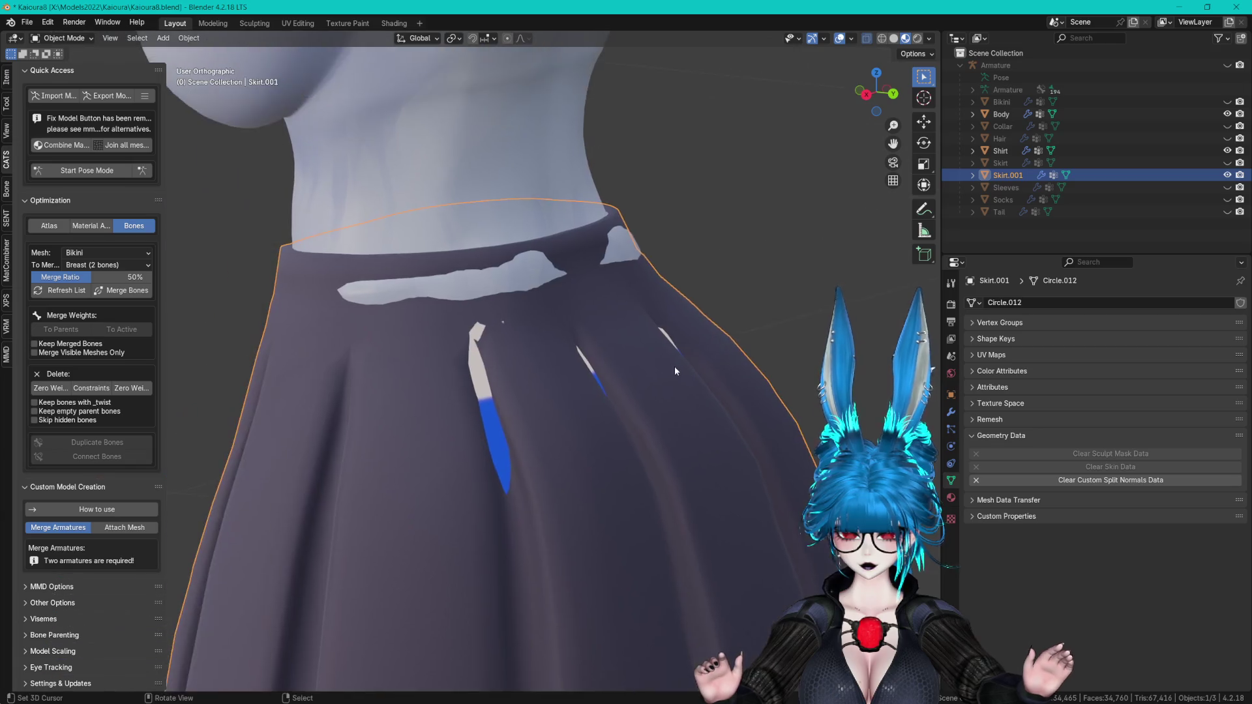
key("Tab")
middle_click_drag(479, 293, 550, 384)
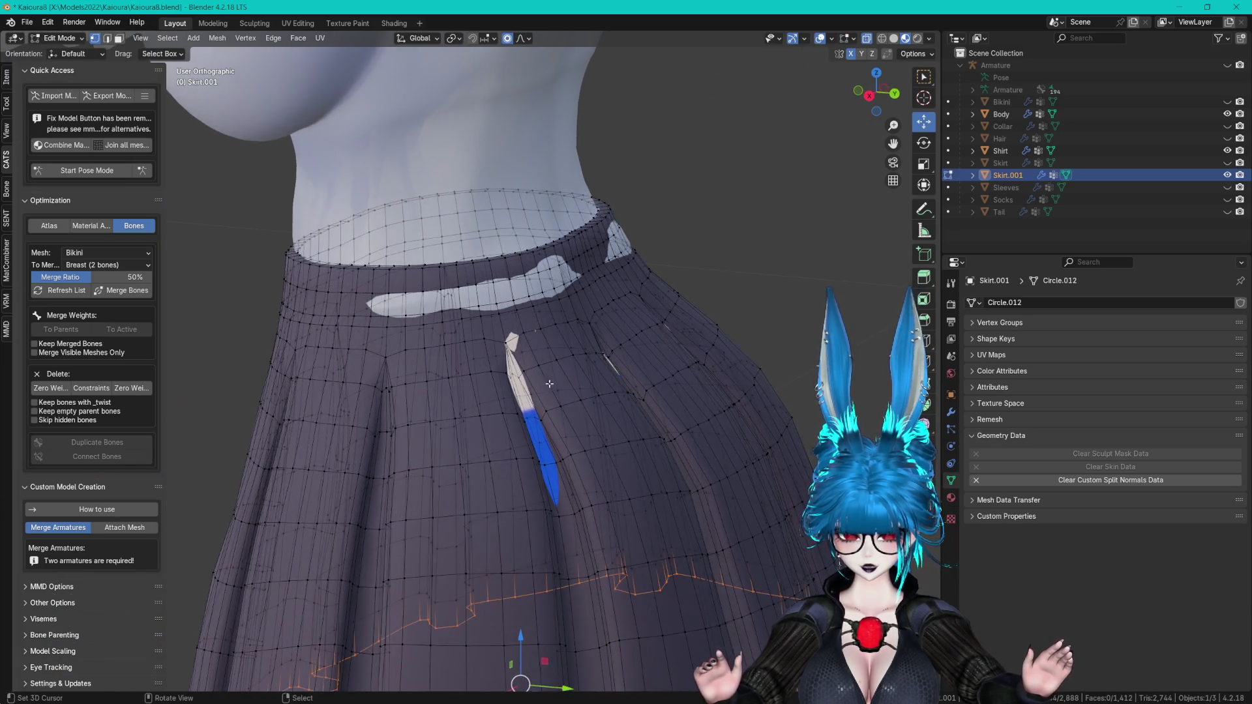
left_click(505, 341)
left_click_drag(552, 346, 564, 348)
left_click(541, 414)
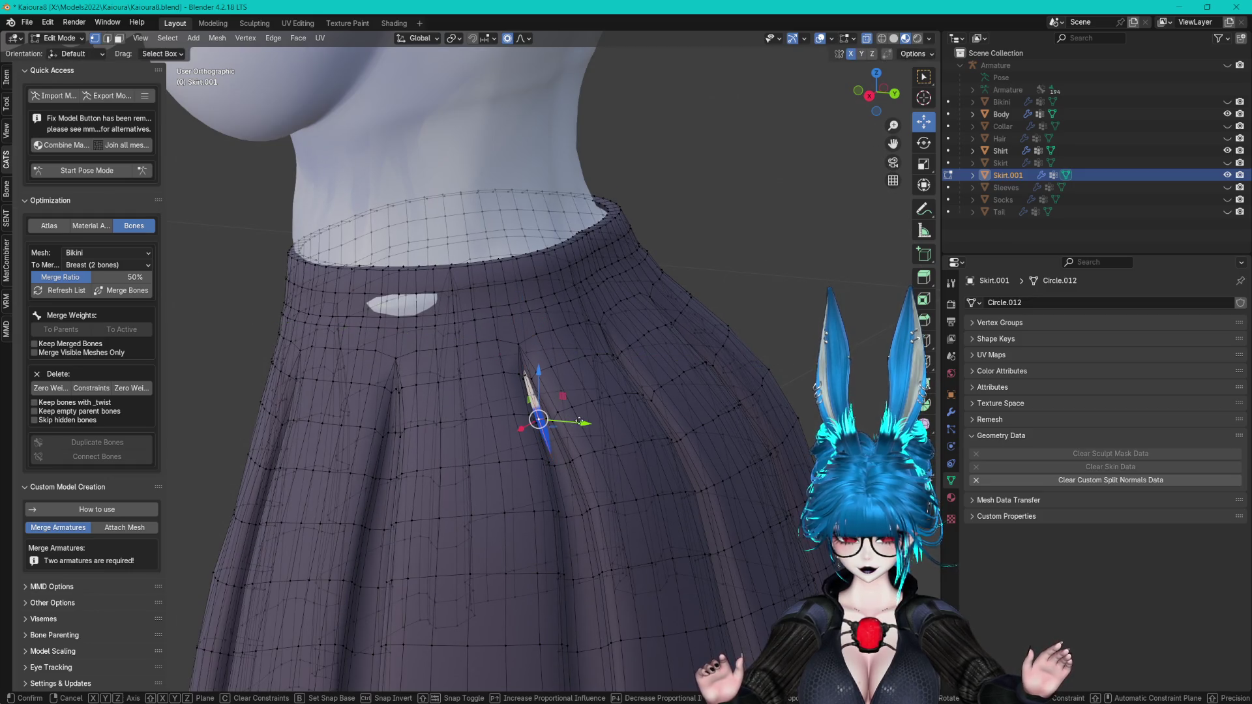
key("g")
key("y")
left_click(598, 418)
mouse_move(649, 424)
middle_mouse_down()
mouse_move(620, 282)
mouse_move(591, 352)
mouse_move(615, 362)
middle_mouse_up()
left_click(578, 336)
- Snap the whole Skirt.001 mesh to symmetry via F3 search
key("a")
key("F3")
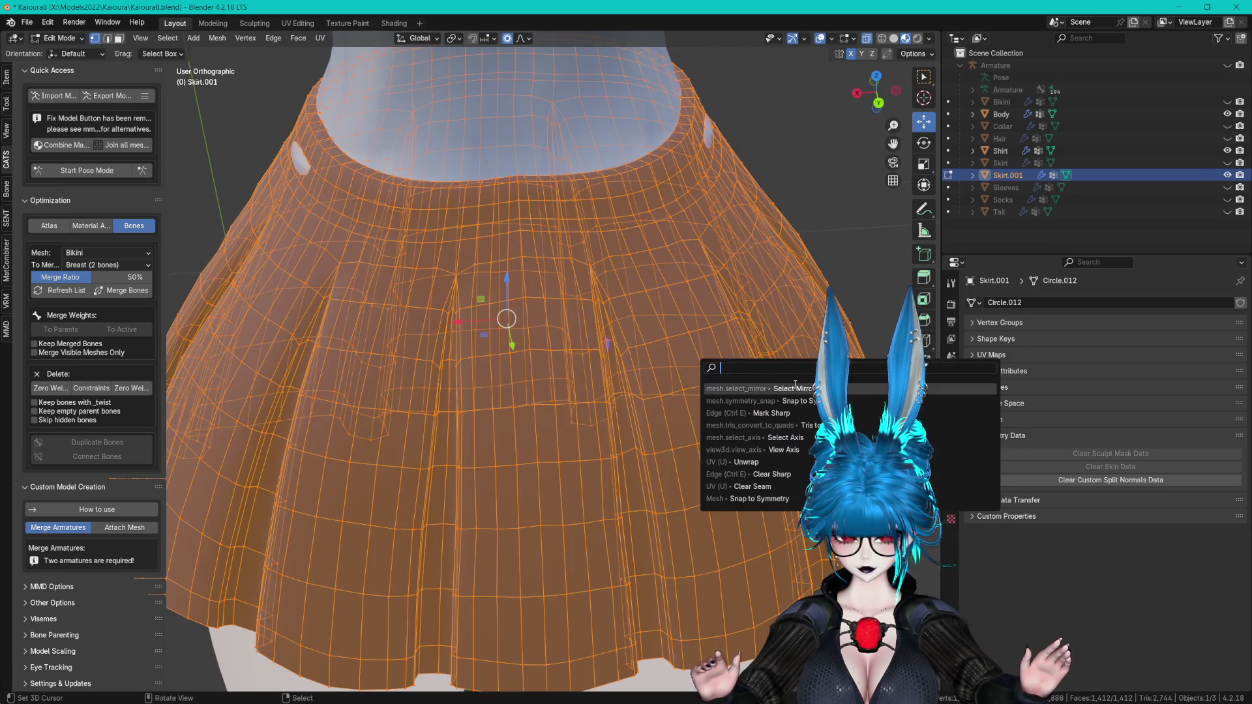
left_click(803, 399)
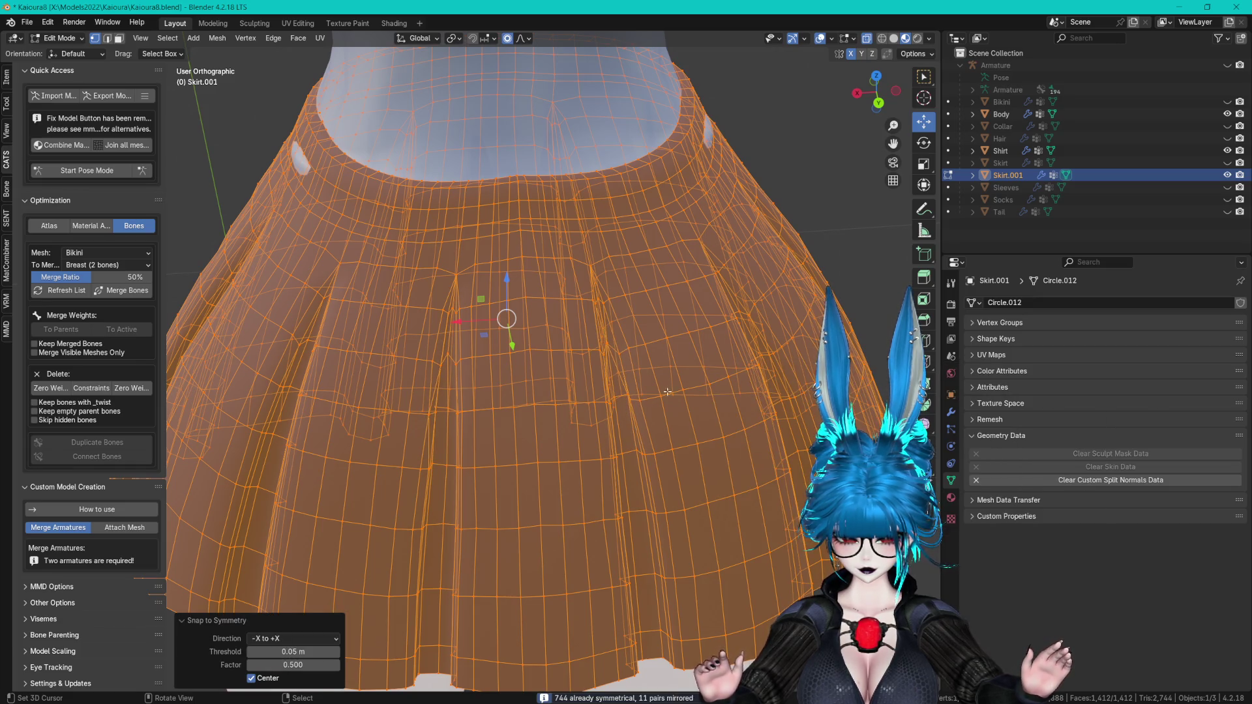
middle_click_drag(668, 391, 617, 353)
- Reveal the outer Skirt with Alt+H and re-run Snap to Symmetry (-X to +X, 0.05 m threshold)
key("Tab")
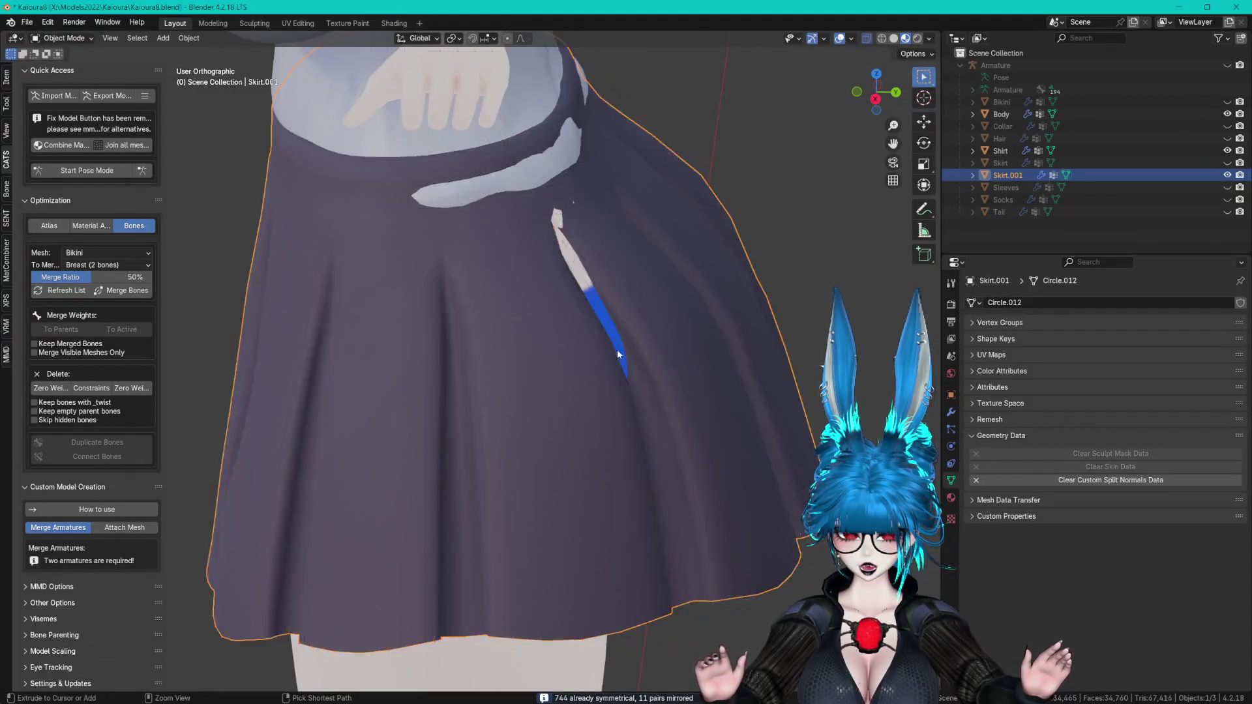
key("alt+h")
key("Tab")
mouse_move(617, 360)
middle_mouse_down()
mouse_move(752, 329)
mouse_move(776, 389)
middle_mouse_up()
key("a")
key("F3")
key("Return")
key("F3")
key("Return")
middle_click_drag(876, 427, 661, 263)
key("alt+a")
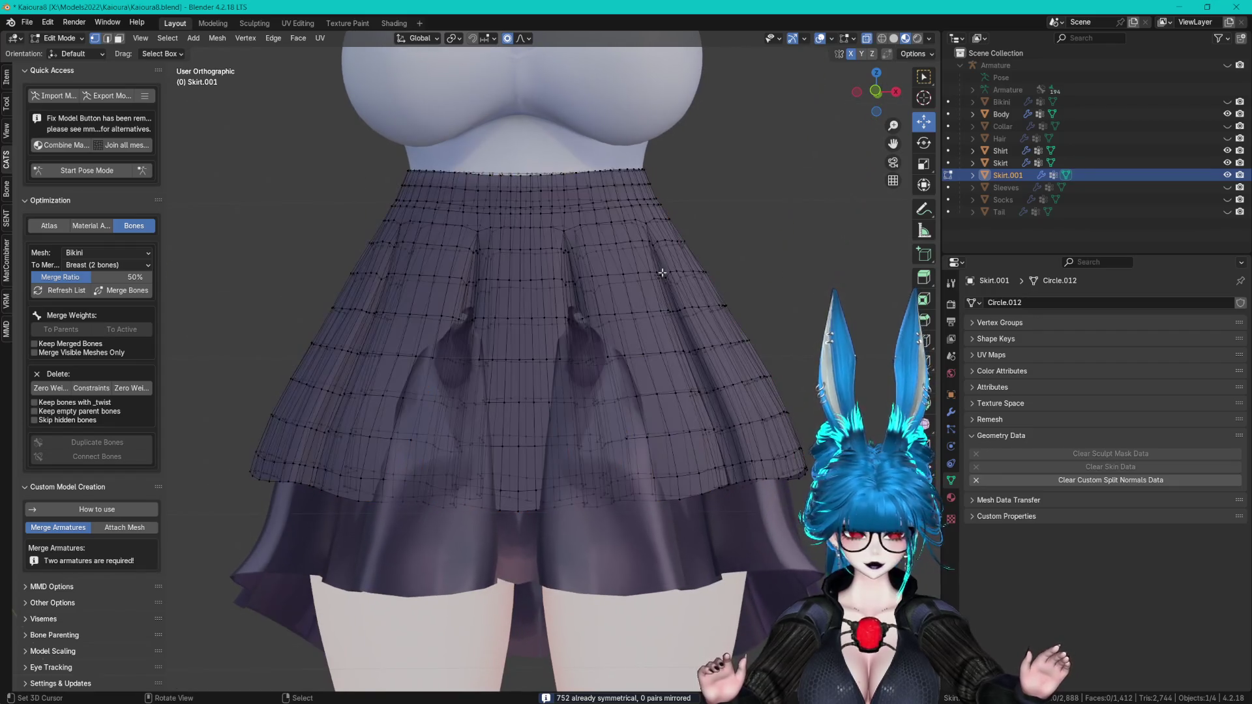
- Hide the outer Skirt and lower the whole Skirt.001 mesh slightly along Z
left_click(1227, 162)
key("a")
scroll(572, 281, "down", 3)
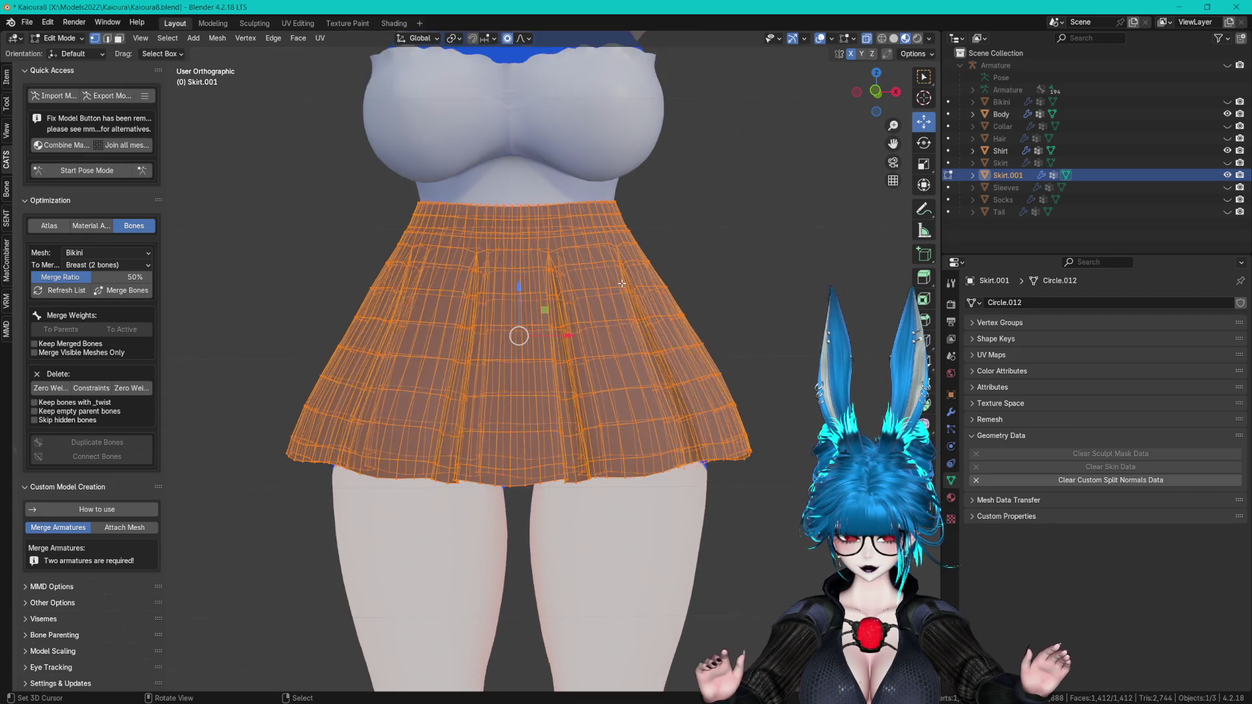
scroll(565, 231, "up", 3)
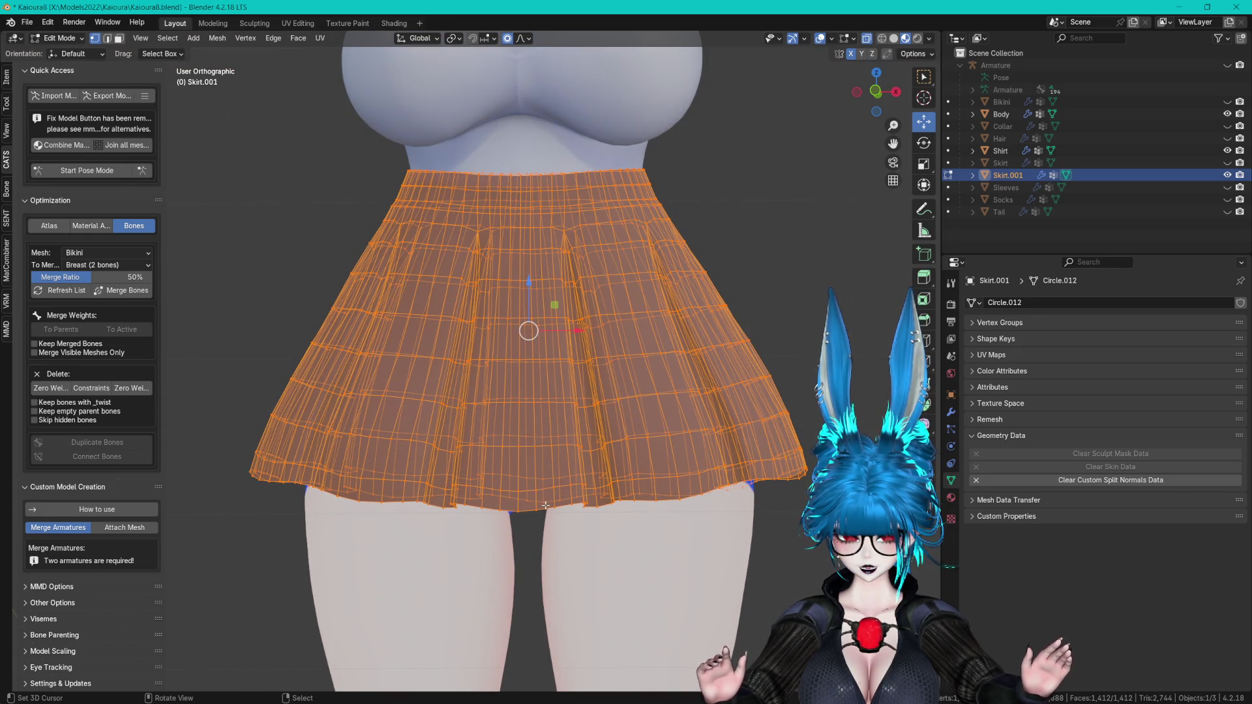
mouse_move(537, 299)
left_mouse_down()
mouse_move(538, 333)
mouse_move(526, 307)
mouse_move(529, 316)
left_mouse_up()
key("ctrl+z")
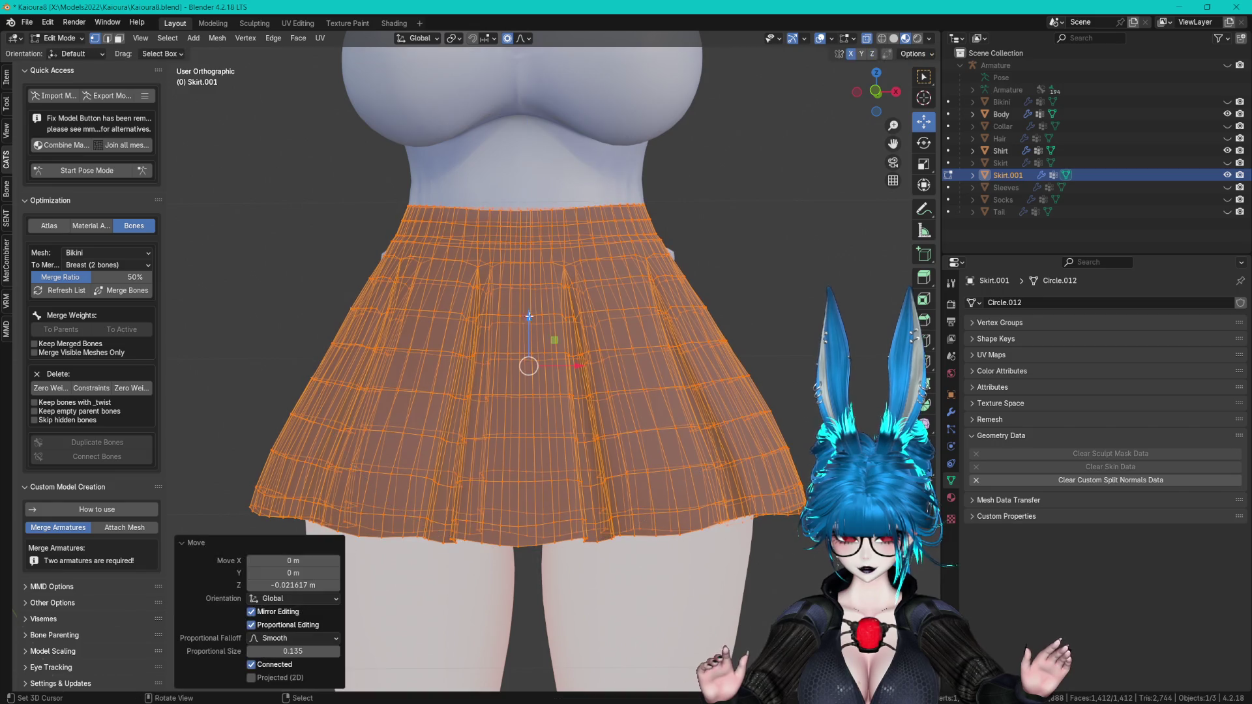
mouse_move(545, 202)
middle_mouse_down()
mouse_move(538, 248)
mouse_move(498, 307)
mouse_move(670, 268)
middle_mouse_up()
mouse_move(523, 346)
middle_mouse_down()
mouse_move(707, 349)
mouse_move(567, 307)
mouse_move(534, 320)
mouse_move(587, 326)
mouse_move(498, 333)
mouse_move(595, 256)
middle_mouse_up()
scroll(567, 307, "up", 3)
key("g")
key("z")
left_click(498, 334)
- Nudge individual waistband vertices along X and Y with proportional editing
left_click(604, 249)
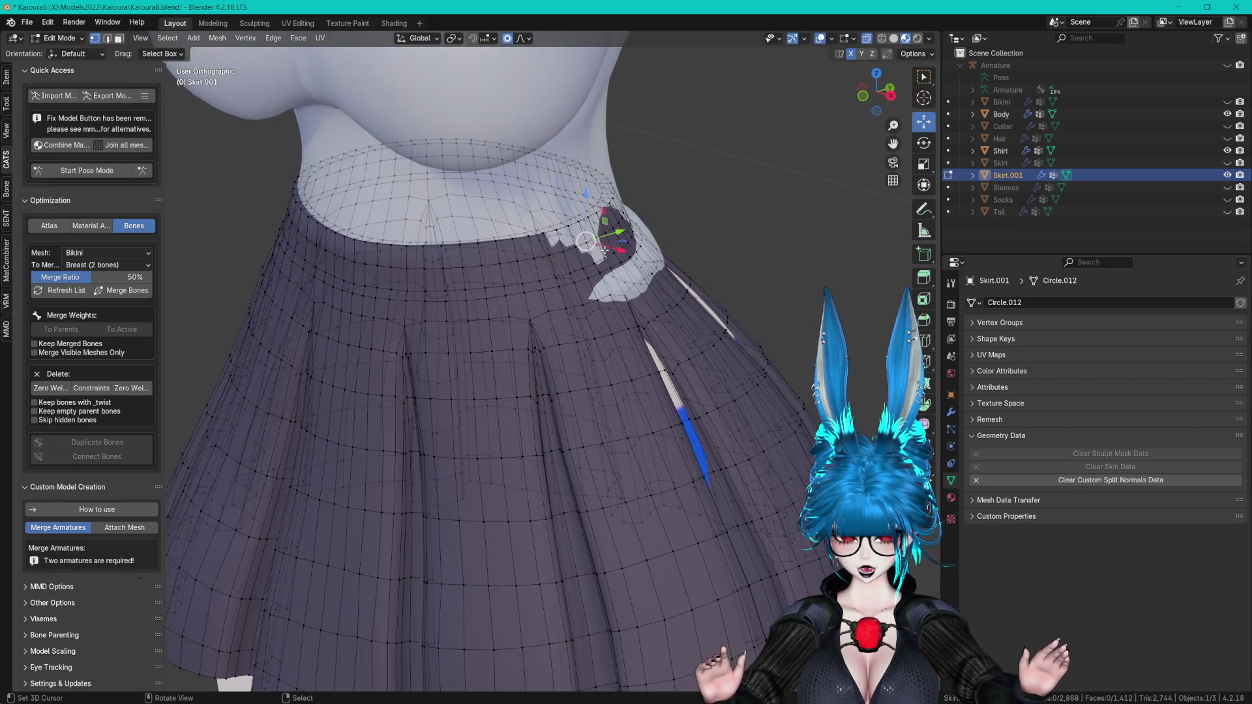
key("g")
key("x")
left_click(613, 261)
middle_click_drag(613, 261, 542, 255)
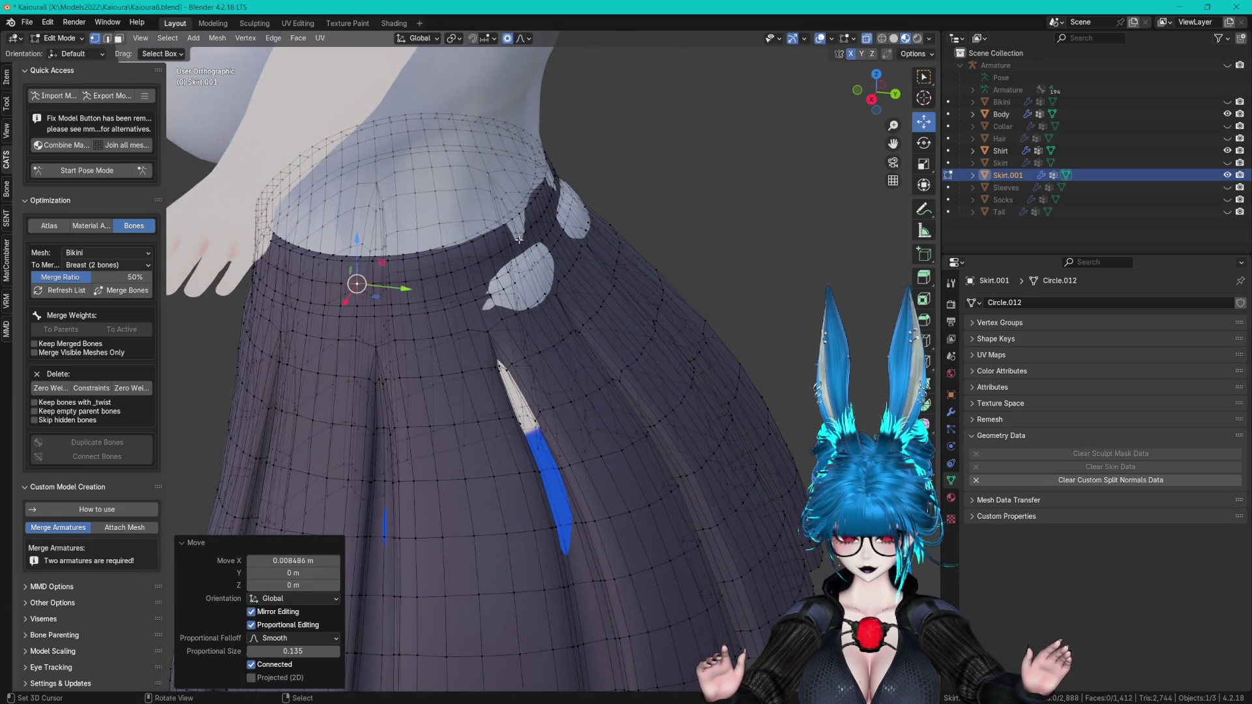
left_click(518, 239)
key("g")
key("y")
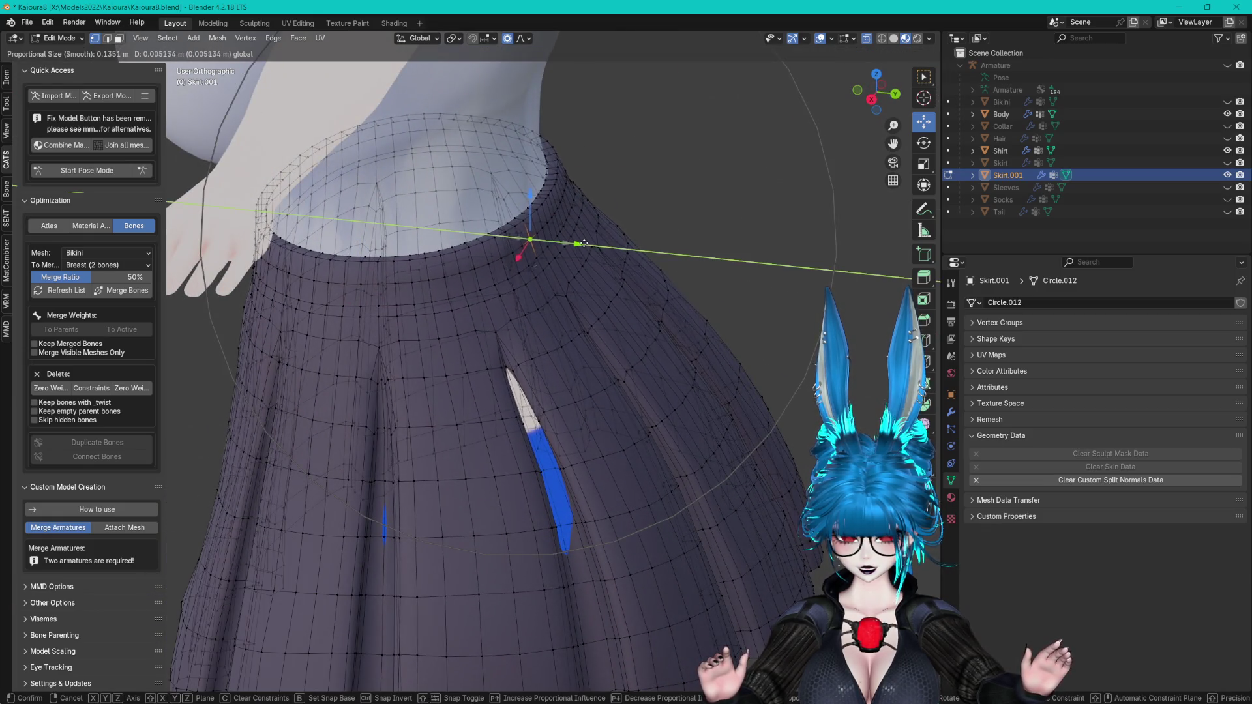
left_click(582, 243)
middle_click_drag(582, 244, 483, 292)
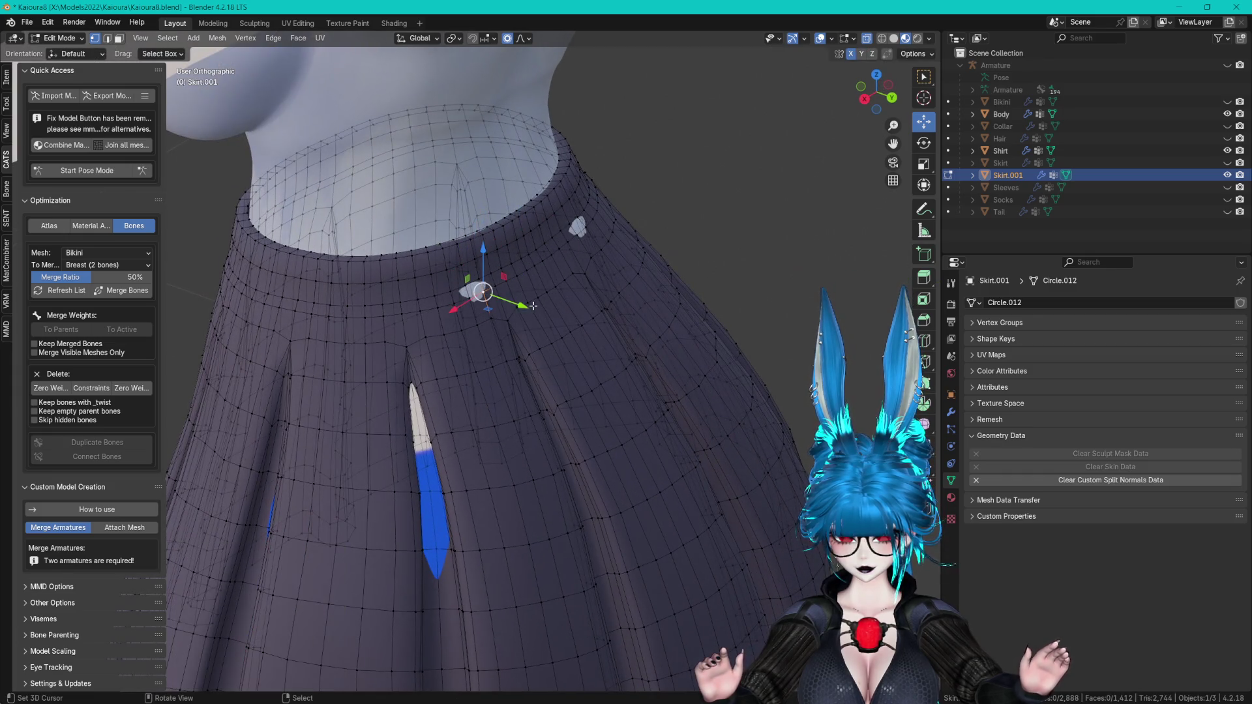
key("g")
key("y")
left_click(527, 306)
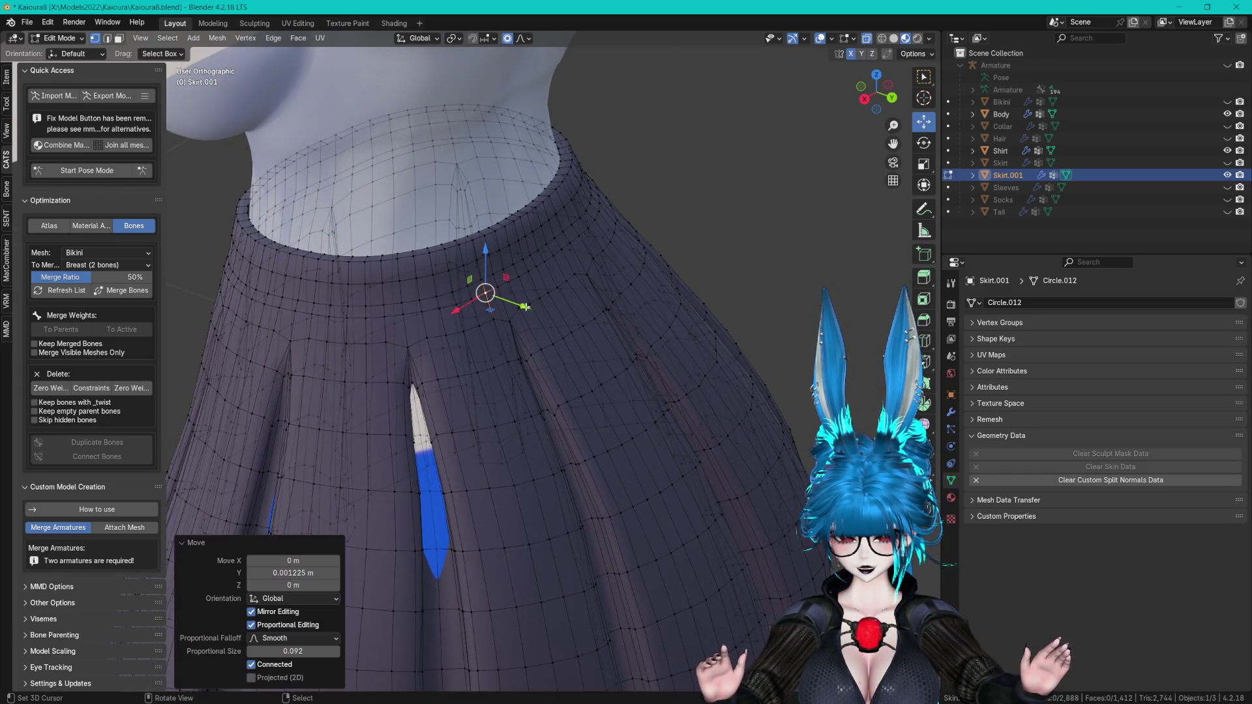
- Apply further small proportional moves to the waistband vertices, ending with an X nudge
scroll(529, 300, "up", 5)
mouse_move(528, 301)
middle_mouse_down()
mouse_move(682, 291)
mouse_move(385, 358)
mouse_move(728, 235)
mouse_move(600, 268)
mouse_move(558, 246)
mouse_move(583, 224)
mouse_move(403, 330)
mouse_move(679, 302)
mouse_move(464, 398)
mouse_move(577, 365)
mouse_move(557, 357)
mouse_move(421, 447)
mouse_move(495, 385)
mouse_move(480, 411)
mouse_move(606, 383)
mouse_move(619, 365)
middle_mouse_up()
key("g")
left_click(590, 220)
key("g")
left_click(698, 305)
key("g")
key("x")
left_click(581, 369)
- Push remaining waistband vertices sideways and along Y with 0.112 proportional size
middle_click_drag(720, 194, 752, 221)
mouse_move(640, 153)
left_mouse_down()
mouse_move(652, 158)
mouse_move(625, 158)
left_mouse_up()
mouse_move(625, 158)
middle_mouse_down()
mouse_move(599, 215)
mouse_move(643, 187)
mouse_move(614, 184)
middle_mouse_up()
left_click(515, 220)
left_click_drag(561, 216, 554, 216)
mouse_move(555, 216)
middle_mouse_down()
mouse_move(603, 255)
mouse_move(756, 286)
mouse_move(544, 294)
middle_mouse_up()
- Nudge a front waistband vertex along Y, then make a proportional move on the waistband
left_click(764, 276)
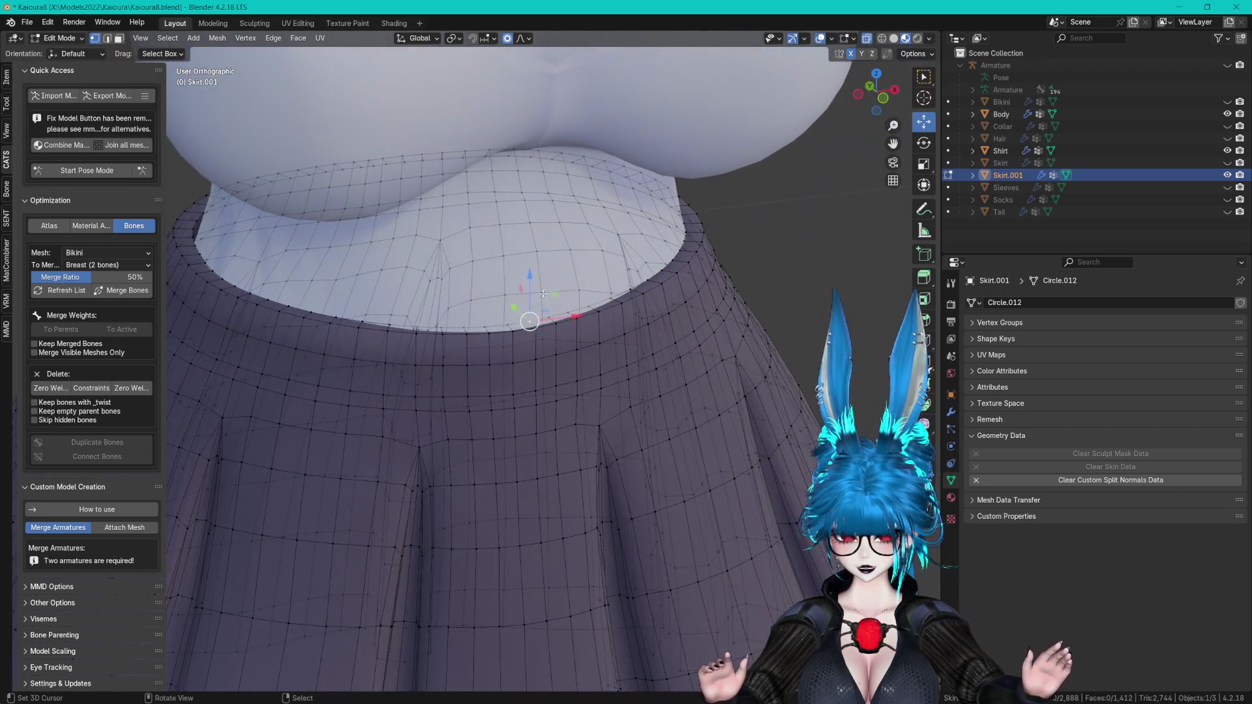
key("g")
key("y")
left_click(519, 307)
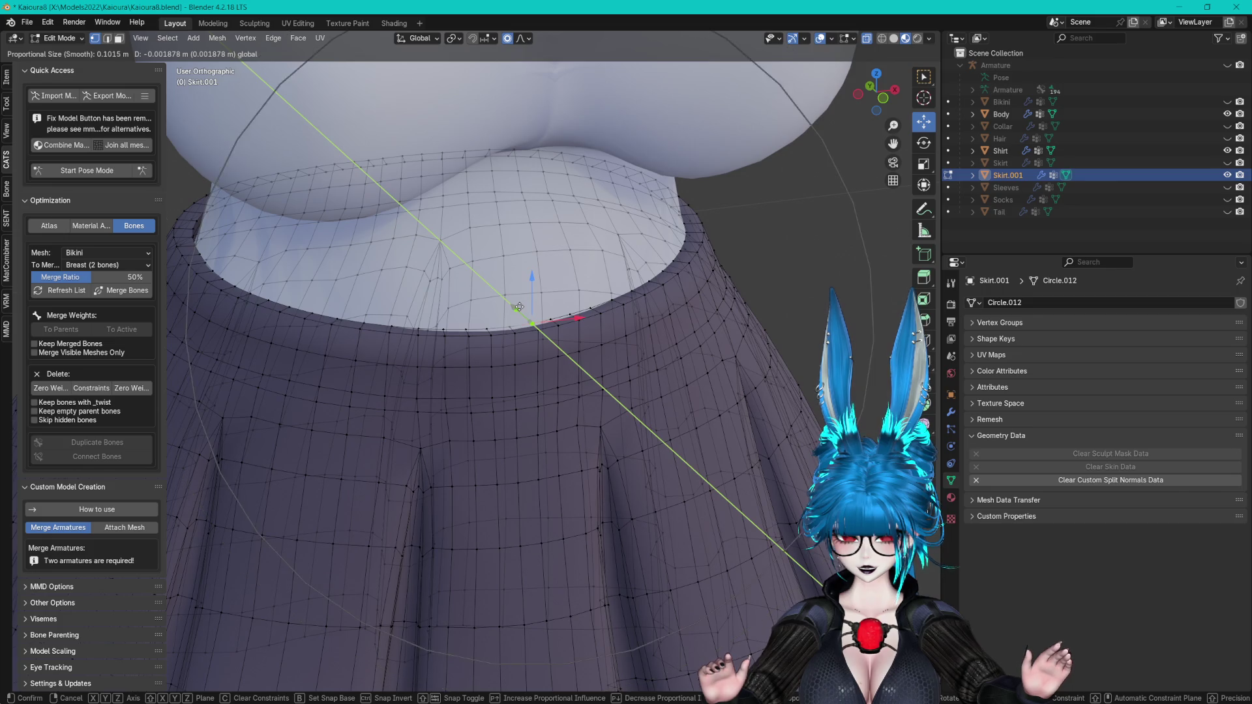
mouse_move(194, 226)
middle_mouse_down()
mouse_move(366, 237)
mouse_move(308, 260)
middle_mouse_up()
key("g")
left_click(369, 238)
- Nudge a waistband vertex along X and make one more proportional nudge to the waistband
mouse_move(208, 253)
middle_mouse_down()
mouse_move(224, 218)
mouse_move(596, 276)
mouse_move(516, 307)
mouse_move(670, 277)
mouse_move(622, 288)
mouse_move(730, 301)
middle_mouse_up()
key("g")
key("x")
scroll(241, 223, "up", 2)
left_click(242, 222)
left_click(590, 279)
key("g")
left_click(587, 280)
- Check the skirt outside Edit Mode, then orbit to view the waist from below
key("Tab")
key("Tab")
scroll(729, 293, "up", 1)
key("Tab")
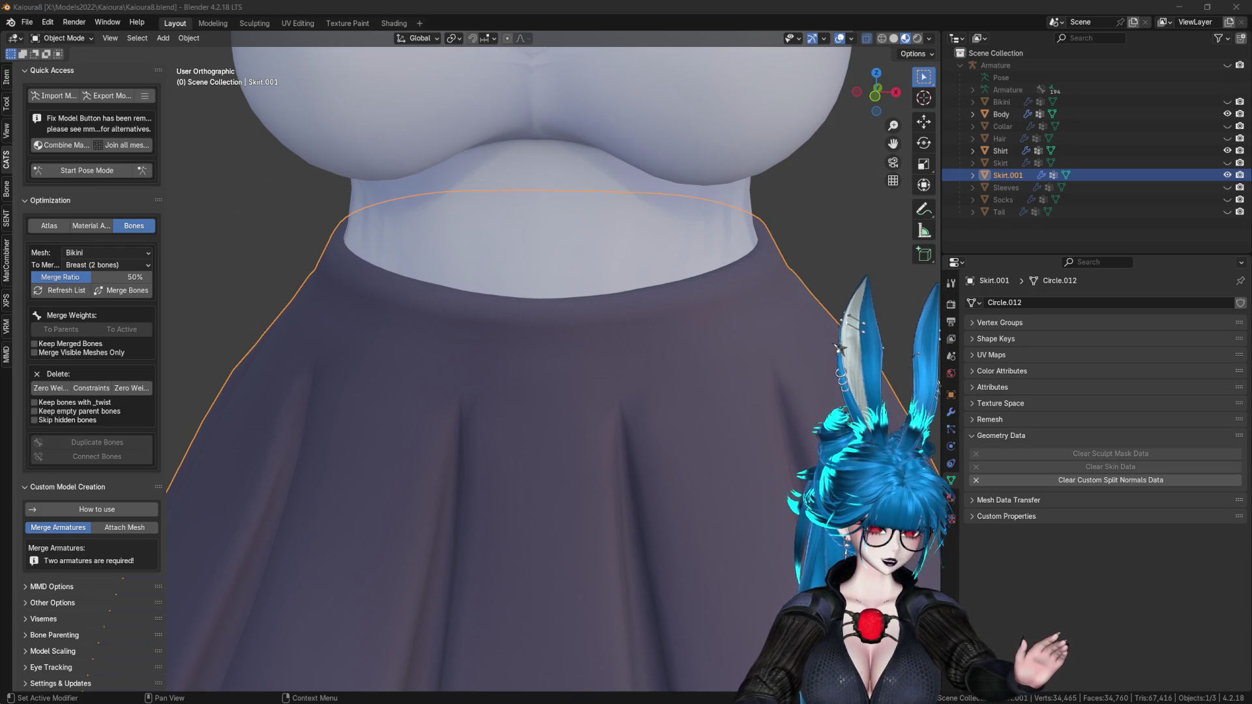
left_click(836, 354)
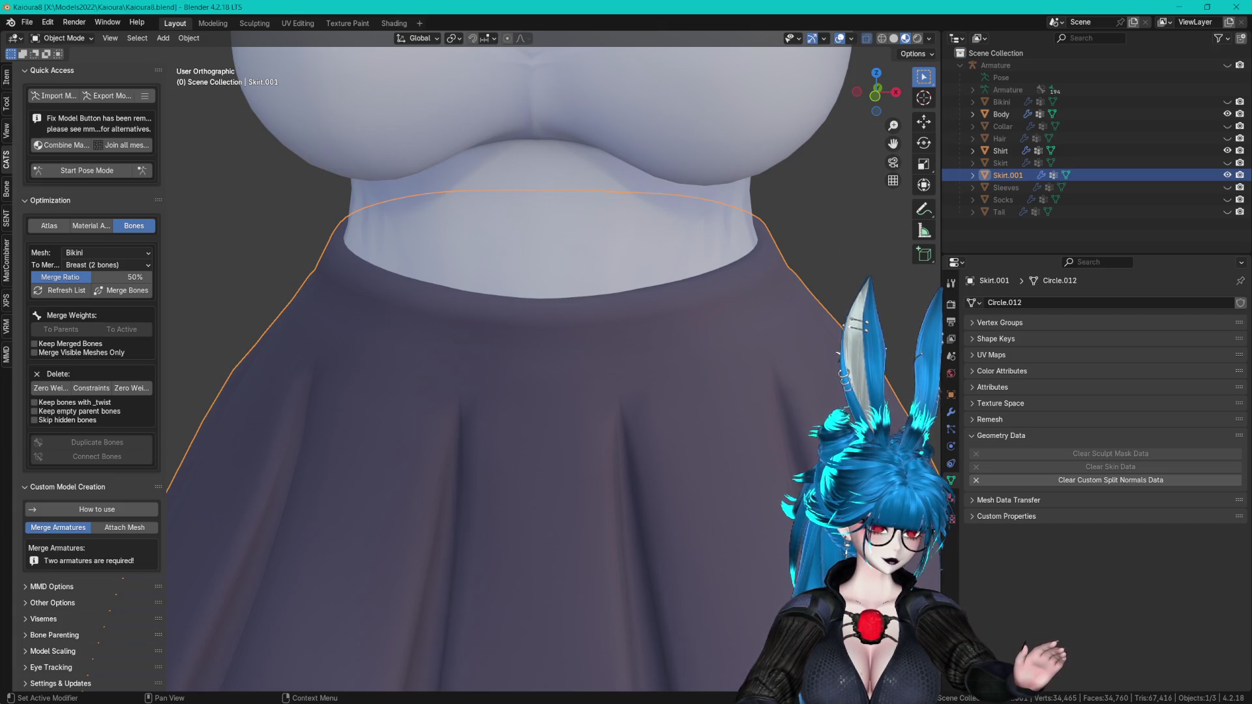
left_click(833, 354)
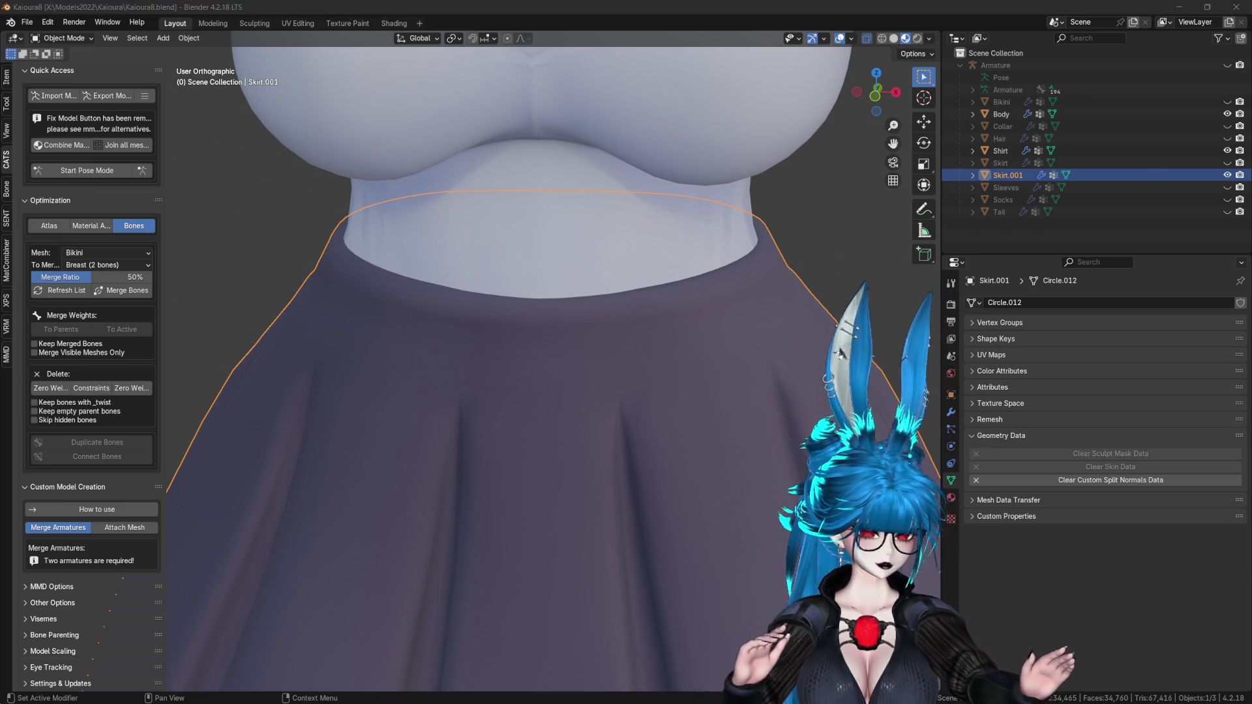
left_click(686, 4)
middle_click_drag(644, 265, 589, 48)
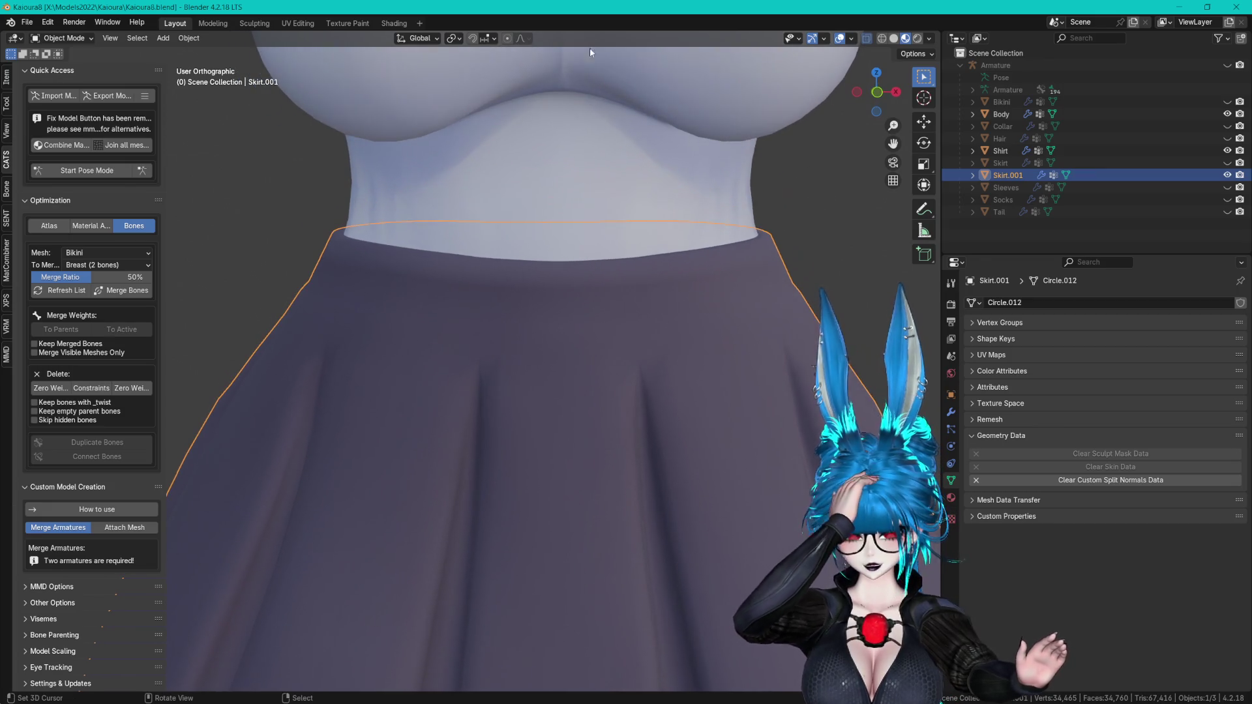
mouse_move(610, 132)
middle_mouse_down()
mouse_move(593, 159)
mouse_move(620, 185)
mouse_move(631, 265)
mouse_move(659, 261)
middle_mouse_up()
scroll(632, 259, "down", 1)
key("ctrl+s")
scroll(649, 264, "down", 3)
key("Tab")
middle_click_drag(678, 321, 670, 329)
left_click(669, 330)
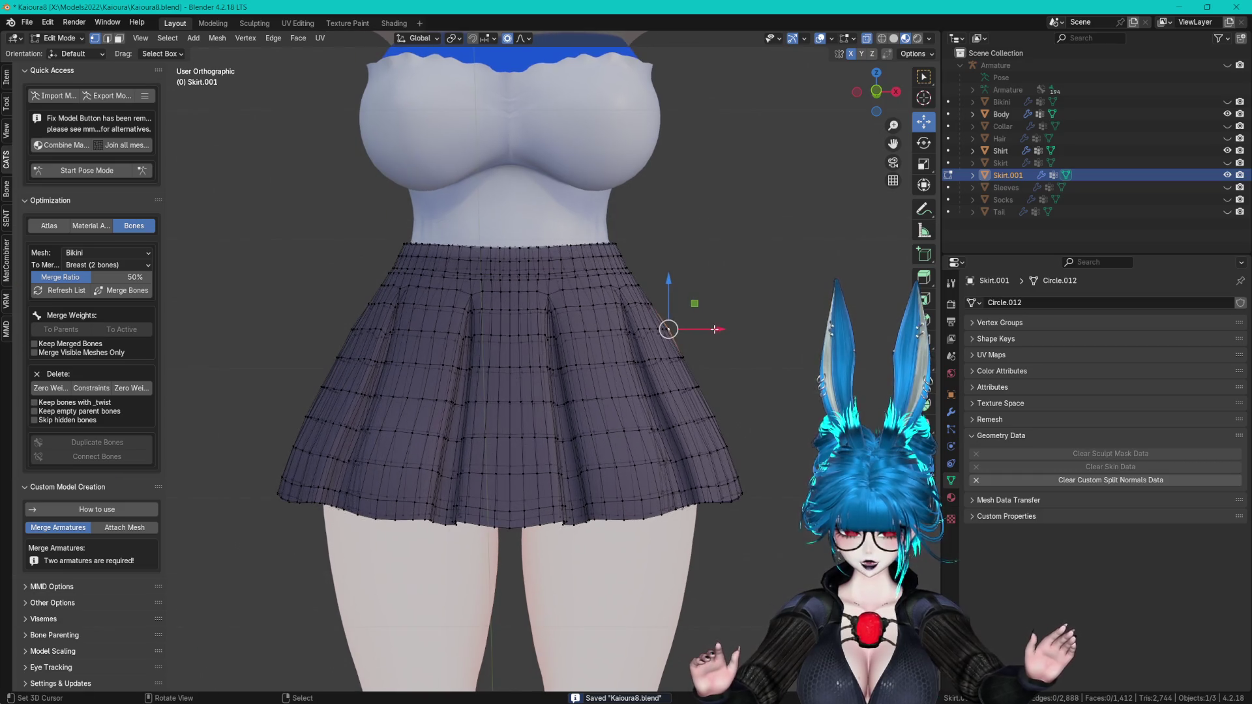
left_click_drag(727, 328, 704, 330)
mouse_move(704, 330)
middle_mouse_down()
mouse_move(639, 314)
mouse_move(701, 340)
mouse_move(664, 314)
mouse_move(776, 304)
mouse_move(620, 179)
middle_mouse_up()
scroll(685, 329, "up", 3)
key("Tab")
scroll(692, 196, "up", 3)
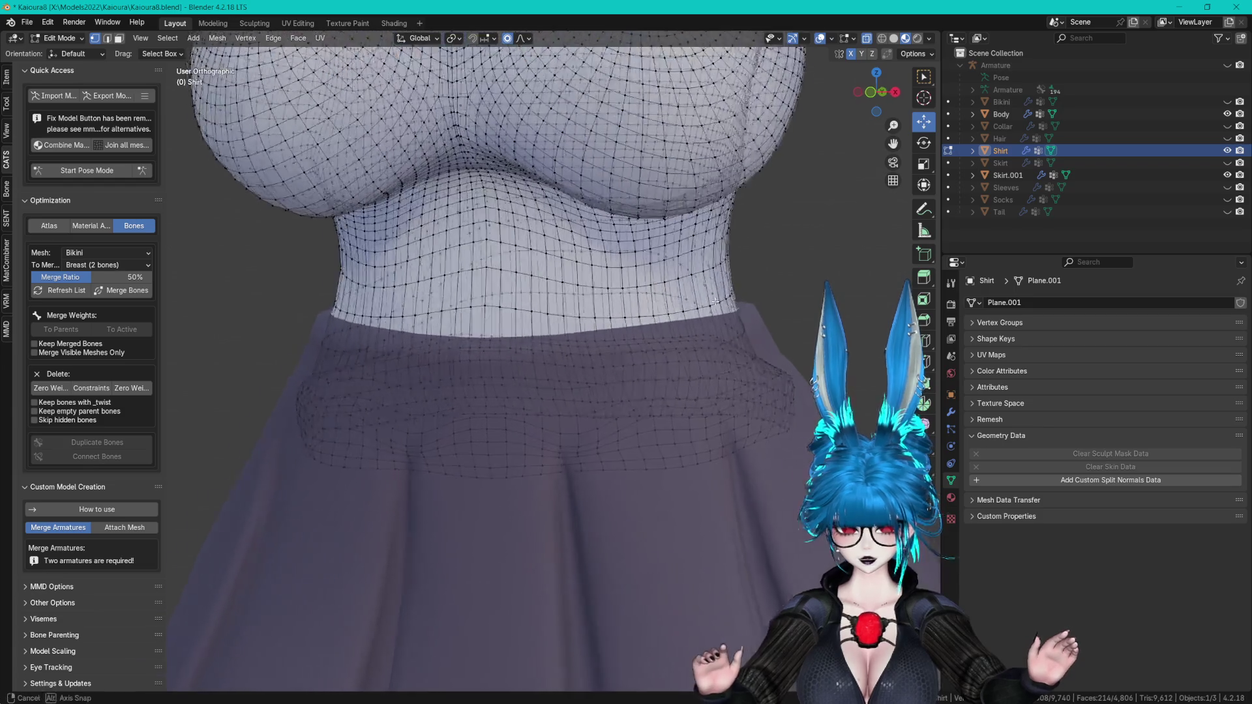
left_click_drag(514, 377, 515, 372)
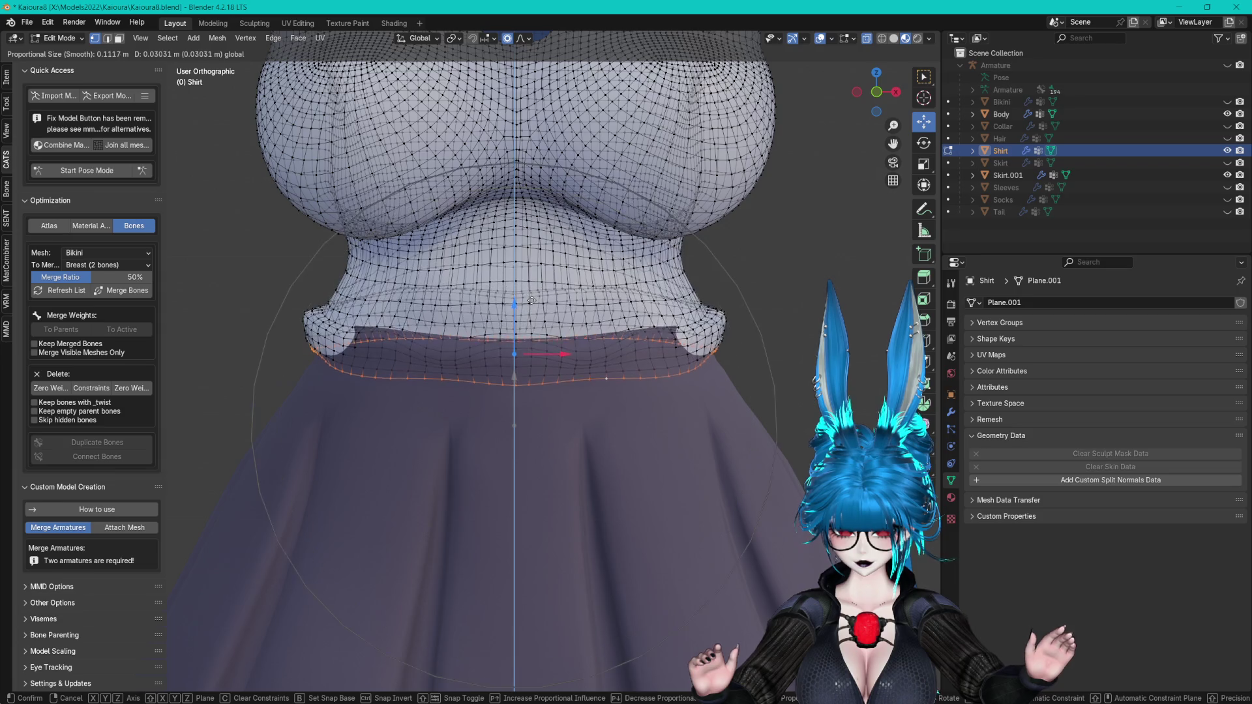
left_click_drag(531, 304, 531, 304)
middle_click_drag(531, 304, 629, 282)
mouse_move(610, 375)
left_mouse_down()
mouse_move(636, 418)
mouse_move(652, 414)
left_mouse_up()
key("s")
key("y")
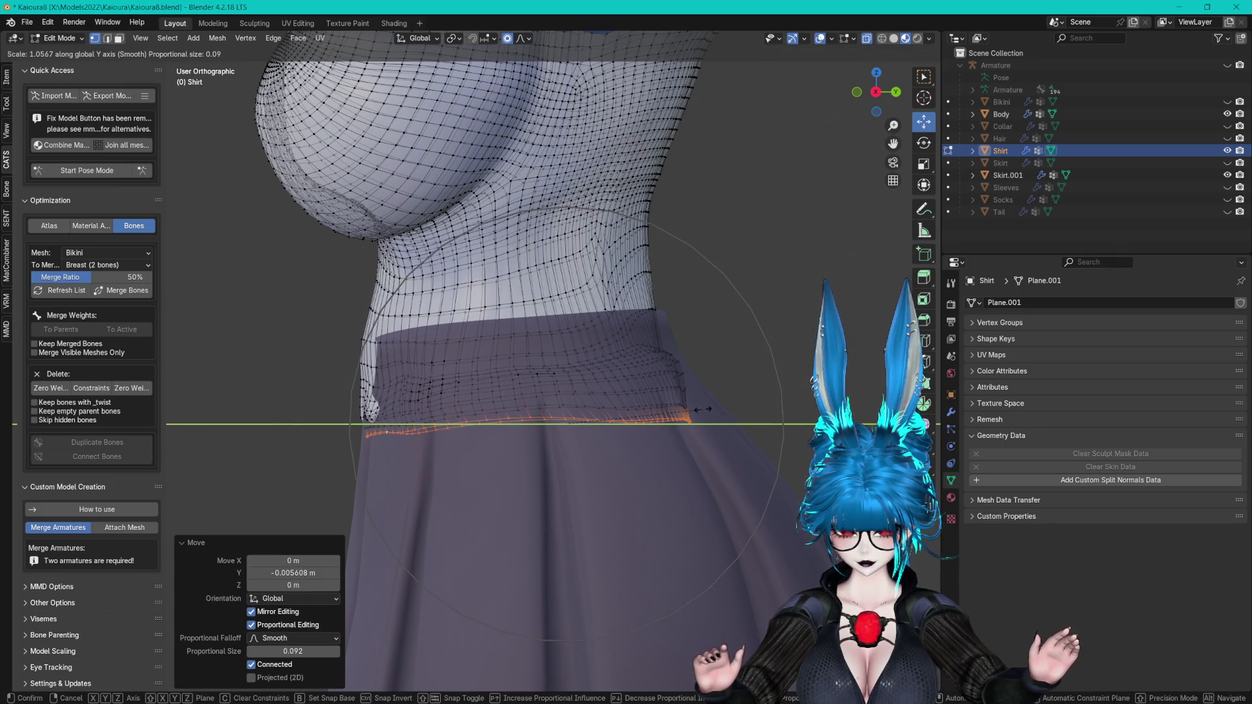
left_click(703, 410)
middle_click_drag(568, 419, 573, 425)
key("g")
key("z")
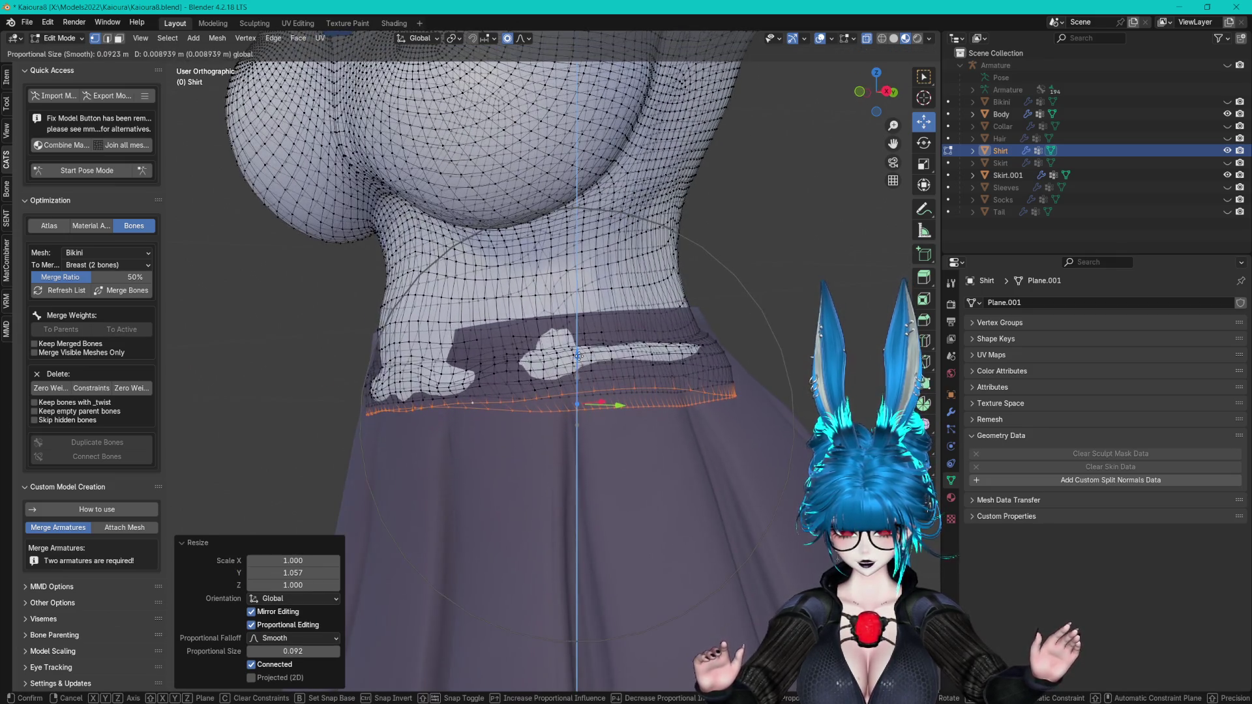
left_click(580, 354)
middle_click_drag(580, 354, 422, 312)
key("alt+a")
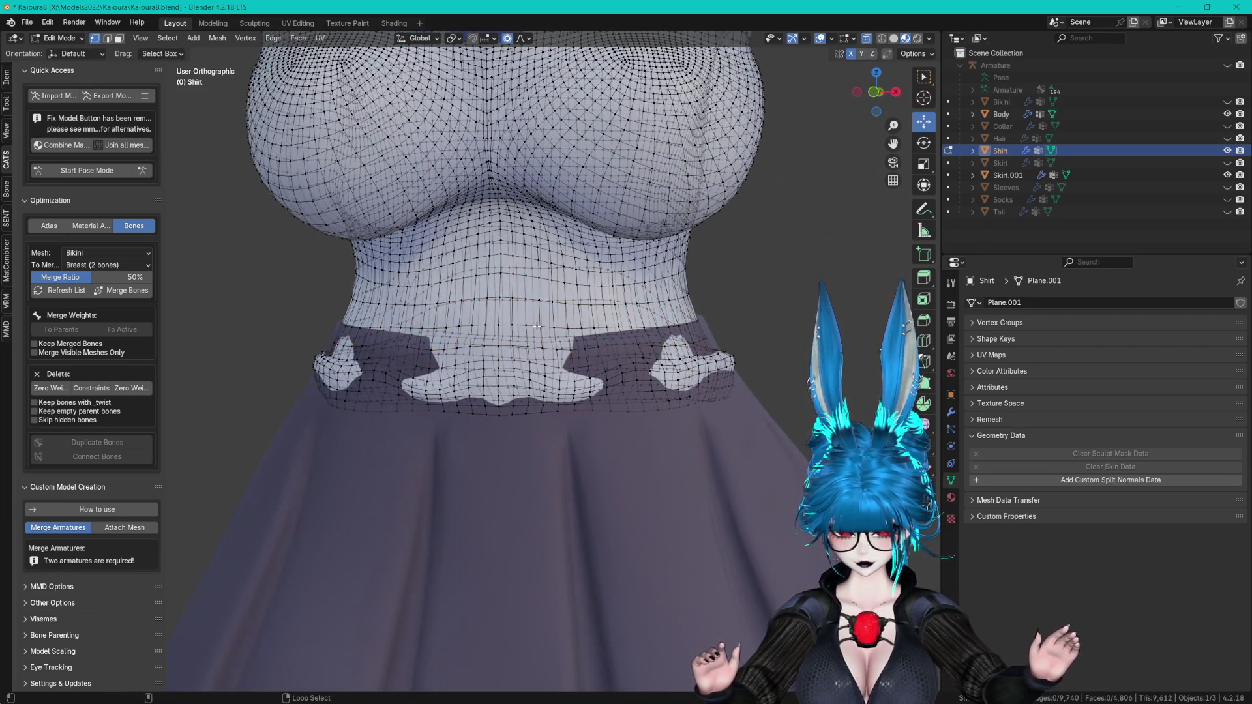
key("s")
key("z")
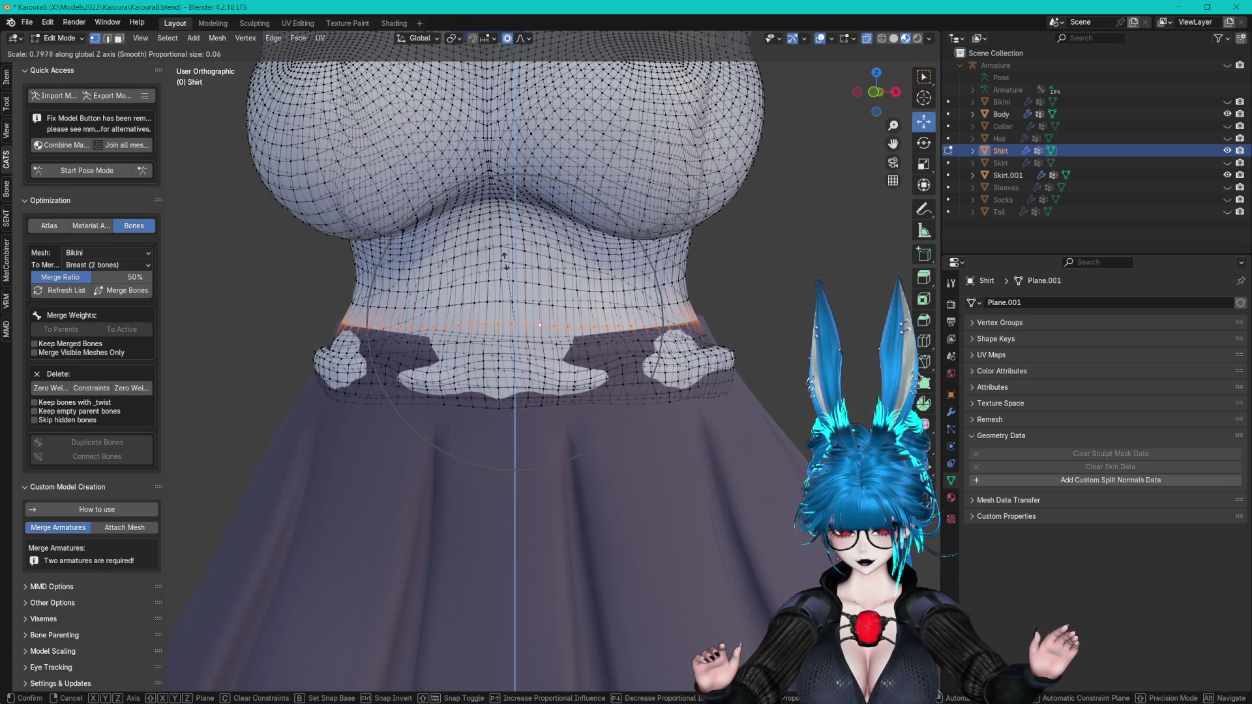
left_click(505, 258)
mouse_move(335, 405)
left_mouse_down()
mouse_move(573, 419)
mouse_move(741, 391)
left_mouse_up()
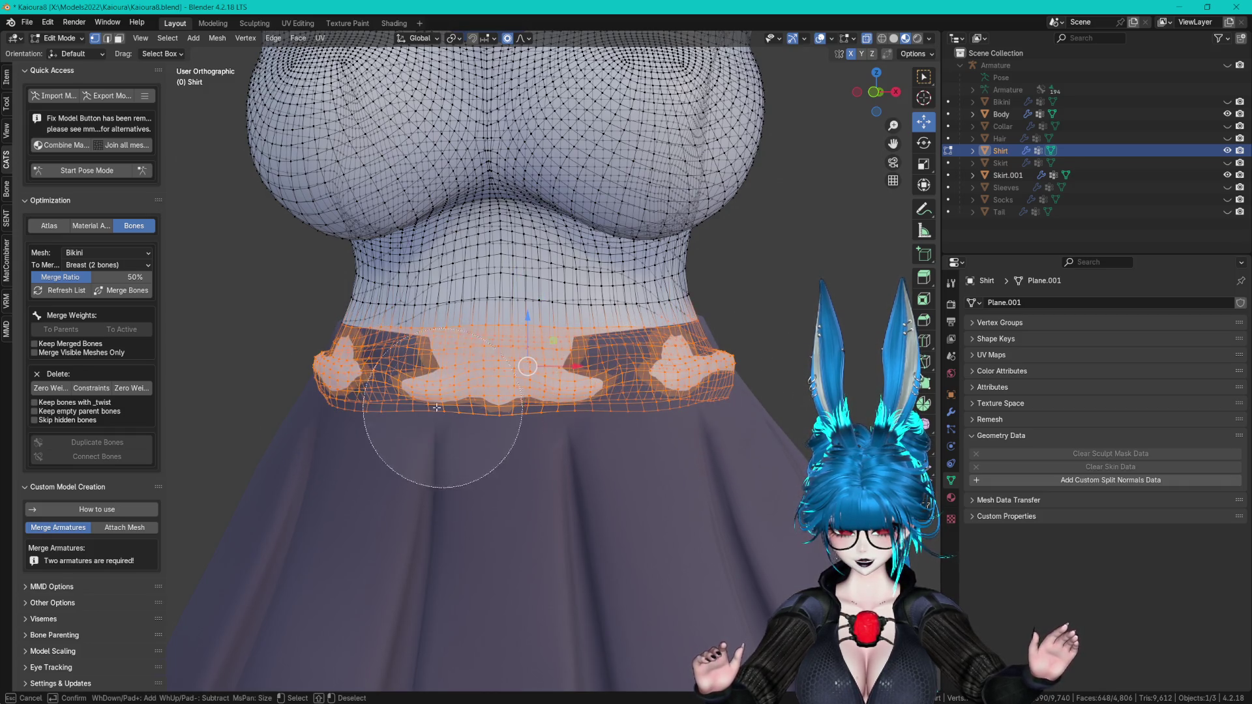
key("s")
key("x")
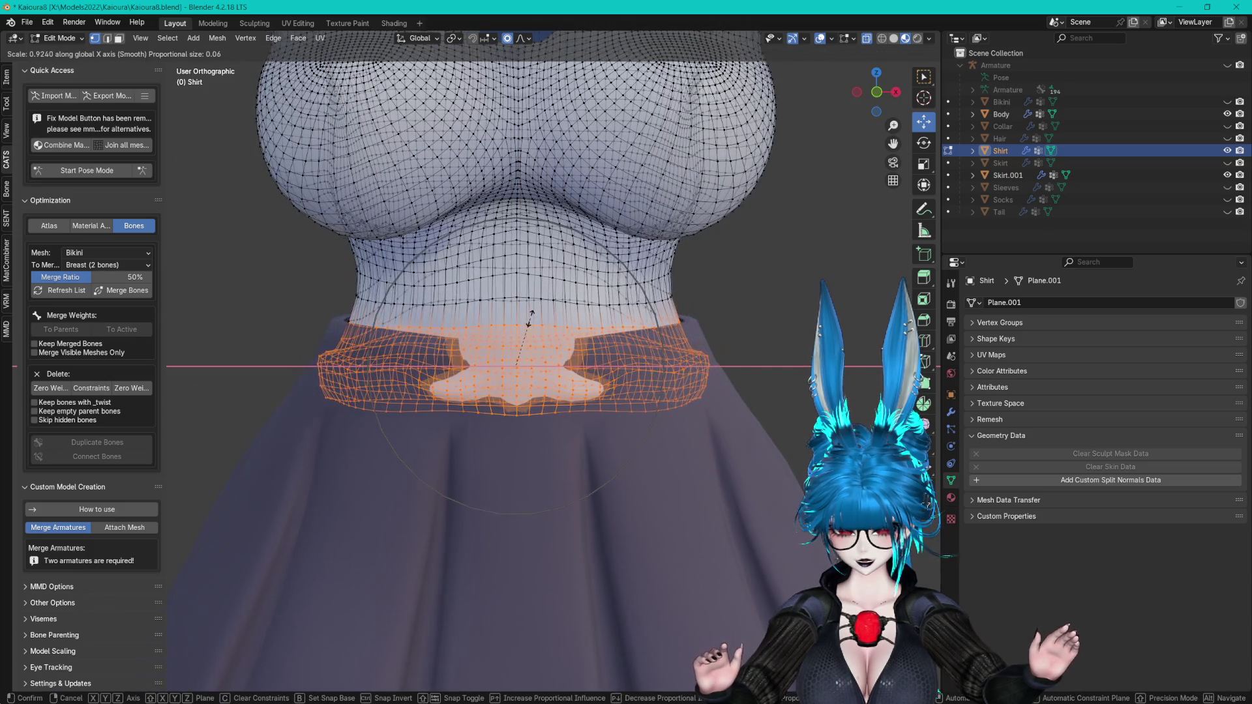
right_click(528, 346)
key("z")
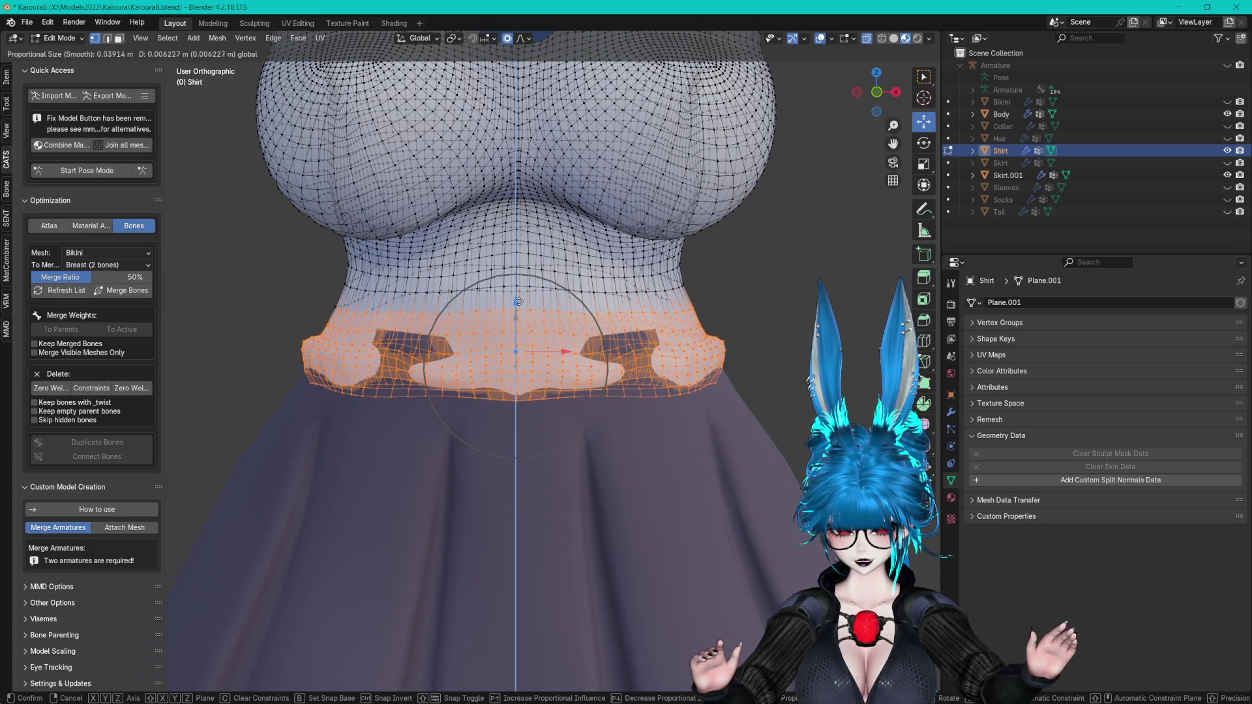
left_click(528, 291)
mouse_move(528, 292)
middle_mouse_down()
mouse_move(512, 336)
mouse_move(527, 379)
middle_mouse_up()
left_click(620, 417)
middle_click_drag(620, 418, 754, 391)
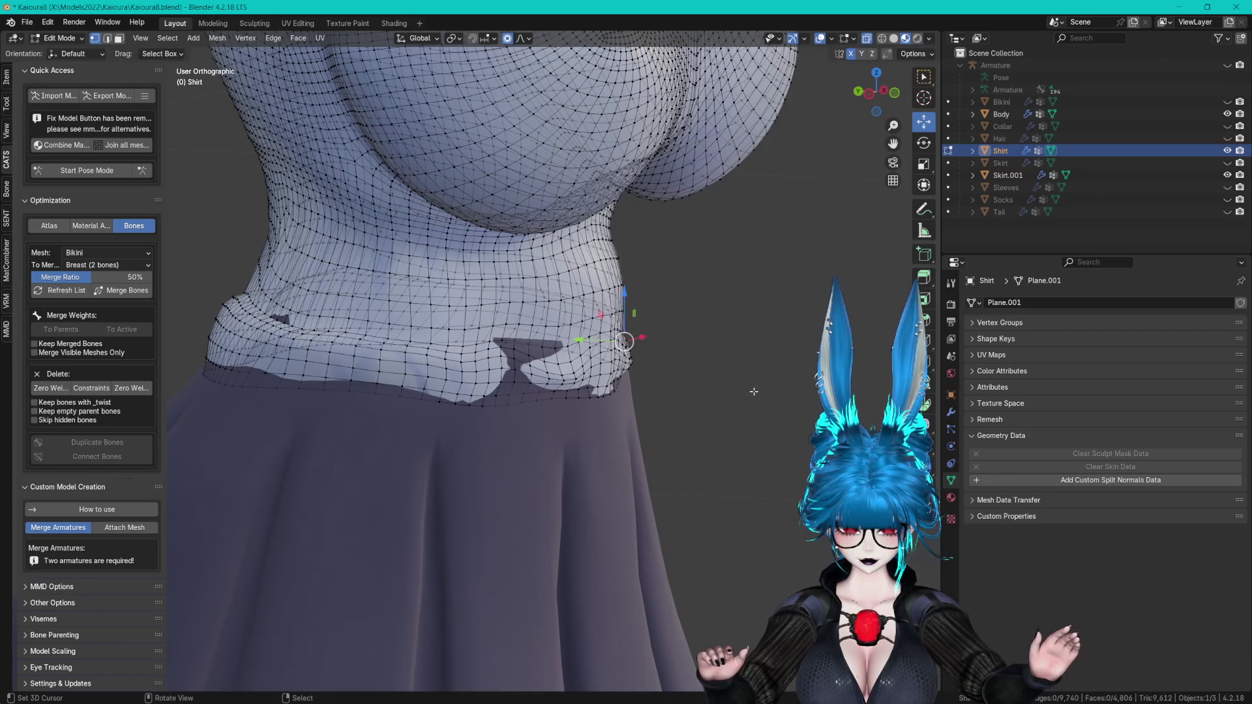
left_click_drag(589, 343, 590, 342)
left_click(593, 341)
mouse_move(586, 343)
middle_mouse_down()
mouse_move(527, 351)
mouse_move(678, 362)
mouse_move(572, 387)
middle_mouse_up()
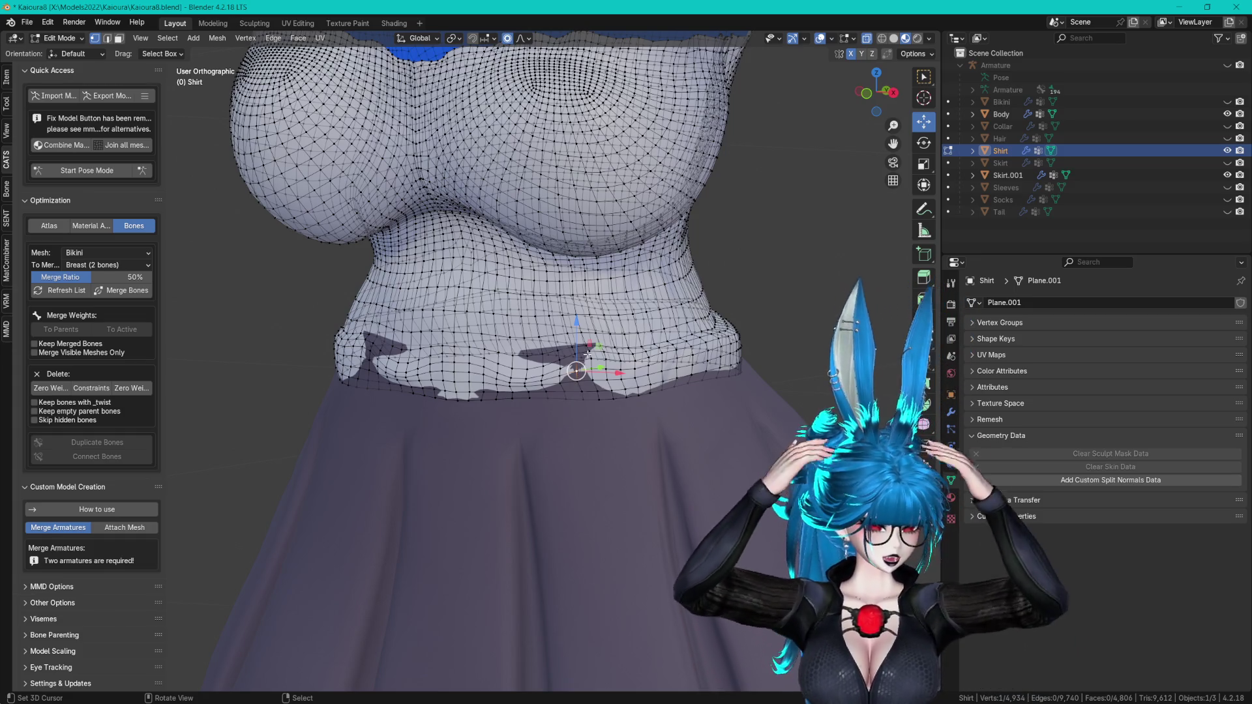
scroll(575, 352, "up", 2)
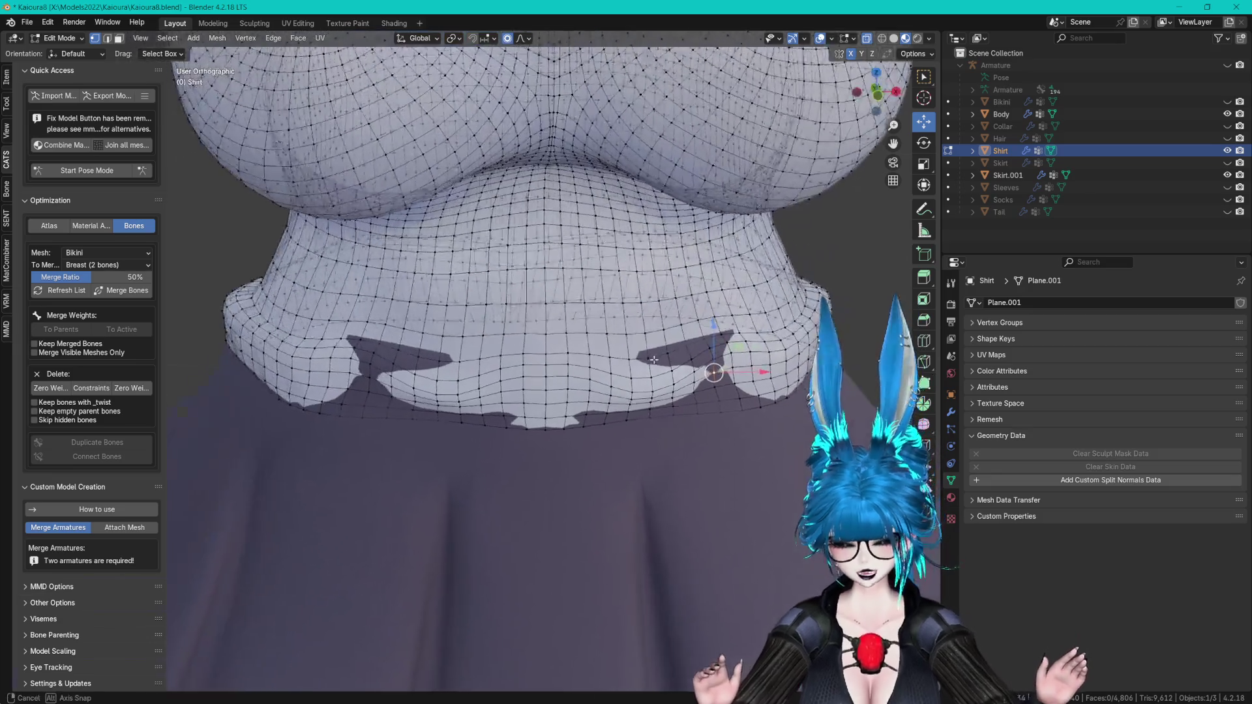
key("g")
key("y")
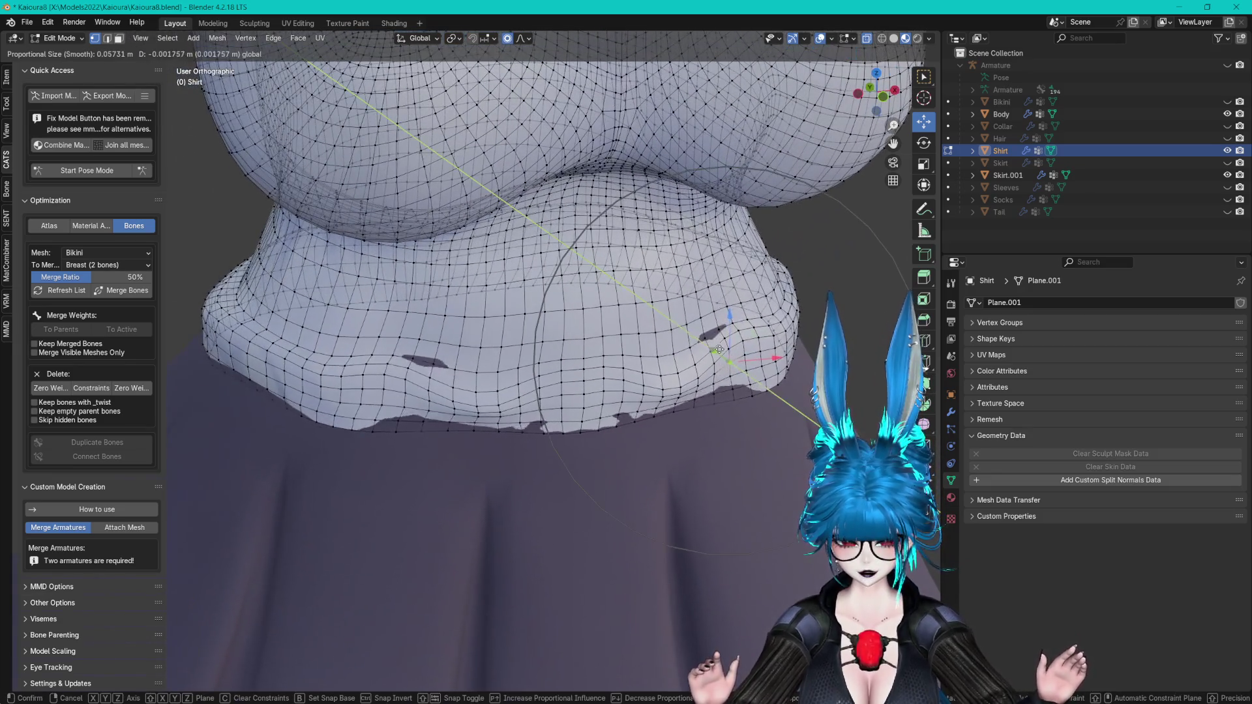
left_click(721, 349)
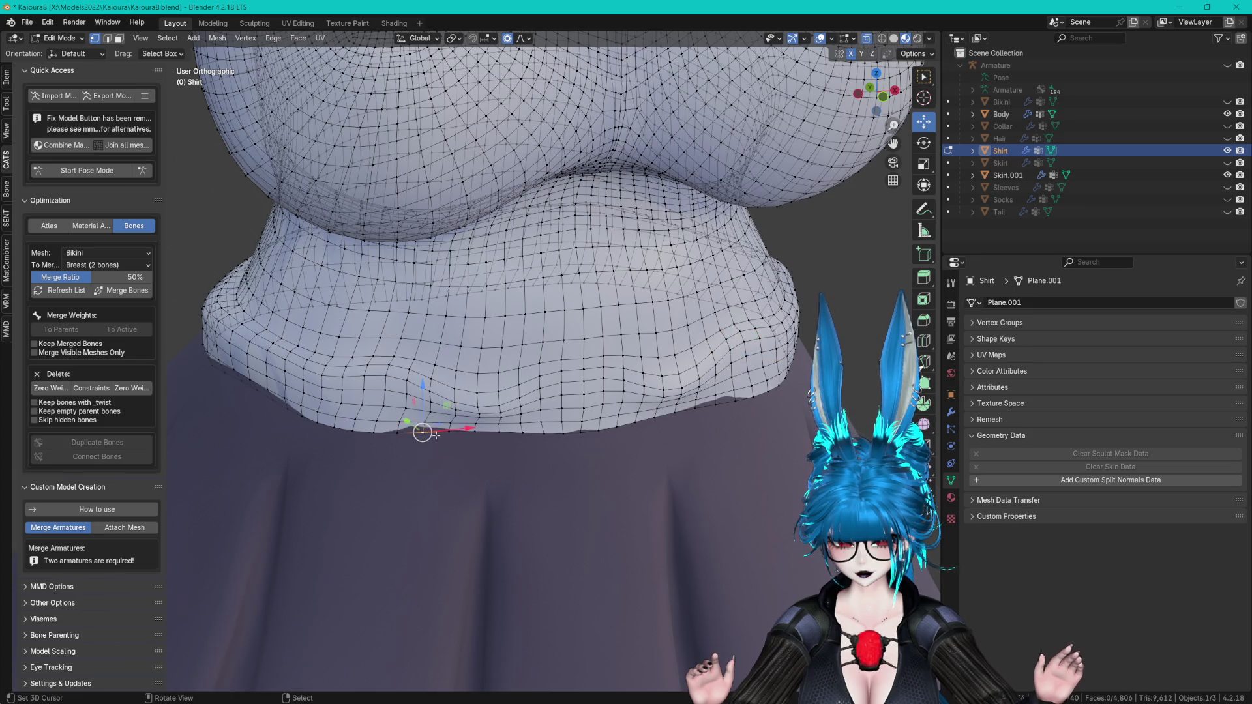
scroll(419, 427, "down", 1)
key("g")
key("y")
left_click(423, 410)
middle_click_drag(457, 417, 414, 397)
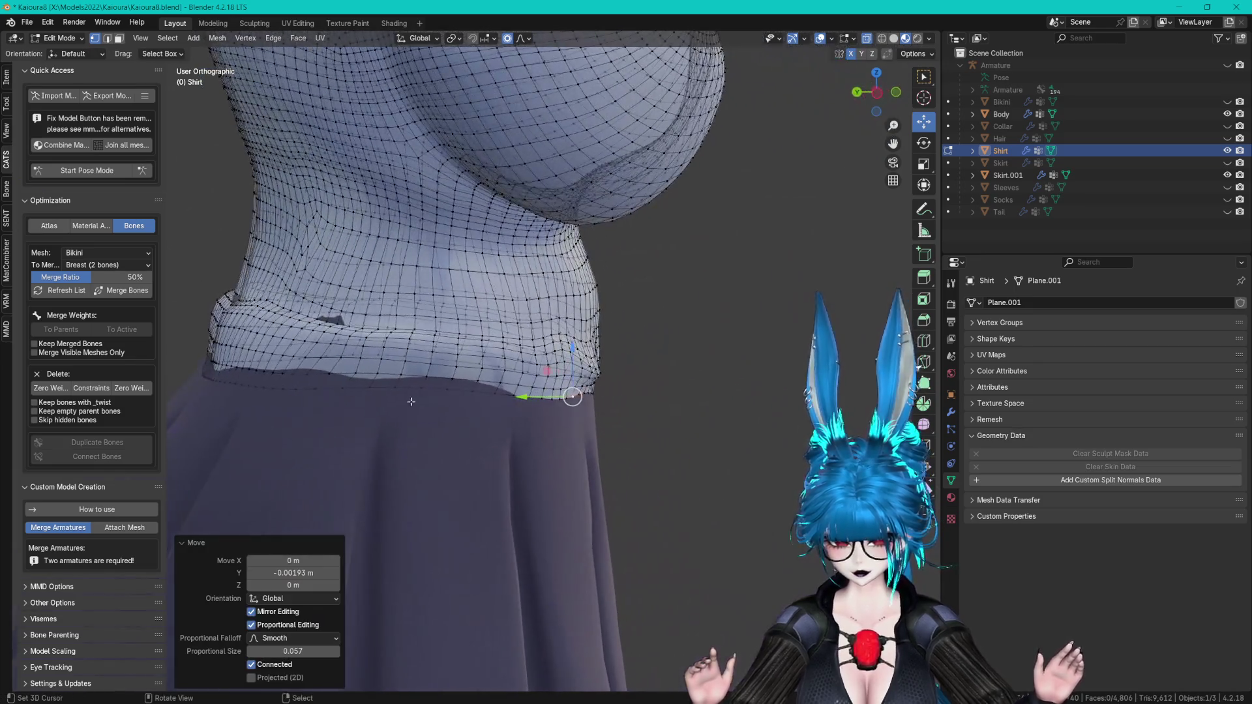
scroll(609, 385, "up", 2)
mouse_move(609, 386)
middle_mouse_down()
mouse_move(665, 373)
mouse_move(481, 383)
mouse_move(552, 406)
mouse_move(626, 365)
mouse_move(714, 358)
middle_mouse_up()
key("c")
key("Escape")
left_click(626, 365, "alt")
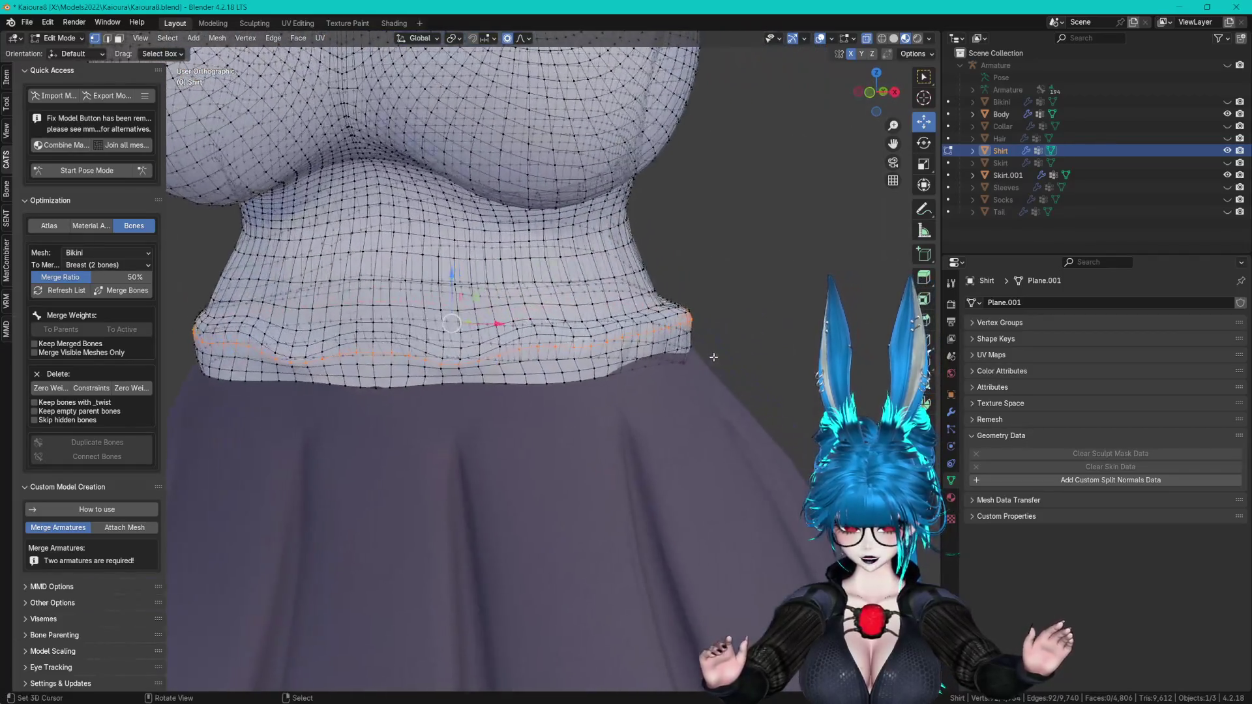
middle_click_drag(548, 372, 568, 387)
left_click(568, 388, "alt+shift")
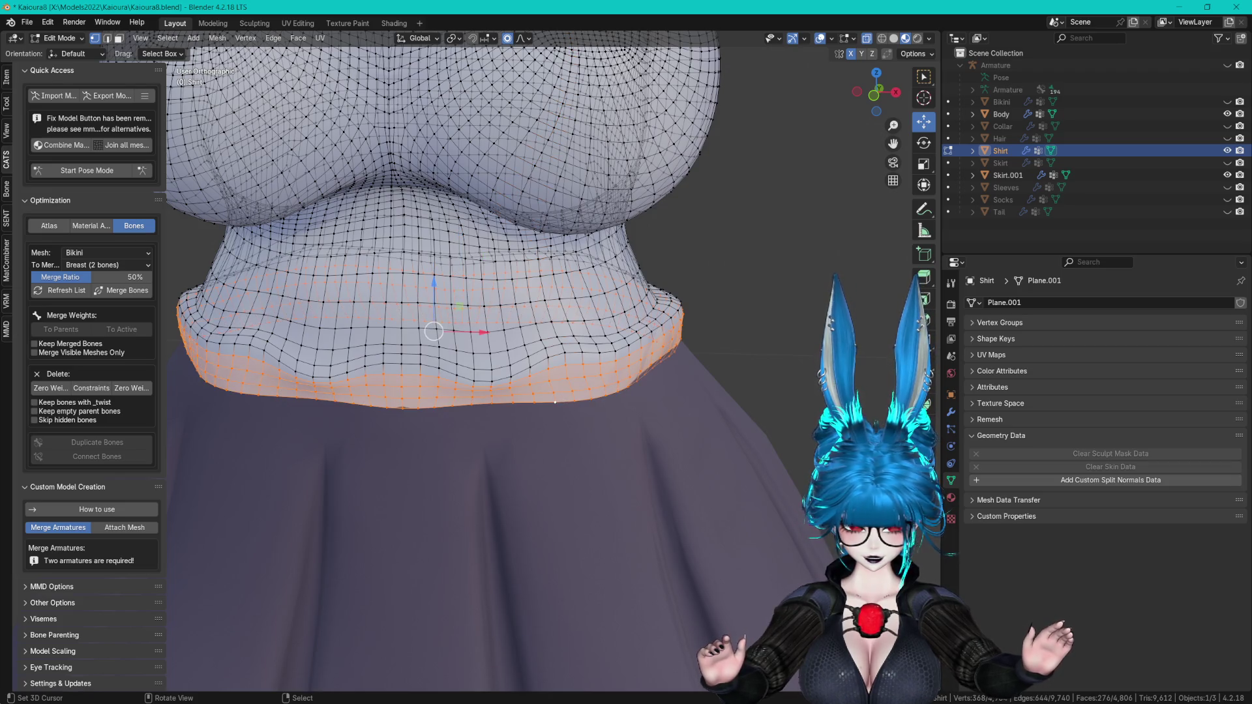
left_click(995, 339)
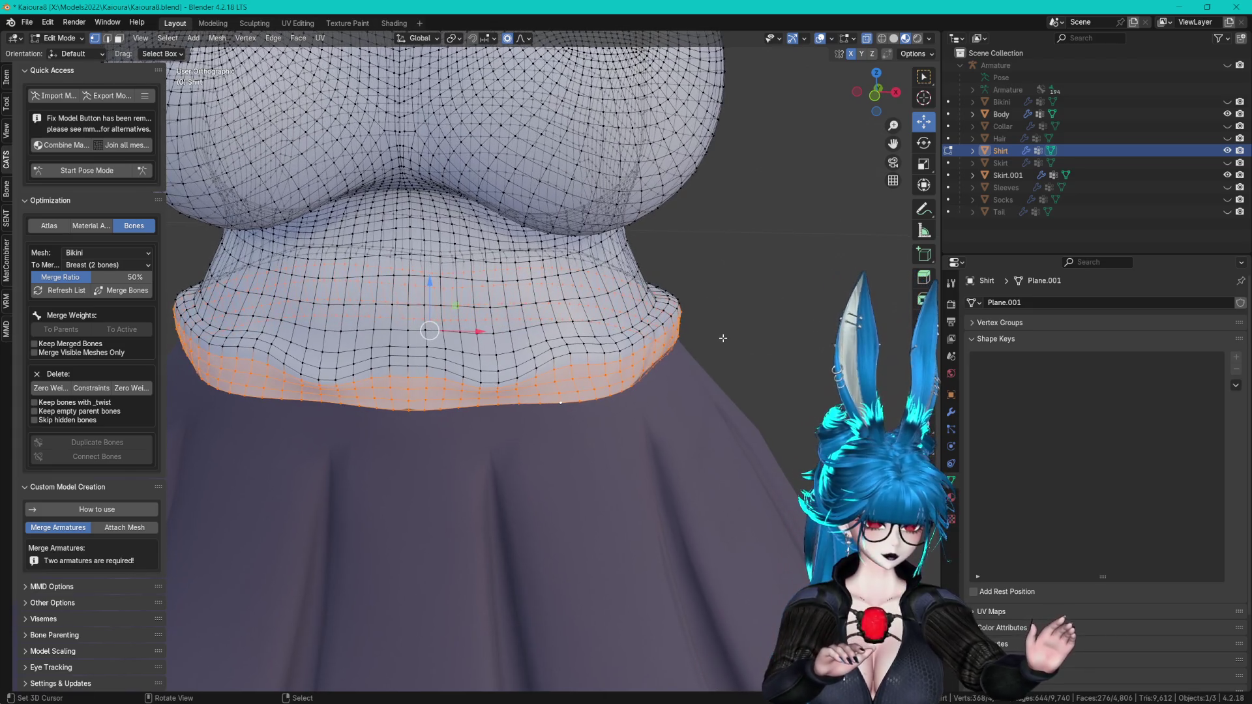
scroll(723, 338, "down", 2)
right_click(653, 321)
key("Escape")
scroll(662, 336, "down", 2)
key("a")
key("alt+a")
key("Tab")
key("alt+a")
mouse_move(681, 321)
middle_mouse_down()
mouse_move(722, 392)
mouse_move(758, 361)
middle_mouse_up()
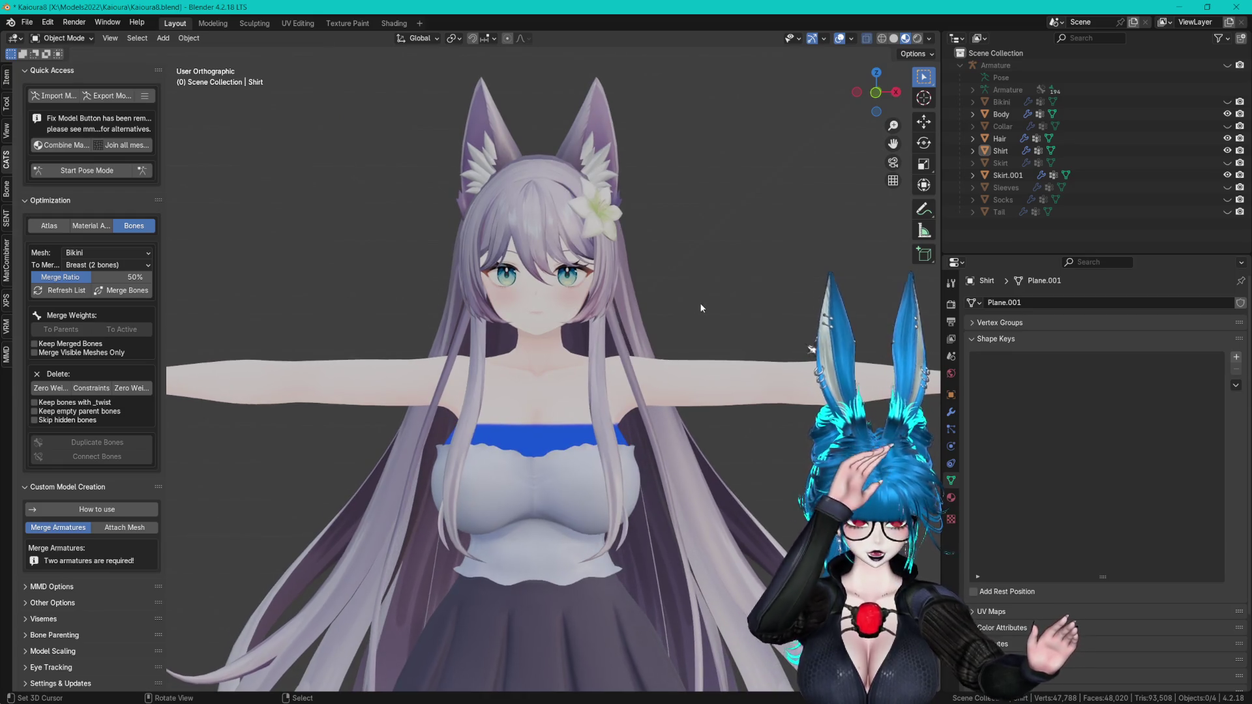
left_click(1228, 187)
scroll(774, 285, "down", 4)
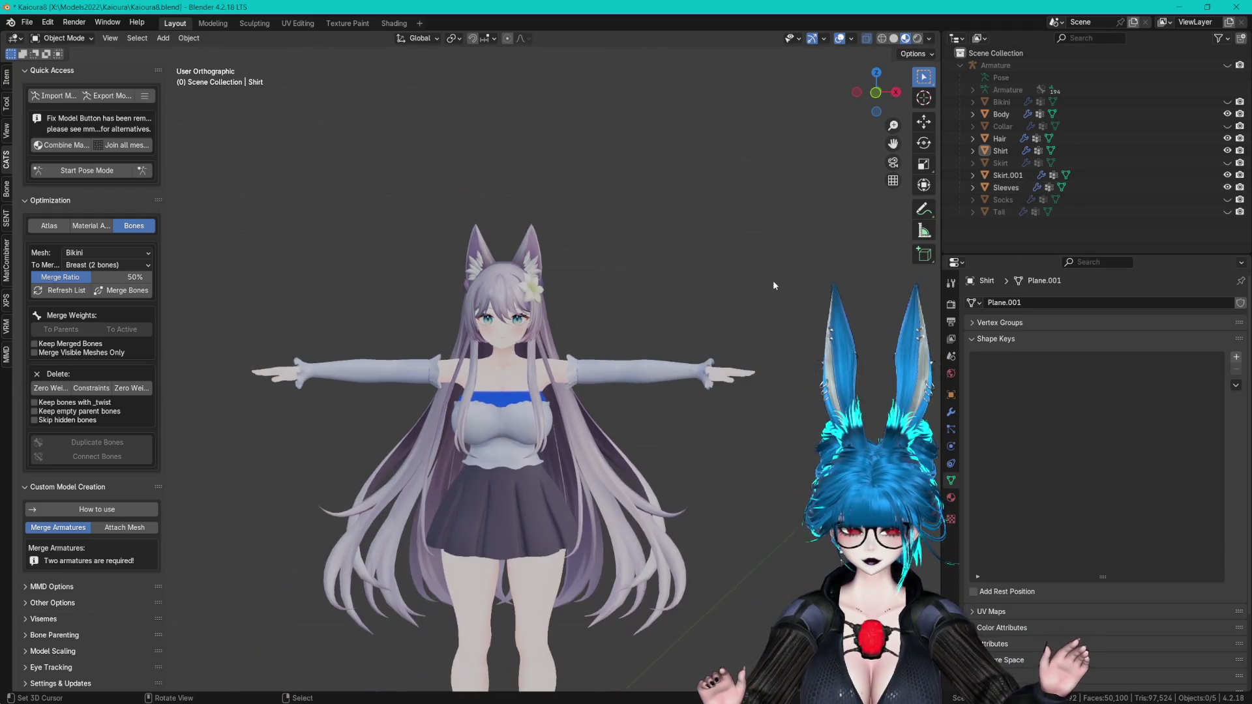
left_click(1227, 187)
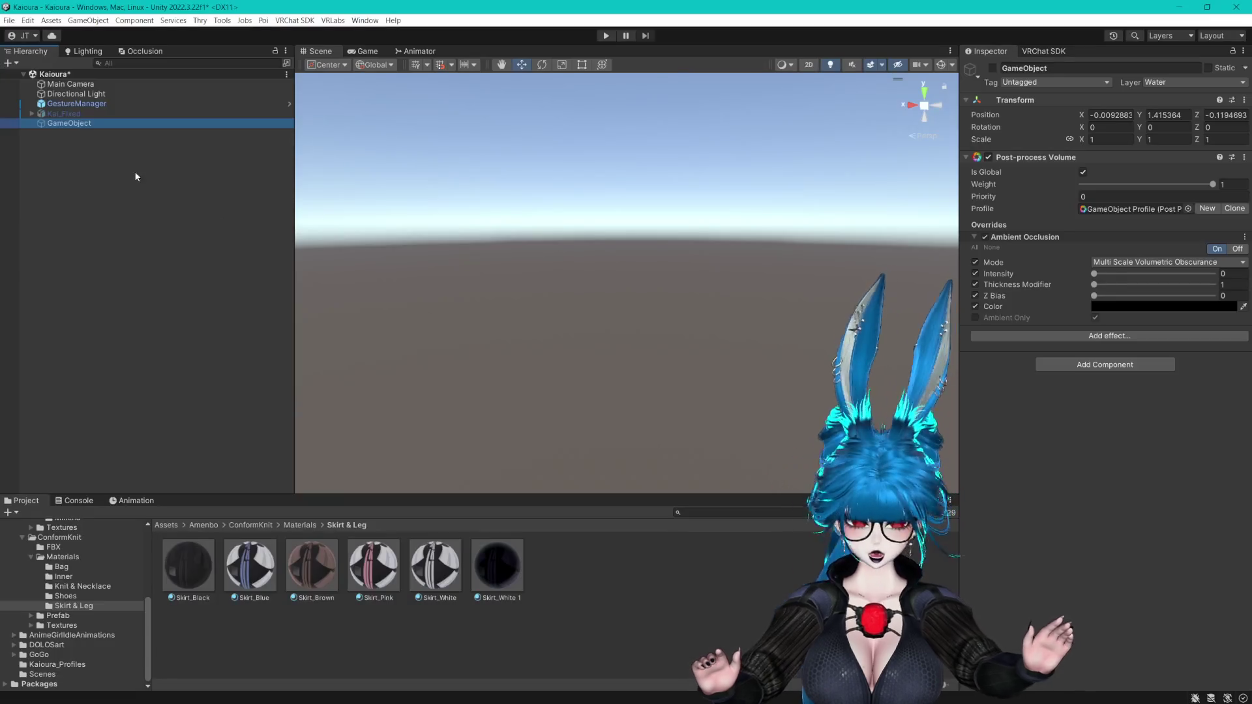
left_click(81, 107)
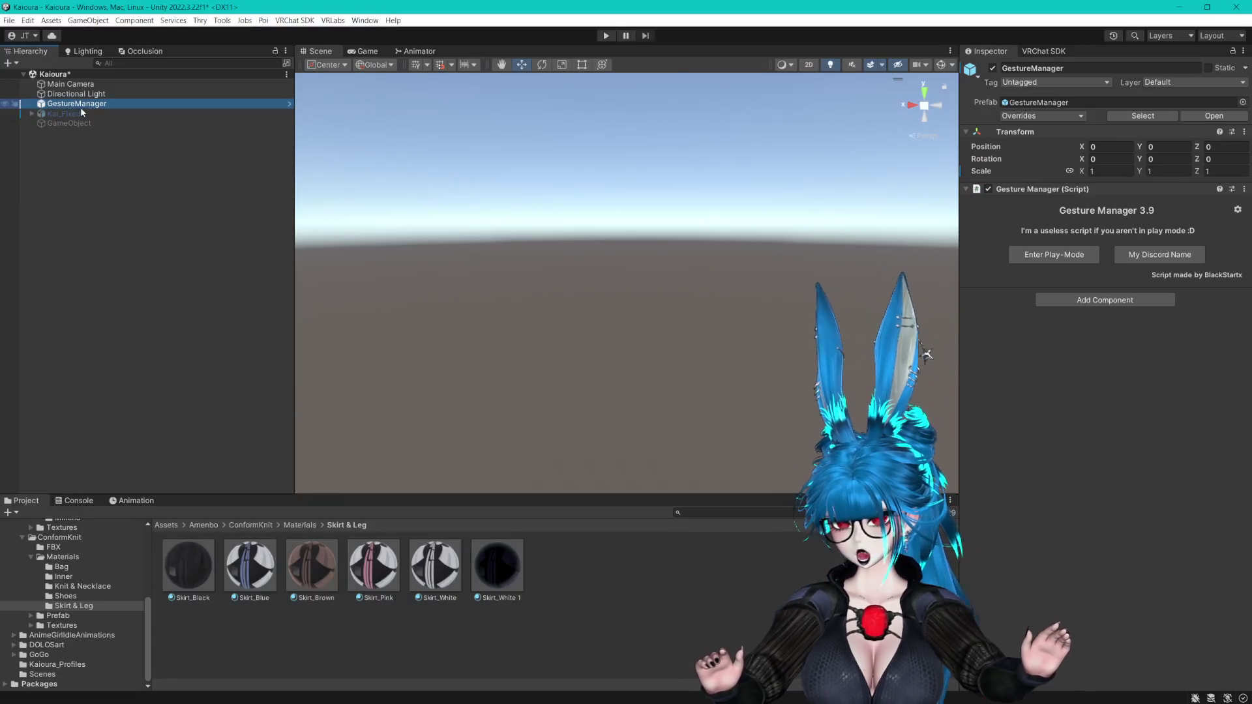
- Select and frame Kai_Fixed, then pan and zoom from its legs up to the body
left_click(66, 114)
key("alt+shift+a")
key("f")
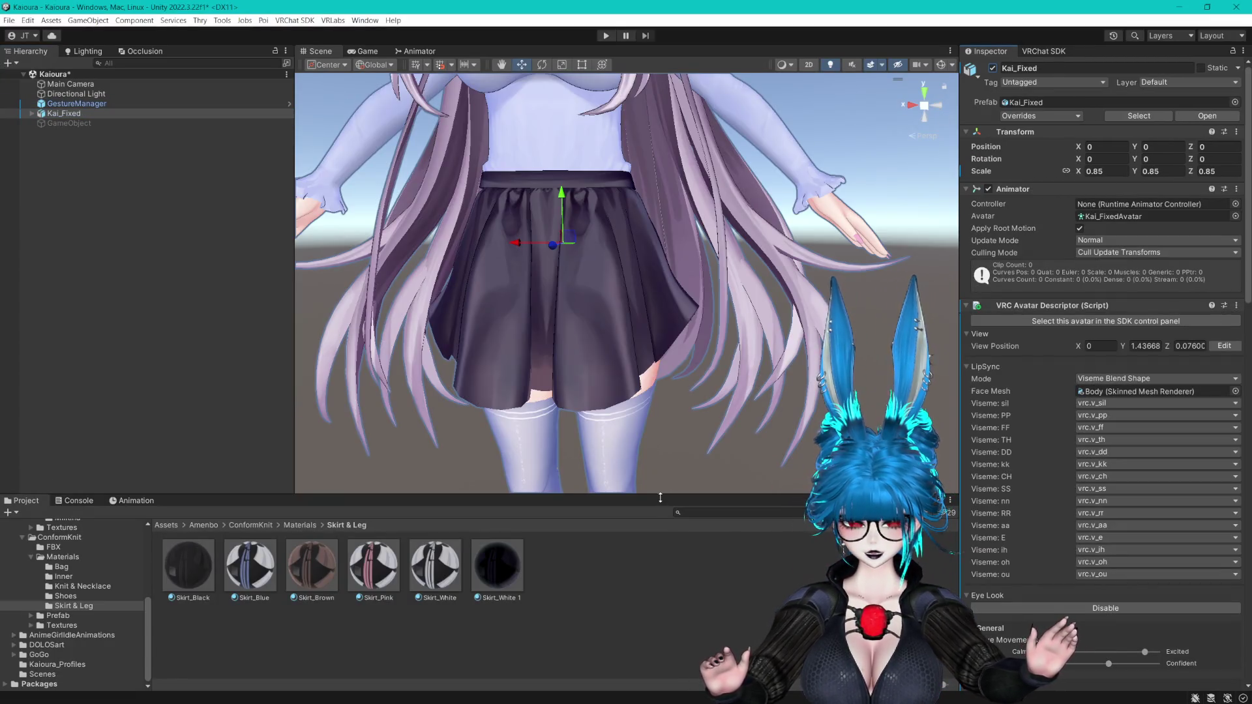
scroll(705, 391, "down", 3)
middle_click_drag(705, 326, 704, 451)
scroll(705, 451, "down", 2)
left_click_drag(705, 451, 776, 205)
middle_click_drag(776, 205, 785, 383)
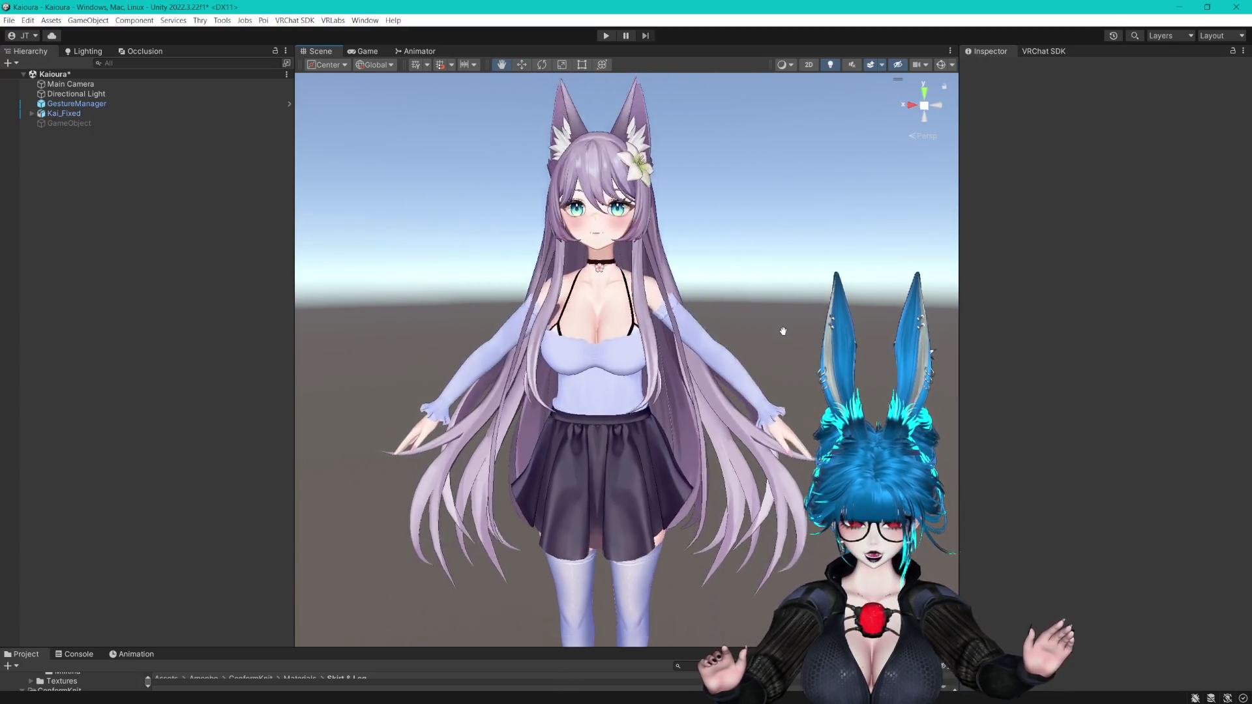
scroll(786, 384, "up", 6)
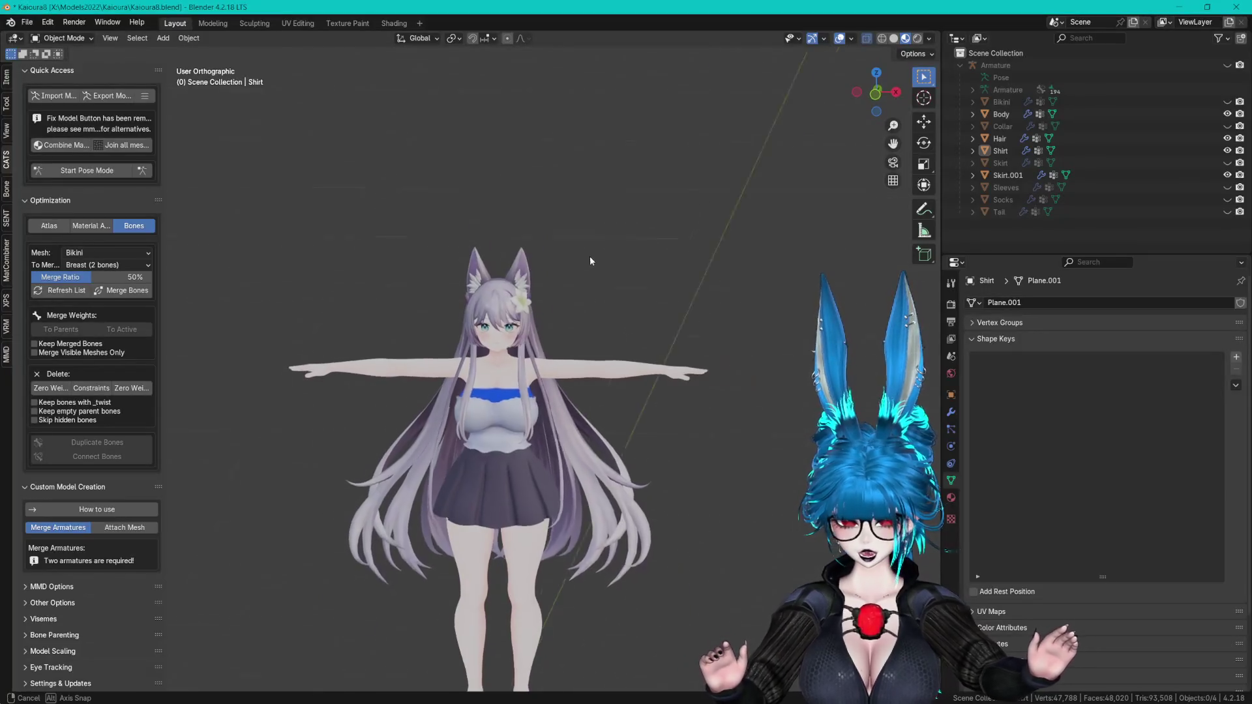
- Orbit to a side angle, briefly toggle Edit Mode on the skirt, and switch to perspective view
scroll(589, 256, "up", 5)
middle_click_drag(642, 220, 582, 278)
scroll(647, 326, "up", 3)
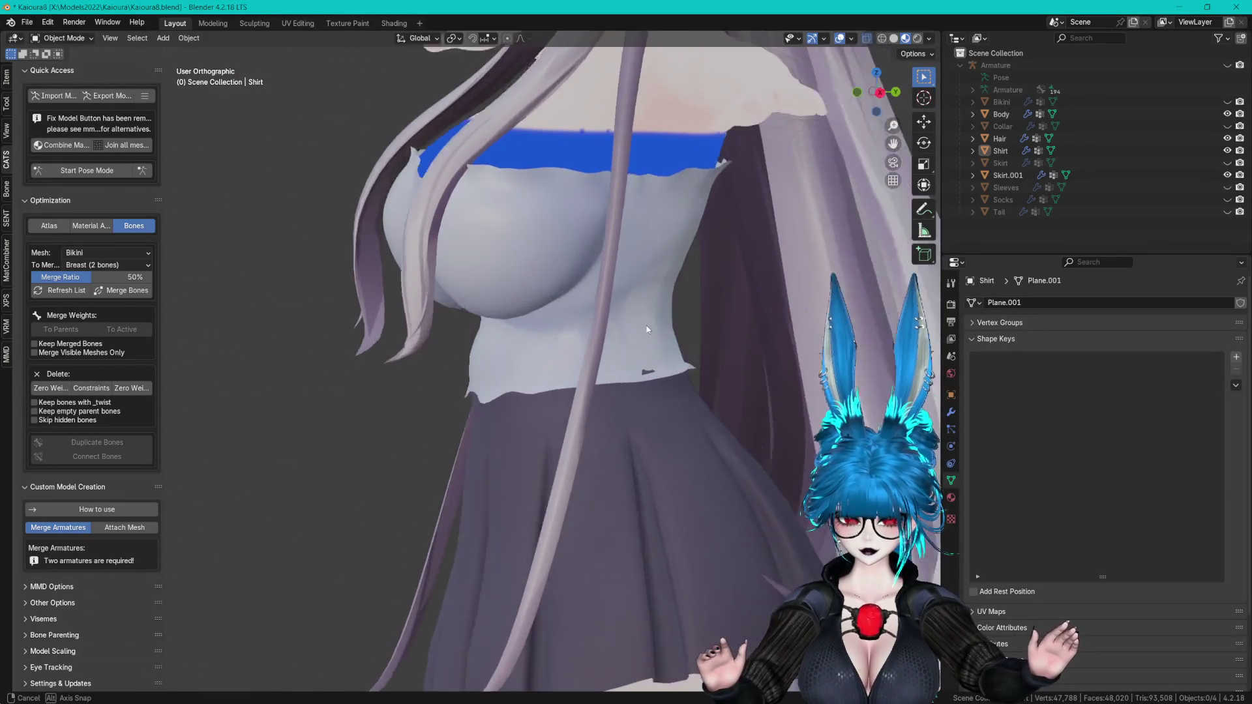
left_click(620, 367)
key("Tab")
scroll(621, 368, "up", 3)
key("Tab")
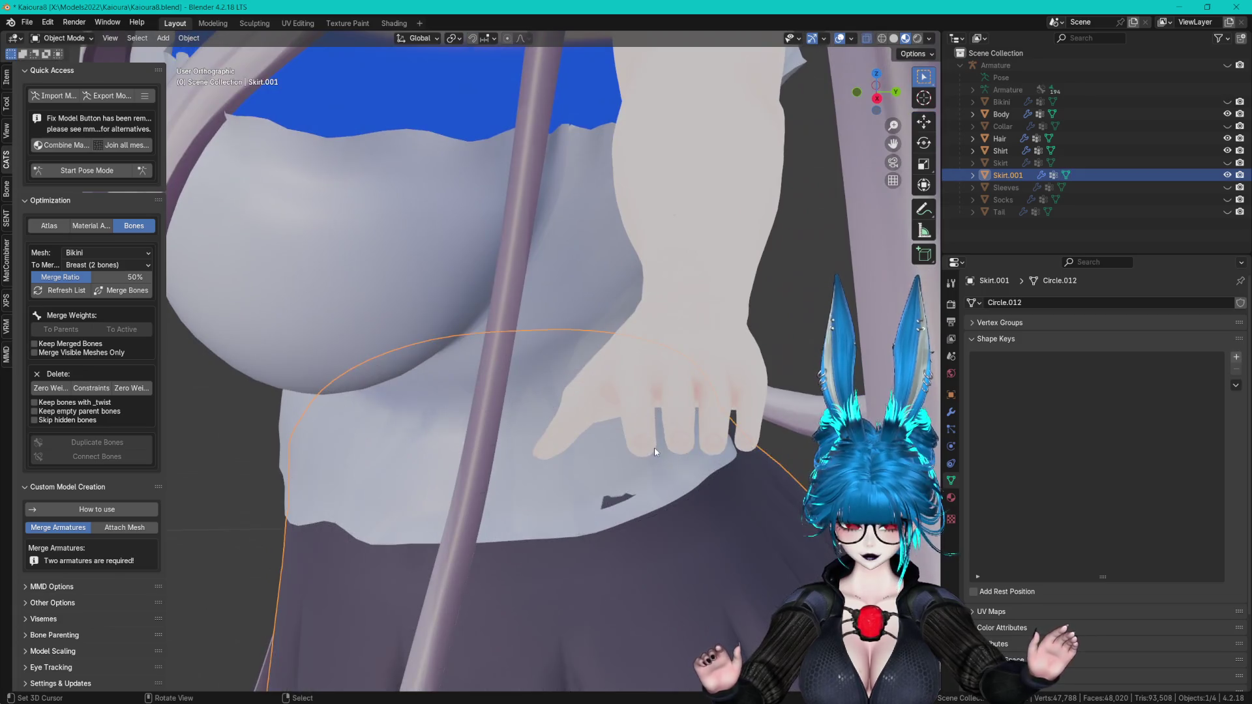
scroll(655, 447, "up", 6)
key("KP_5")
scroll(636, 260, "down", 5)
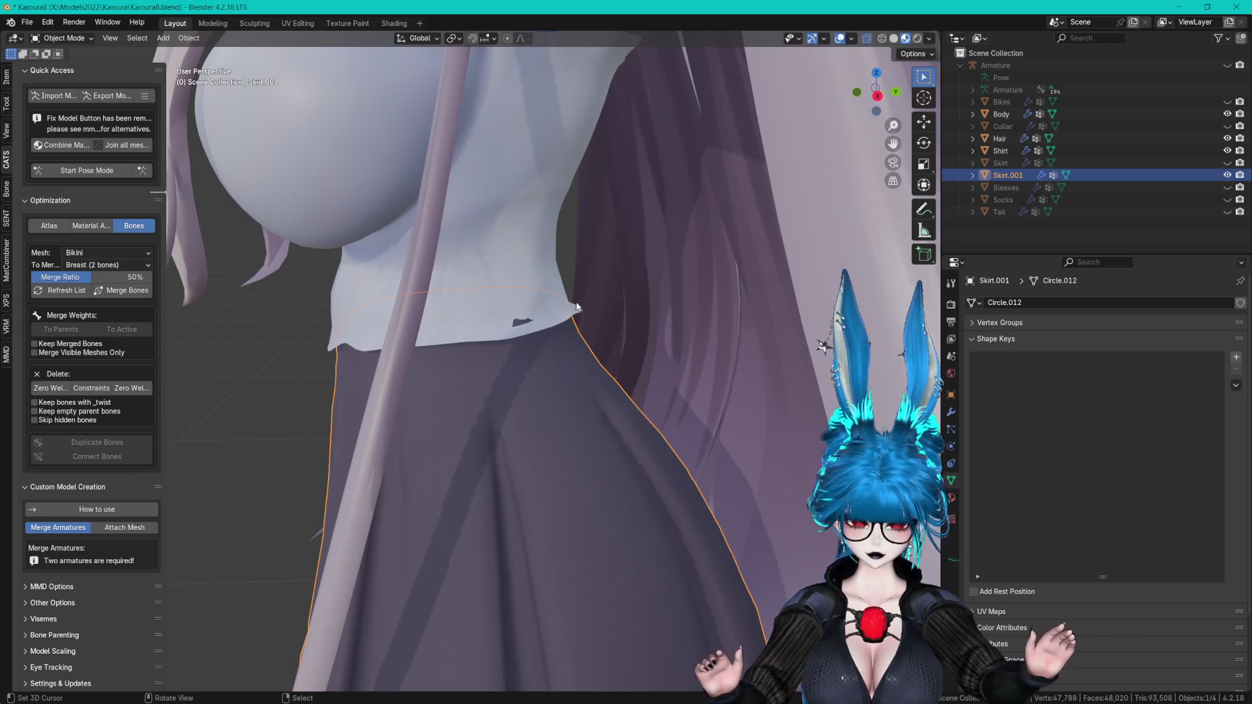
- Enter Edit Mode on the Shirt and shift the selected hem vertices along X
left_click(548, 311)
key("Tab")
scroll(532, 312, "up", 5)
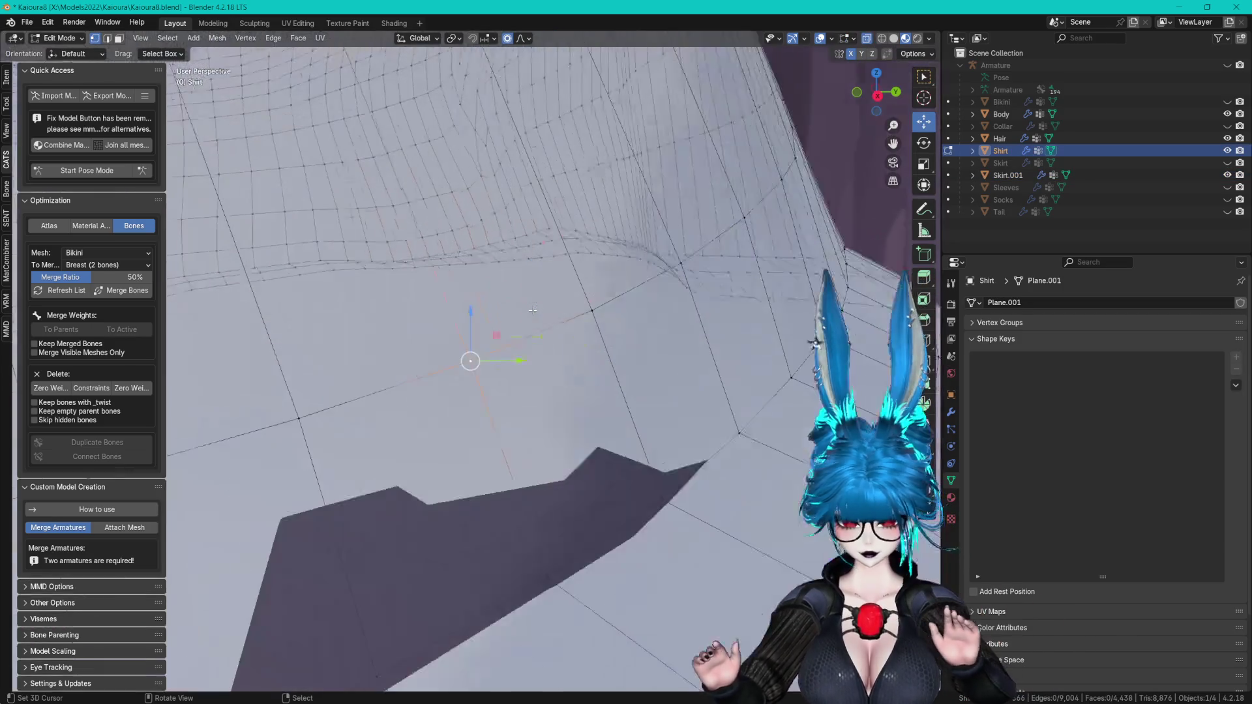
scroll(587, 316, "down", 2)
scroll(638, 320, "up", 2)
mouse_move(638, 320)
middle_mouse_down()
mouse_move(579, 307)
mouse_move(629, 331)
mouse_move(628, 344)
mouse_move(679, 349)
mouse_move(618, 332)
middle_mouse_up()
key("g")
key("x")
left_click(579, 307)
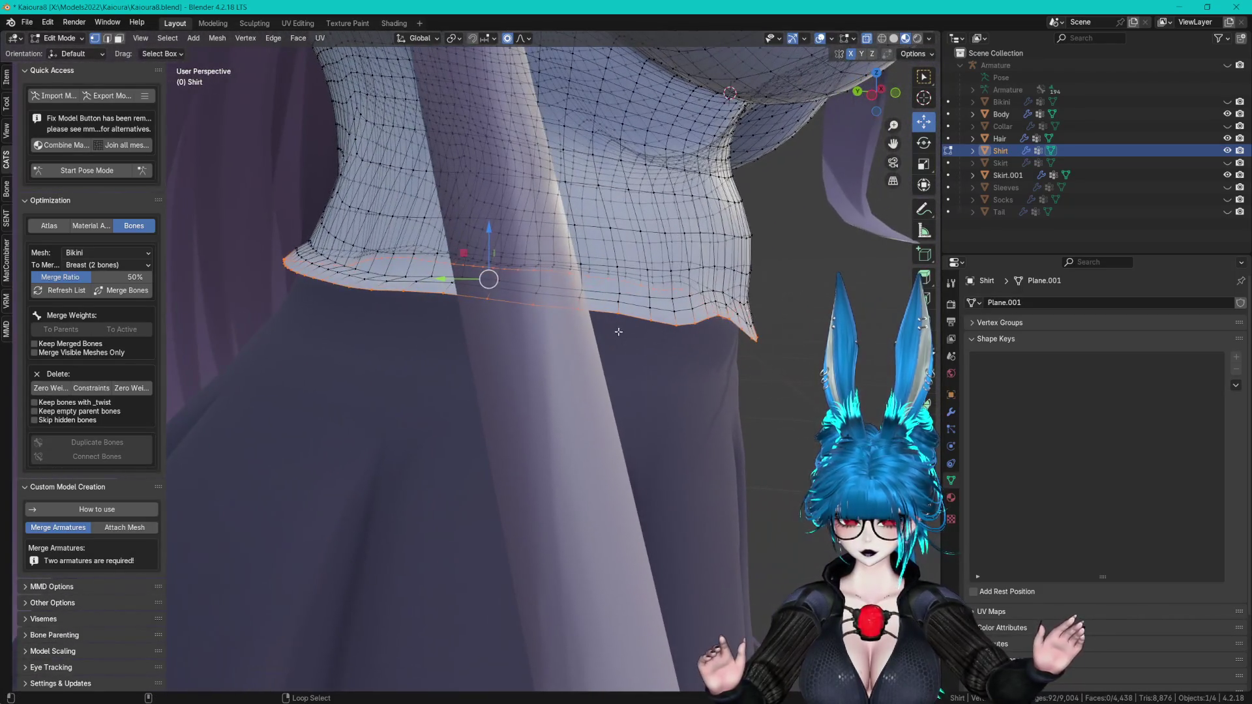
- Apply Smooth Vertices twice to the selected hem vertices
middle_click_drag(688, 294, 602, 303)
right_click(600, 304)
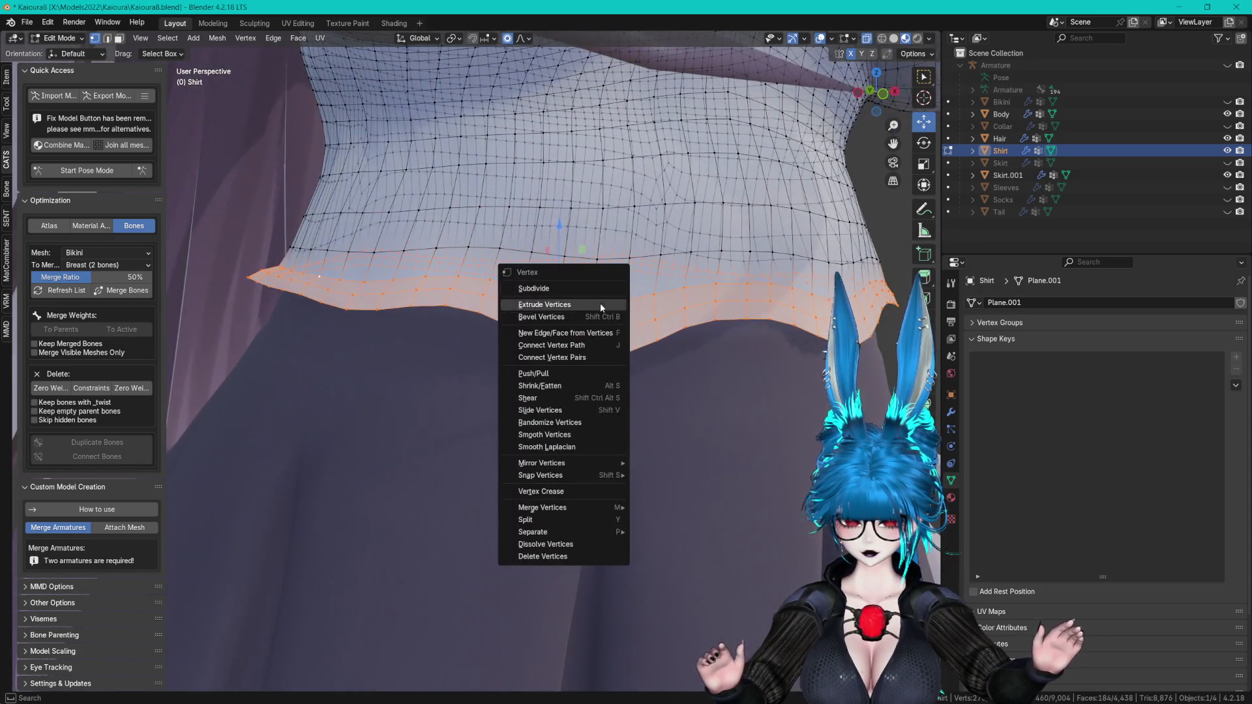
left_click(553, 434)
right_click(572, 457)
left_click(572, 457)
middle_click_drag(571, 457, 548, 386)
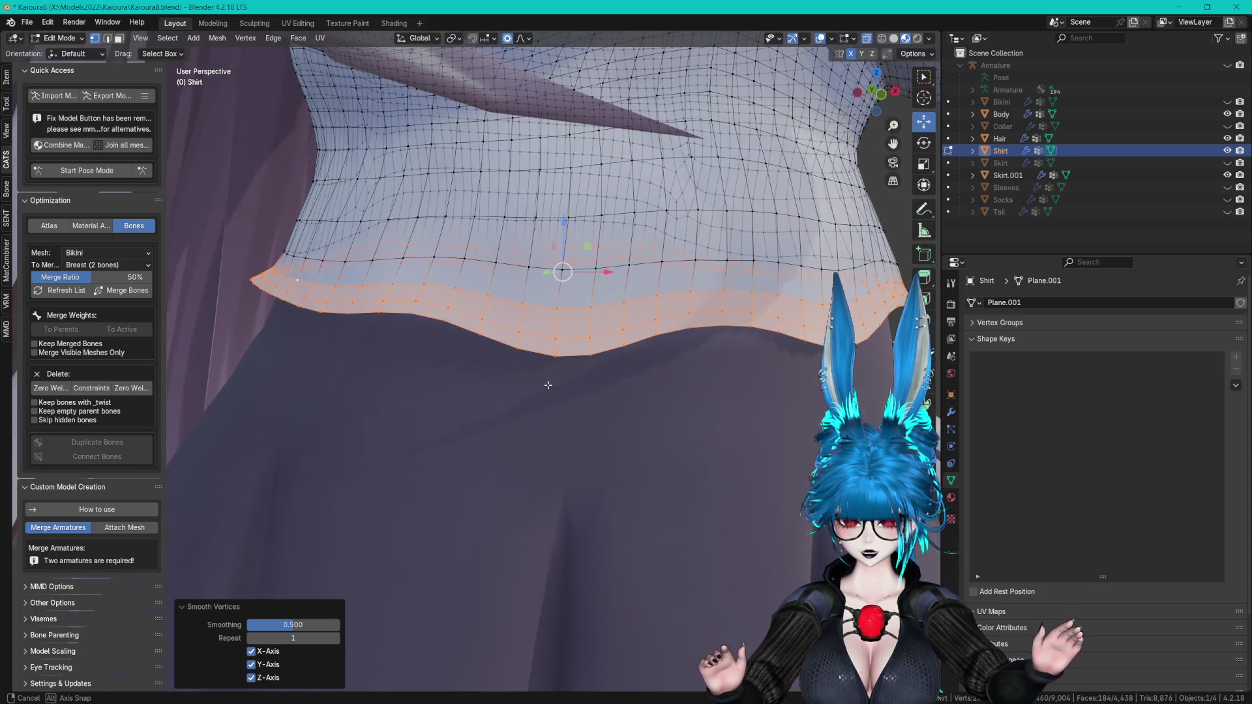
- Grow the hem selection upward and smooth it two more times
key("ctrl+KP_Add")
right_click(580, 271)
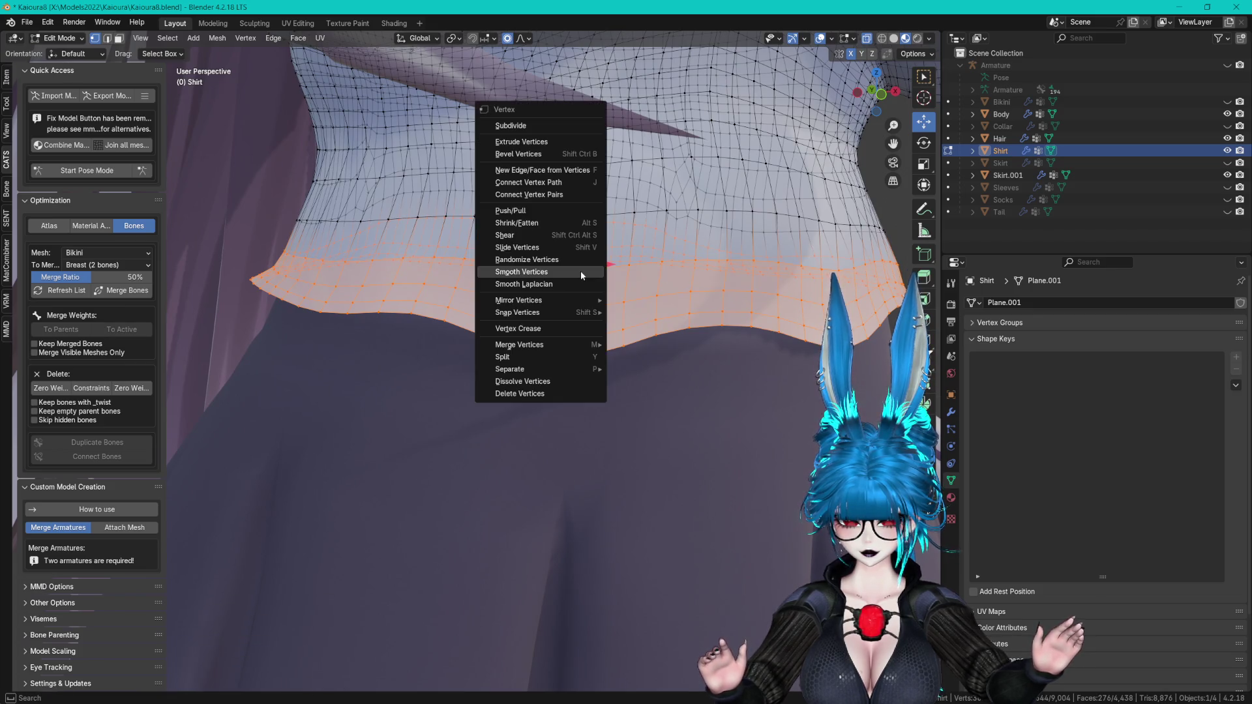
left_click(580, 271)
right_click(581, 272)
left_click(581, 271)
- Add the next edge loop, grow the selection, smooth it three more times, then deselect
left_click(542, 218, "alt+shift")
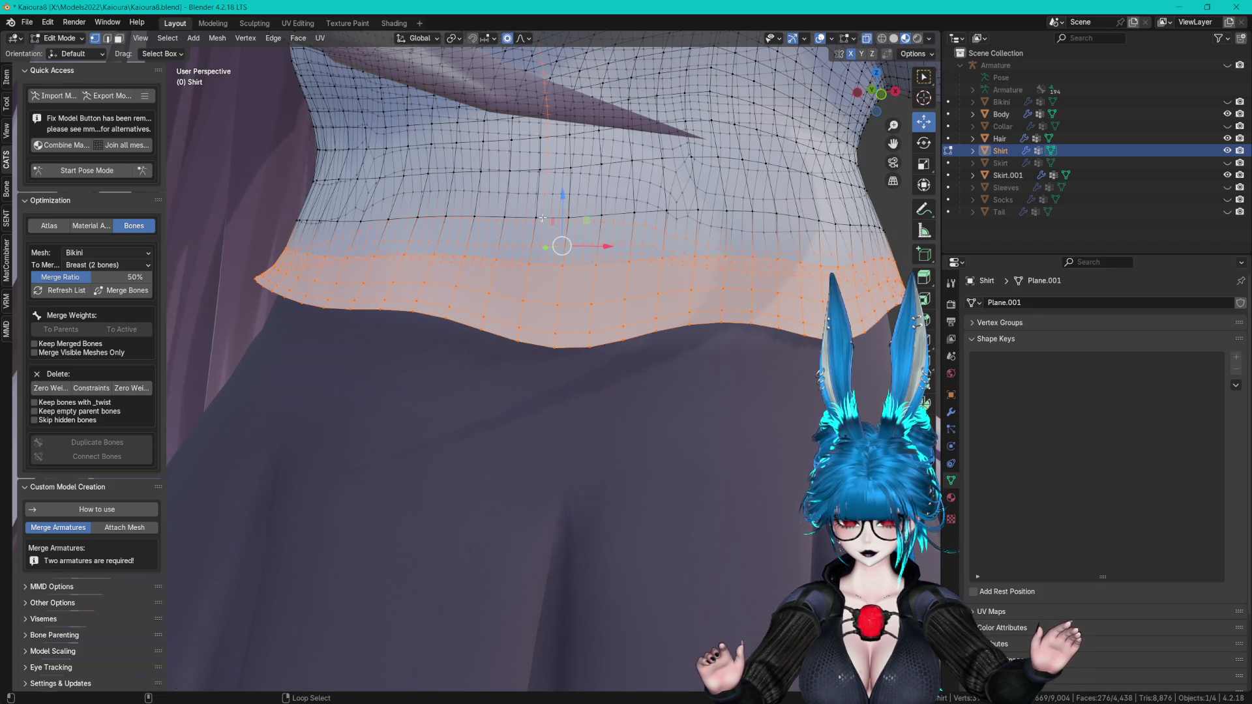
key("ctrl+KP_Add")
right_click(521, 216)
left_click(522, 217)
right_click(522, 216)
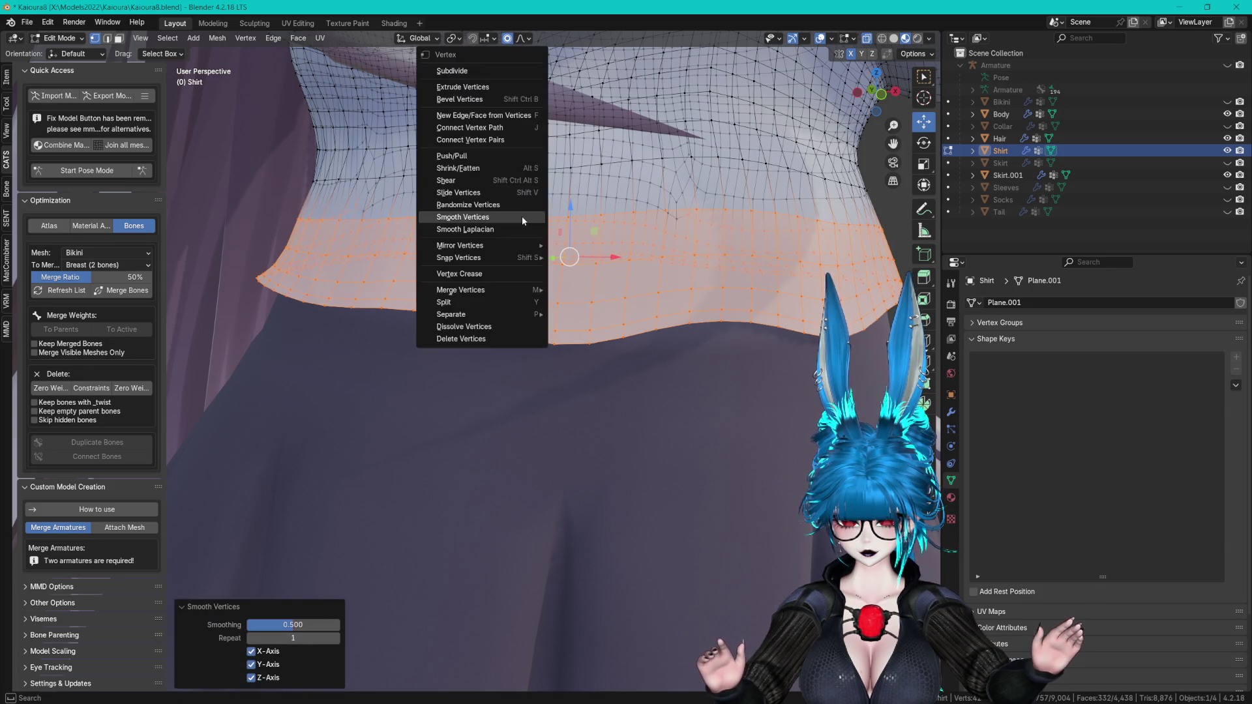
left_click(522, 216)
right_click(522, 217)
left_click(522, 217)
middle_click_drag(535, 217, 554, 220)
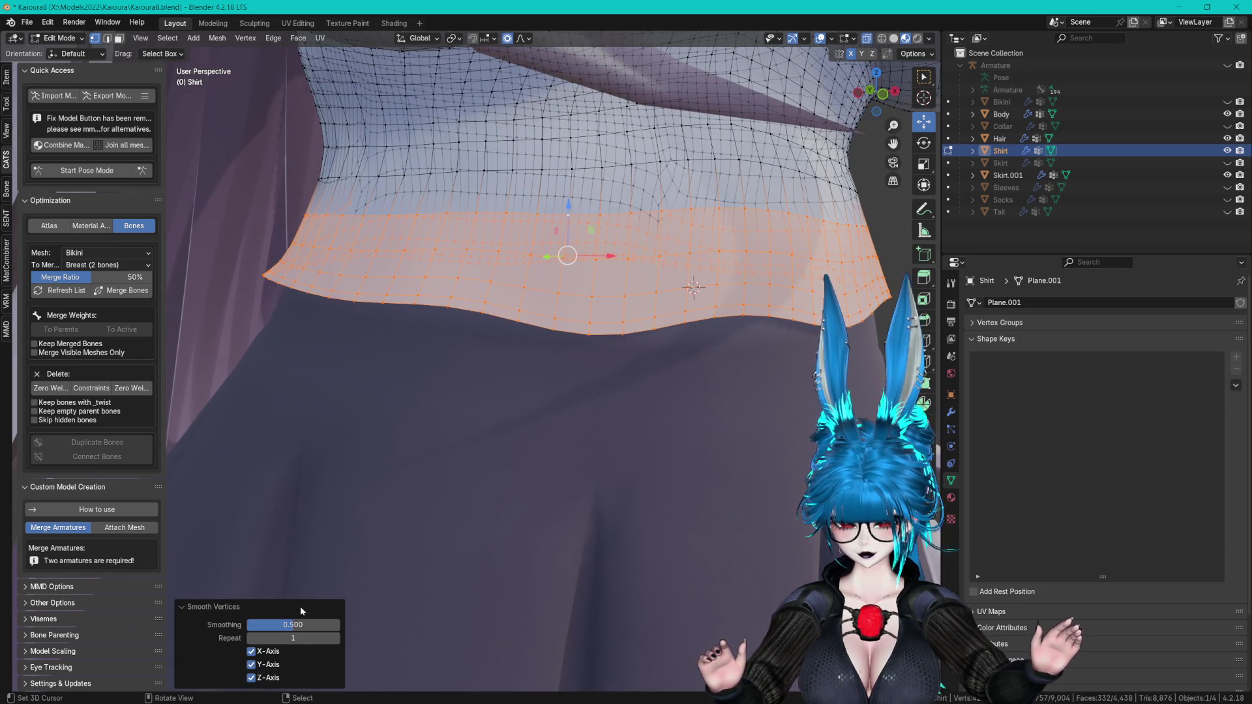
mouse_move(424, 424)
middle_mouse_down()
mouse_move(443, 391)
mouse_move(449, 305)
mouse_move(701, 294)
mouse_move(618, 321)
middle_mouse_up()
key("alt+a")
- Run Snap to Symmetry on the whole shirt mesh, then clear the selection
key("a")
key("F3")
key("Return")
key("alt+a")
- Push three hem vertices inward along Y with proportional moves
key("g")
key("y")
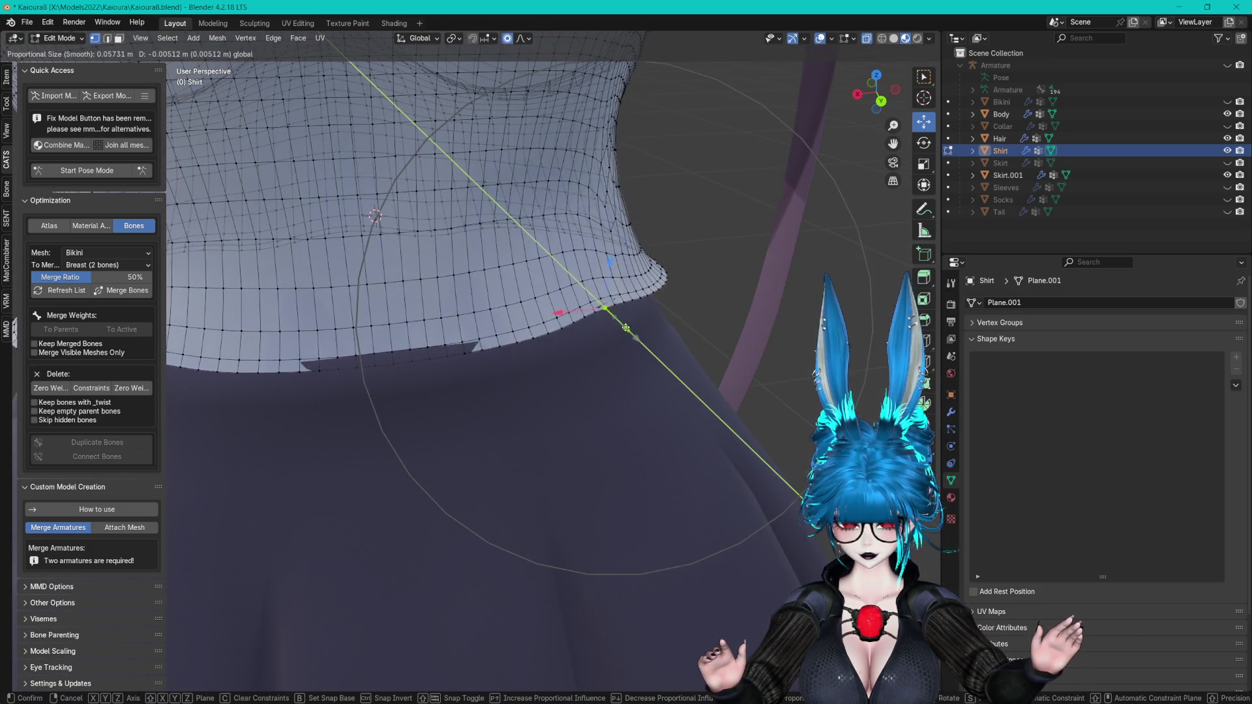
left_click(623, 324)
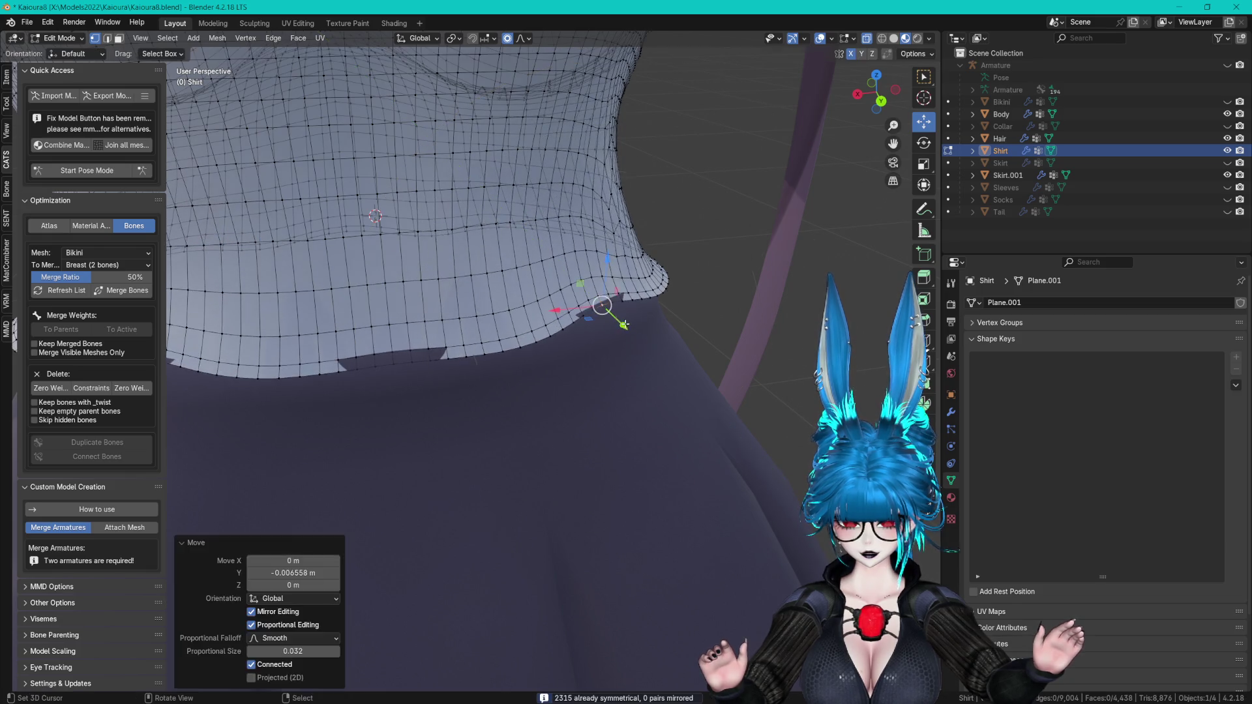
key("g")
key("y")
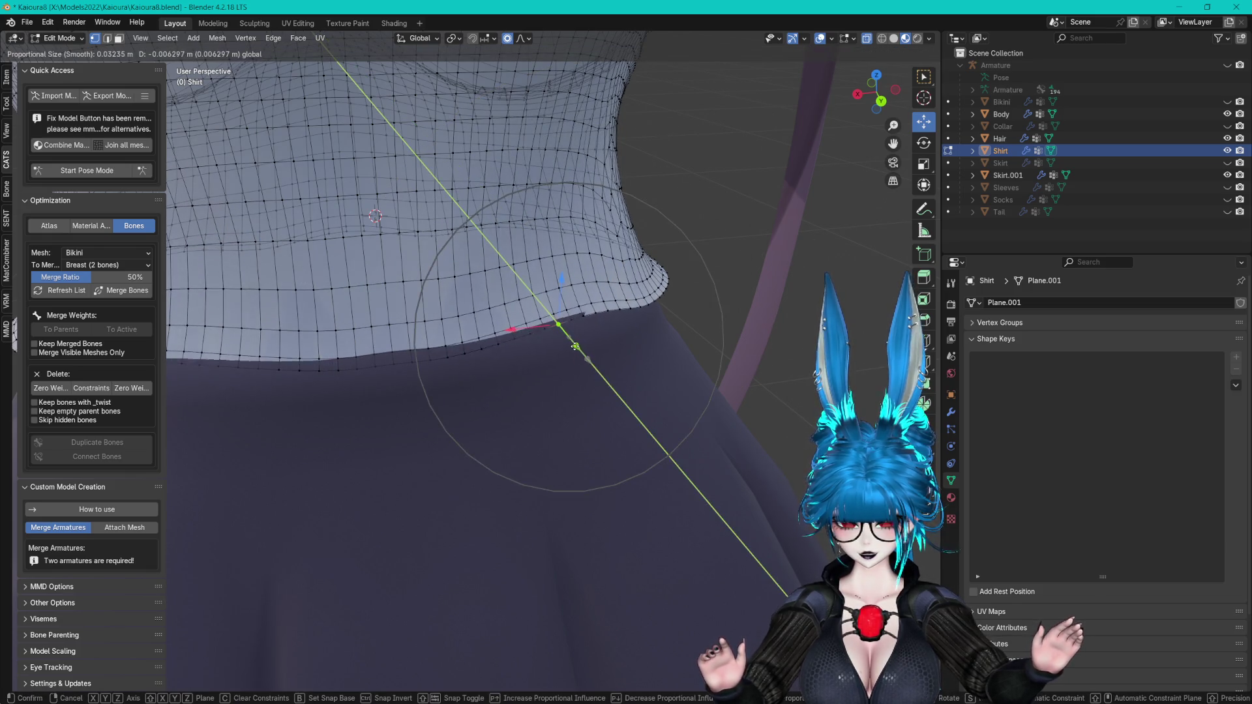
left_click(572, 344)
mouse_move(573, 343)
middle_mouse_down()
mouse_move(685, 273)
mouse_move(652, 280)
mouse_move(659, 326)
middle_mouse_up()
key("g")
key("y")
left_click(675, 273)
- Tuck the side of the hem in along X around the waistband
left_click(663, 336)
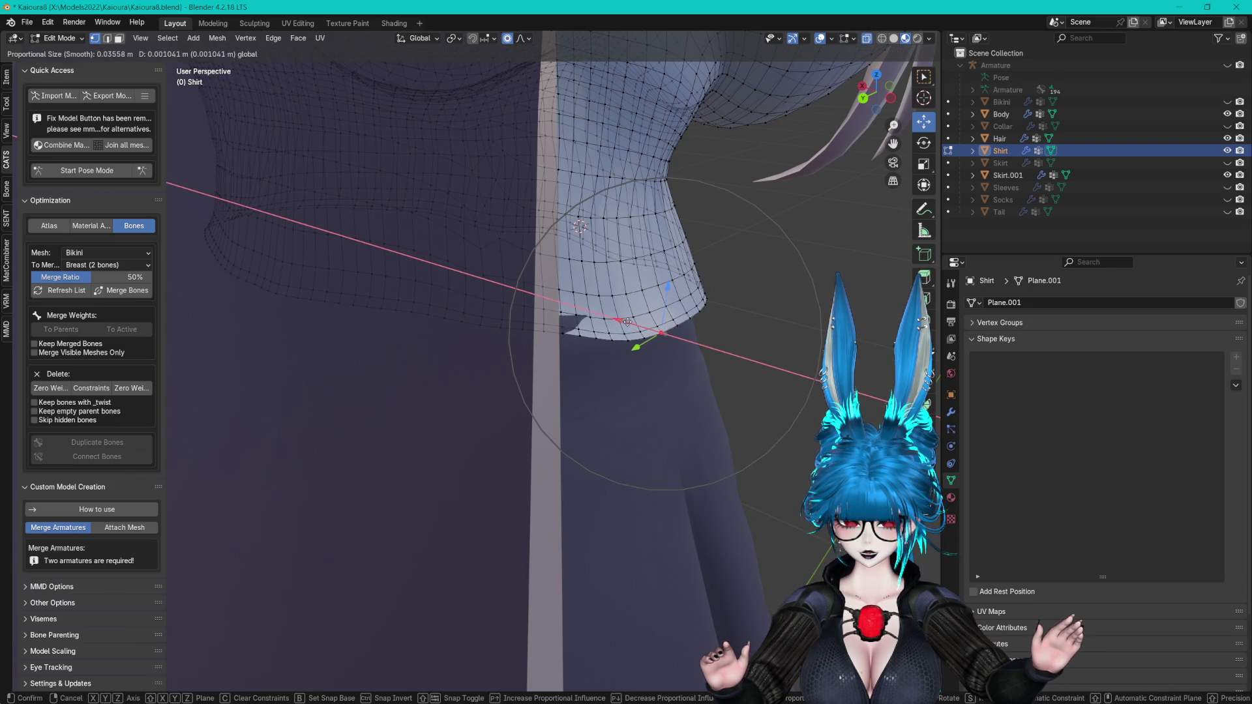
left_click(605, 313)
middle_click_drag(604, 313, 586, 307)
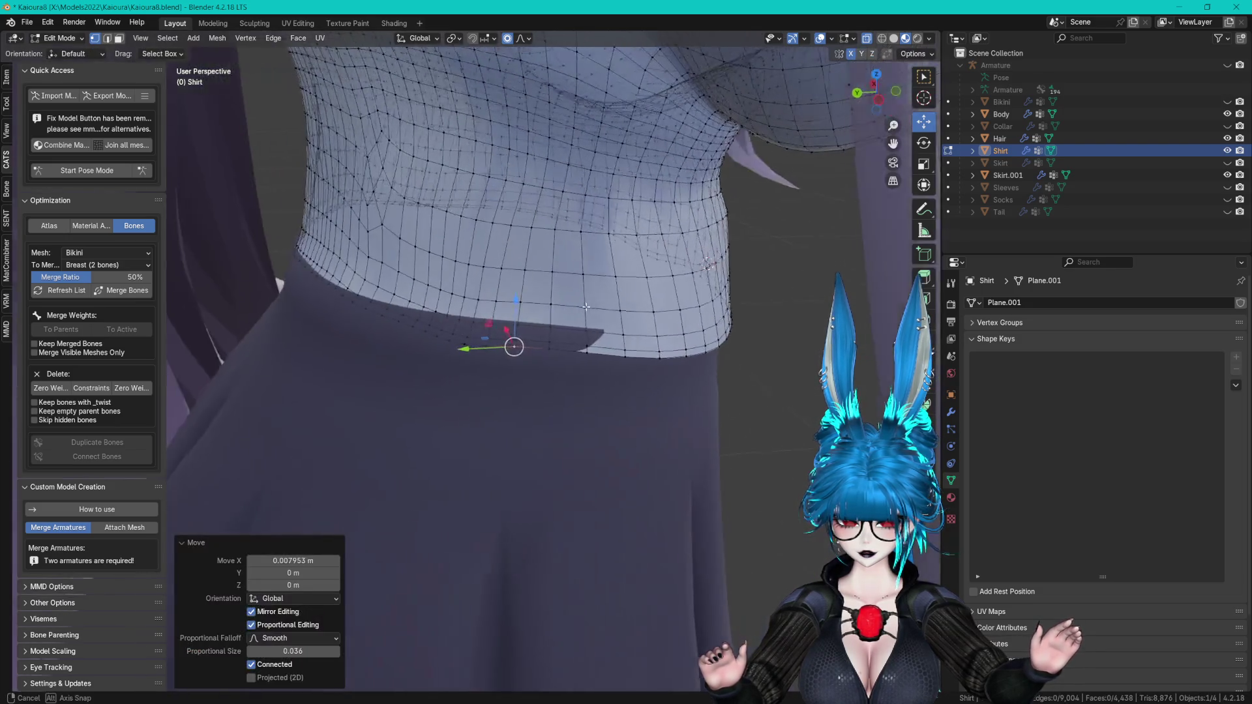
middle_click_drag(671, 371, 644, 359)
key("g")
key("x")
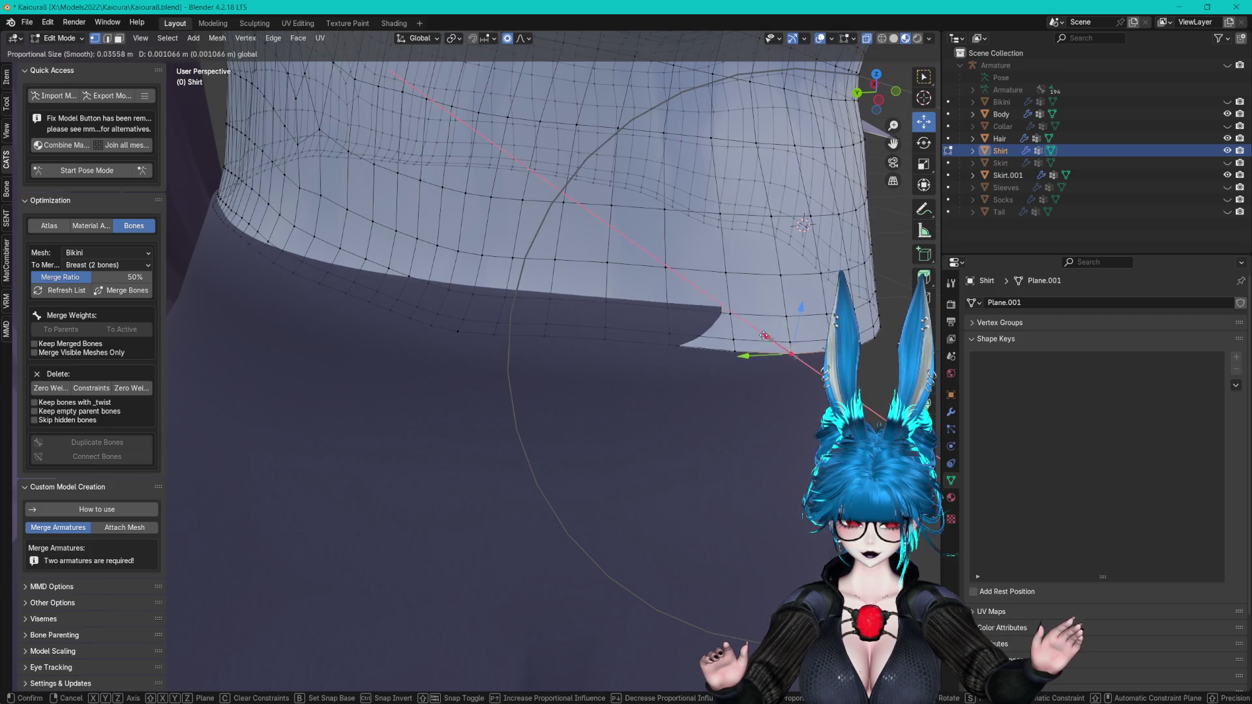
left_click(760, 328)
- Pull the front hem vertices down over the skirt with proportional Y moves
middle_click_drag(760, 328, 616, 309)
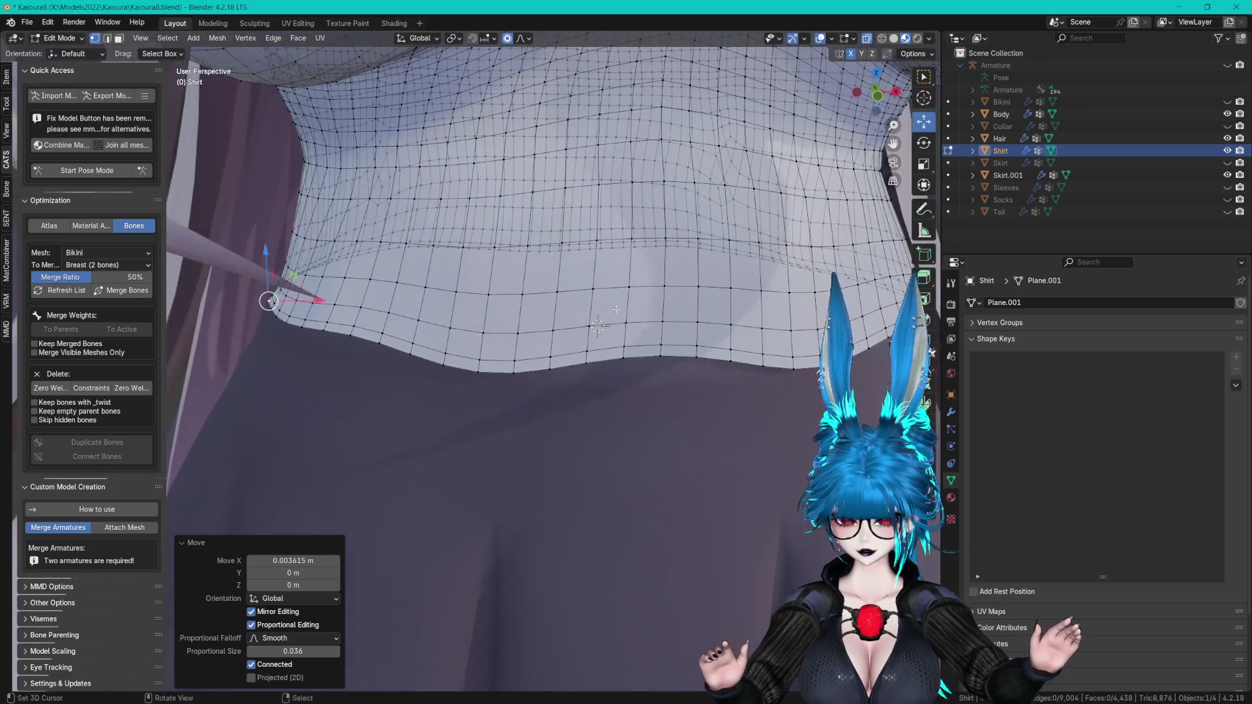
mouse_move(439, 360)
middle_mouse_down()
mouse_move(677, 311)
mouse_move(624, 316)
mouse_move(675, 298)
mouse_move(551, 327)
mouse_move(350, 317)
mouse_move(613, 382)
mouse_move(717, 328)
middle_mouse_up()
key("g")
key("y")
left_click(668, 310)
key("g")
key("y")
left_click(662, 298)
key("g")
left_click(350, 317)
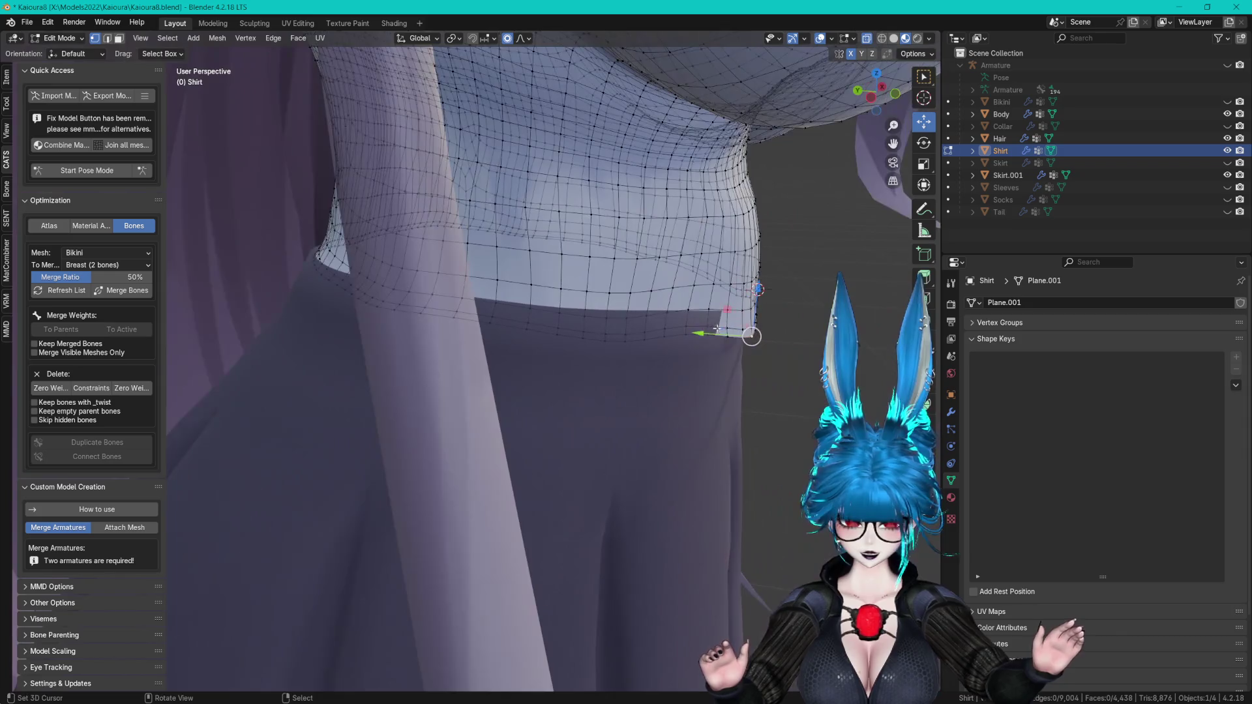
left_click_drag(697, 329, 680, 330)
middle_click_drag(680, 330, 560, 378)
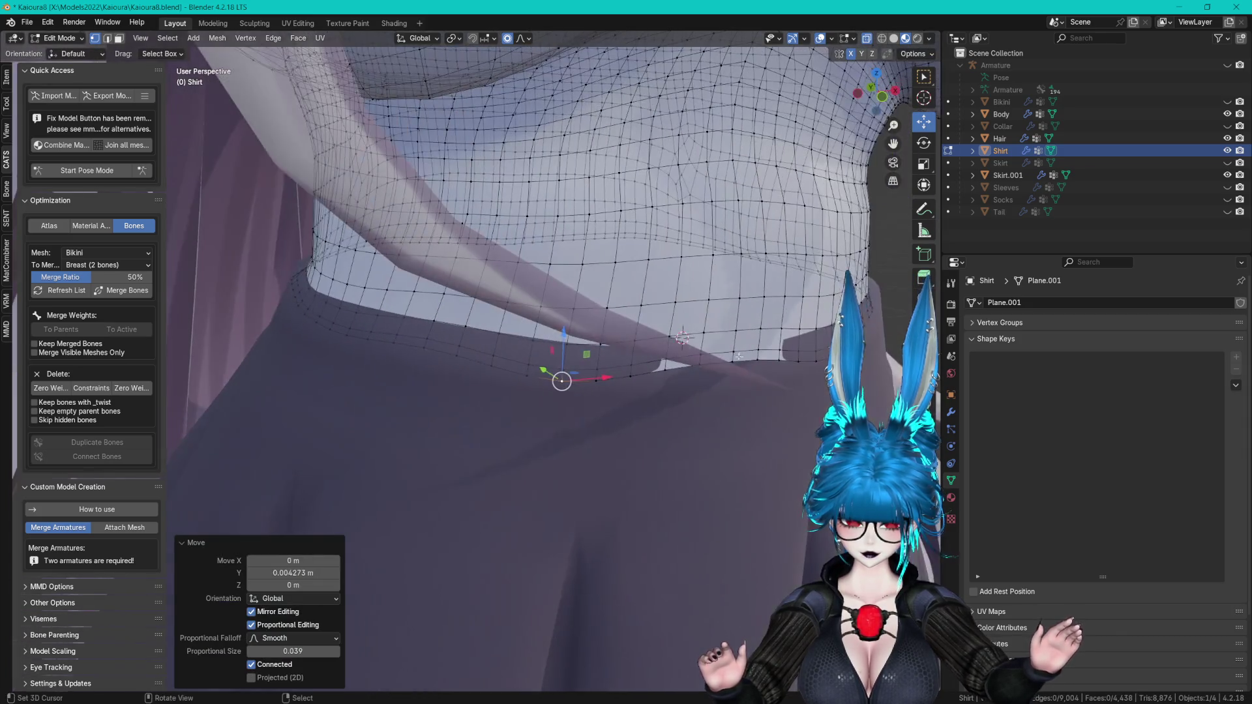
middle_click_drag(748, 363, 741, 339)
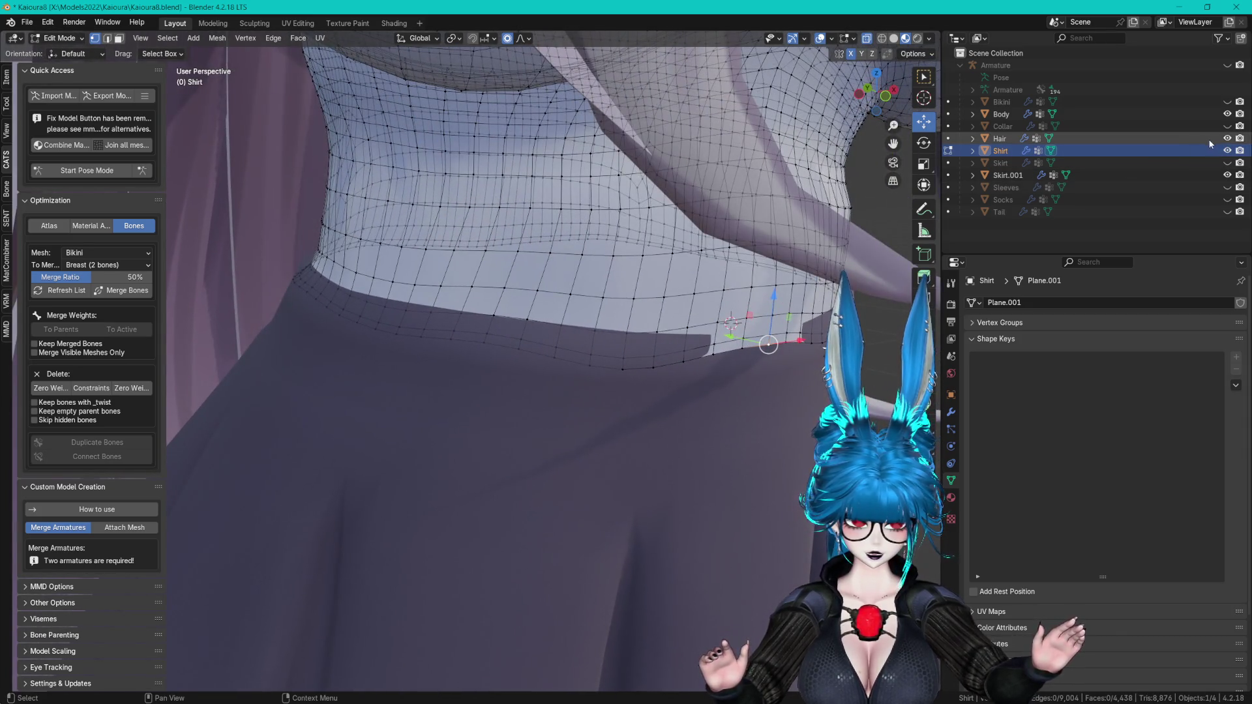
- Hide the Hair, return to Object Mode, and view the skirt from the front
left_click(1227, 138)
key("Tab")
mouse_move(830, 346)
middle_mouse_down()
mouse_move(635, 205)
mouse_move(589, 206)
mouse_move(627, 189)
mouse_move(704, 195)
middle_mouse_up()
left_click(704, 194)
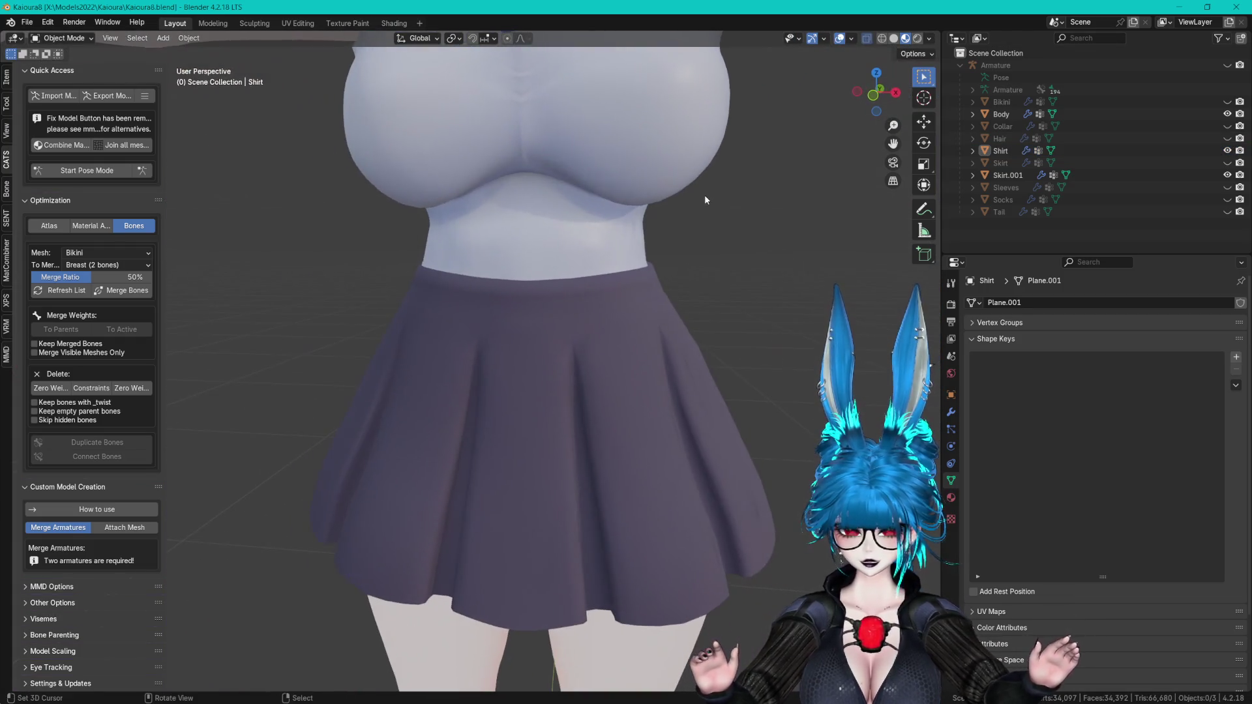
scroll(705, 194, "down", 5)
left_click(600, 335)
scroll(600, 336, "up", 5)
key("Tab")
mouse_move(668, 314)
middle_mouse_down()
mouse_move(671, 302)
mouse_move(550, 324)
mouse_move(716, 319)
mouse_move(695, 327)
mouse_move(698, 369)
middle_mouse_up()
key("Tab")
scroll(576, 331, "down", 3)
left_click(576, 330)
scroll(716, 320, "down", 3)
scroll(631, 376, "up", 2)
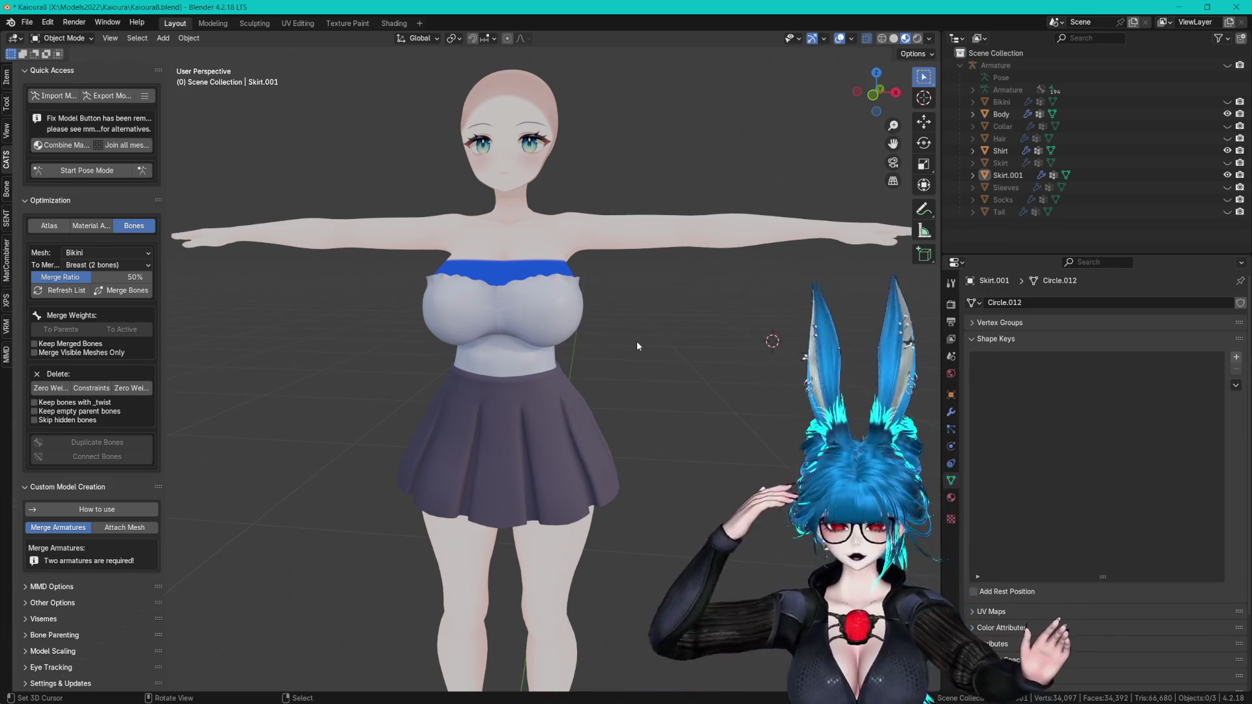
middle_click_drag(738, 326, 743, 327)
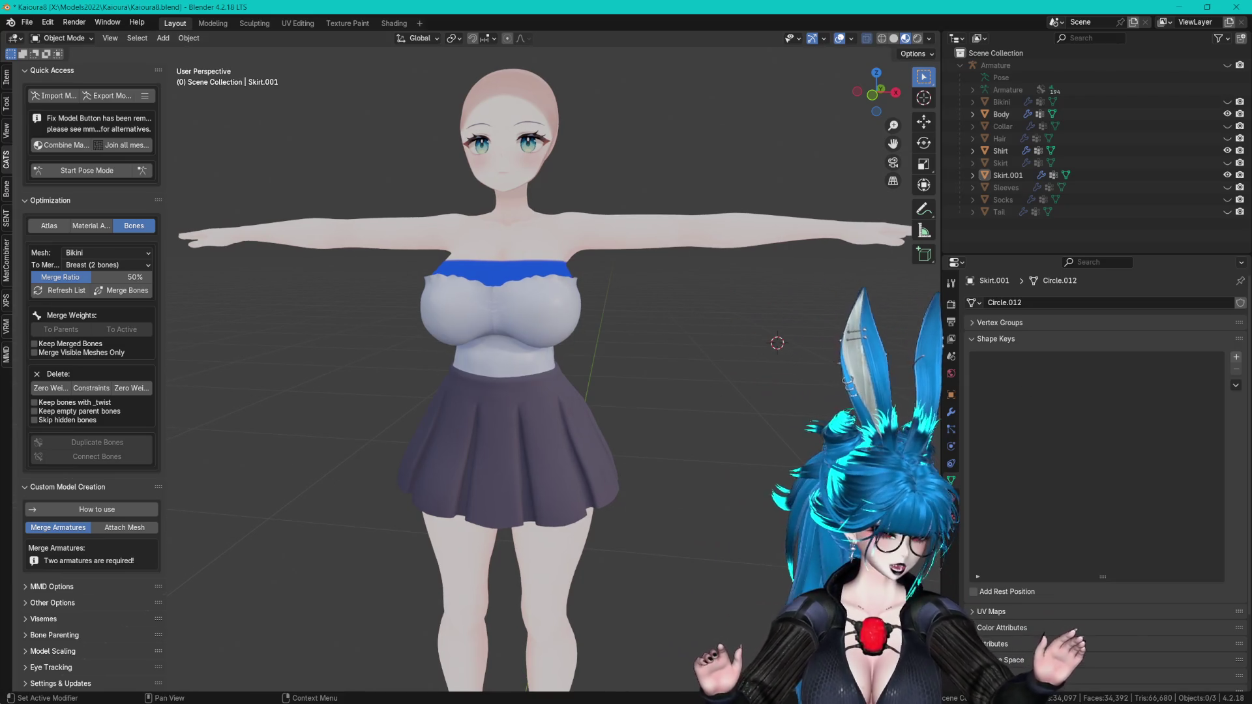
left_click(843, 353)
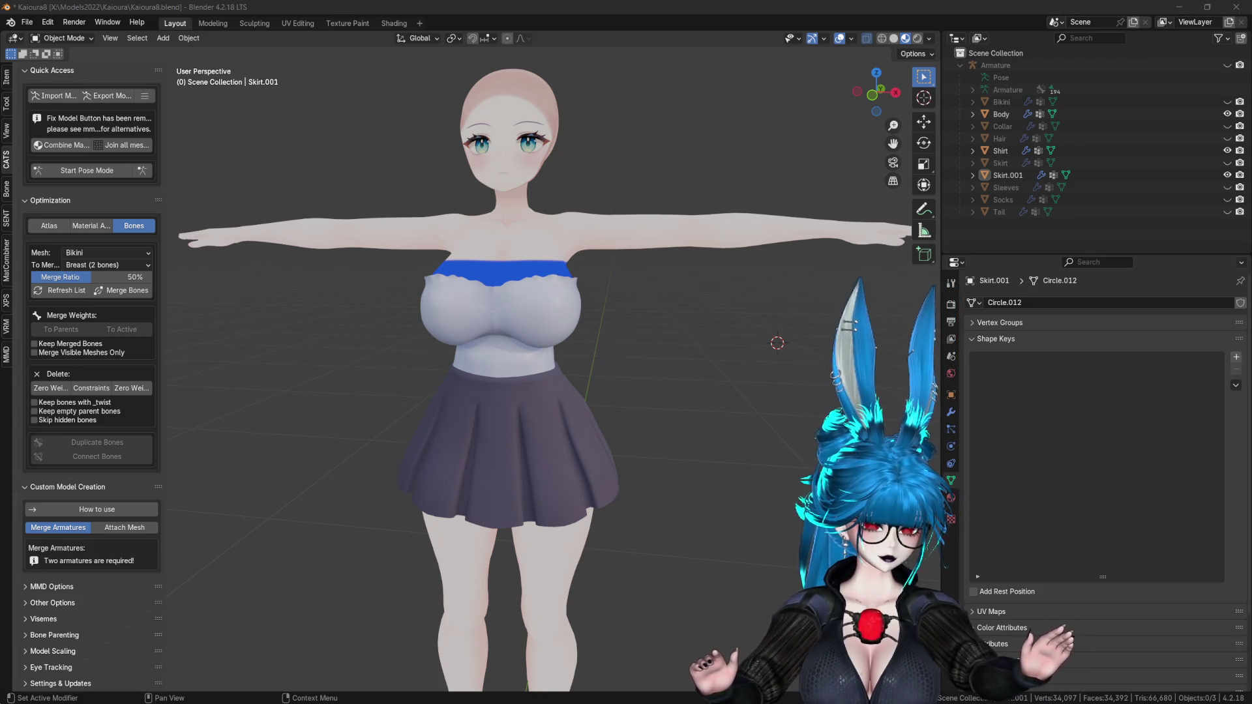
mouse_move(671, 119)
middle_mouse_down()
mouse_move(617, 208)
mouse_move(543, 191)
mouse_move(671, 193)
mouse_move(651, 243)
mouse_move(600, 233)
mouse_move(707, 240)
mouse_move(679, 272)
mouse_move(637, 288)
middle_mouse_up()
scroll(718, 202, "down", 2)
scroll(745, 227, "up", 5)
mouse_move(608, 259)
middle_mouse_down()
mouse_move(648, 220)
mouse_move(700, 228)
mouse_move(710, 281)
mouse_move(700, 304)
mouse_move(605, 295)
mouse_move(720, 306)
mouse_move(587, 307)
mouse_move(632, 337)
middle_mouse_up()
- Inspect the Shirt's waist edge loops in Edit Mode, then return to Object Mode
left_click(587, 307)
key("Tab")
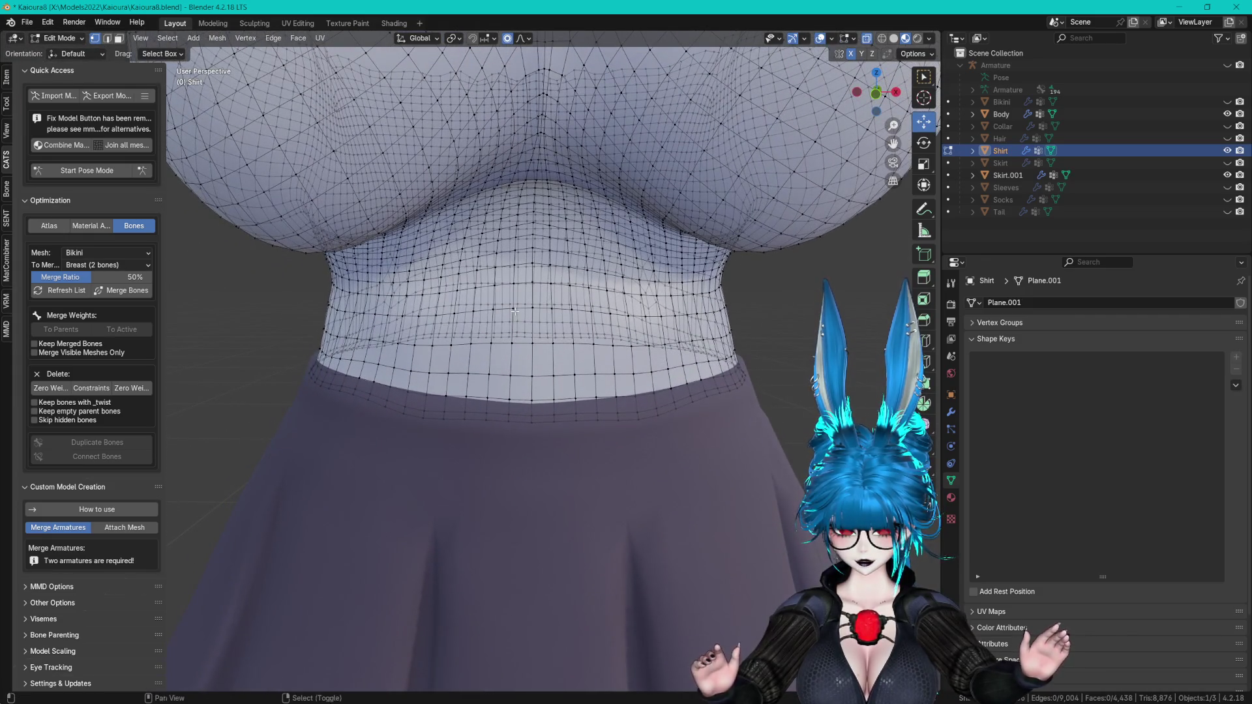
left_click(520, 311, "alt")
left_click(522, 343, "alt+shift")
mouse_move(522, 343)
middle_mouse_down()
mouse_move(801, 342)
mouse_move(698, 376)
middle_mouse_up()
left_click(711, 372)
key("Tab")
- Collapse the shirt's Shape Keys panel and expand its Vertex Groups
scroll(698, 379, "down", 5)
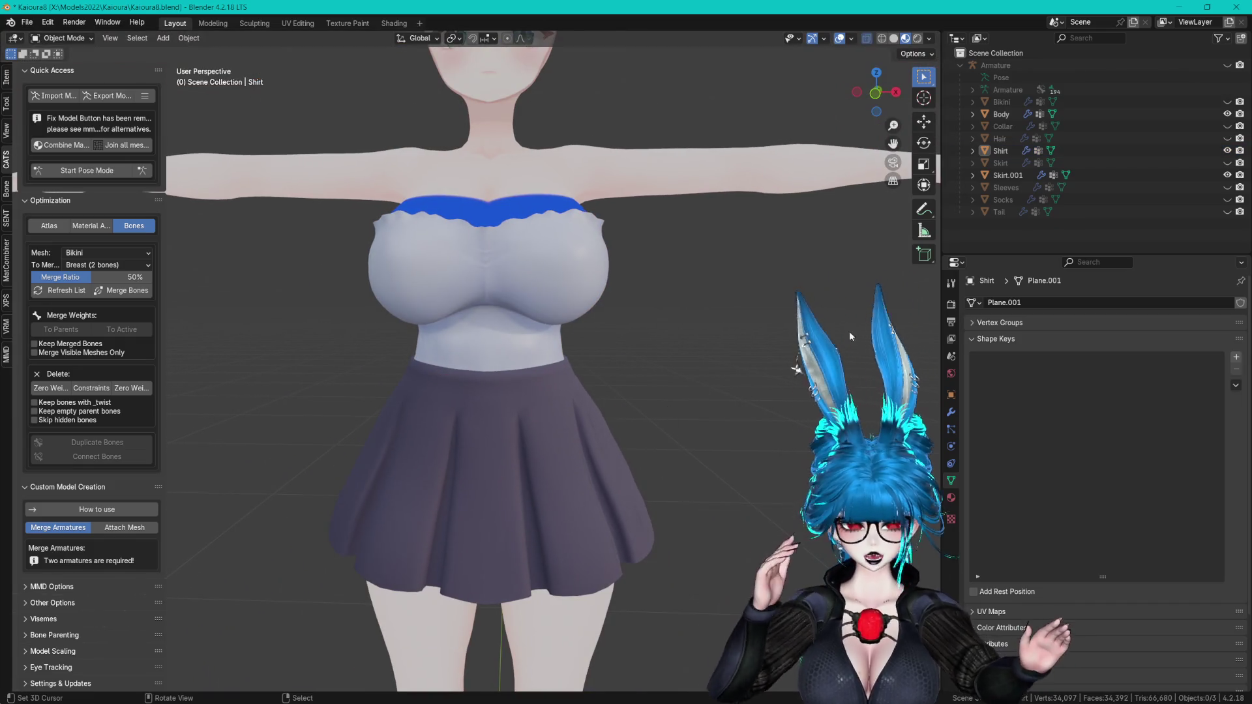
left_click(996, 337)
left_click(996, 324)
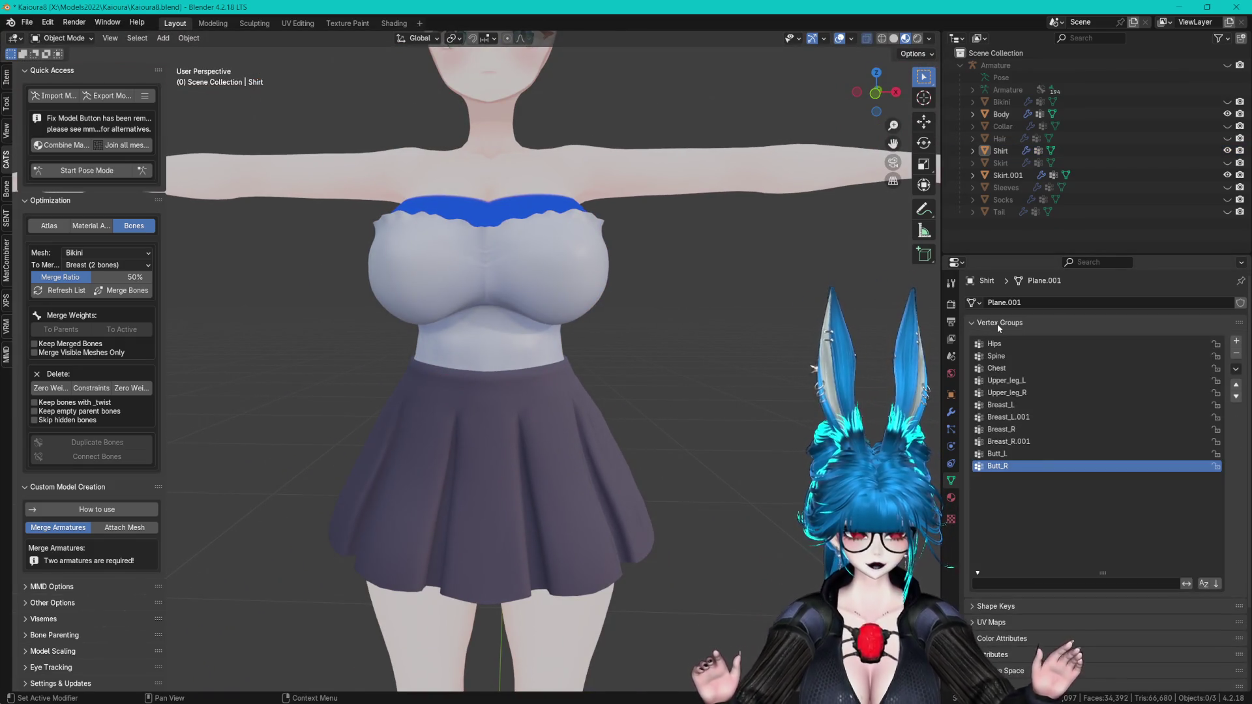
middle_click_drag(698, 318, 587, 323)
- Put the armature into Pose Mode and make the Breast bone collection visible
left_click(99, 173)
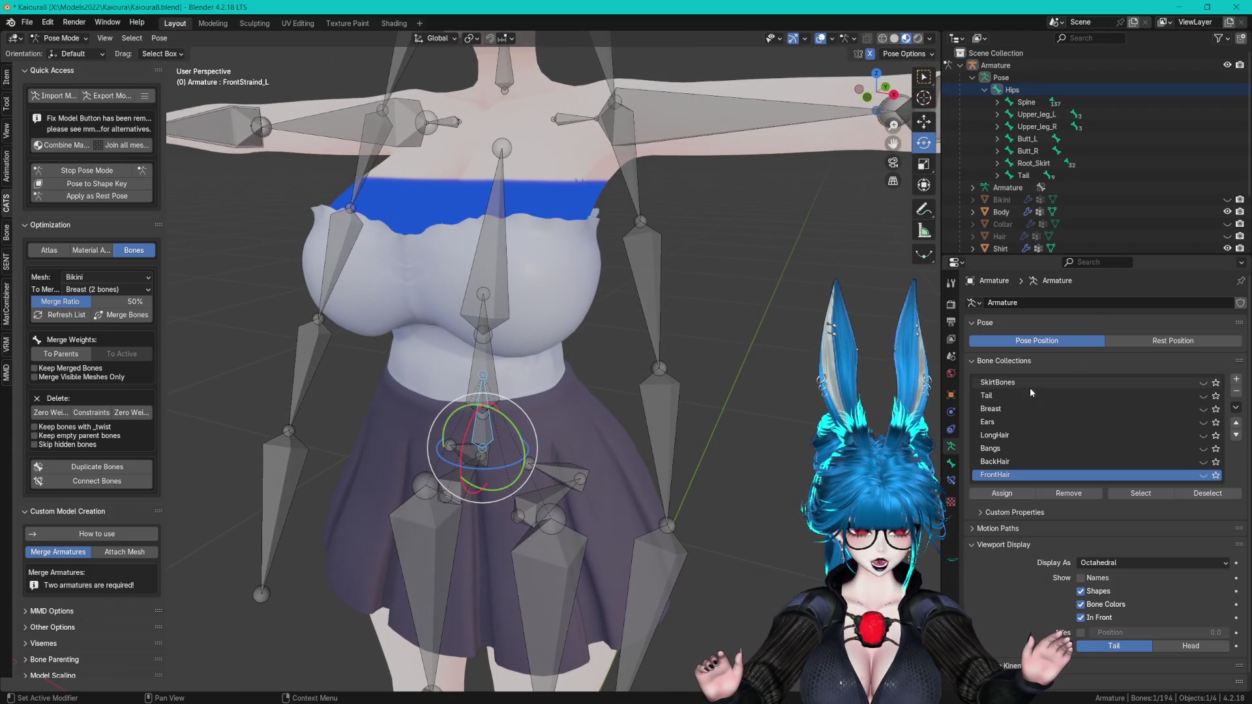
left_click(1204, 409)
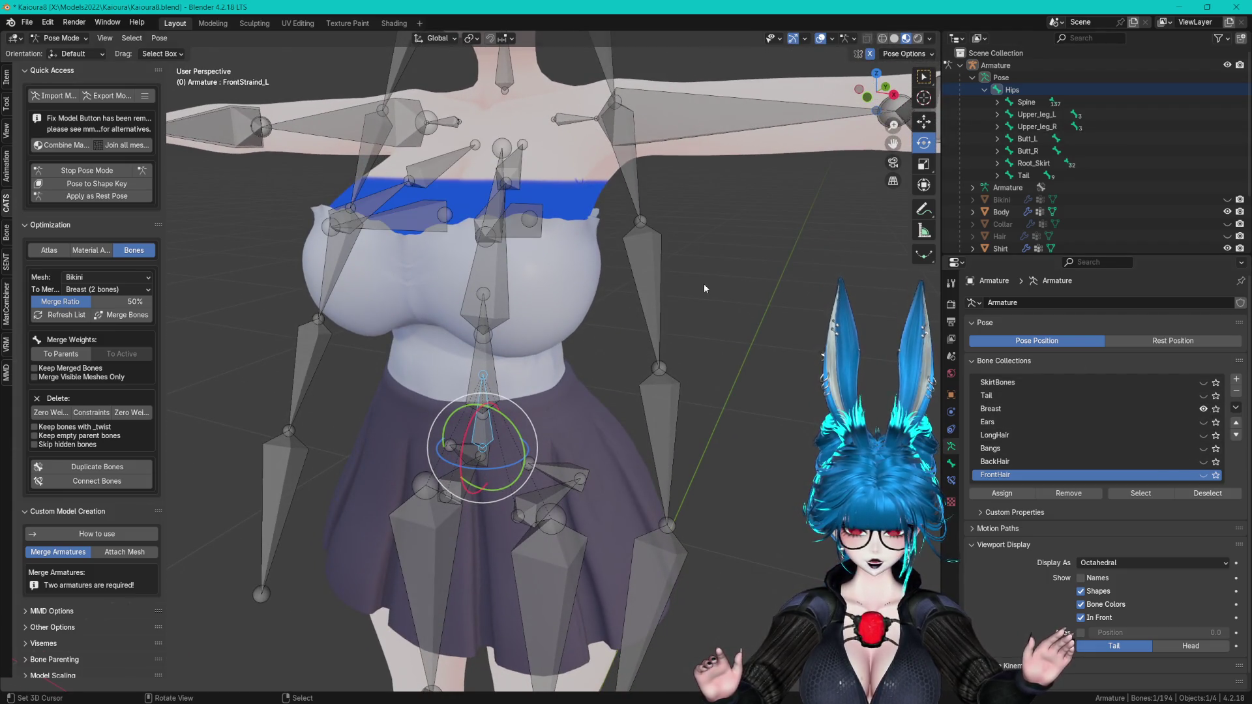
middle_click_drag(703, 284, 626, 247)
- Test-rotate the Breast_L bone to check deformation, then undo the pose
left_click(545, 212)
key("g")
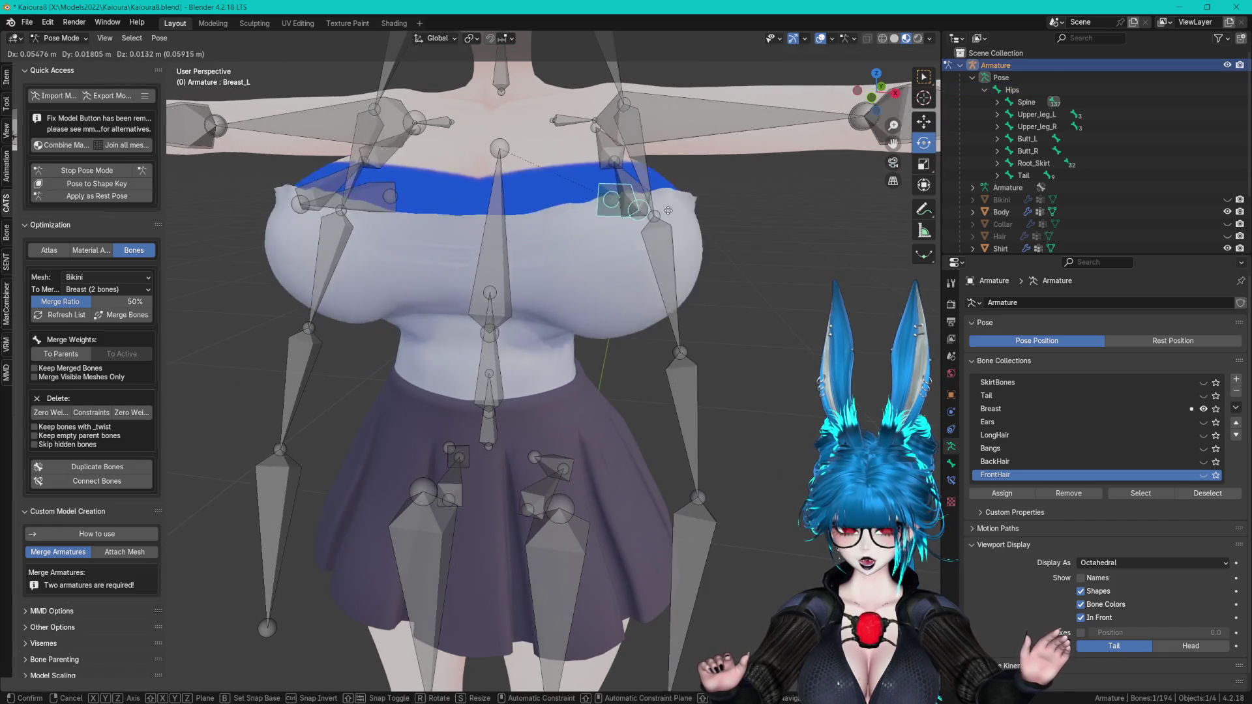
key("r")
key("r")
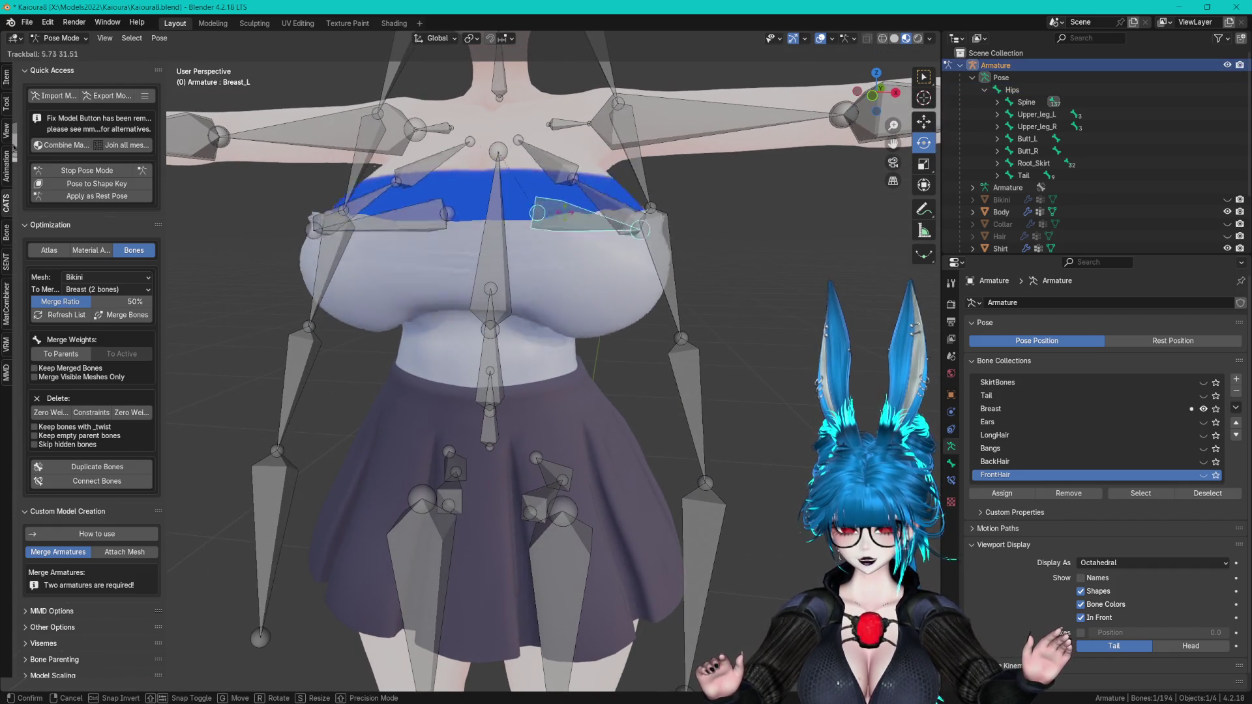
left_click(555, 196)
middle_click_drag(555, 196, 553, 189)
left_click_drag(551, 187, 551, 190)
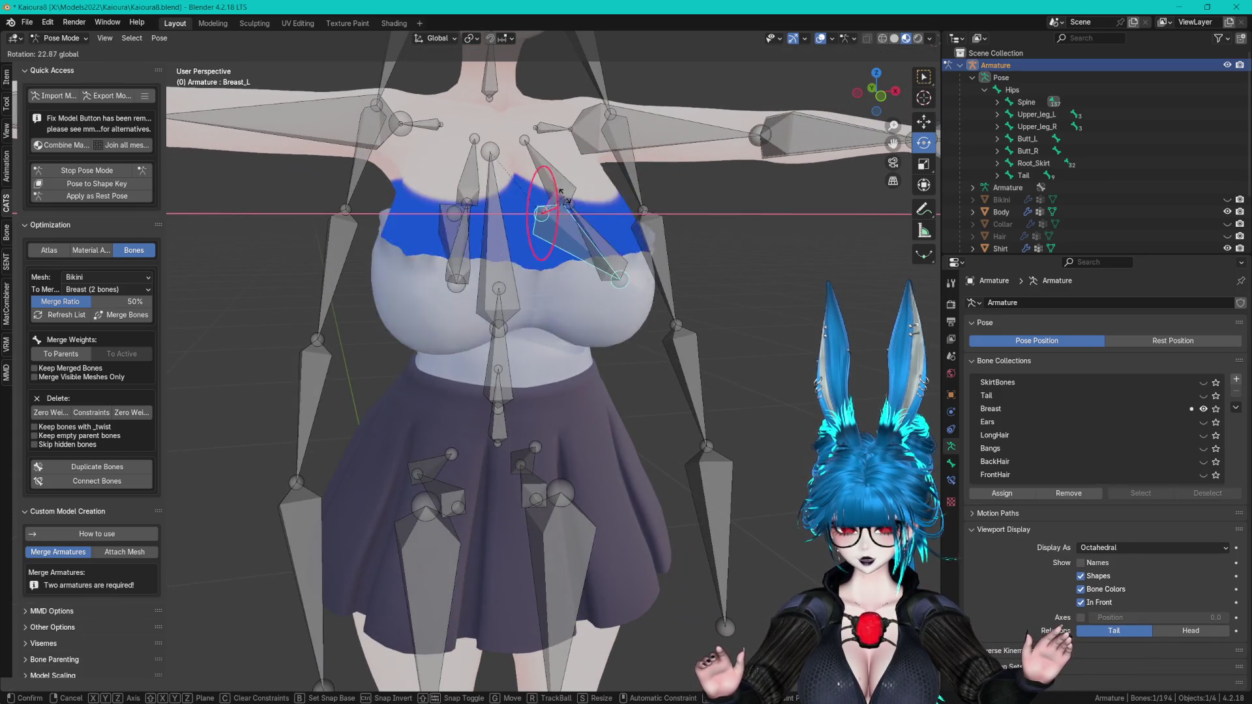
key("ctrl+z")
key("ctrl+z")
key("ctrl+z")
middle_click_drag(628, 420, 682, 313, "shift")
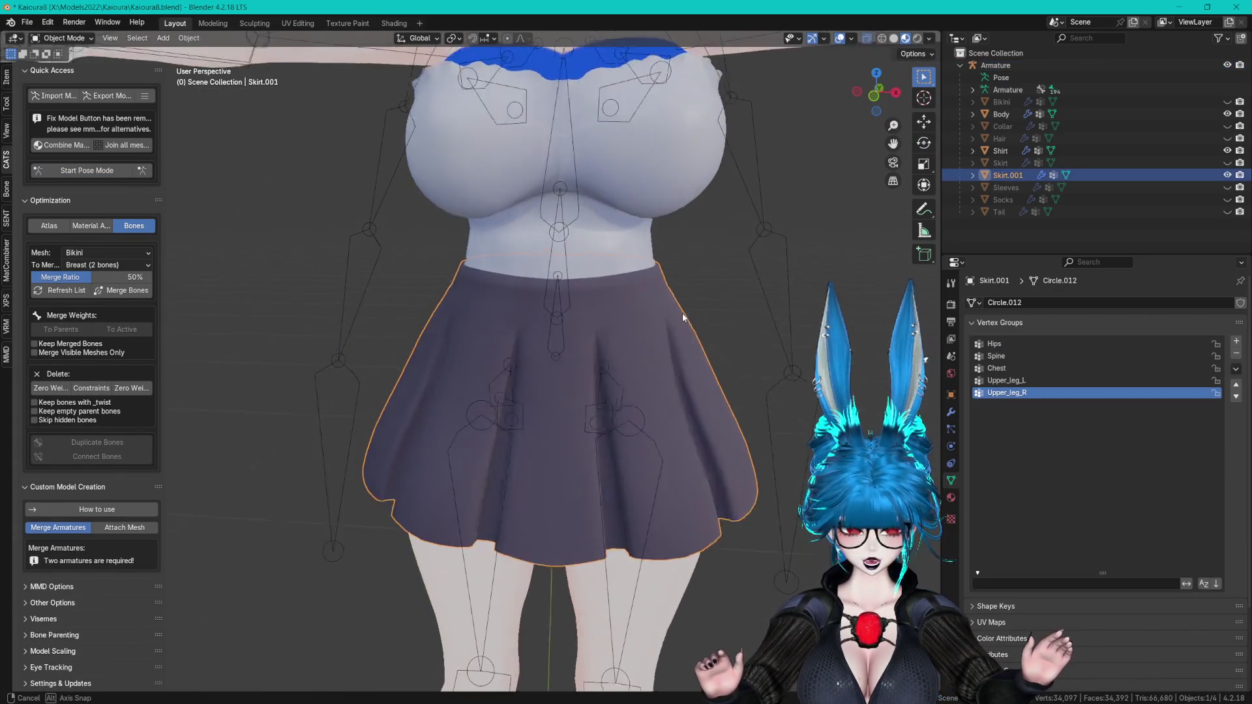
- Remove all existing vertex groups from Skirt.001
scroll(683, 313, "up", 1)
left_click(1070, 323)
left_click(1070, 324)
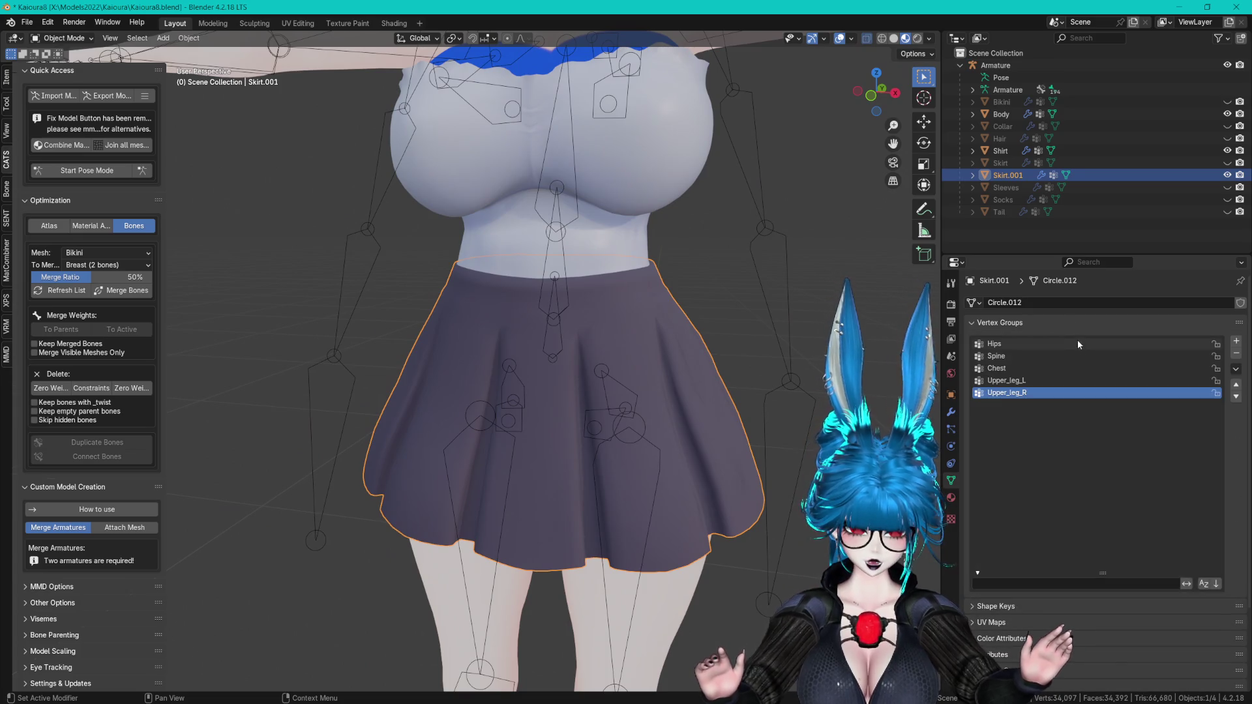
left_click(1237, 354)
left_click(1237, 354)
left_click(1237, 354)
left_click(1237, 354)
left_click(1238, 354)
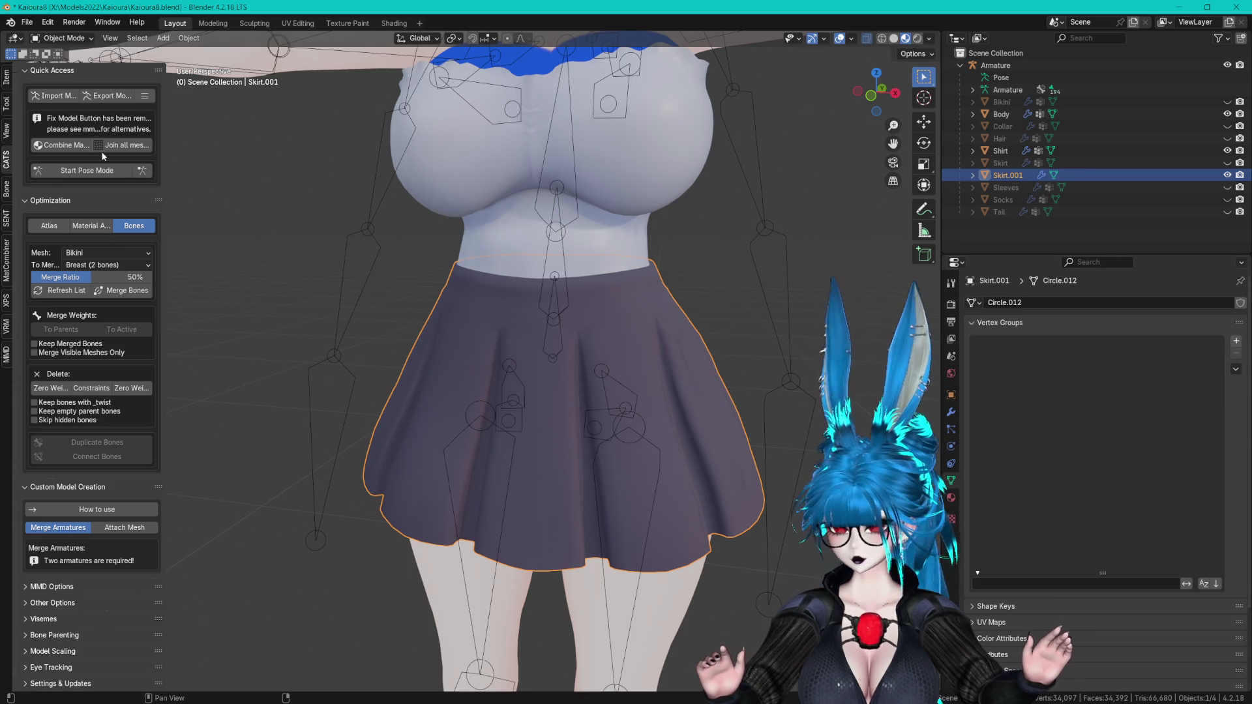
- Transfer Body's weights onto the skirt via Robust Weight Transfer, then enter Pose Mode
mouse_move(572, 432)
middle_mouse_down()
mouse_move(576, 253)
mouse_move(583, 316)
mouse_move(561, 307)
middle_mouse_up()
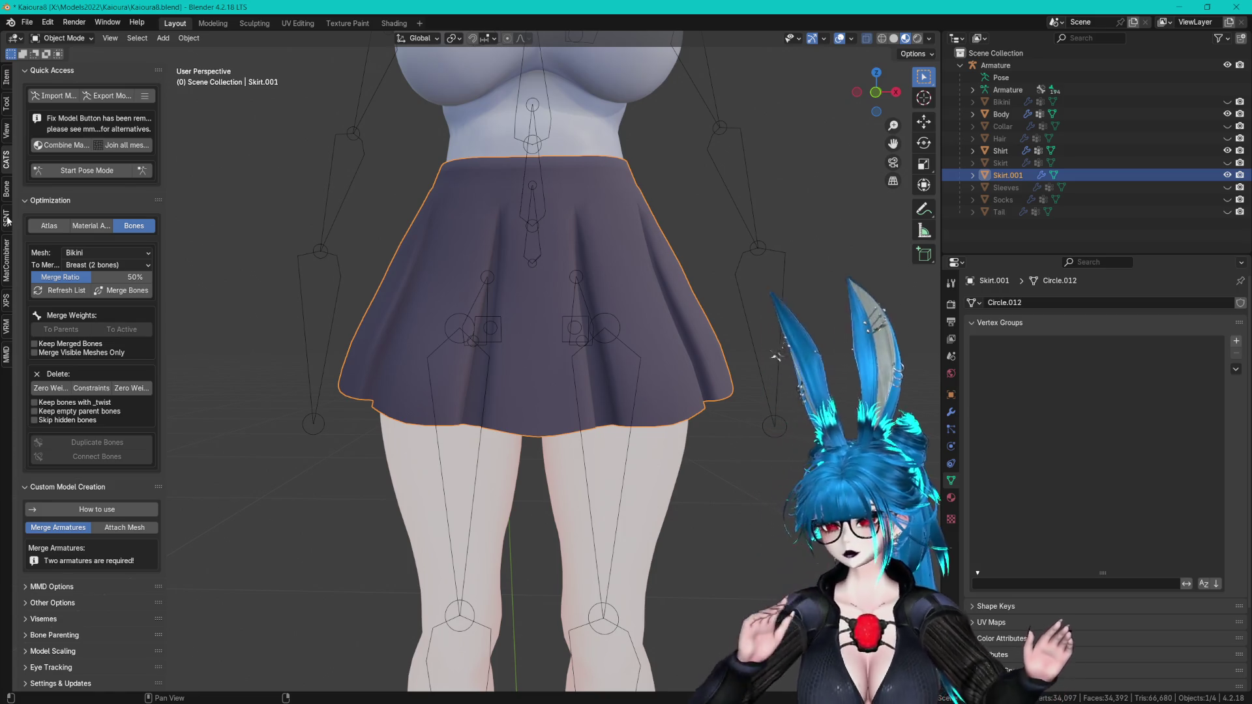
middle_click_drag(557, 357, 572, 360)
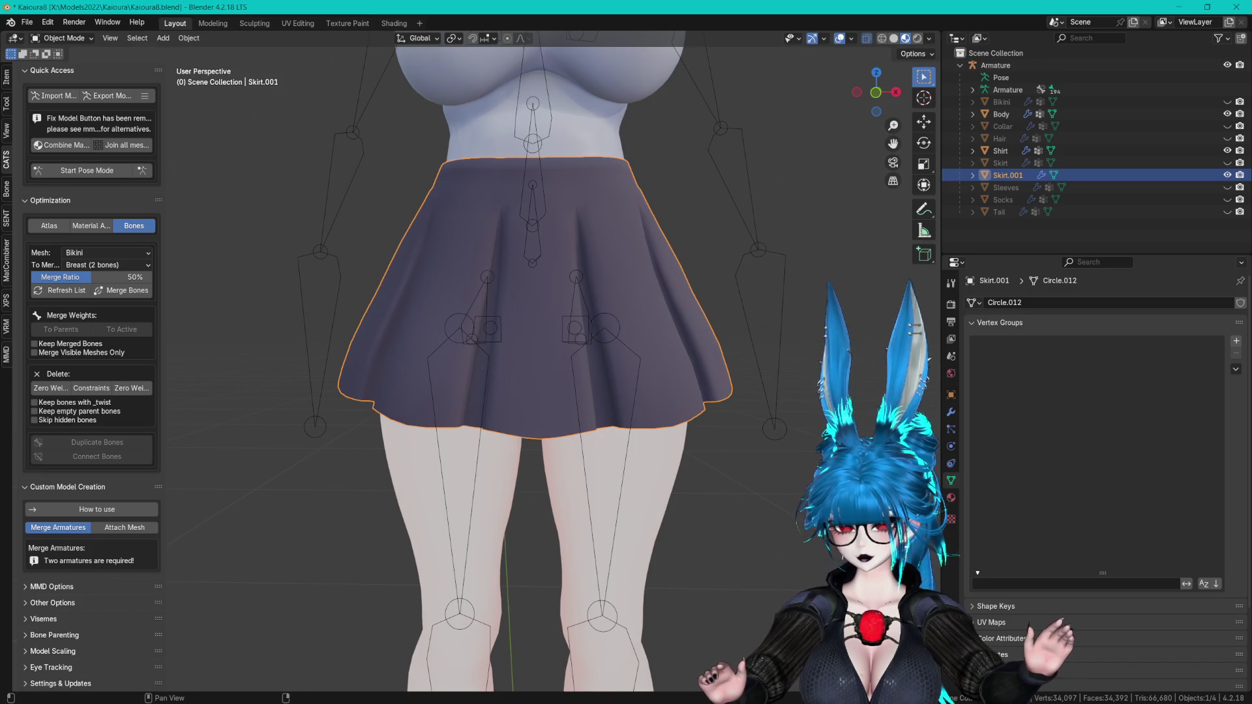
left_click(8, 218)
left_click(85, 119)
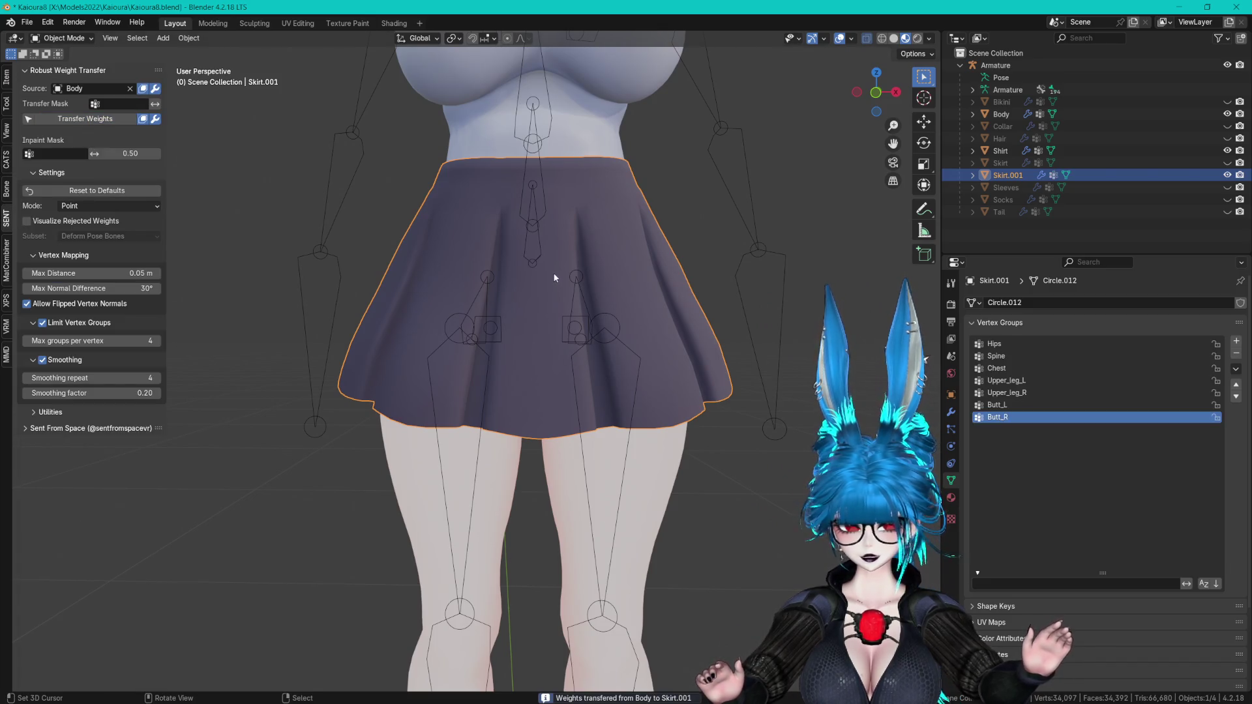
left_click(6, 160)
left_click(59, 171)
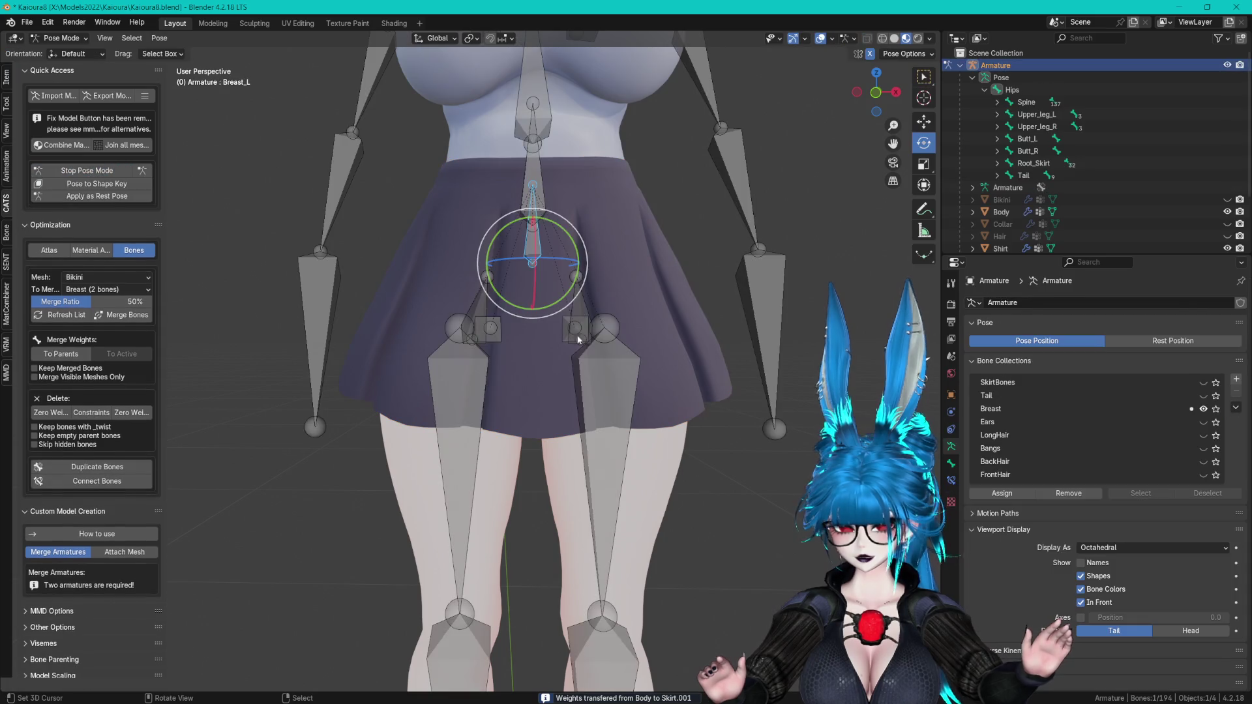
- Rotate Upper_leg_L around X to test how the skirt follows the leg
left_click(608, 333)
left_click_drag(610, 282, 559, 283)
right_click(560, 284)
mouse_move(559, 284)
middle_mouse_down()
mouse_move(559, 209)
mouse_move(454, 293)
mouse_move(617, 365)
mouse_move(553, 350)
mouse_move(568, 352)
middle_mouse_up()
scroll(560, 209, "up", 5)
key("r")
key("x")
key("Return")
- Stop Pose Mode and put the armature into Edit Mode
left_click(119, 185)
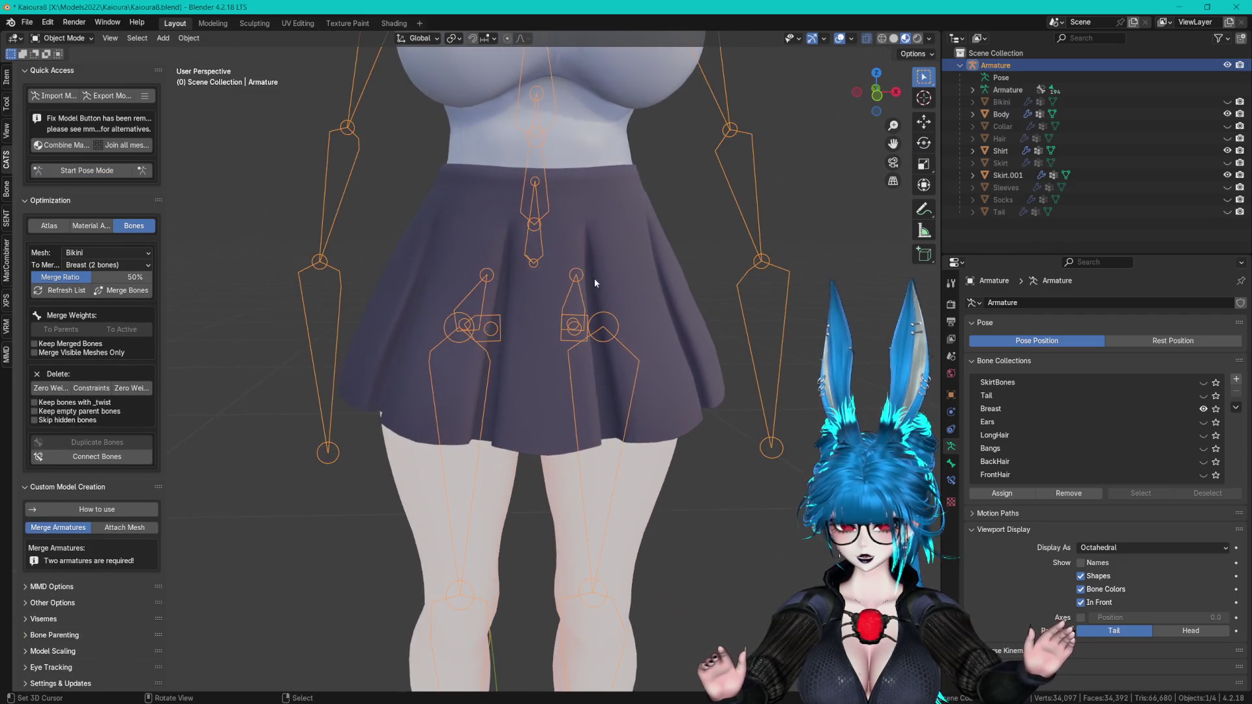
scroll(594, 278, "up", 3)
mouse_move(639, 283)
middle_mouse_down()
mouse_move(646, 351)
mouse_move(720, 365)
mouse_move(638, 354)
mouse_move(647, 307)
mouse_move(712, 300)
mouse_move(636, 300)
mouse_move(656, 318)
mouse_move(659, 303)
mouse_move(653, 320)
mouse_move(640, 308)
mouse_move(642, 330)
mouse_move(611, 316)
mouse_move(637, 229)
mouse_move(572, 241)
mouse_move(619, 204)
mouse_move(601, 375)
mouse_move(642, 372)
middle_mouse_up()
key("Tab")
- Add the Milltina prefab from DOLOSart/1.Milltina/prefab to the Unity scene
left_click(566, 230)
scroll(601, 375, "up", 5)
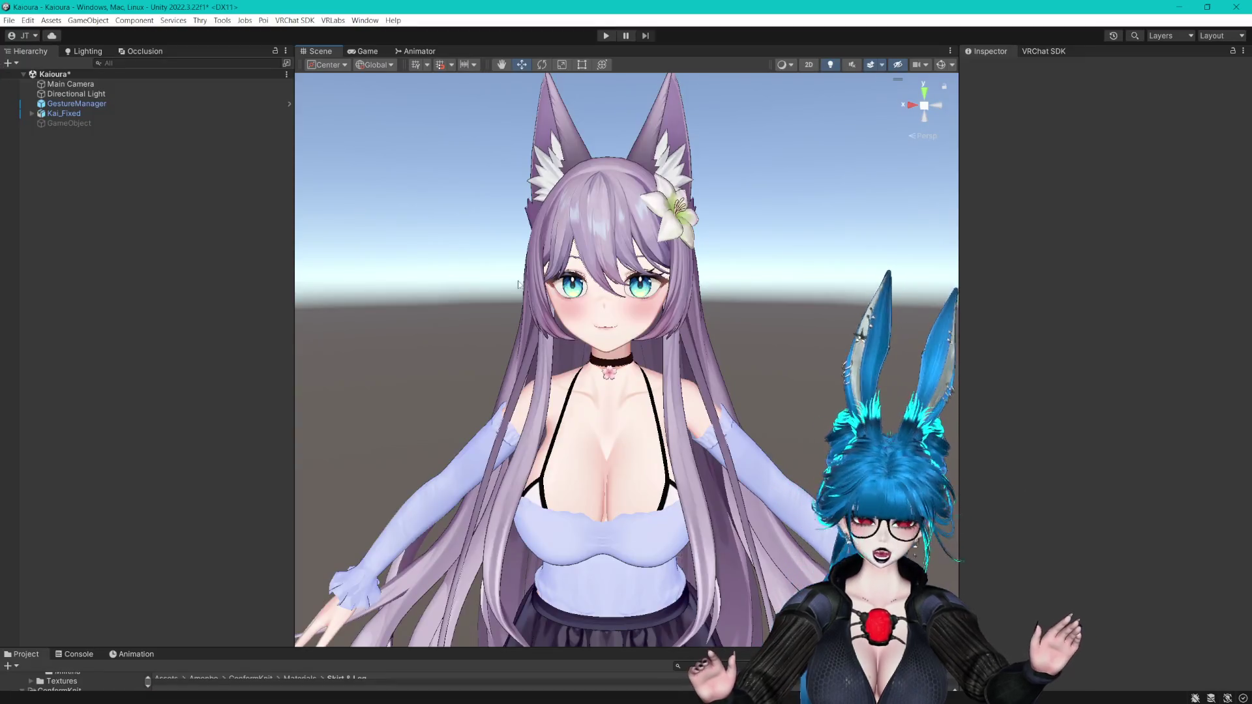
left_click_drag(179, 652, 183, 455)
scroll(65, 538, "up", 5)
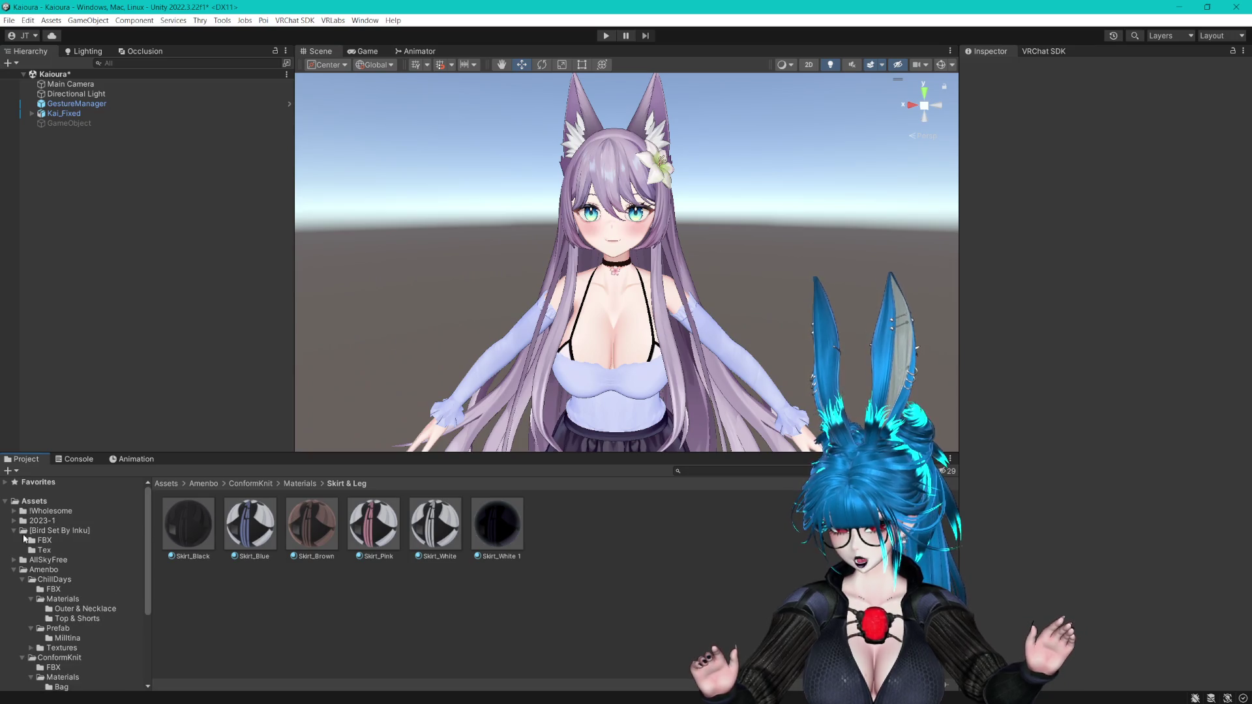
left_click(13, 530)
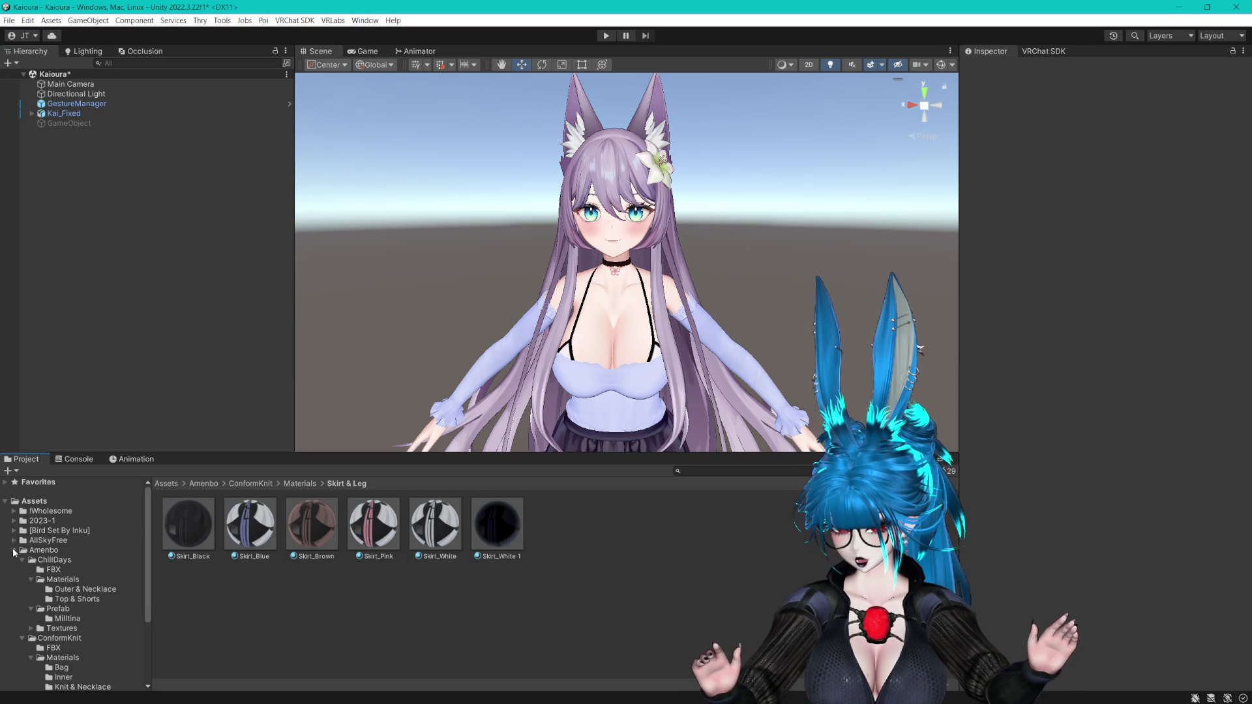
left_click(15, 550)
double_click(190, 521)
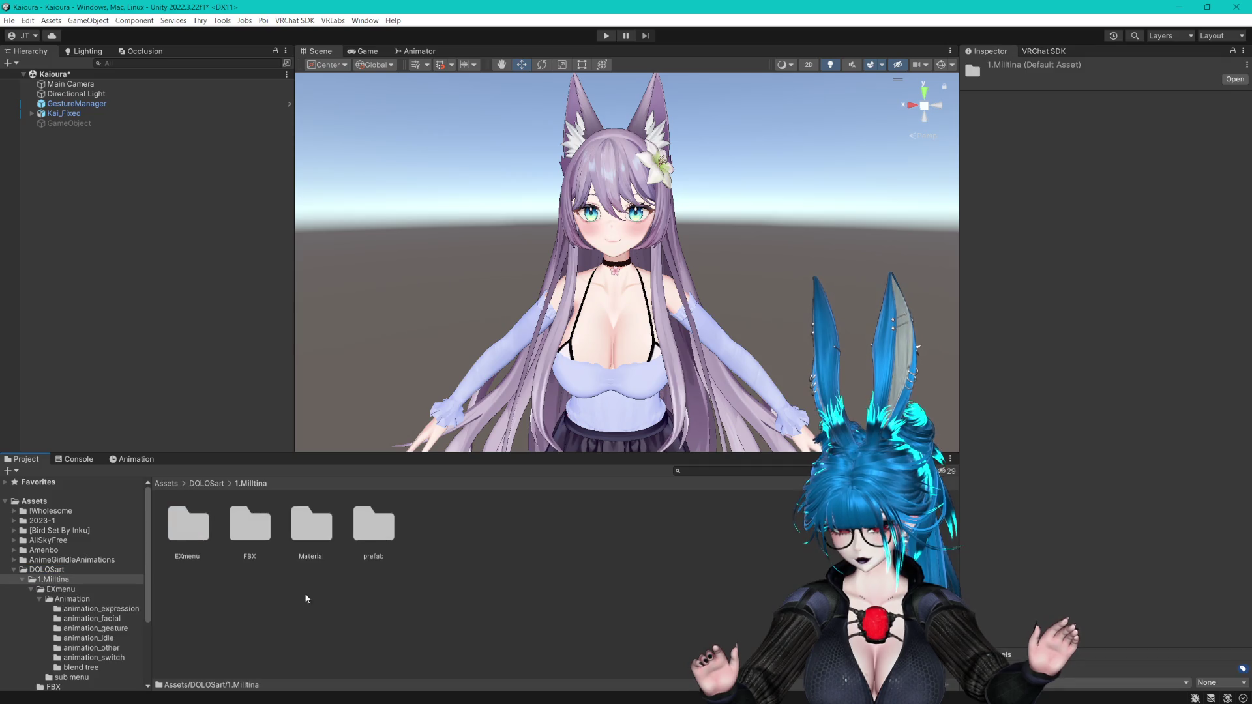
double_click(369, 532)
left_click(202, 555)
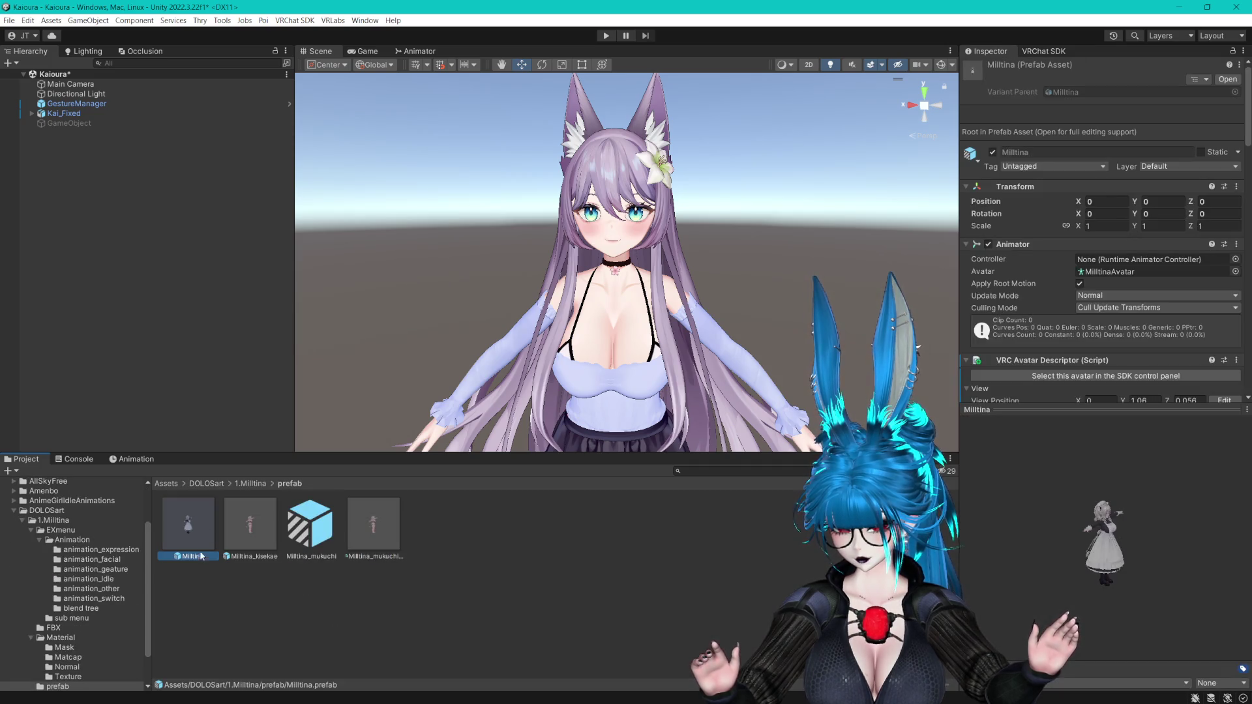
left_click_drag(205, 298, 208, 300)
- Deactivate Kai_Fixed, look over Milltina in the scene, and return to Blender
left_click_drag(406, 455, 405, 551)
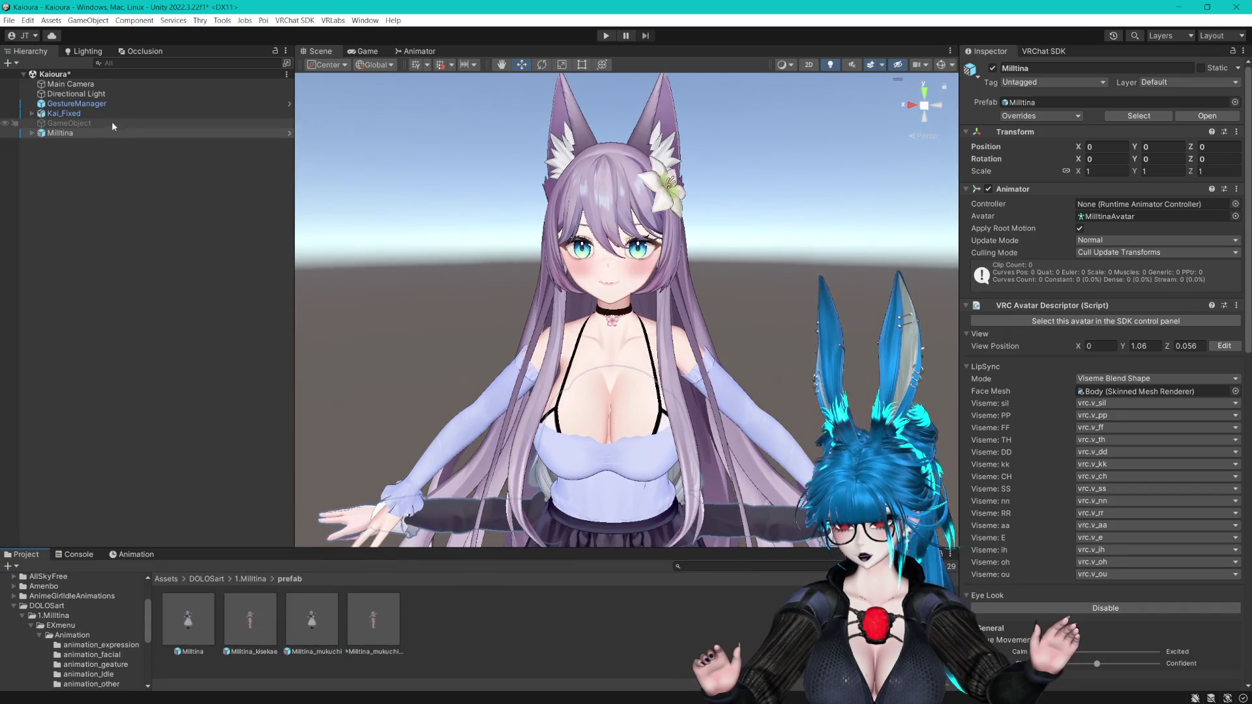
left_click(104, 114)
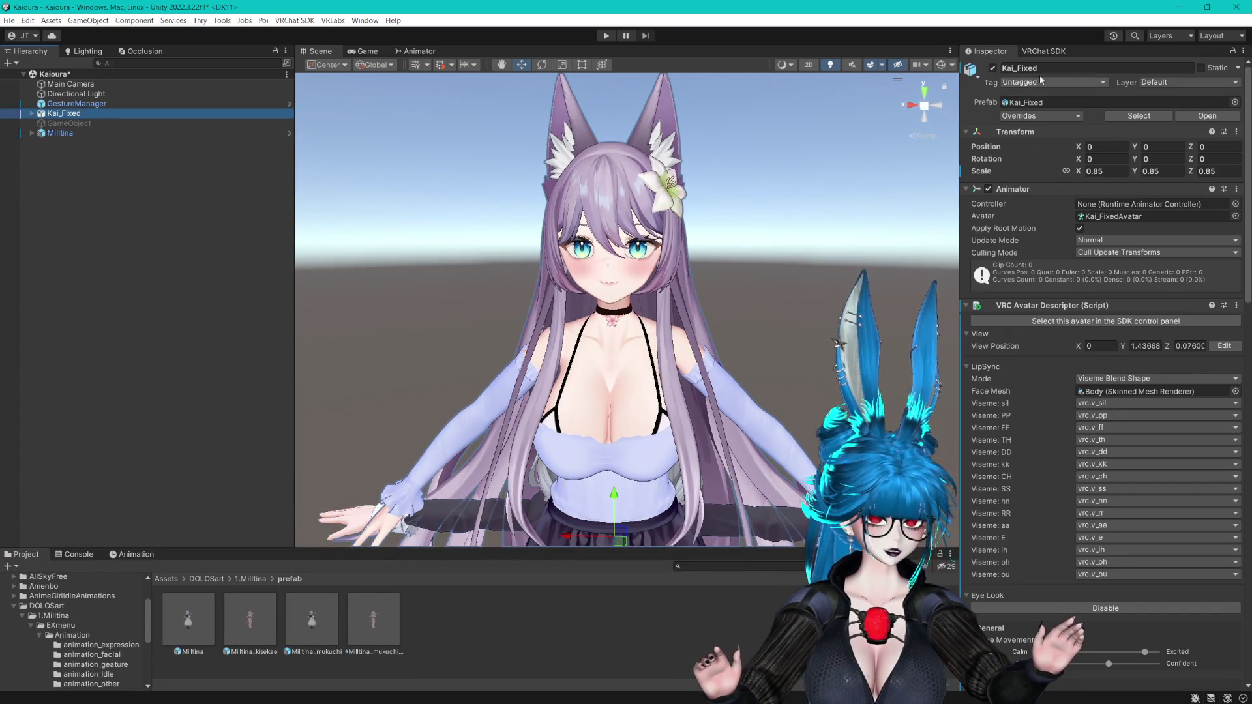
left_click(992, 68)
scroll(652, 326, "up", 5)
middle_click_drag(718, 163, 724, 313)
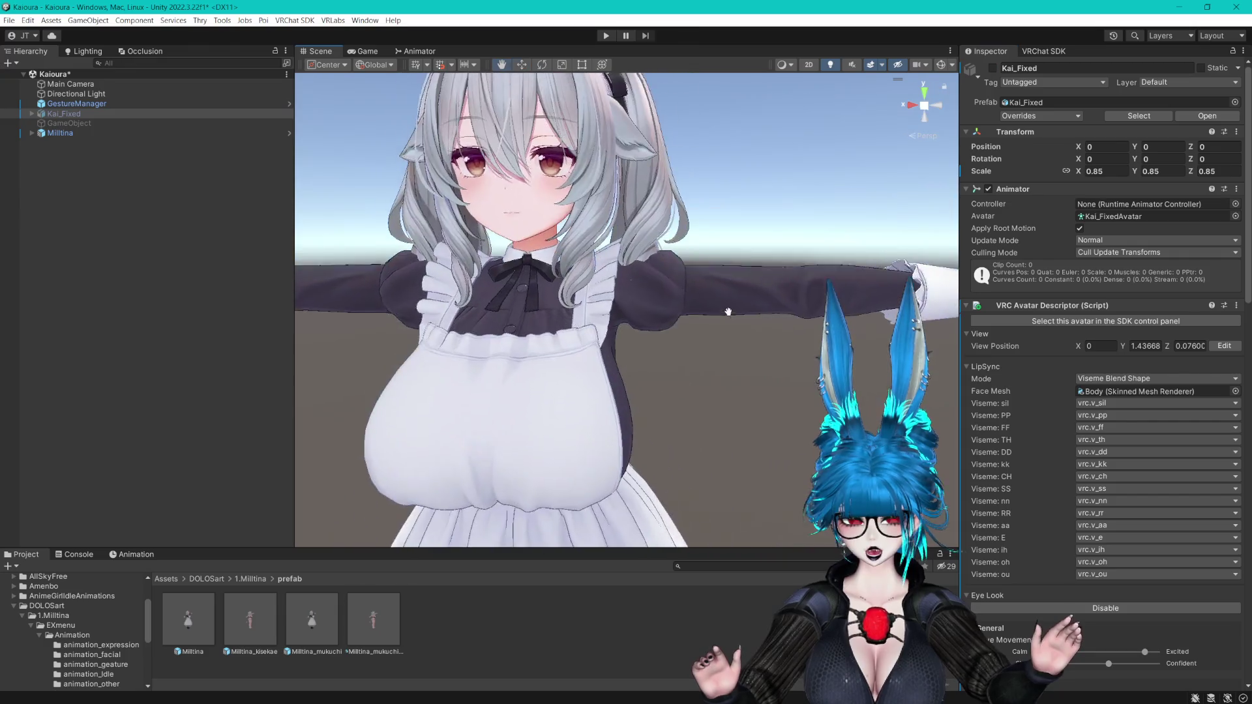
scroll(723, 326, "up", 2)
mouse_move(723, 326)
left_mouse_down("alt")
mouse_move(710, 302)
mouse_move(776, 321)
mouse_move(723, 305)
mouse_move(809, 306)
mouse_move(749, 307)
mouse_move(783, 308)
left_mouse_up("alt")
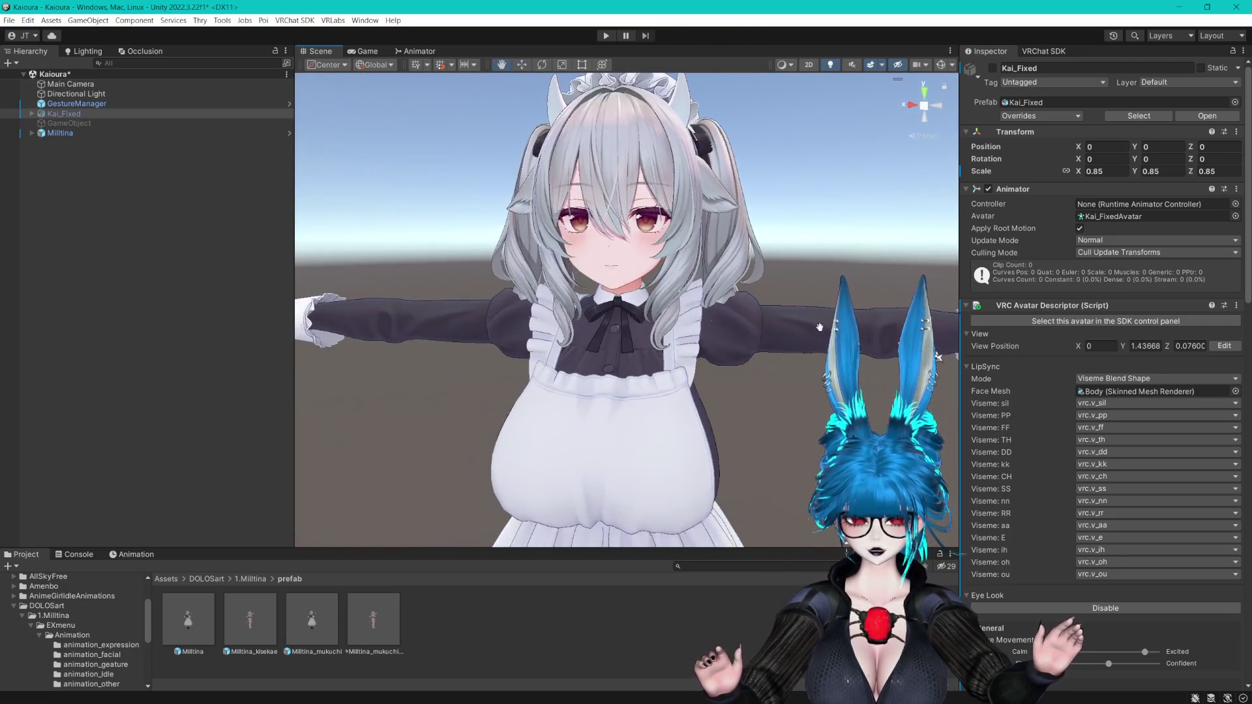
left_click(1195, 9)
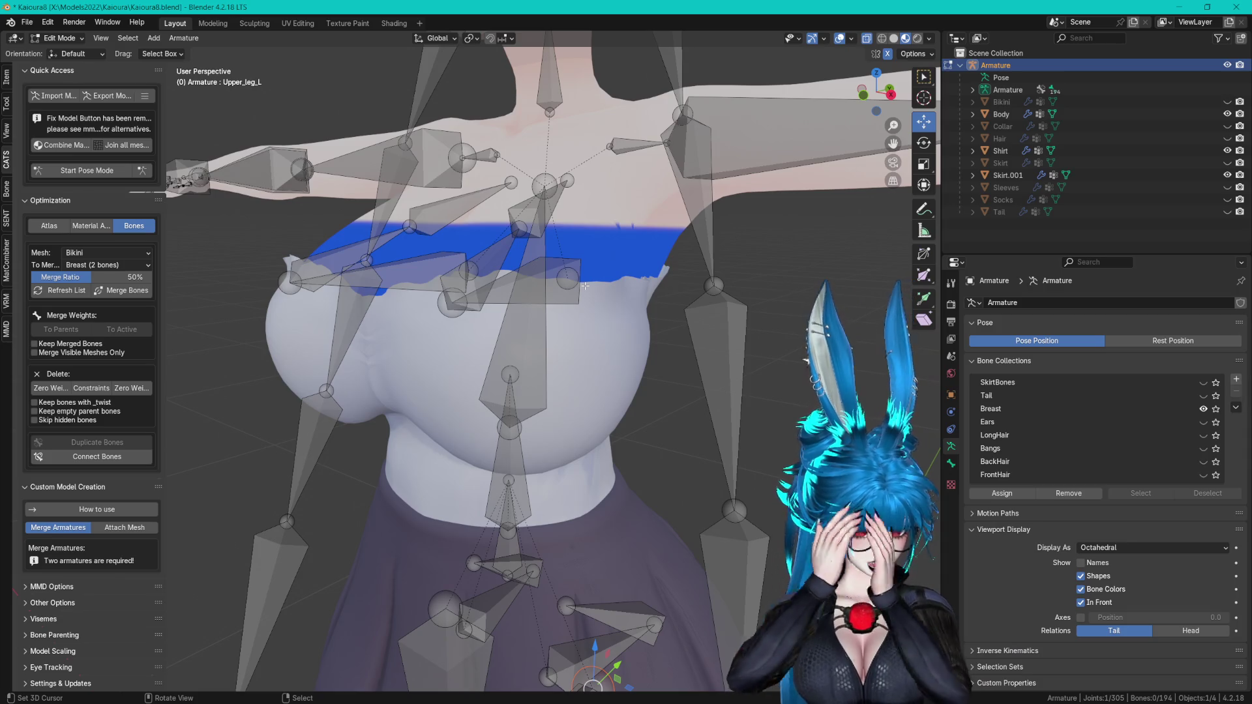
scroll(253, 200, "up", 3)
mouse_move(392, 215)
middle_mouse_down()
mouse_move(540, 214)
mouse_move(744, 272)
mouse_move(703, 233)
mouse_move(559, 227)
mouse_move(637, 287)
middle_mouse_up()
left_click(540, 214)
left_click(586, 229)
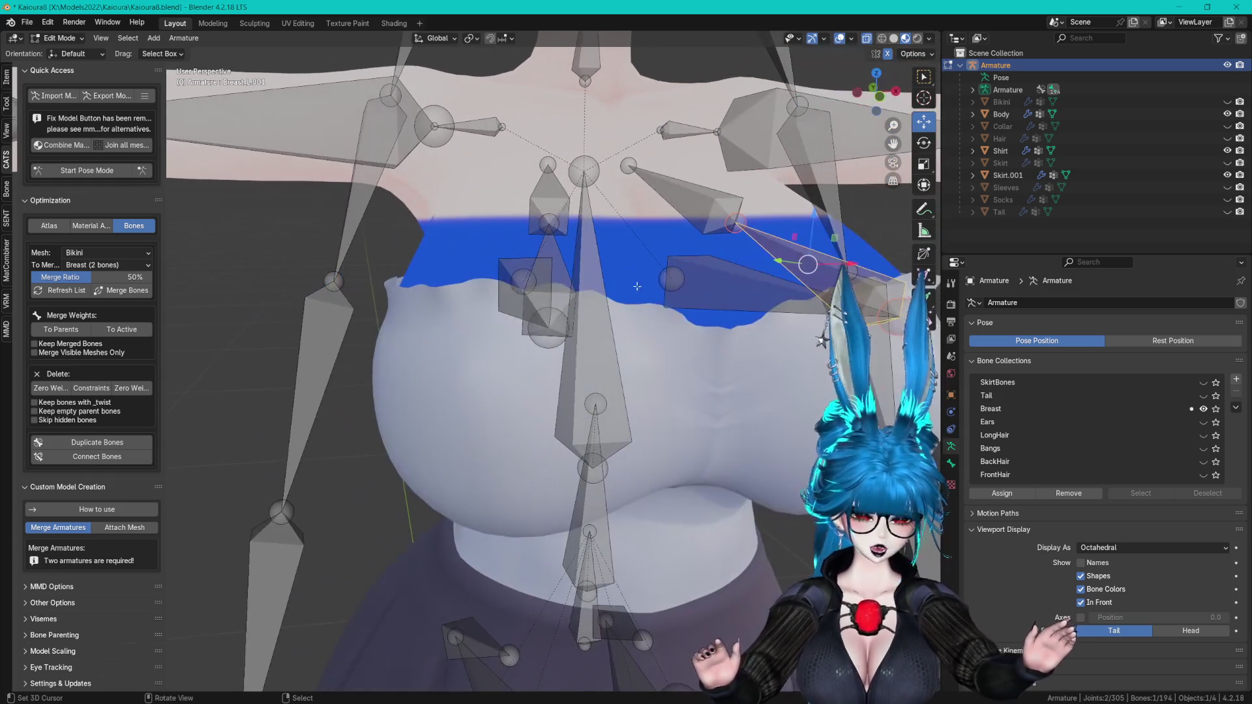
middle_click_drag(783, 270, 692, 255)
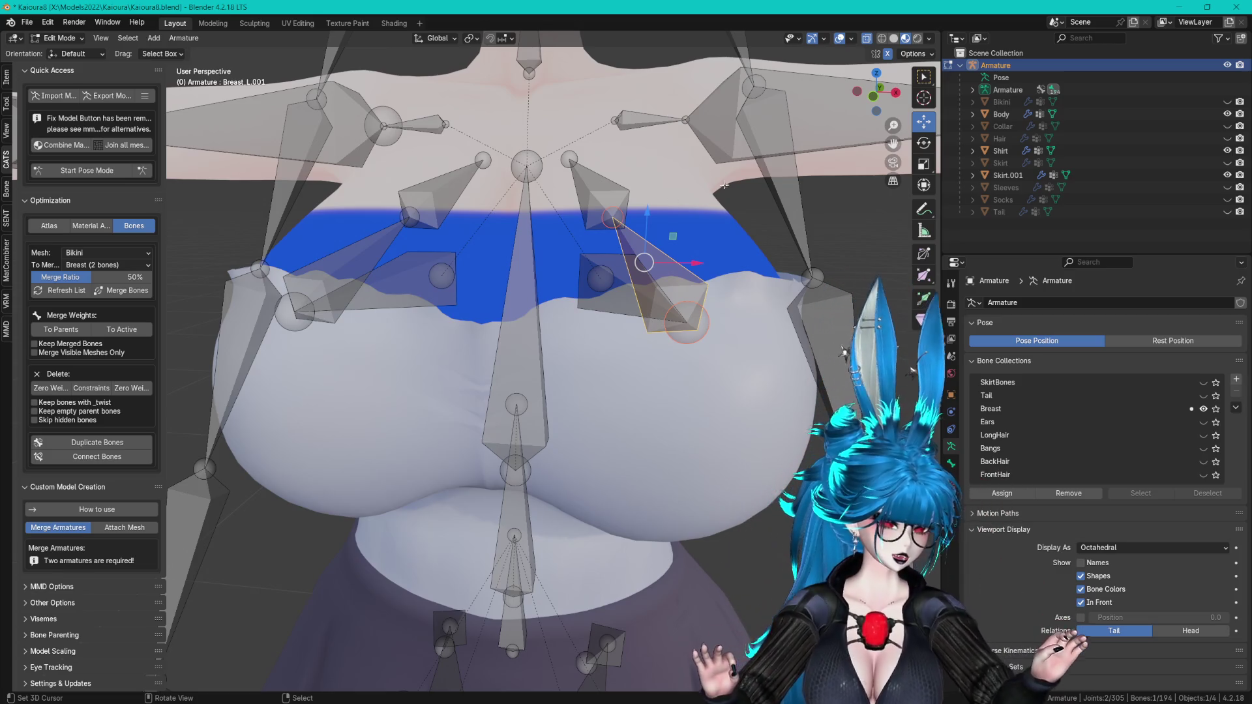
left_click(726, 332)
mouse_move(726, 331)
middle_mouse_down()
mouse_move(627, 300)
mouse_move(564, 211)
mouse_move(208, 187)
middle_mouse_up()
left_click(607, 274)
middle_click_drag(365, 173, 470, 162)
mouse_move(613, 188)
middle_mouse_down()
mouse_move(653, 163)
mouse_move(586, 217)
middle_mouse_up()
left_click(587, 217, "shift")
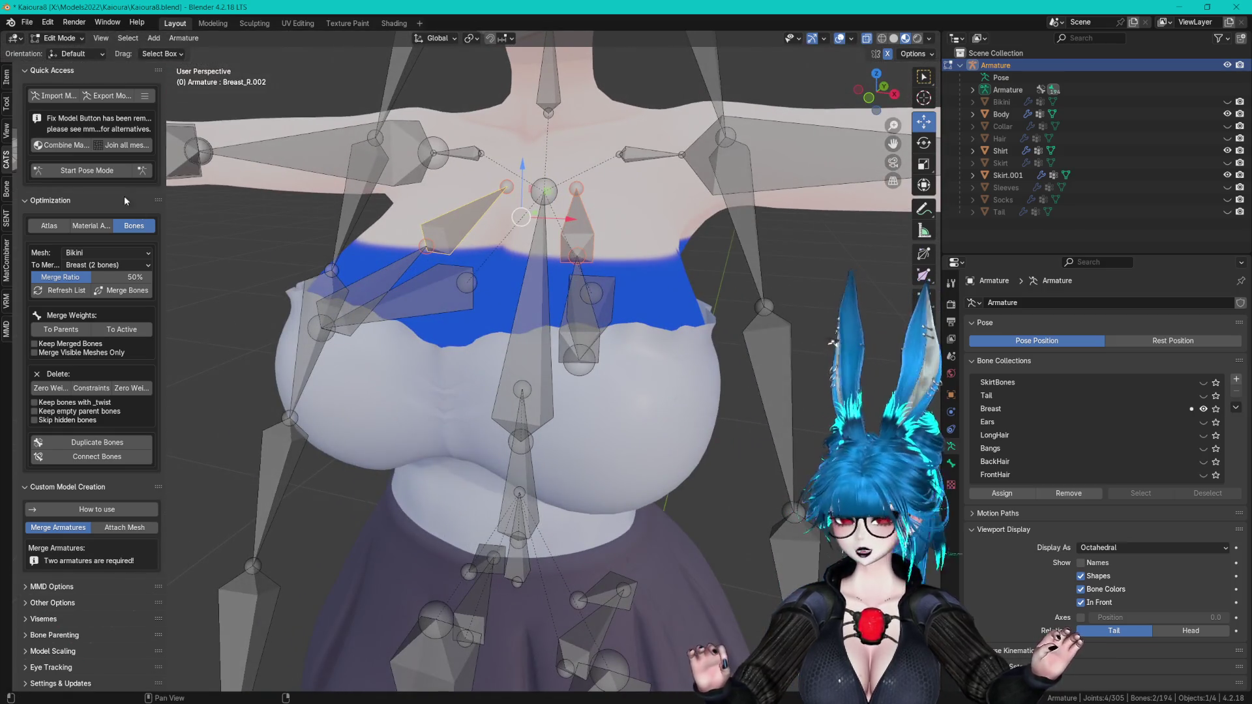
key("alt+a")
scroll(623, 352, "down", 8, "shift")
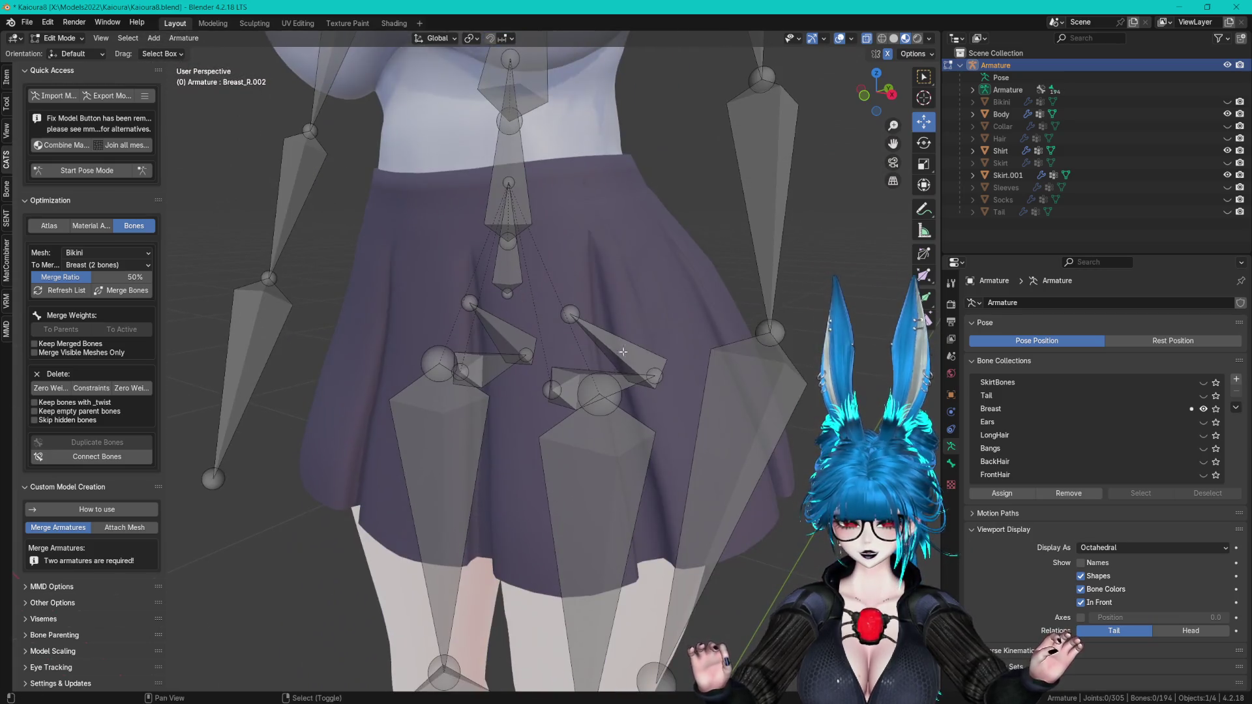
scroll(623, 352, "down", 10, "shift")
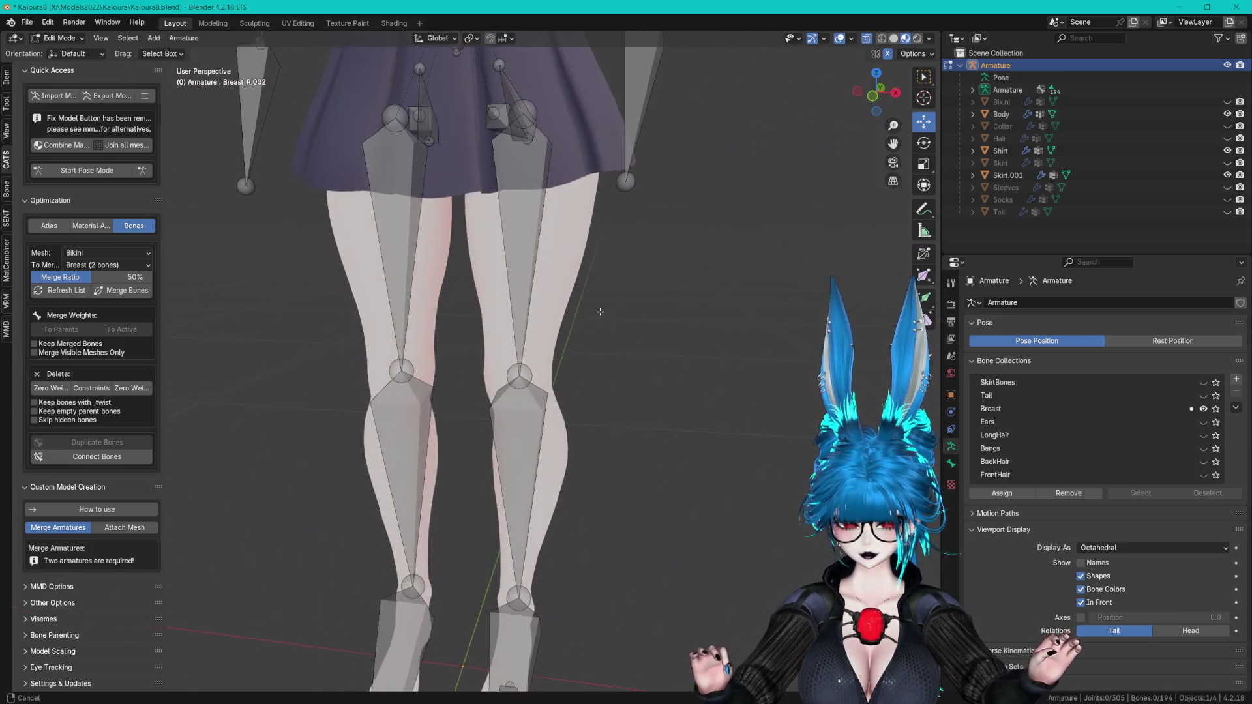
scroll(600, 312, "down", 3, "shift")
scroll(613, 352, "up", 15, "shift")
middle_click_drag(628, 390, 610, 429)
scroll(610, 429, "up", 3, "shift")
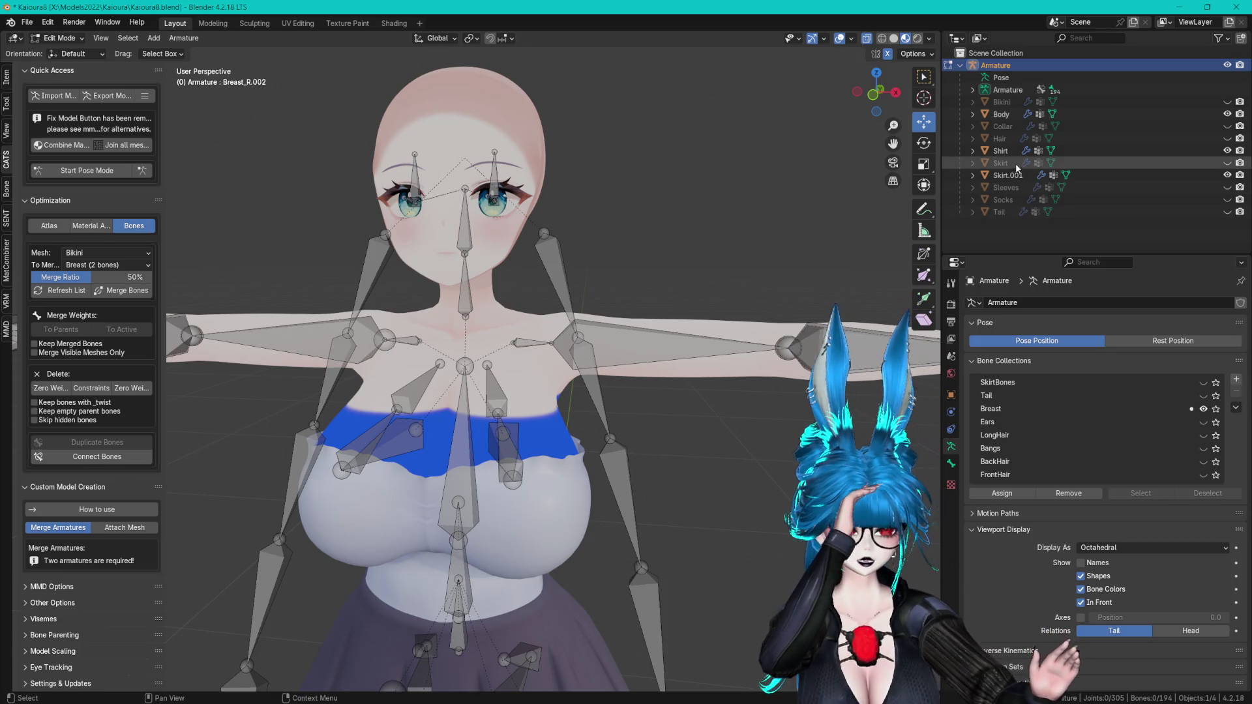
- Delete the old Skirt object from the Outliner
left_click(1090, 162)
left_click(1227, 162)
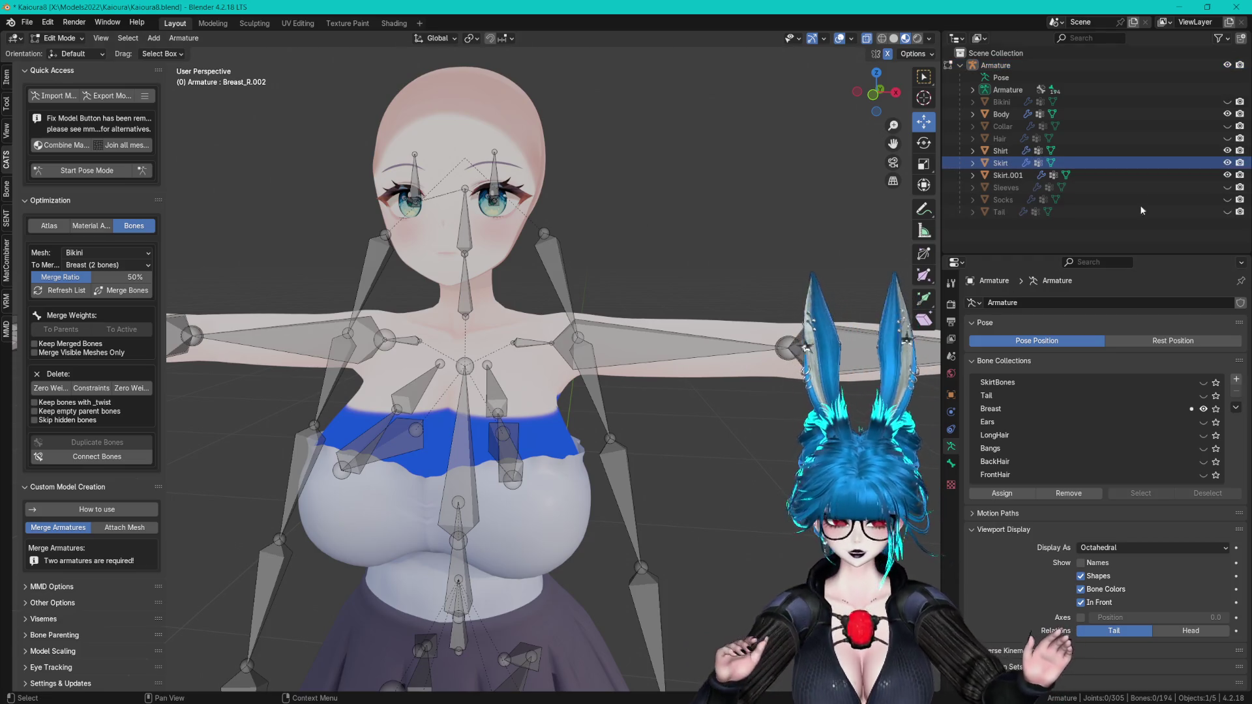
left_click(1227, 175)
scroll(661, 358, "down", 5, "shift")
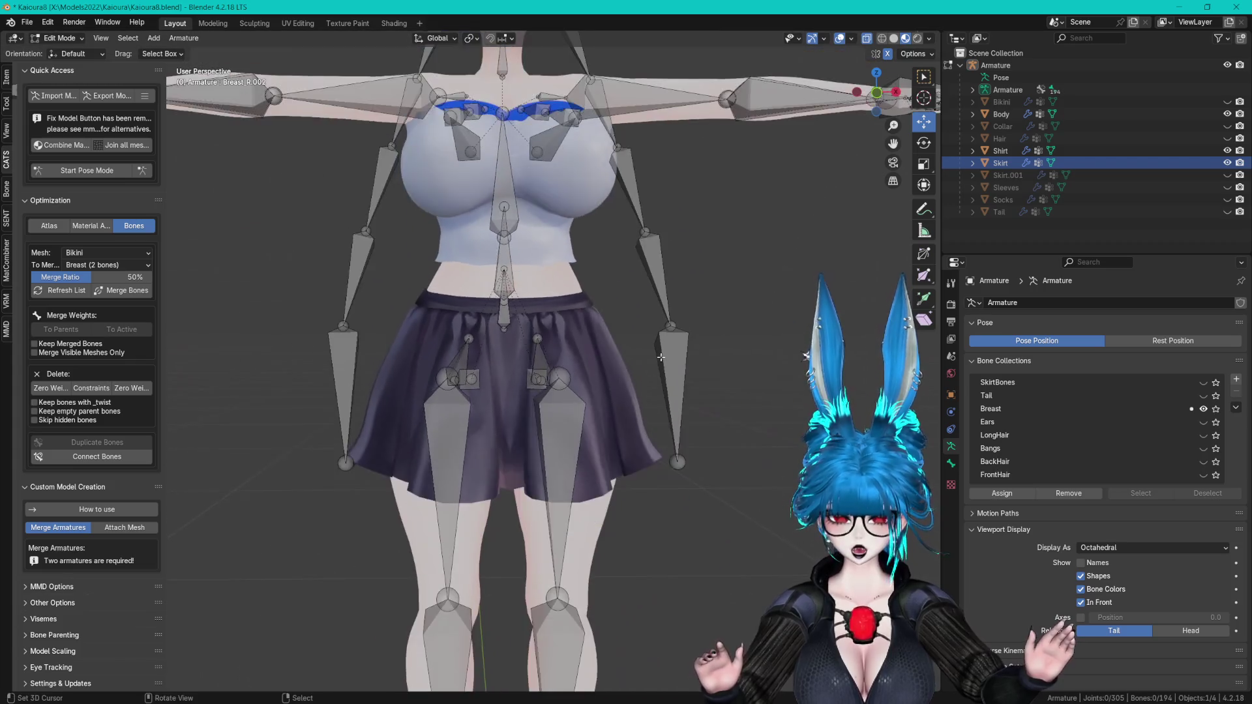
scroll(661, 357, "up", 2)
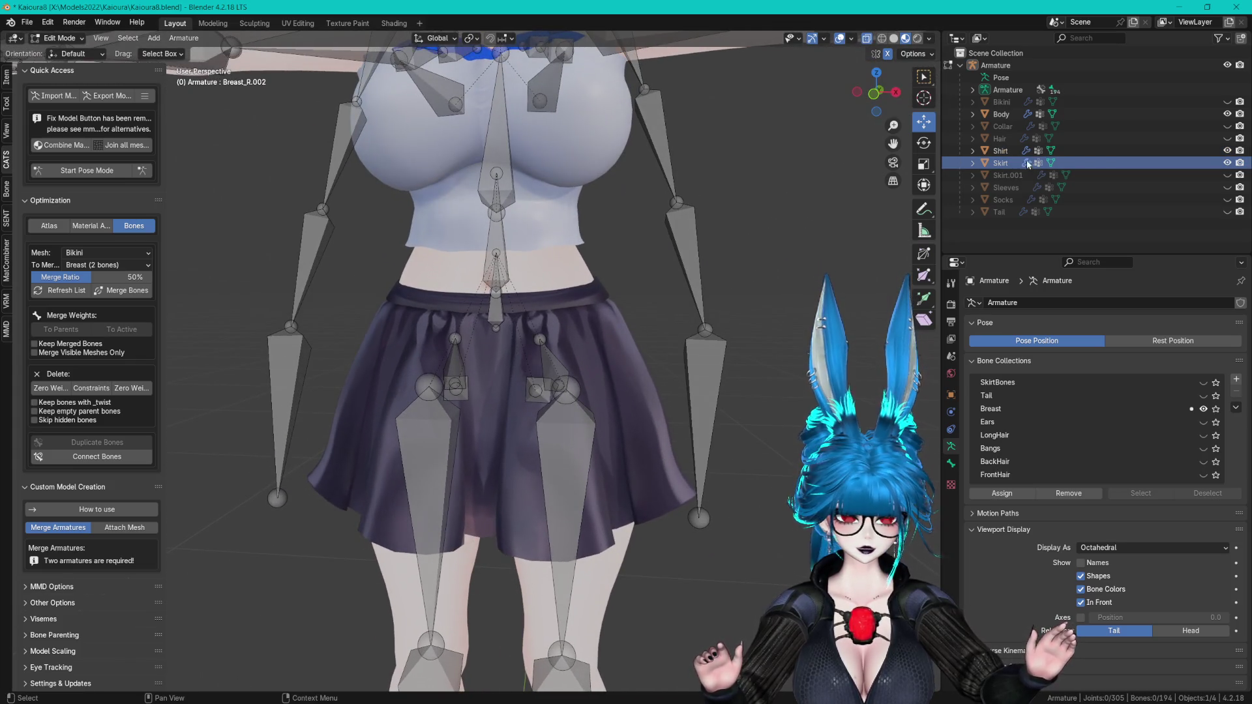
right_click(995, 164)
left_click(952, 190)
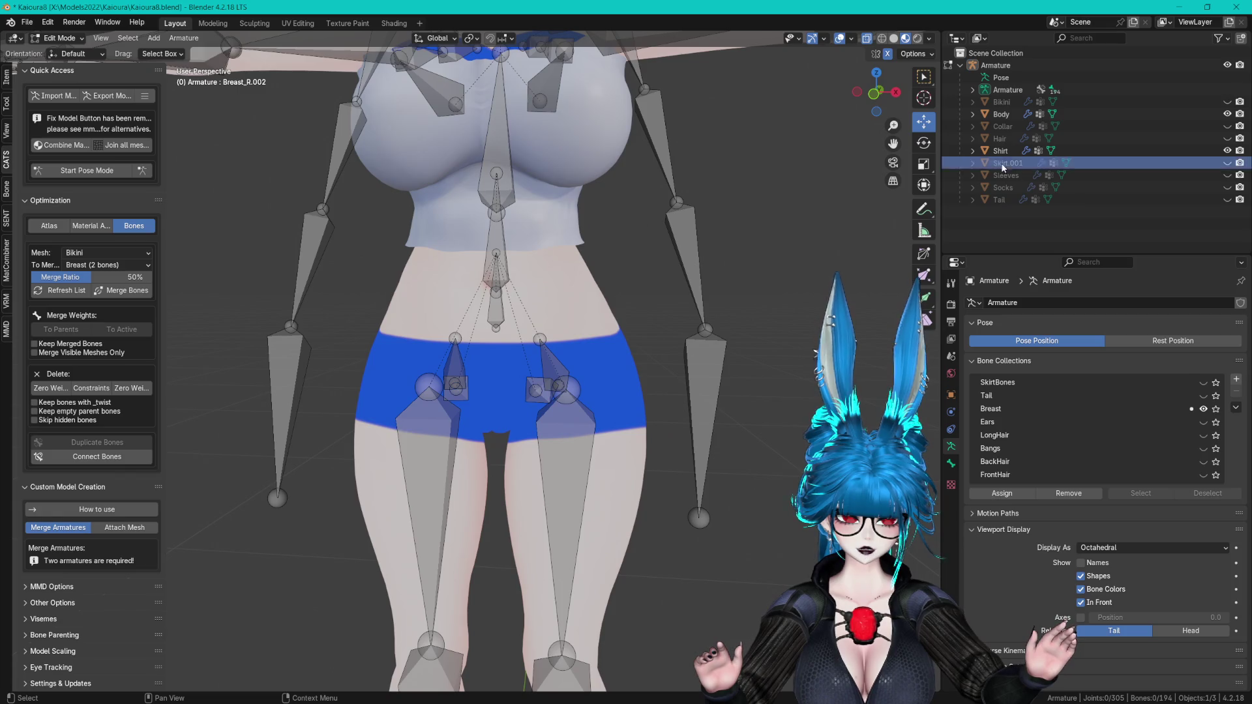
- Unhide Skirt.001 and rename it to Skirt
left_click(1227, 163)
scroll(638, 281, "down", 3)
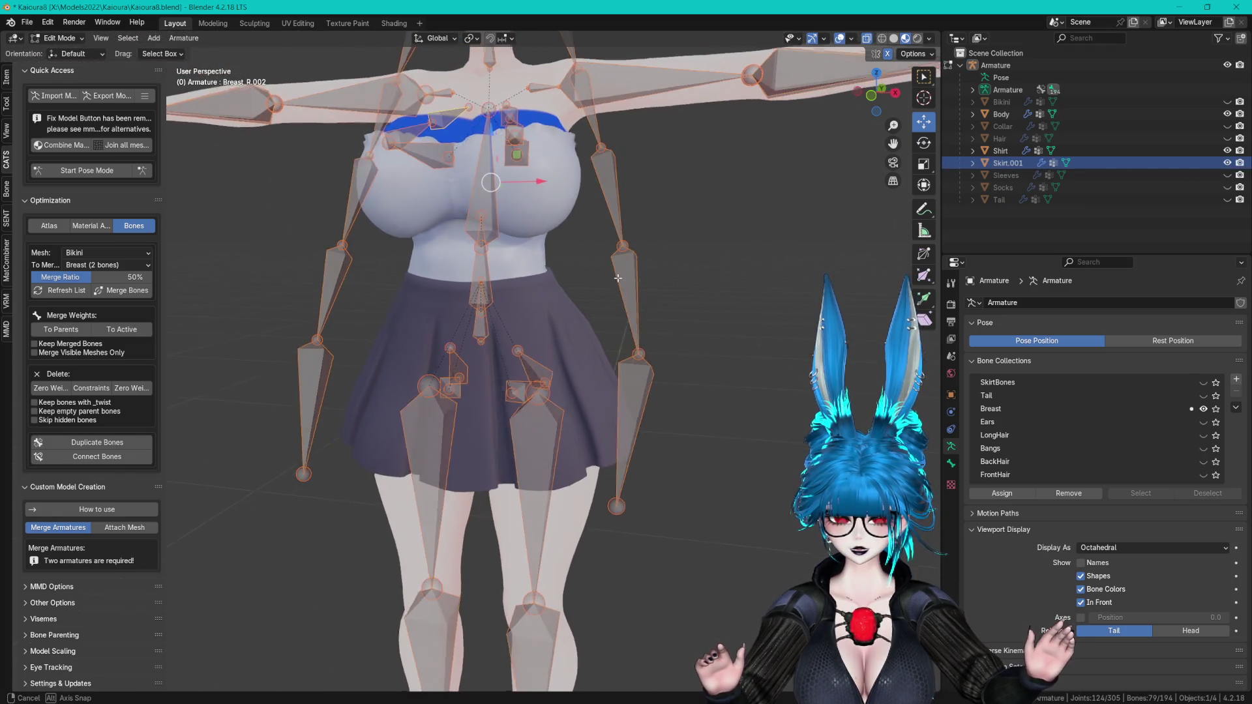
scroll(637, 281, "up", 2)
middle_click_drag(641, 280, 664, 285)
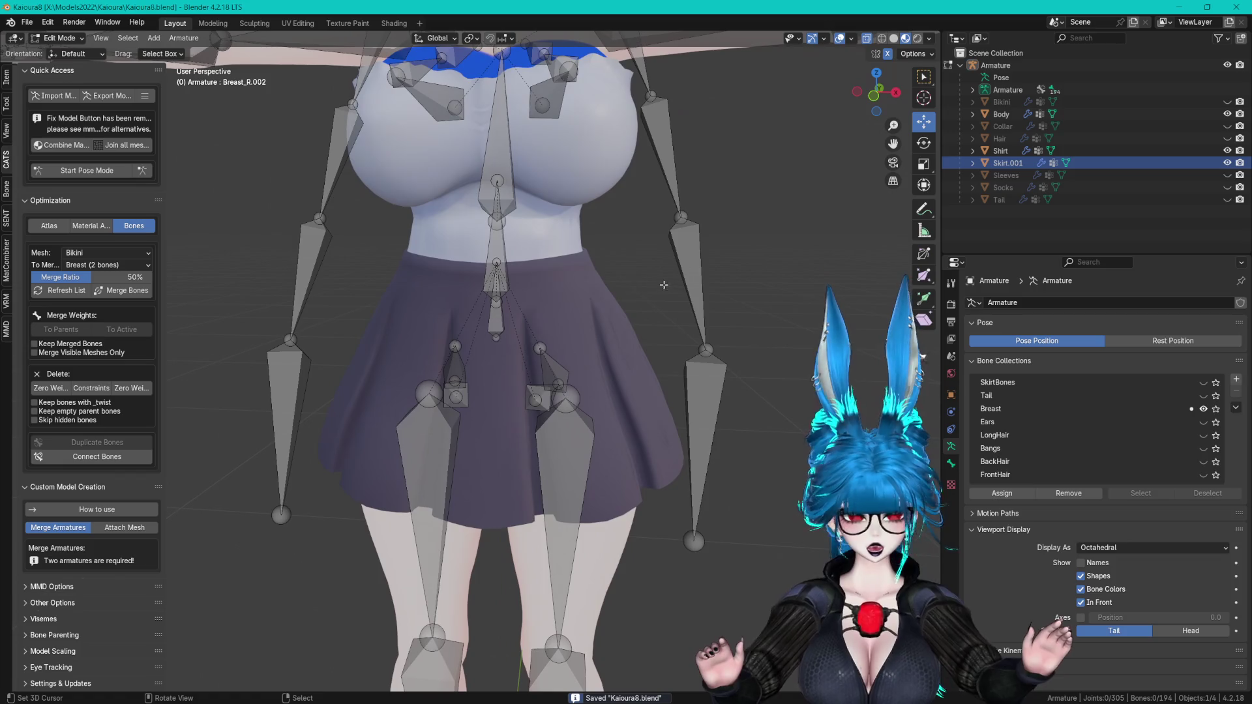
double_click(1017, 163)
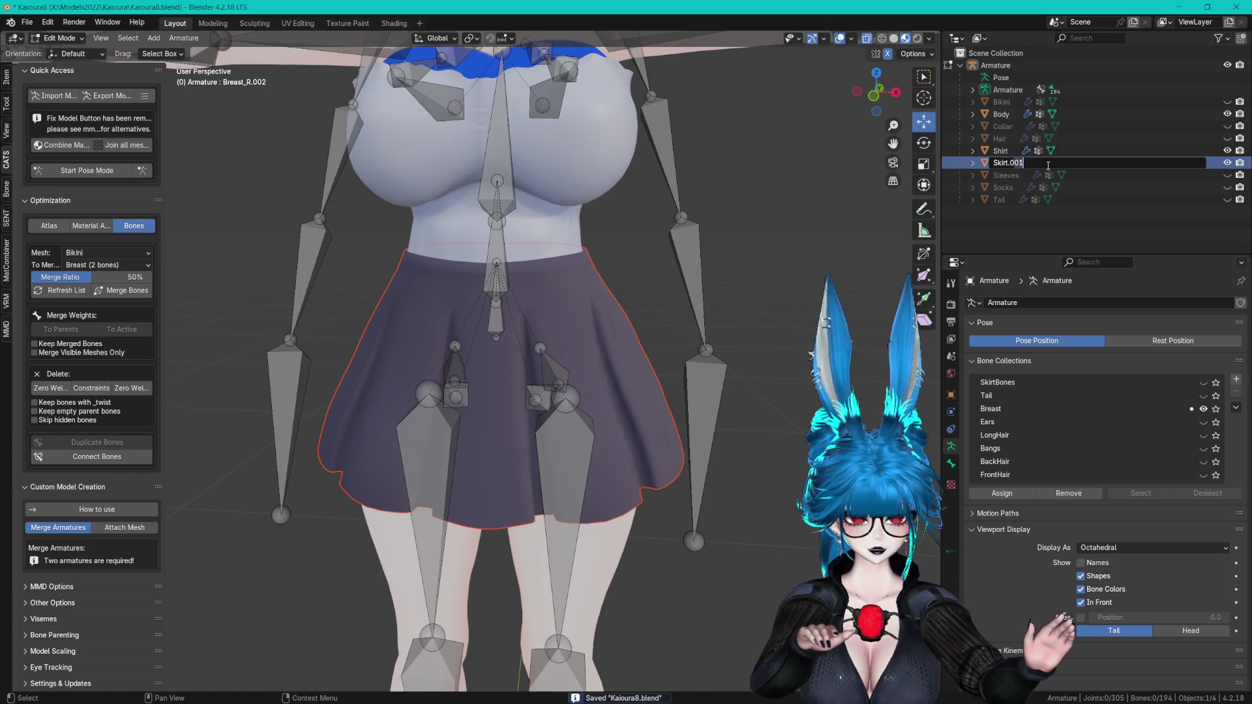
key("Return")
- Orbit around the skirt and select the left upper-leg joint
scroll(735, 293, "up", 1)
mouse_move(735, 339)
middle_mouse_down("shift")
mouse_move(735, 214)
mouse_move(574, 238)
mouse_move(728, 231)
middle_mouse_up("shift")
middle_click_drag(714, 393, 705, 317)
middle_click_drag(538, 242, 326, 215)
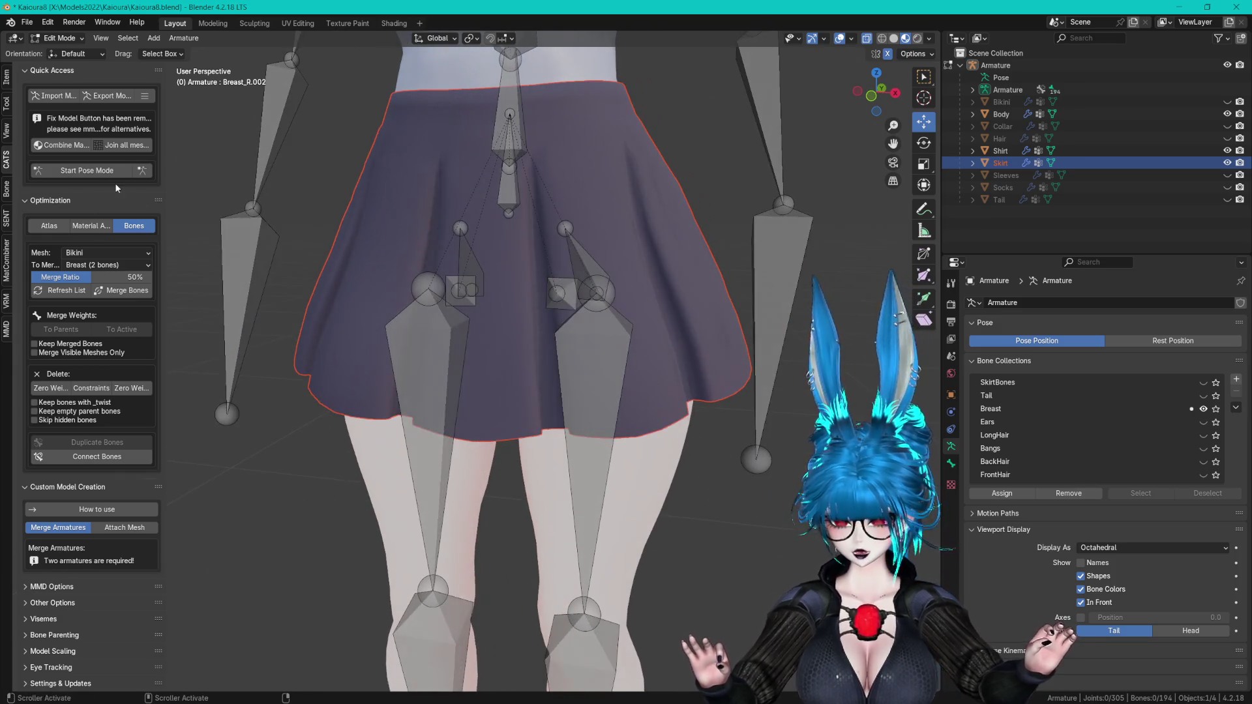
left_click(628, 312)
- Extrude new bones vertically from the upper-leg joints and select Upper_leg_L.001
middle_click_drag(628, 312, 606, 262)
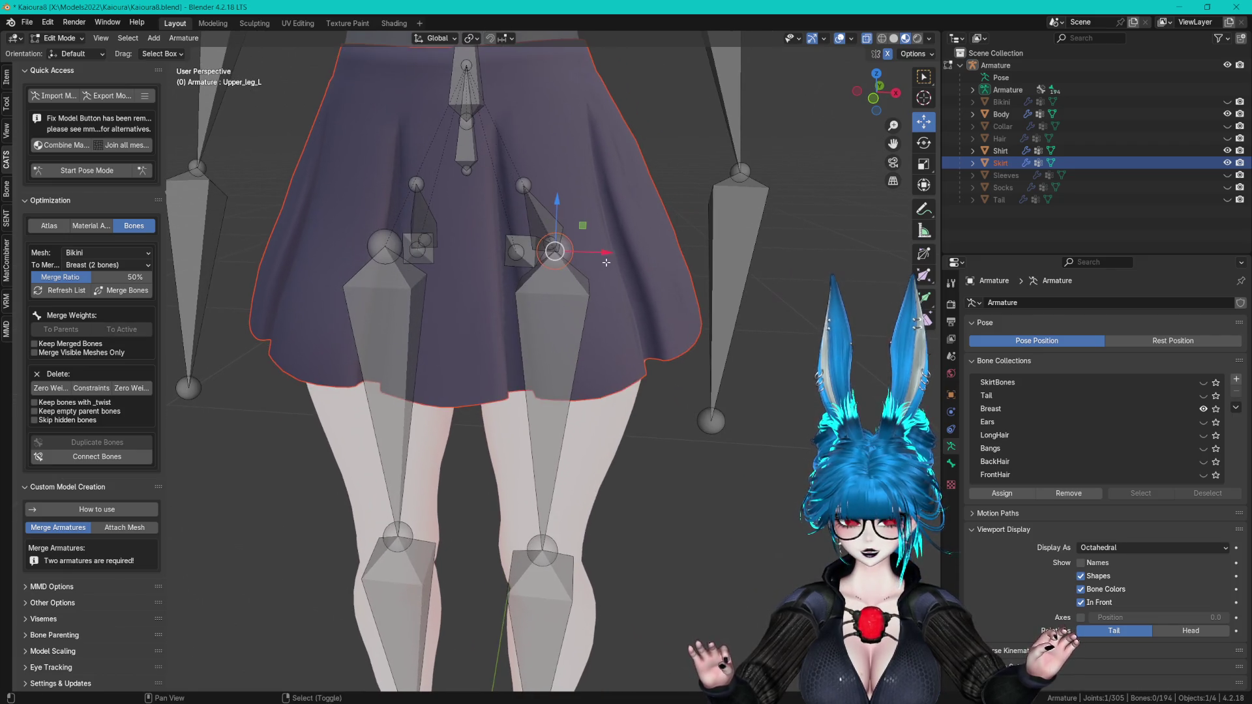
key("e")
key("z")
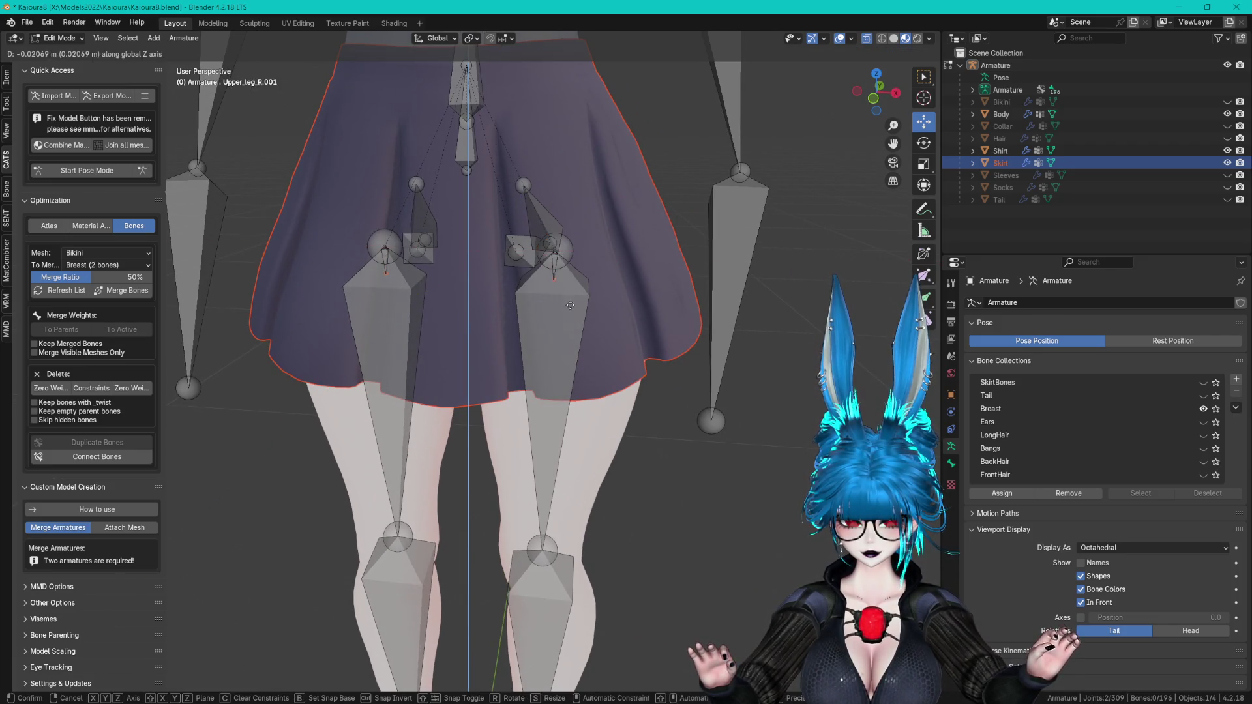
left_click(573, 346)
left_click(553, 300)
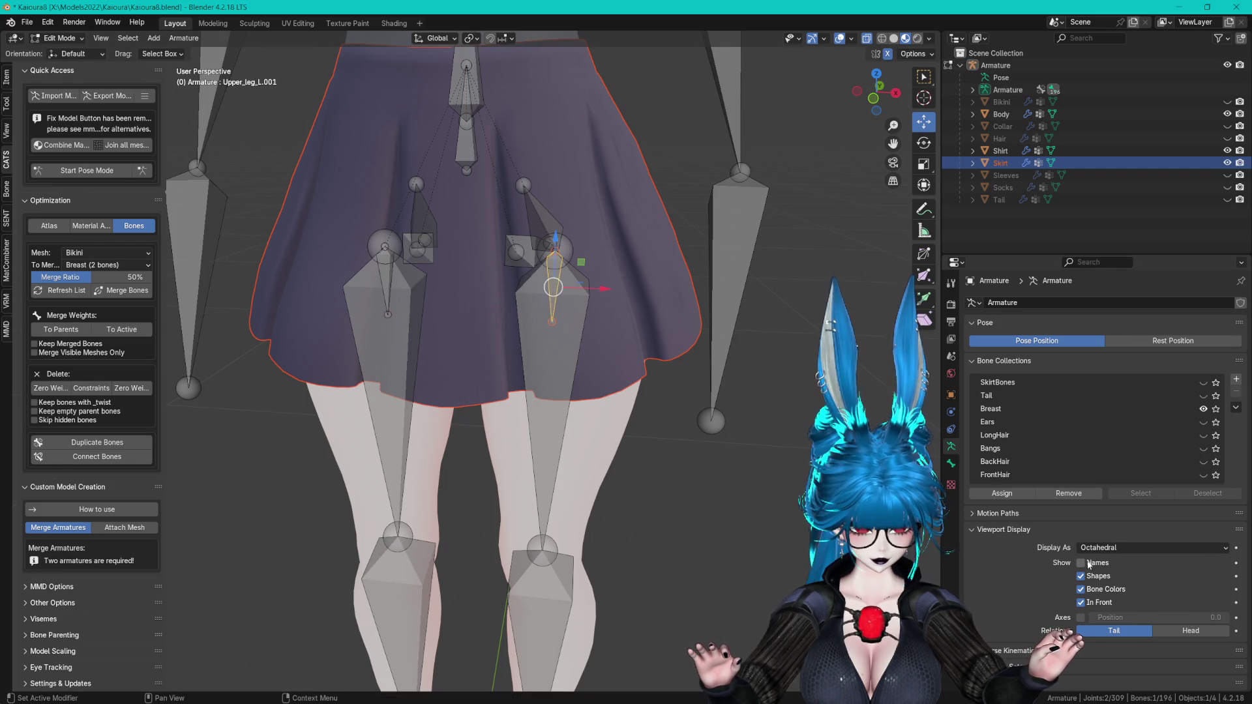
- Inspect Upper_leg_L.001's bone properties, showing its parent Hips, and undo a stray move
left_click(951, 463)
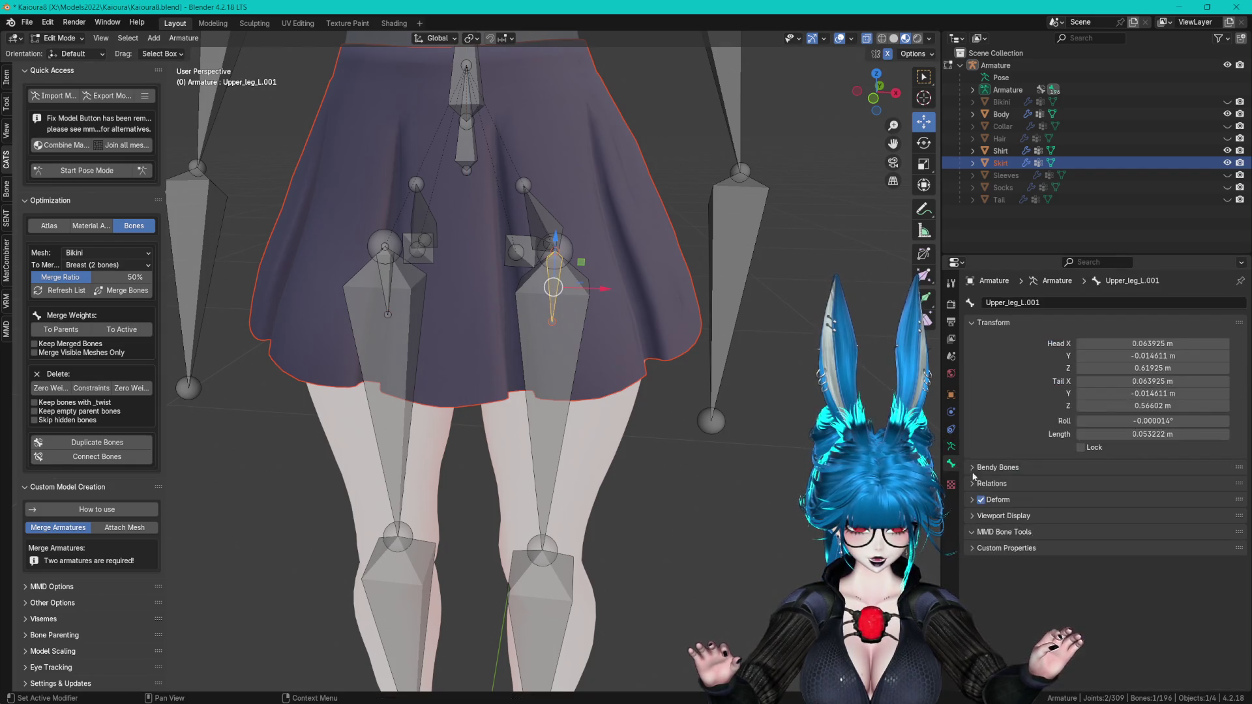
left_click(1015, 466)
left_click(1015, 467)
left_click(1007, 484)
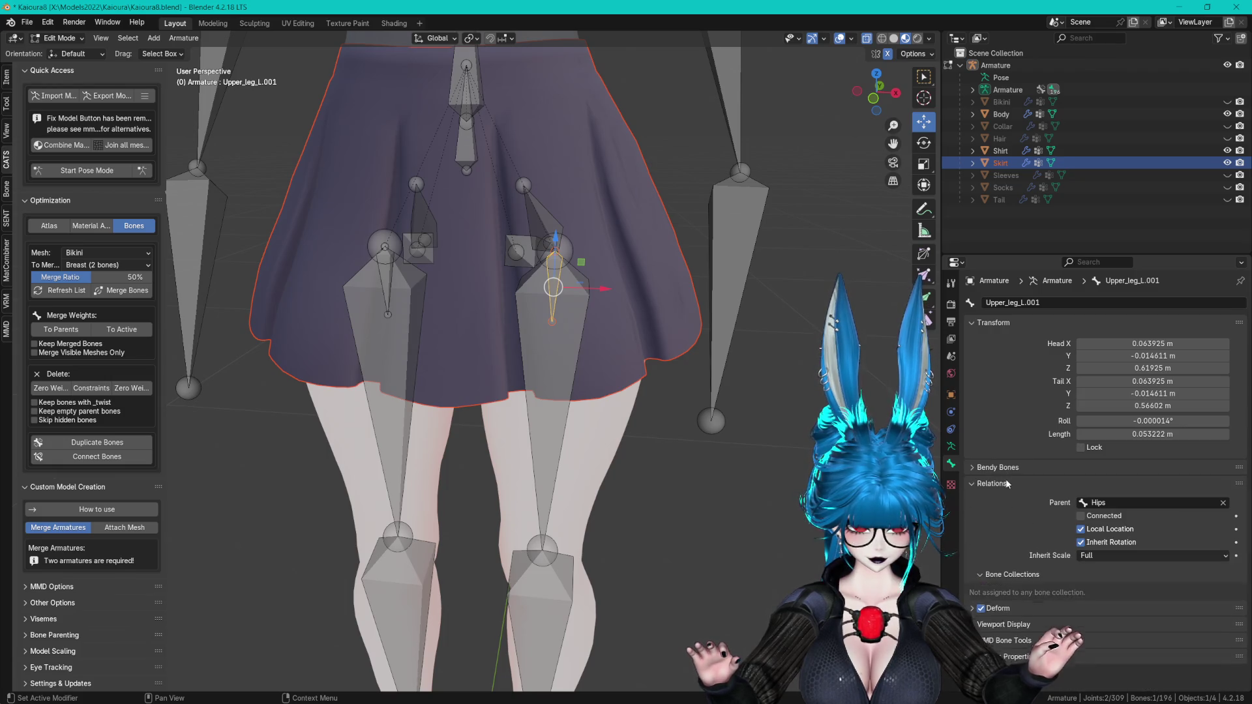
middle_click_drag(540, 361, 576, 249)
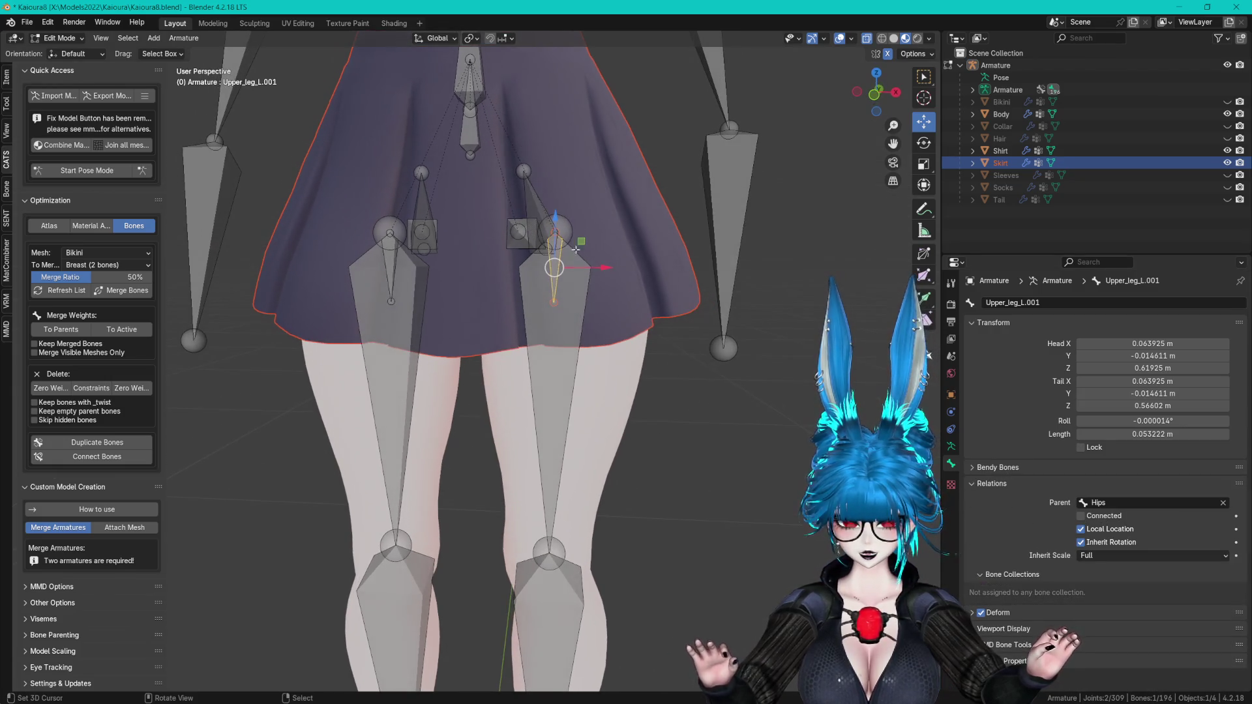
left_click_drag(605, 268, 604, 268)
key("ctrl+z")
middle_click_drag(603, 268, 623, 272)
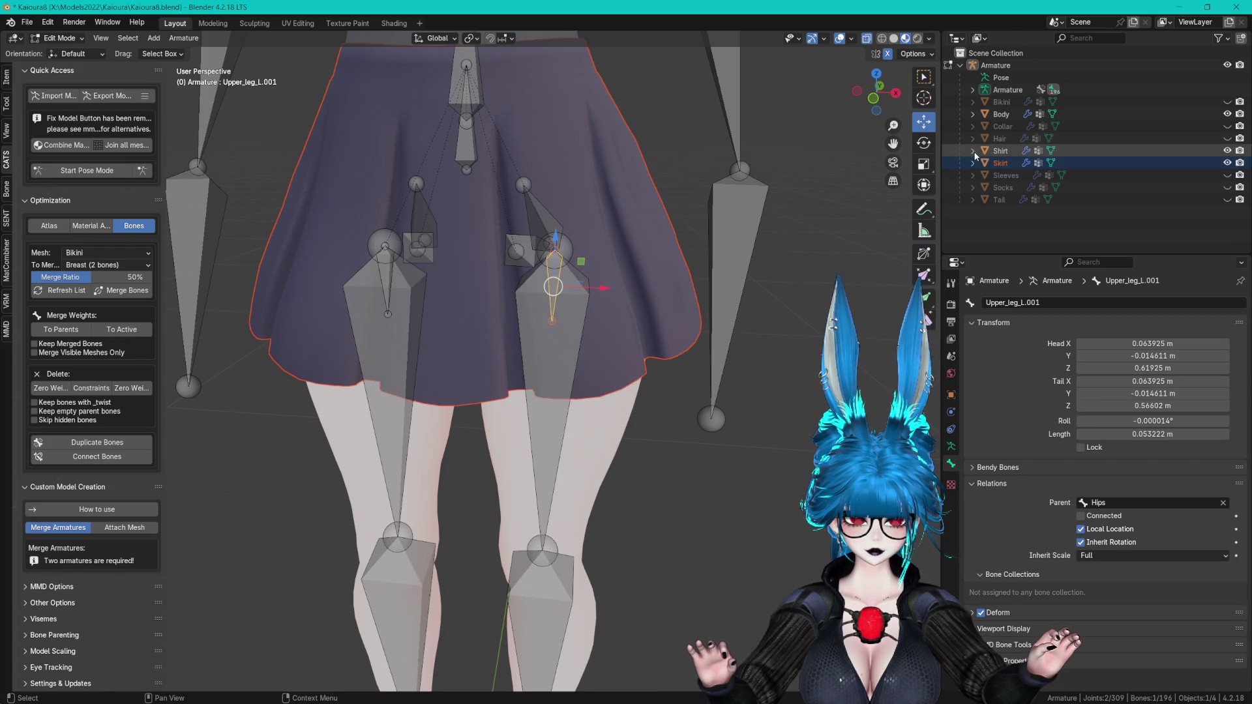
- Expand the armature hierarchy in the Outliner, collapsing Neck and Breast branches
left_click(972, 89, "shift")
scroll(982, 99, "down", 6)
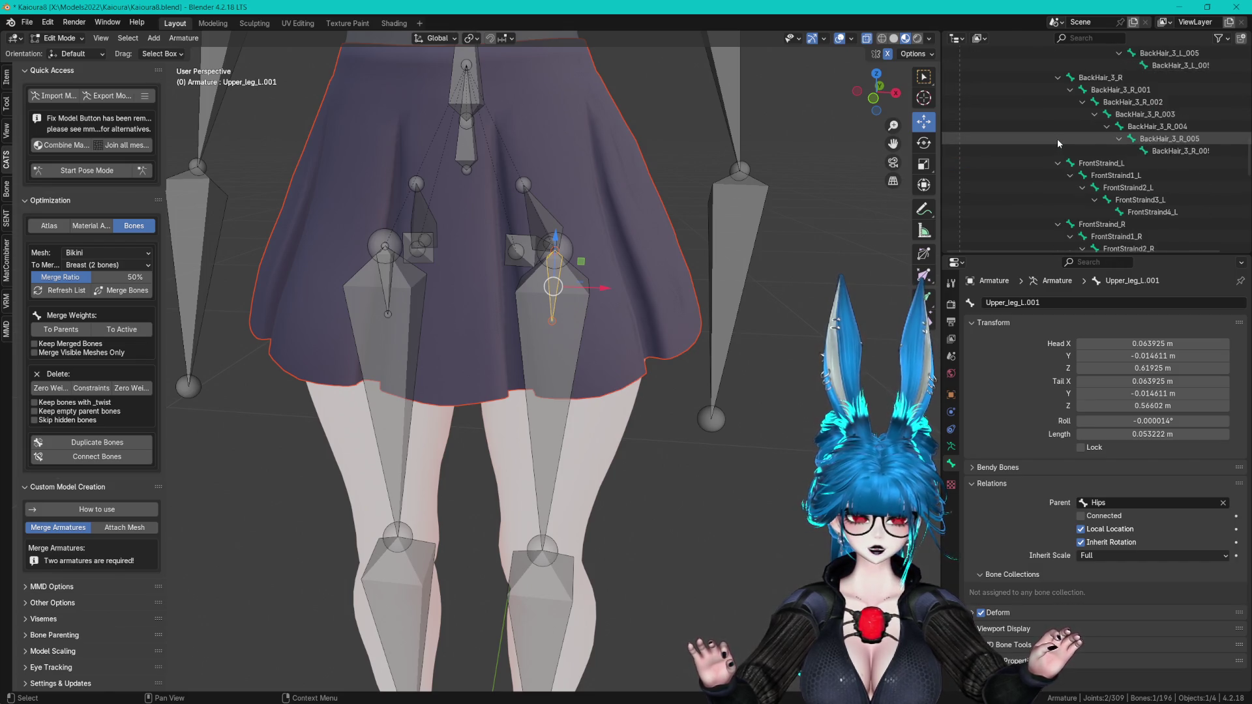
scroll(1033, 114, "up", 6)
left_click(1022, 139)
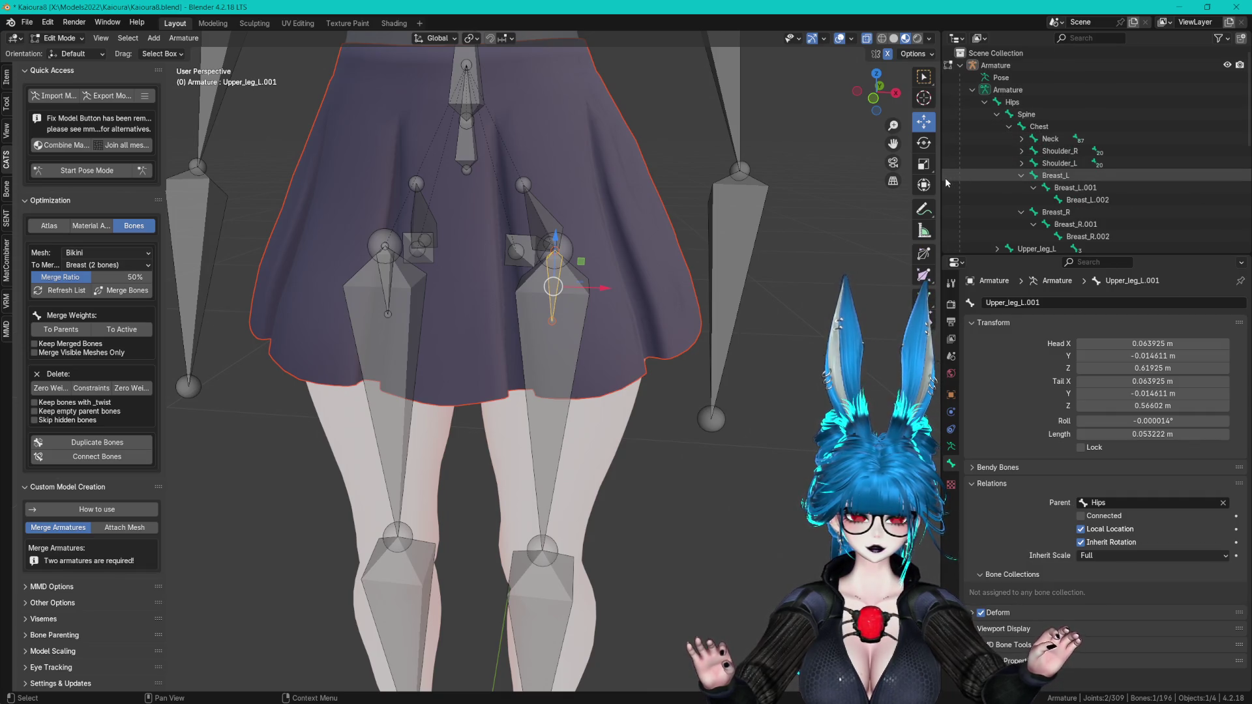
left_click(1021, 176)
left_click(1022, 188)
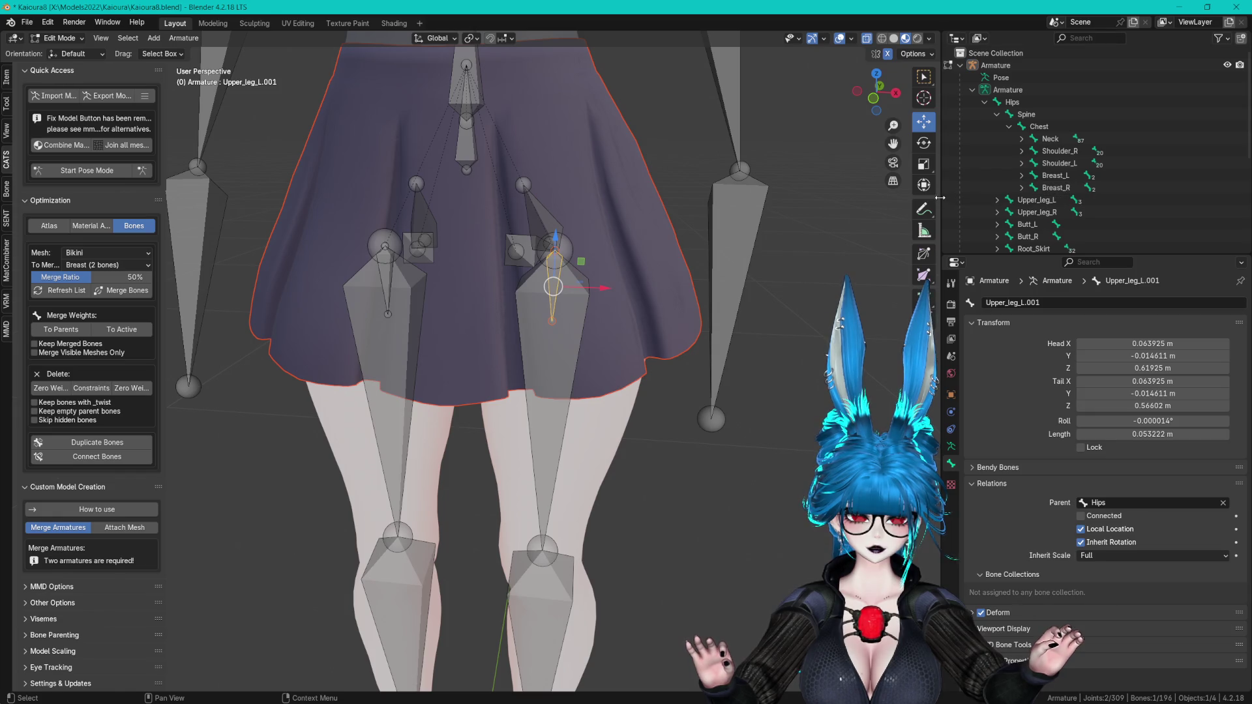
left_click_drag(942, 216, 856, 215)
left_click_drag(950, 256, 952, 383)
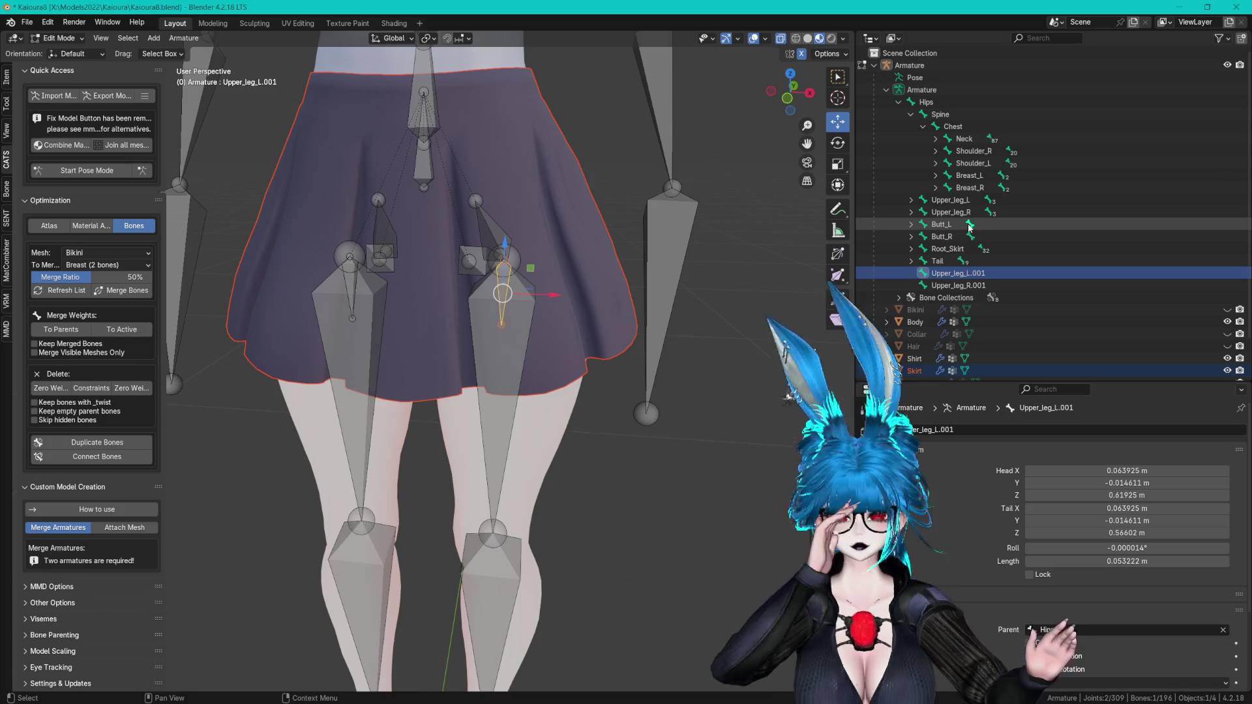
scroll(947, 212, "down", 2)
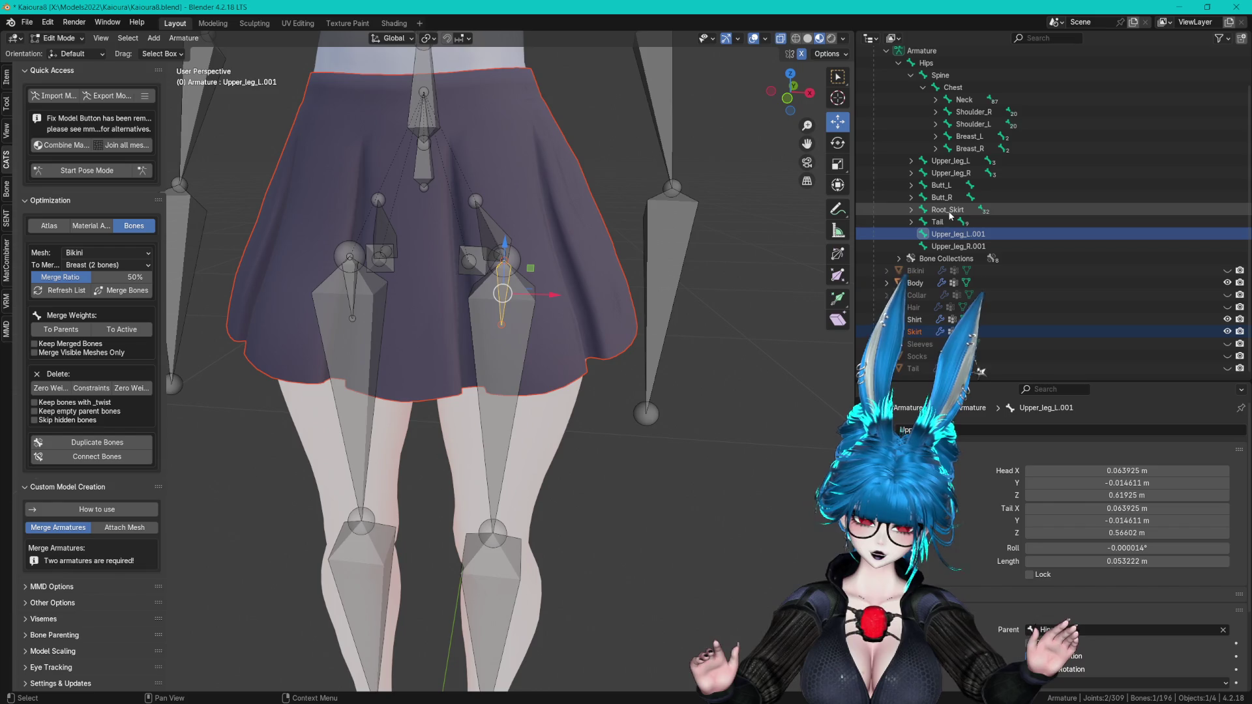
- Parent Upper_leg_L.001 to Upper_leg_L, keeping offset
left_click(912, 210, "shift")
left_click(941, 210)
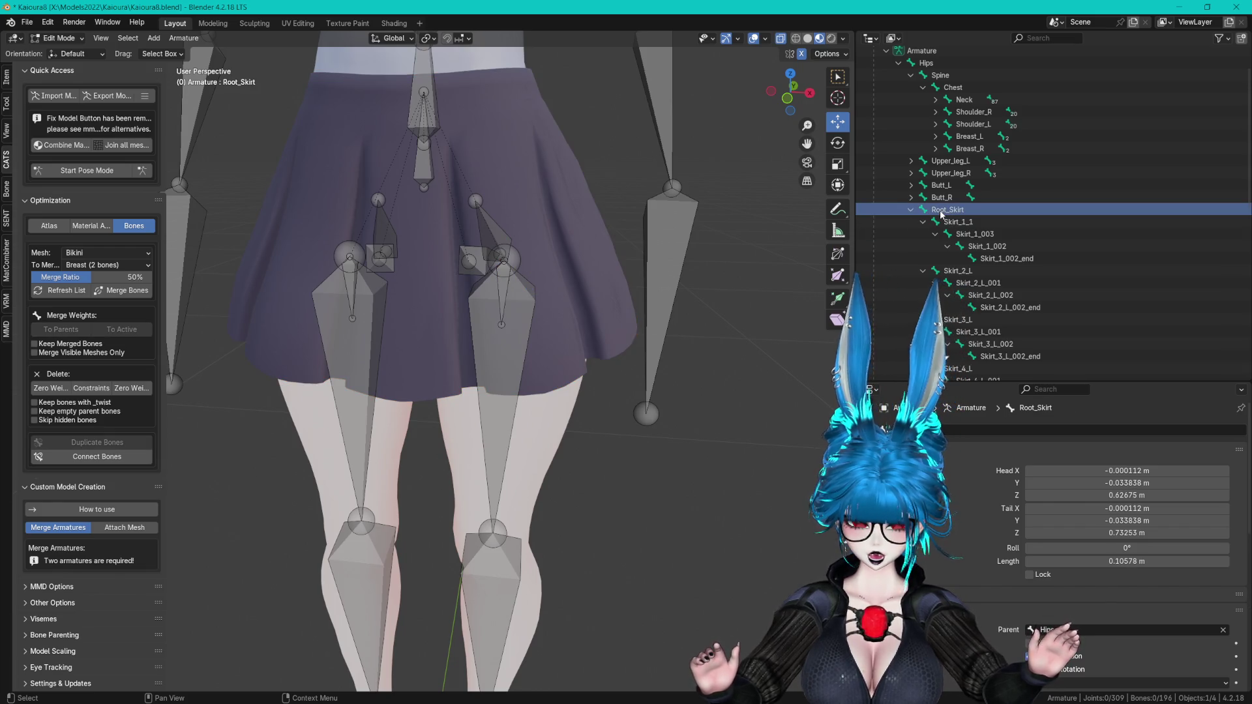
left_click(913, 210)
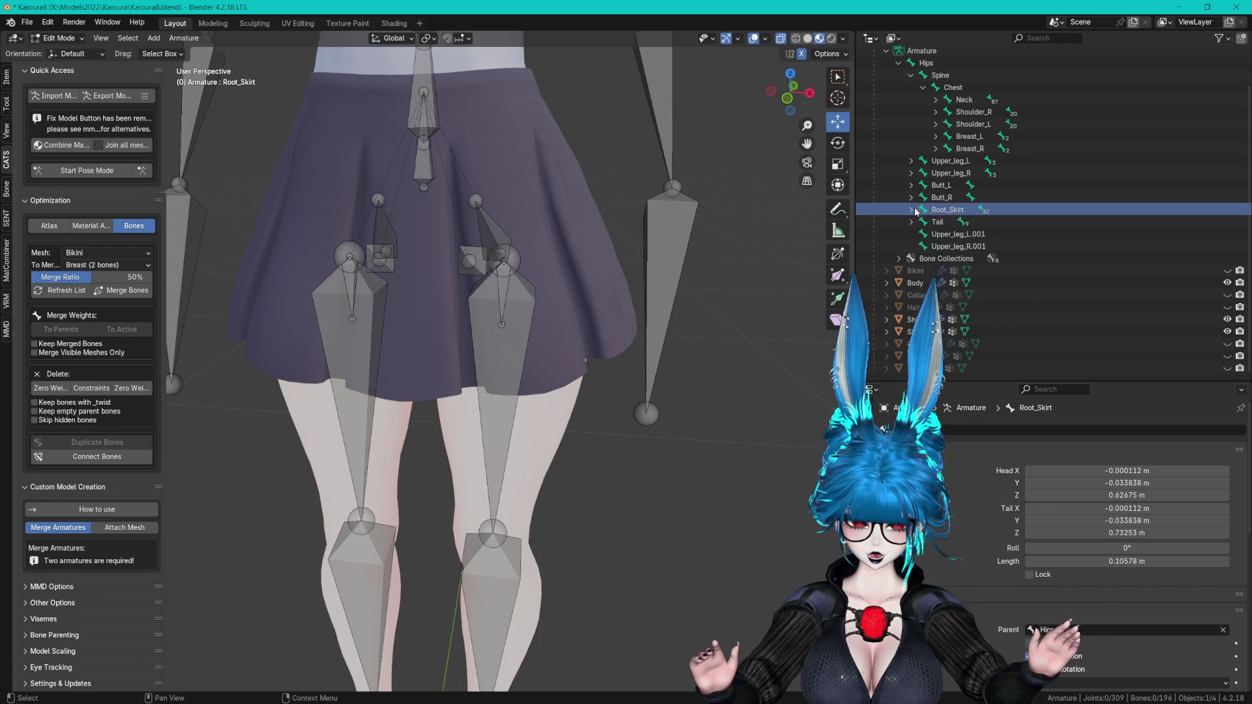
left_click(952, 234)
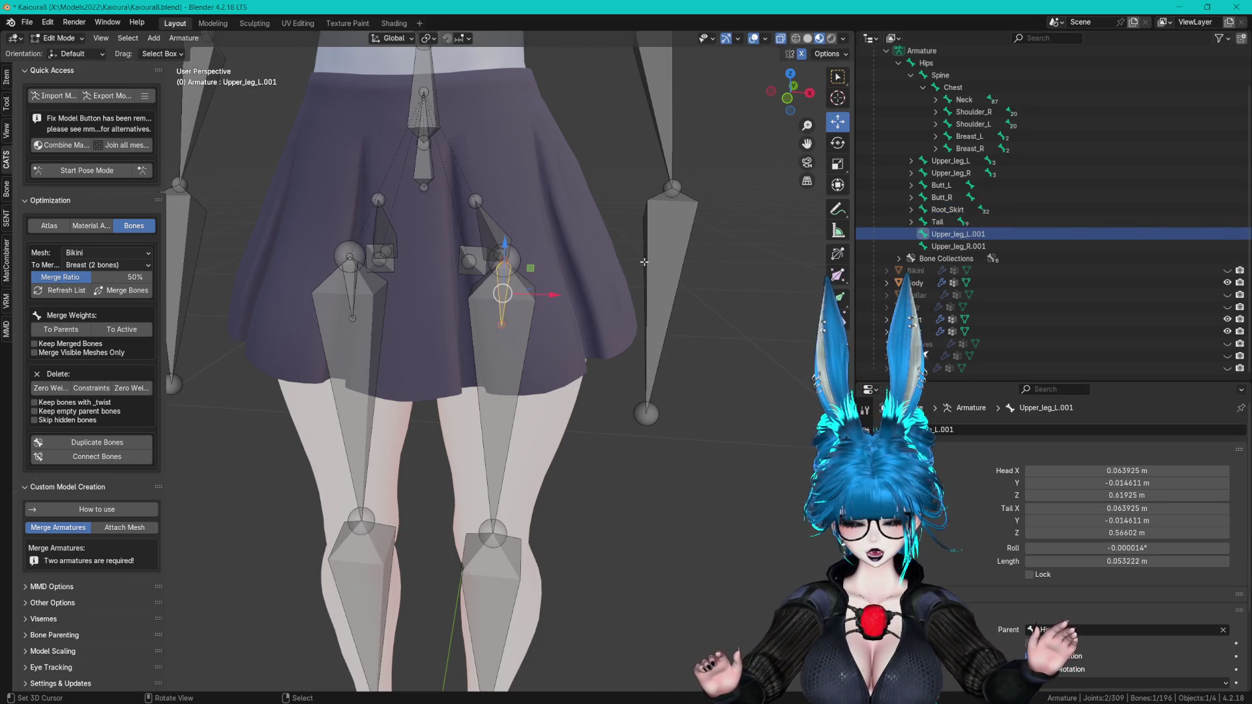
left_click(911, 75)
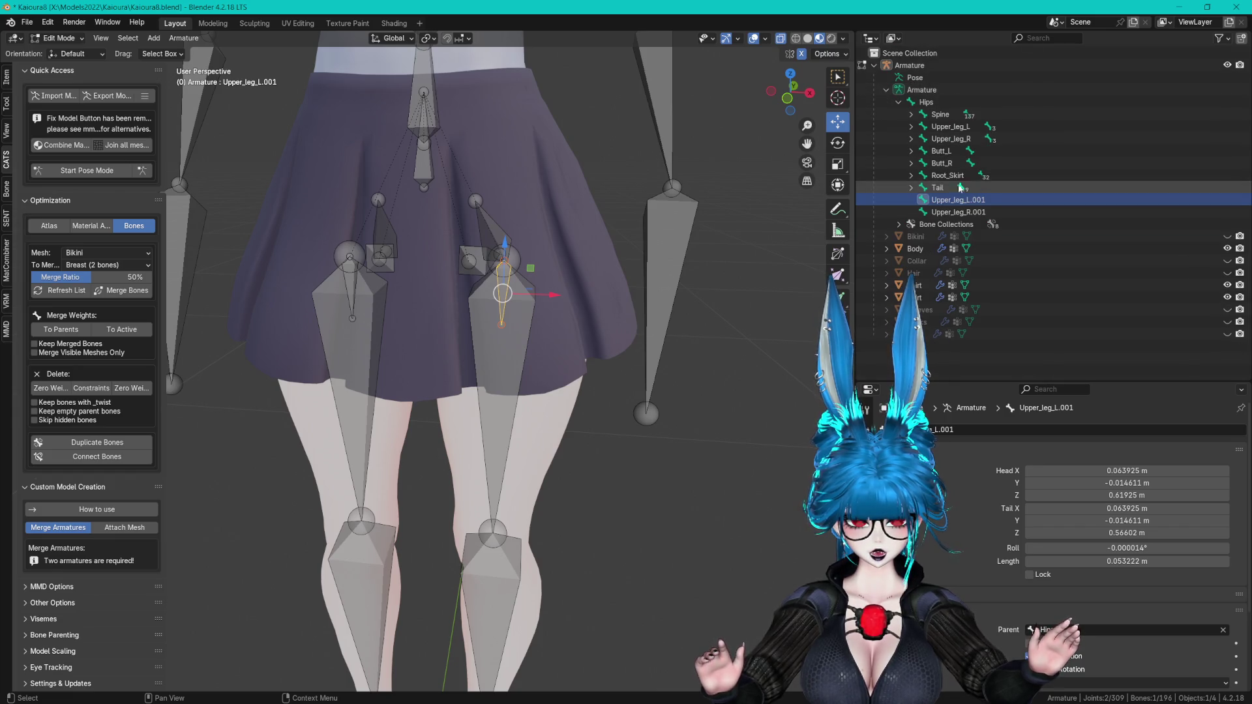
left_click(950, 126, "ctrl")
key("g")
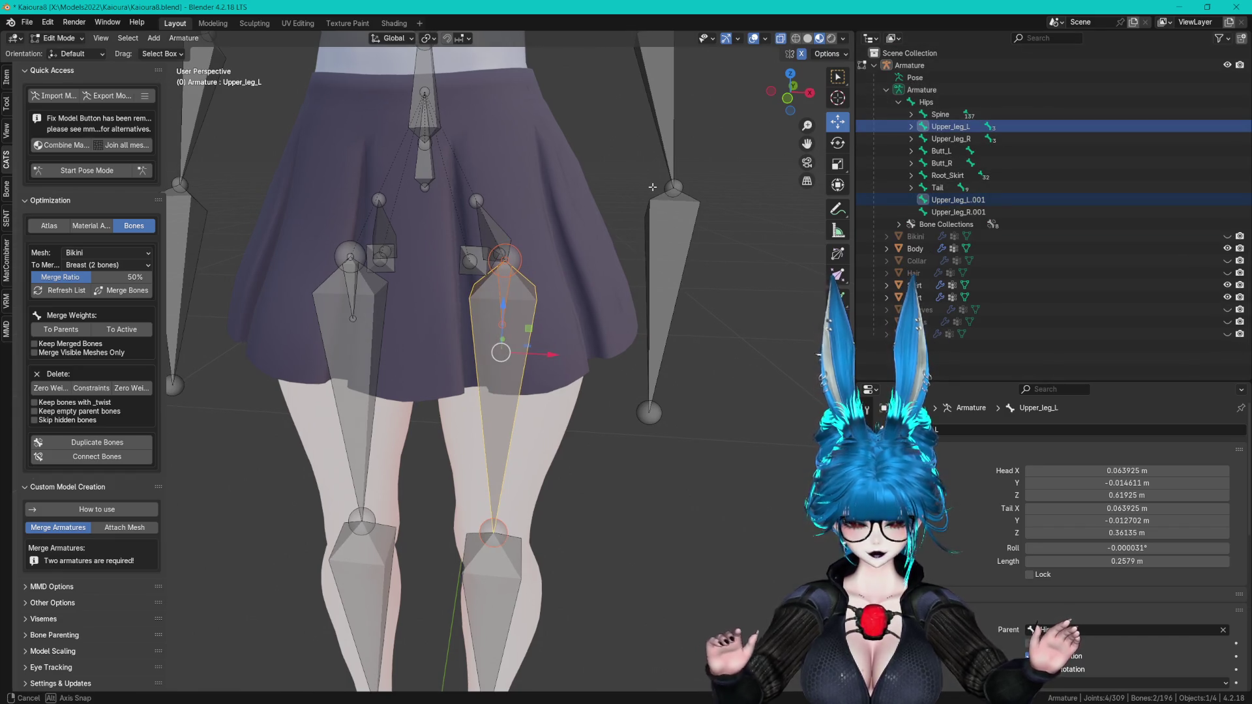
key("ctrl+p")
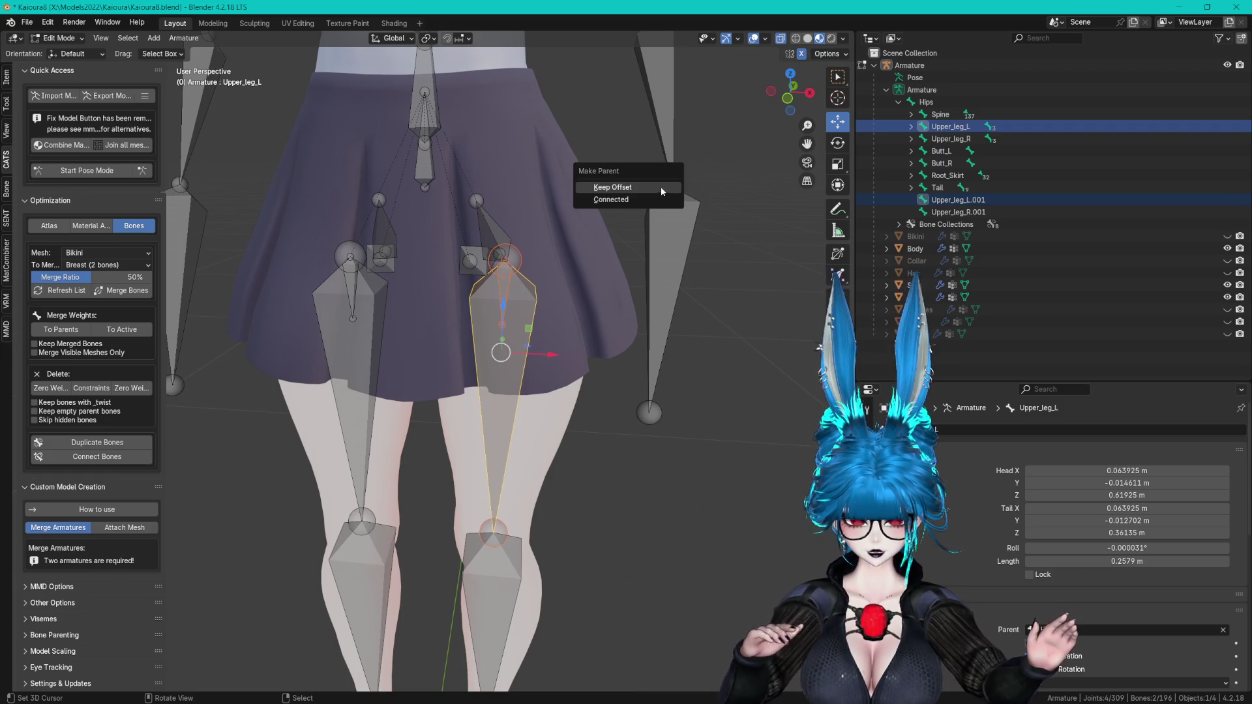
left_click(661, 190)
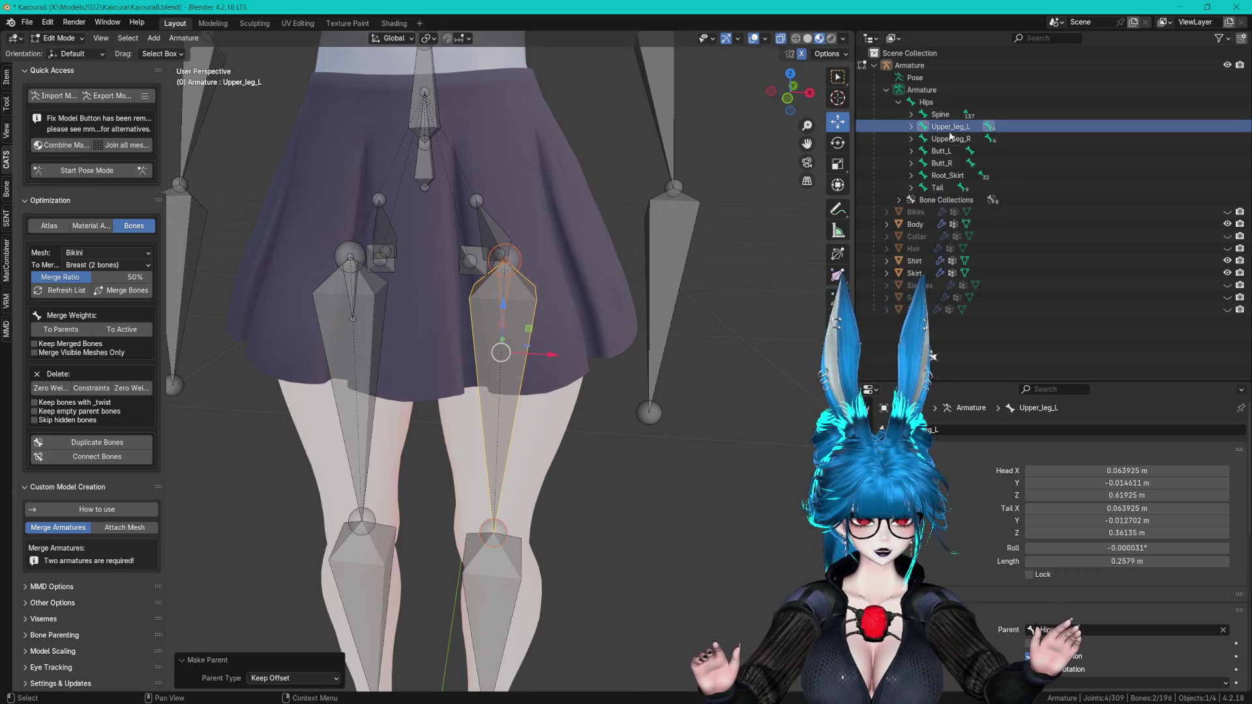
- Rename Upper_leg_L.001 and Upper_leg_R.001 to Skirt_L and Skirt_R
left_click(912, 139)
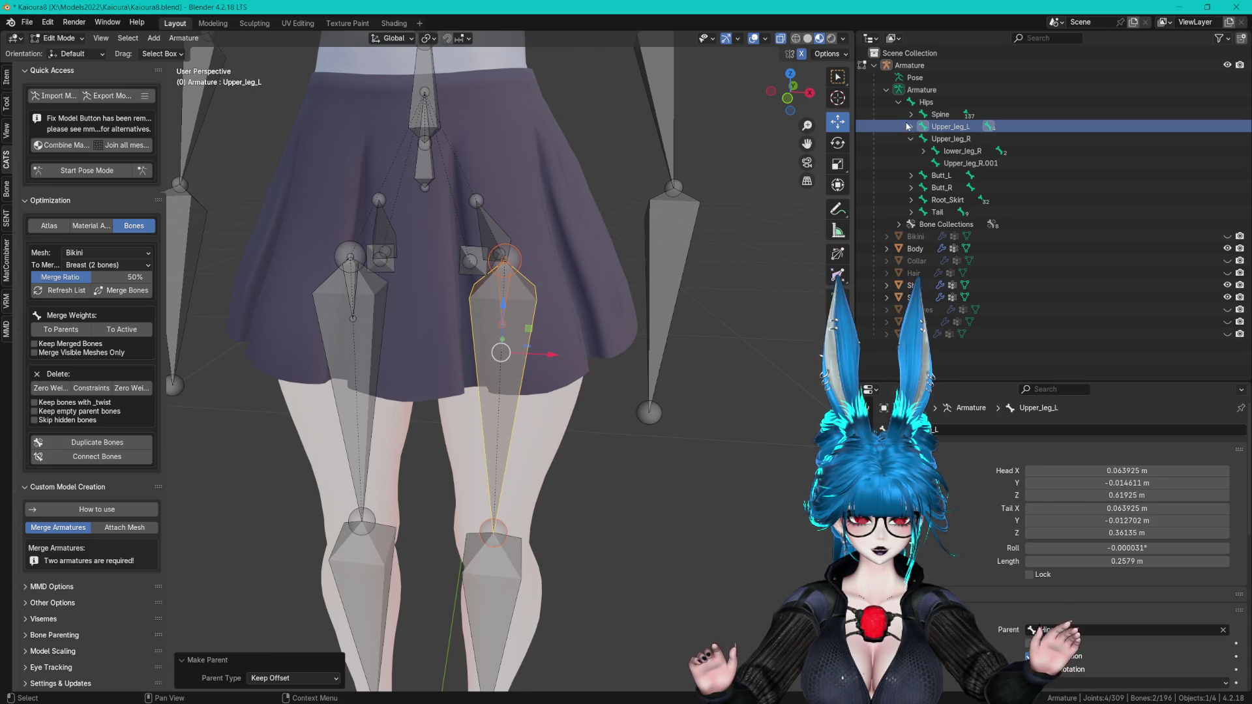
left_click(911, 127)
left_click(982, 152)
double_click(981, 152)
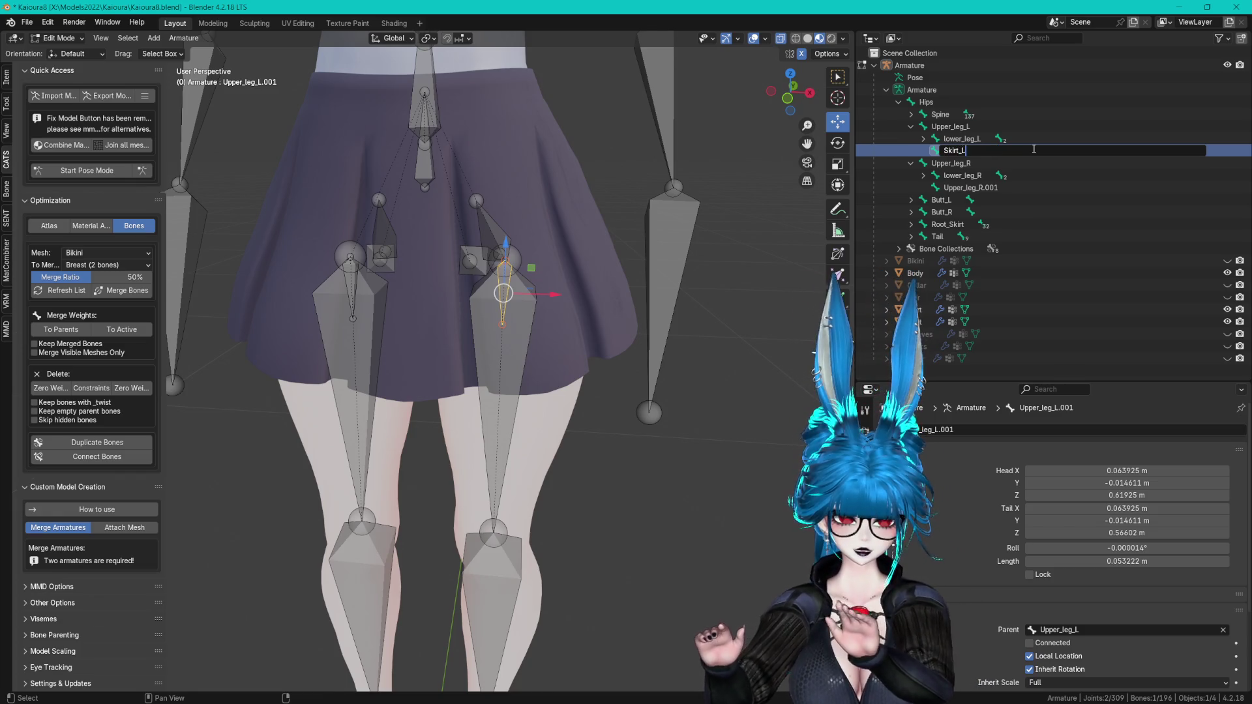
key("Return")
left_click(979, 187)
double_click(978, 188)
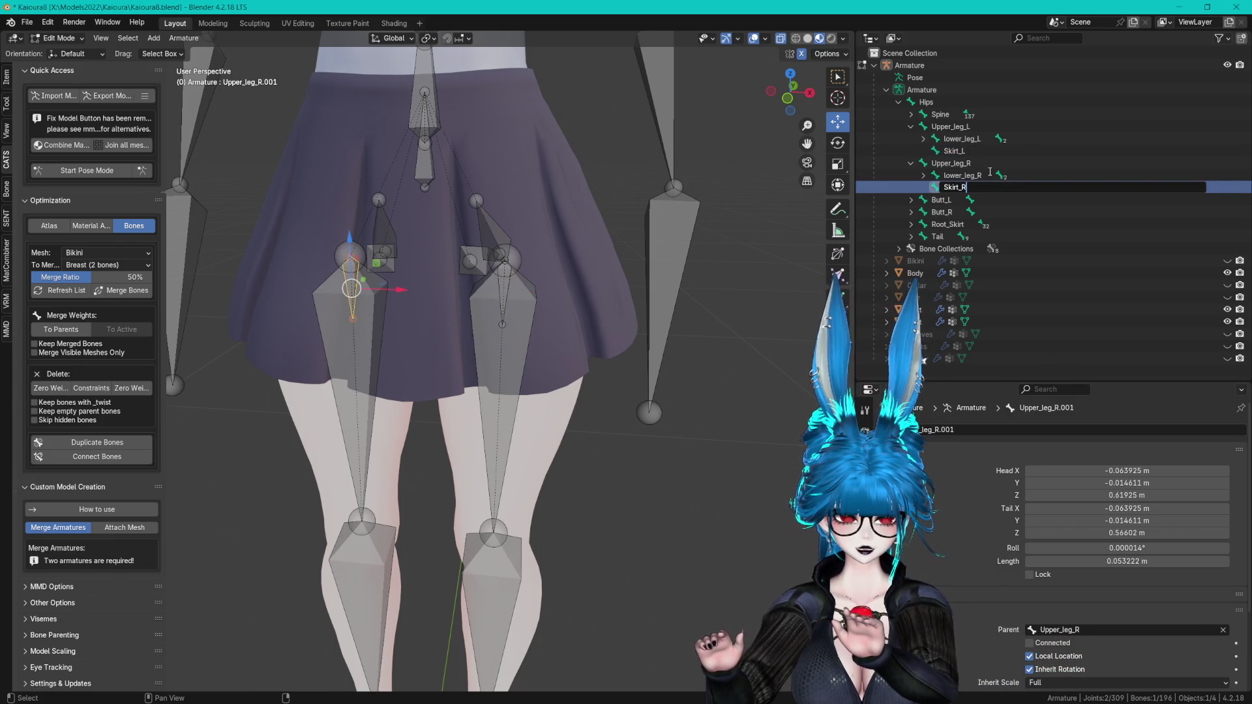
key("Return")
- Rename Skirt_R and Skirt_L to Root_Skirt_R and Root_Skirt_L
double_click(963, 188)
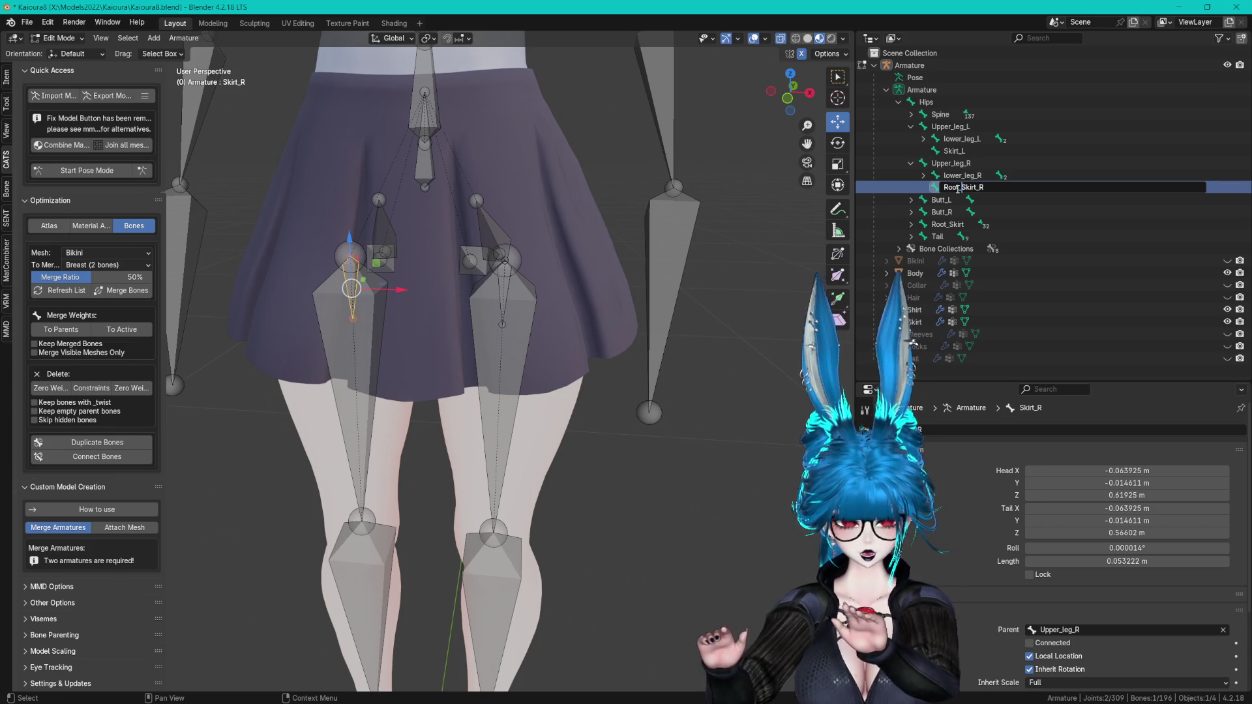
key("Return")
left_click(953, 151)
double_click(953, 151)
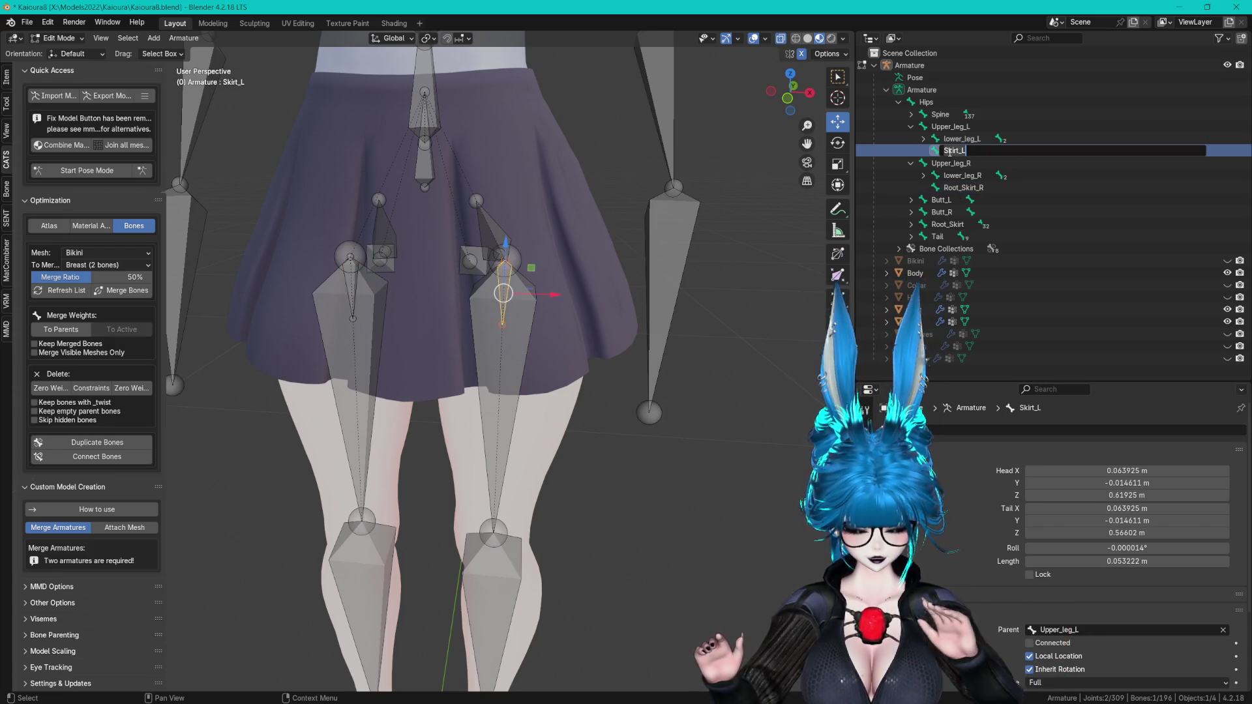
type("Root_")
key("Return")
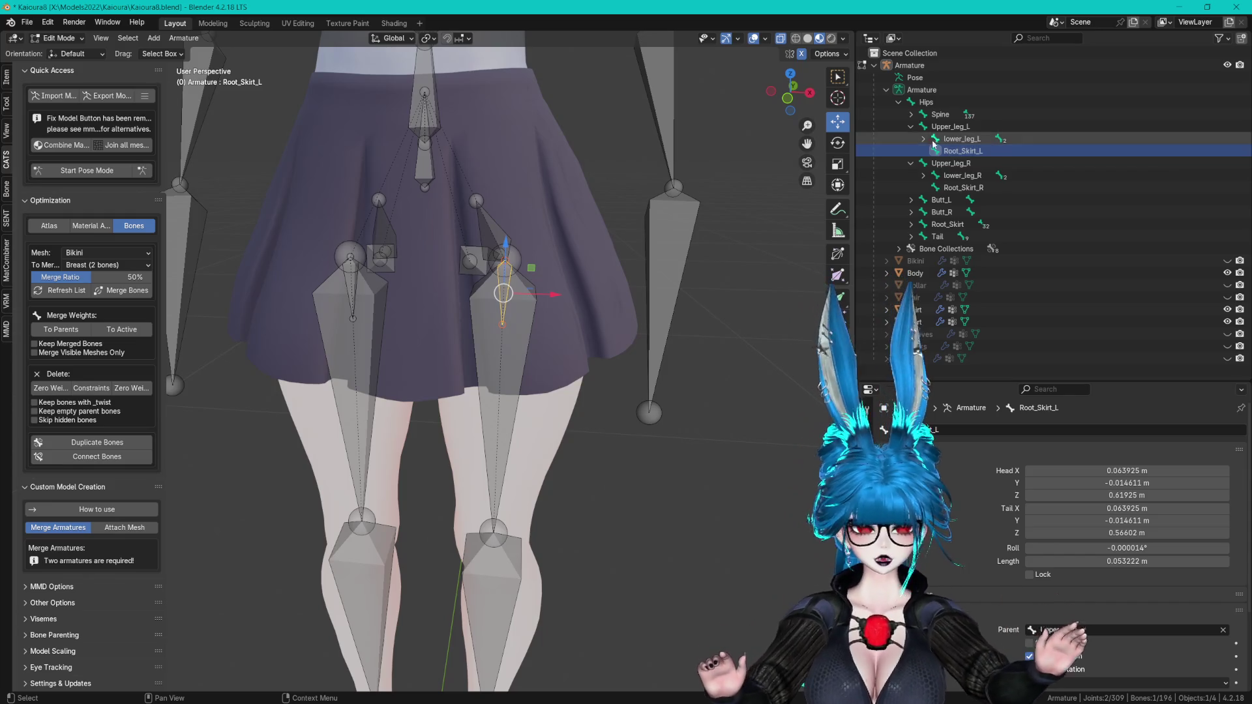
left_click(963, 187)
scroll(546, 330, "up", 2)
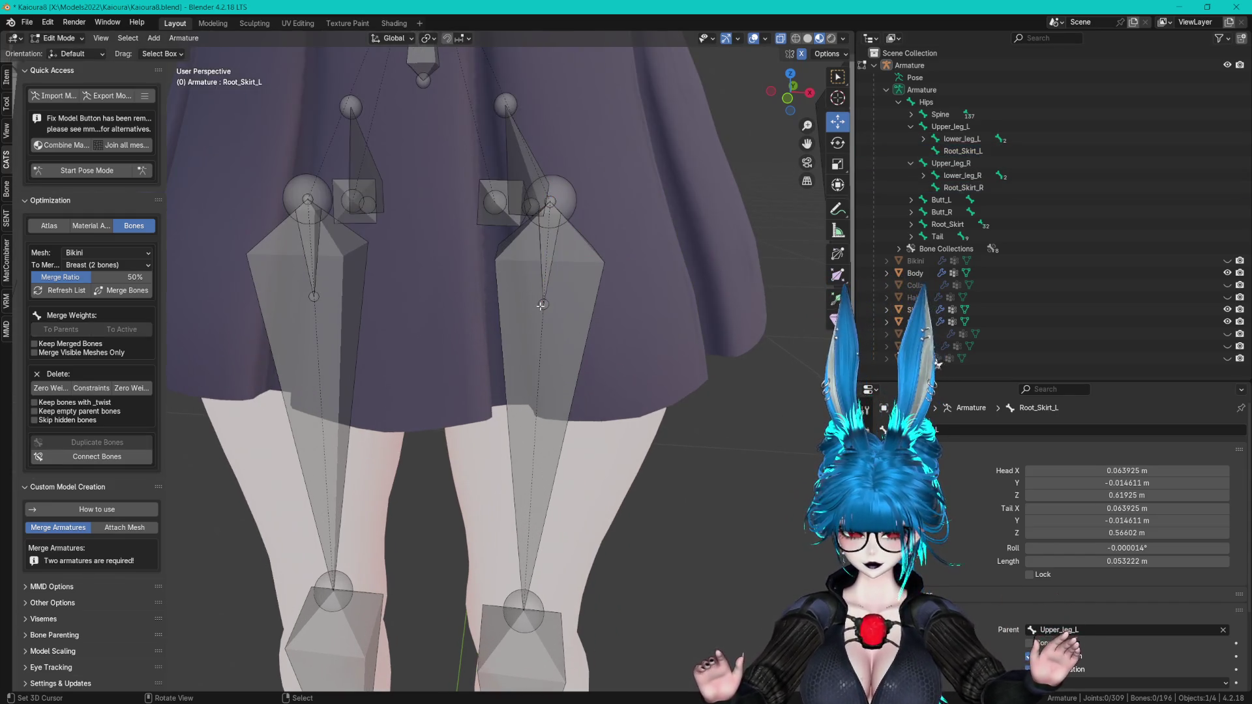
- Extrude a skirt bone vertically from the root bone, then shift it along X and lower it
key("e")
key("z")
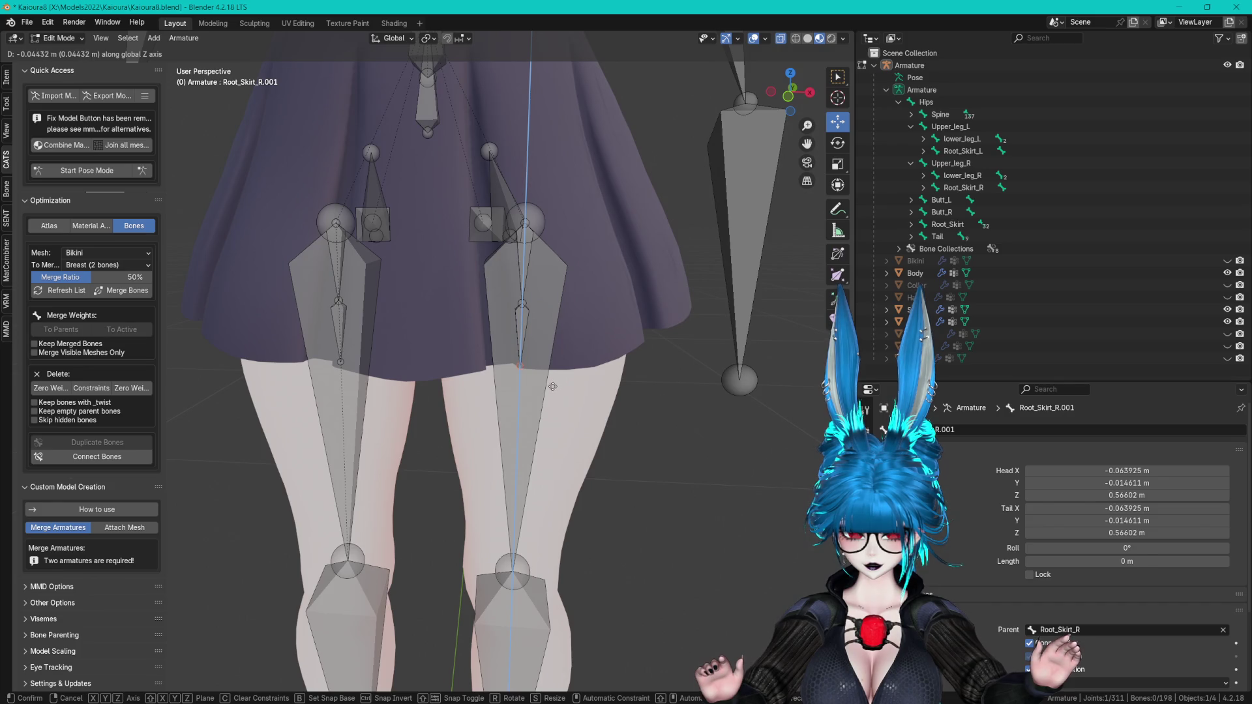
left_click(552, 387)
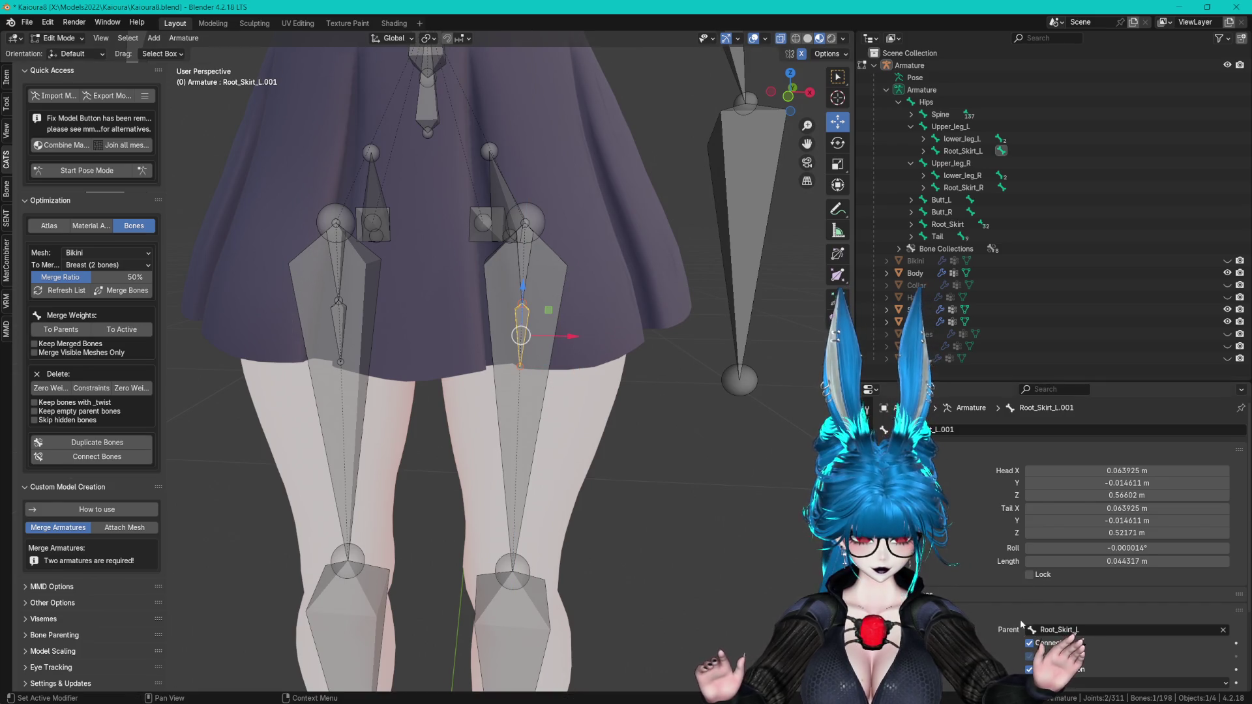
left_click_drag(572, 337, 669, 337)
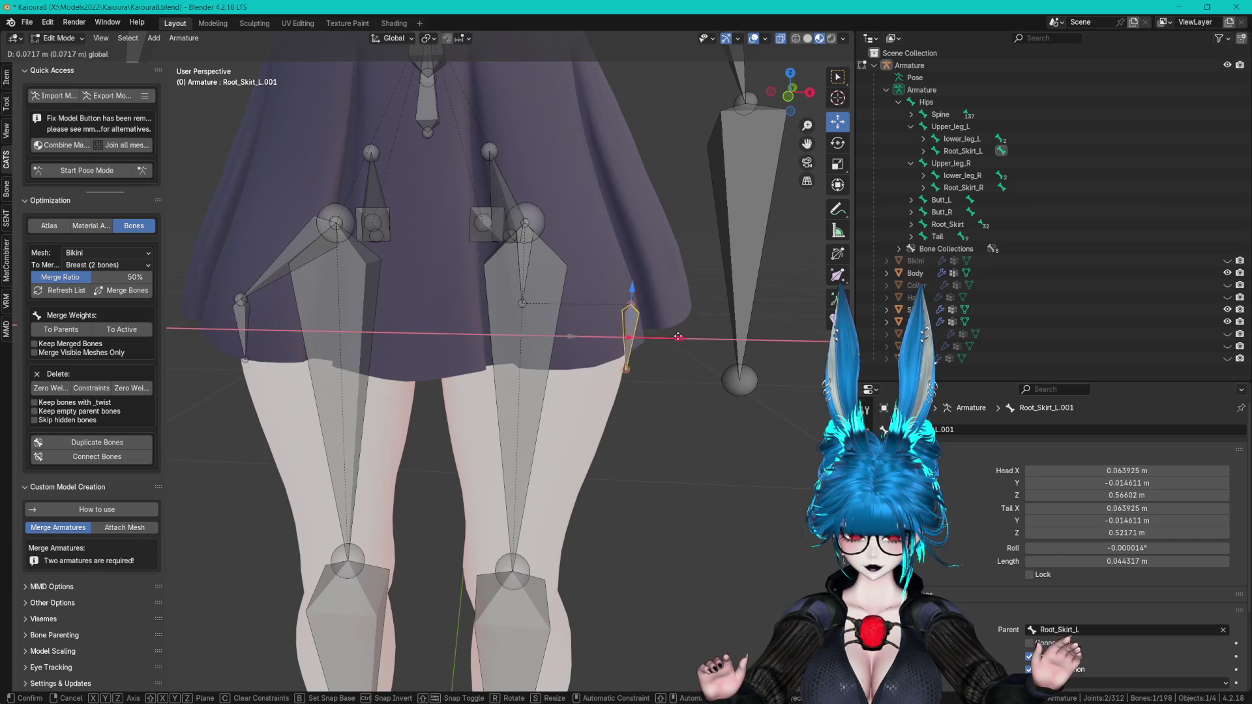
left_click_drag(657, 287, 656, 199)
mouse_move(652, 215)
middle_mouse_down()
mouse_move(555, 217)
mouse_move(607, 222)
mouse_move(659, 248)
mouse_move(698, 228)
mouse_move(672, 171)
mouse_move(652, 228)
mouse_move(641, 214)
mouse_move(652, 251)
middle_mouse_up()
key("g")
key("x")
left_click(713, 268)
key("g")
key("z")
left_click(669, 166)
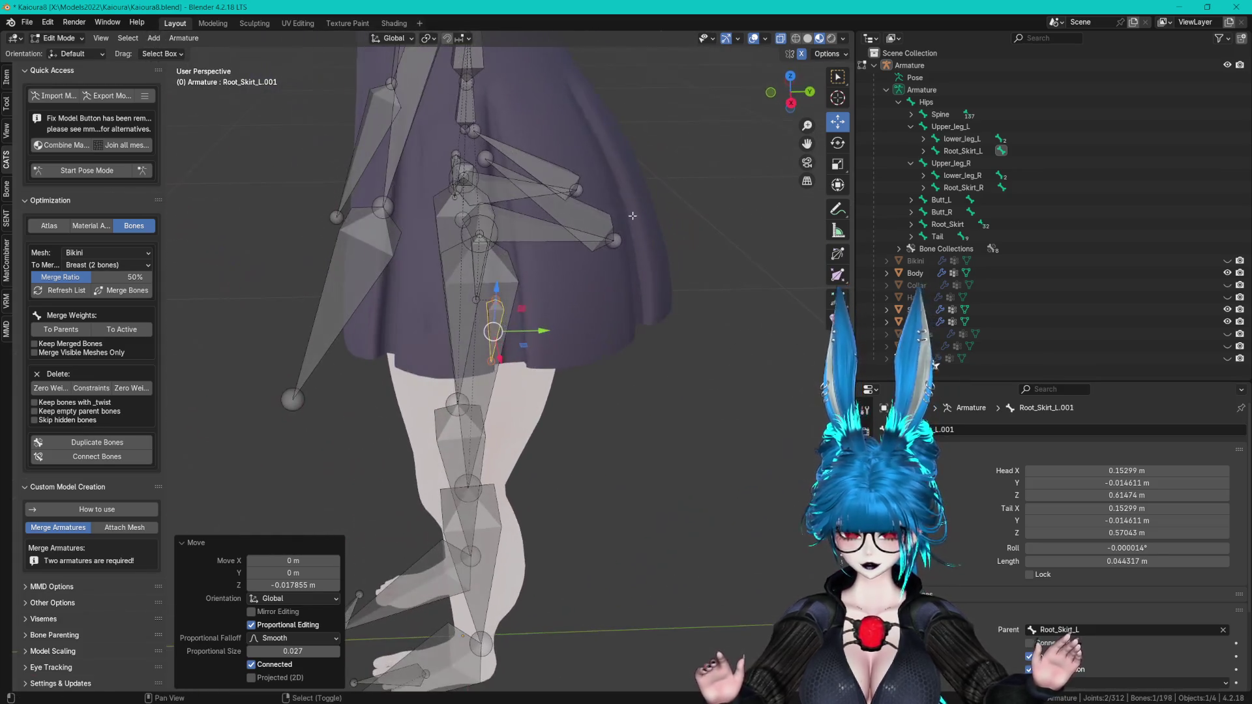
- Duplicate the skirt bone and slide the copy along Y to a new hem position
key("shift+d")
key("y")
left_click(495, 334)
mouse_move(496, 334)
middle_mouse_down()
mouse_move(595, 205)
mouse_move(534, 195)
middle_mouse_up()
key("g")
key("y")
left_click(561, 238)
mouse_move(560, 238)
middle_mouse_down()
mouse_move(419, 300)
mouse_move(378, 280)
mouse_move(422, 237)
mouse_move(466, 262)
middle_mouse_up()
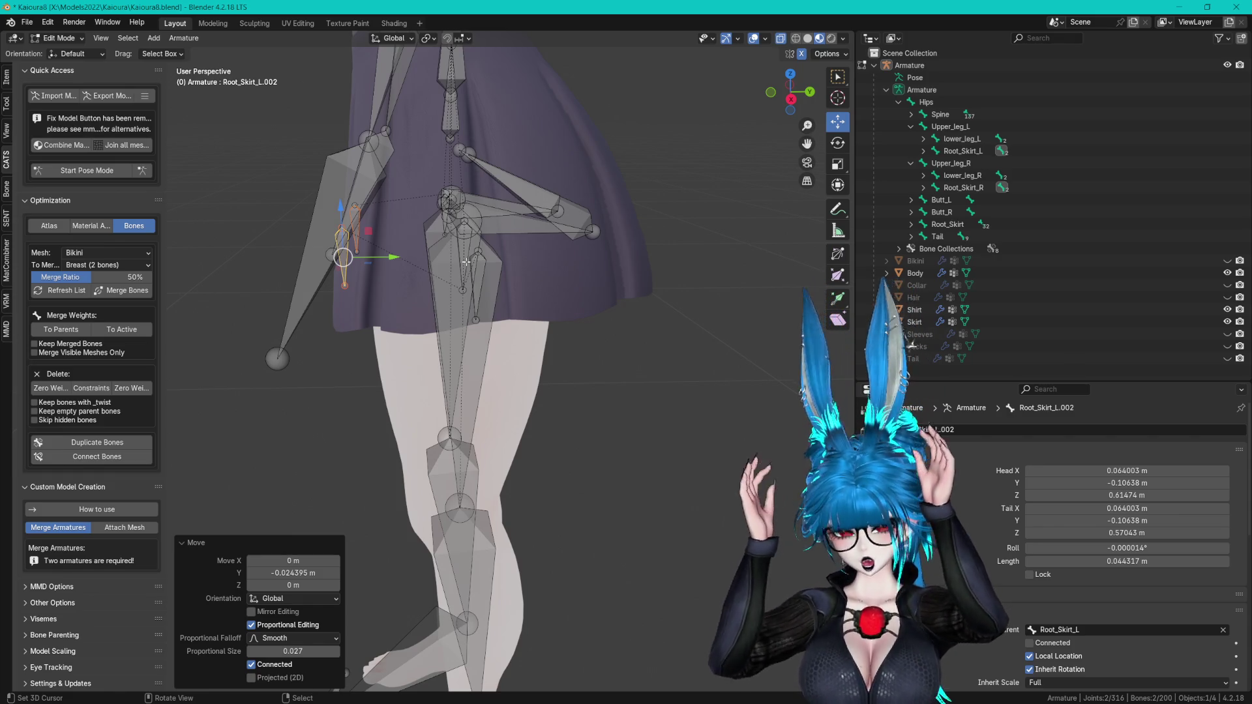
scroll(466, 262, "up", 5)
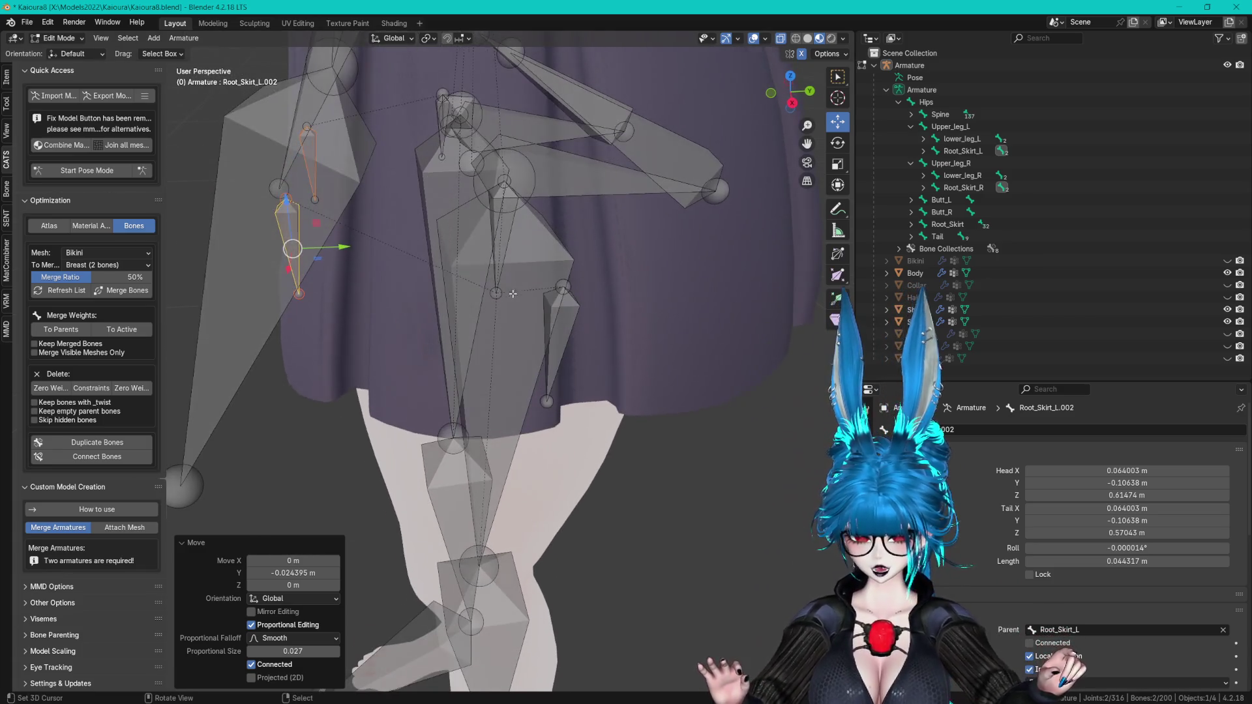
- Duplicate the skirt bone along Y again, placing the copy at the back of the skirt
key("shift+d")
key("y")
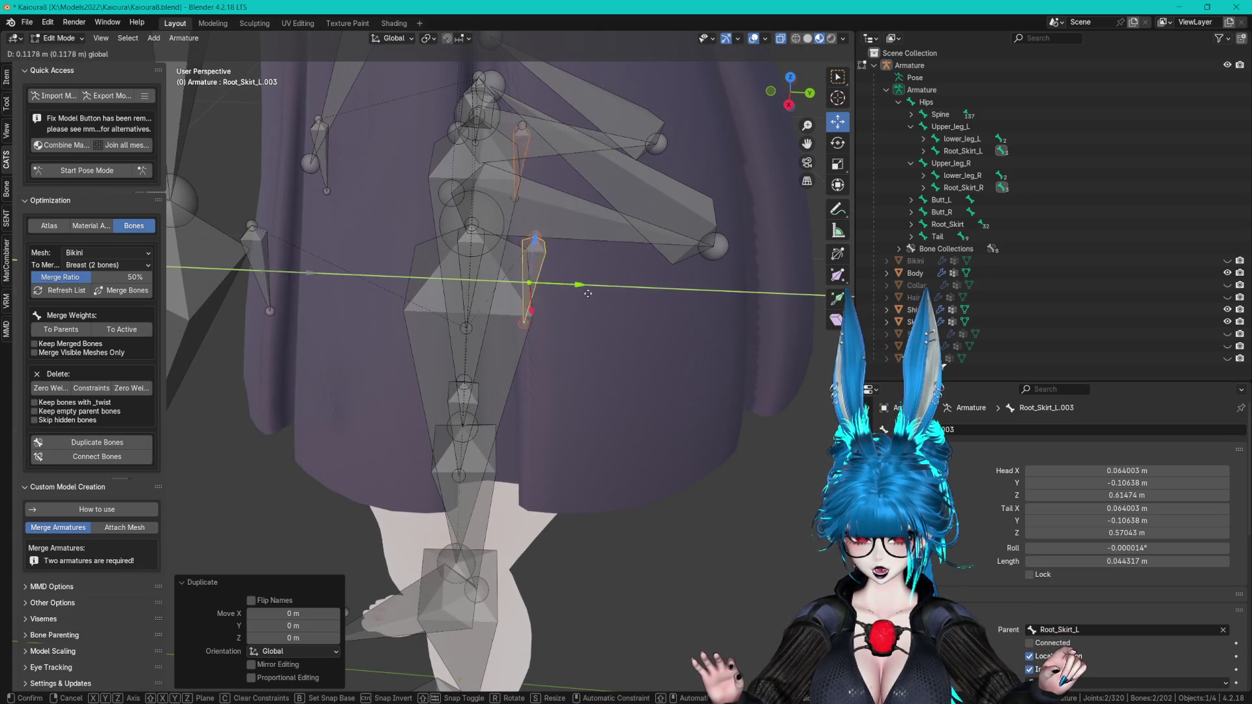
left_click(654, 278)
mouse_move(587, 274)
middle_mouse_down()
mouse_move(655, 277)
mouse_move(574, 300)
middle_mouse_up()
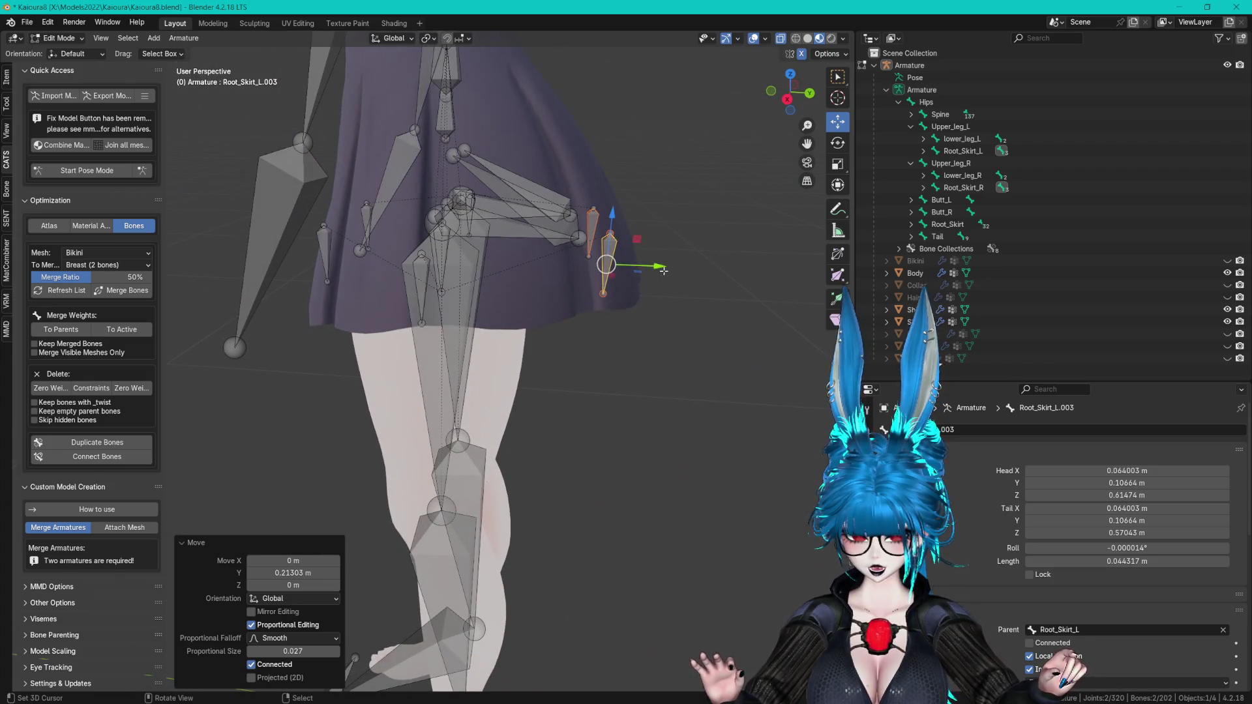
left_click_drag(664, 270, 629, 268)
mouse_move(629, 269)
middle_mouse_down()
mouse_move(525, 308)
mouse_move(449, 204)
mouse_move(671, 242)
middle_mouse_up()
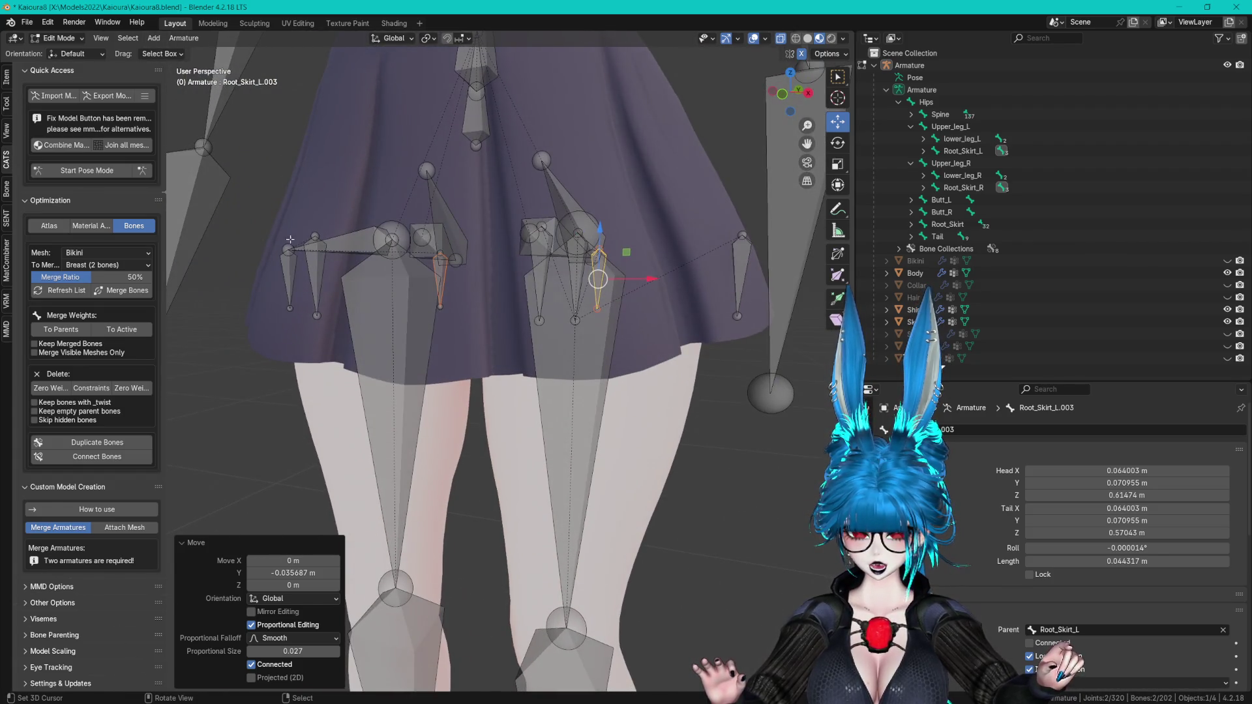
middle_click_drag(290, 239, 706, 266)
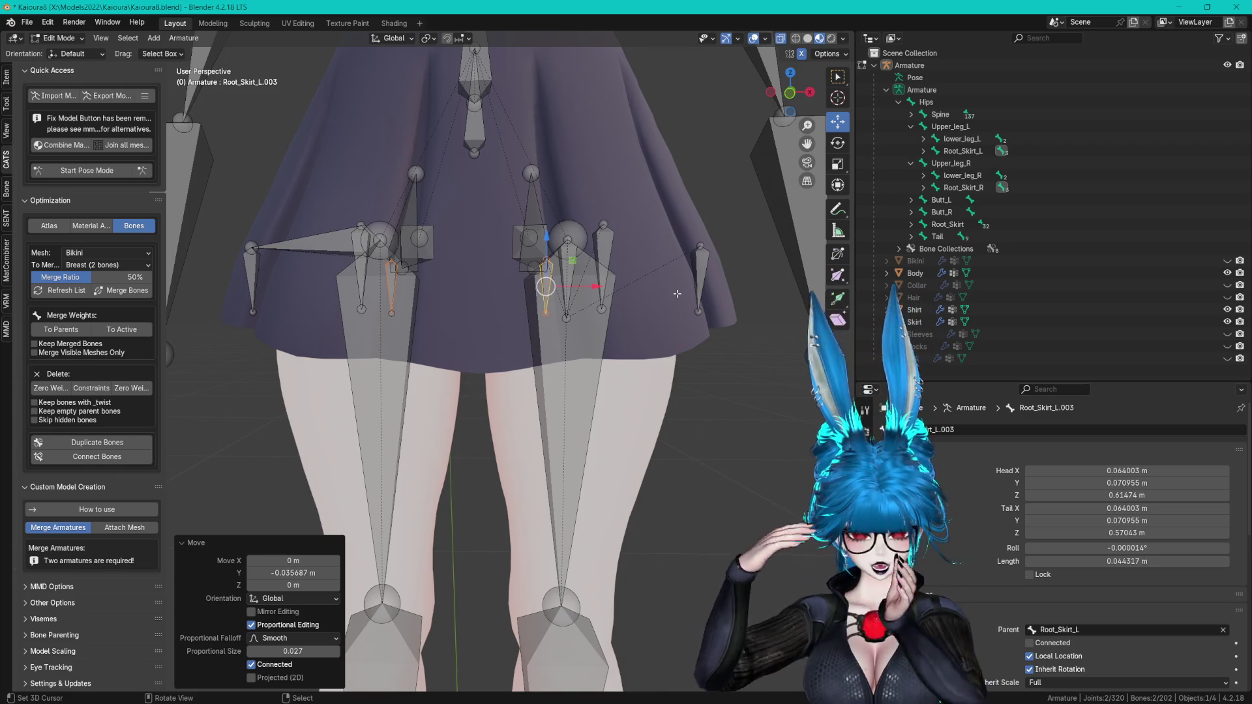
mouse_move(677, 294)
middle_mouse_down()
mouse_move(633, 274)
mouse_move(610, 237)
middle_mouse_up()
- Select and frame Root_Skirt_L.001, then switch to the rotate tool
left_click(610, 236)
key("KP_Decimal")
middle_click_drag(558, 298, 604, 279)
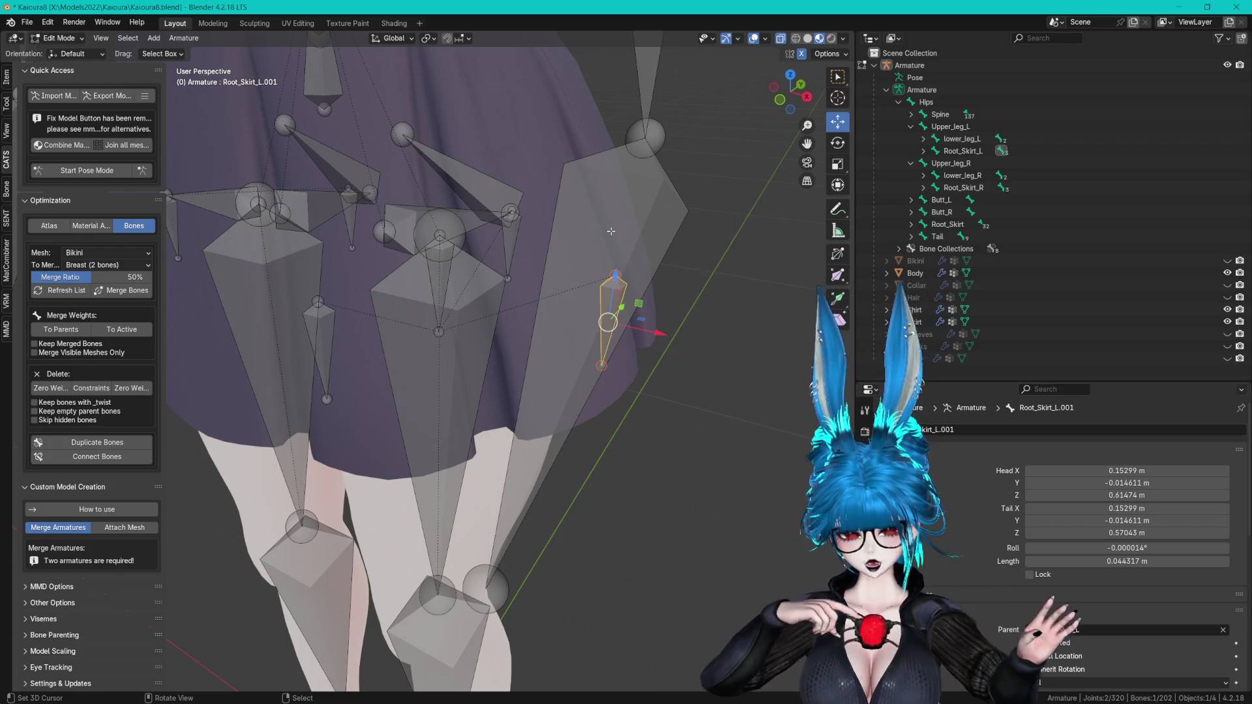
mouse_move(587, 337)
middle_mouse_down()
mouse_move(551, 316)
mouse_move(640, 271)
mouse_move(636, 296)
middle_mouse_up()
scroll(550, 316, "up", 5)
left_click(839, 143)
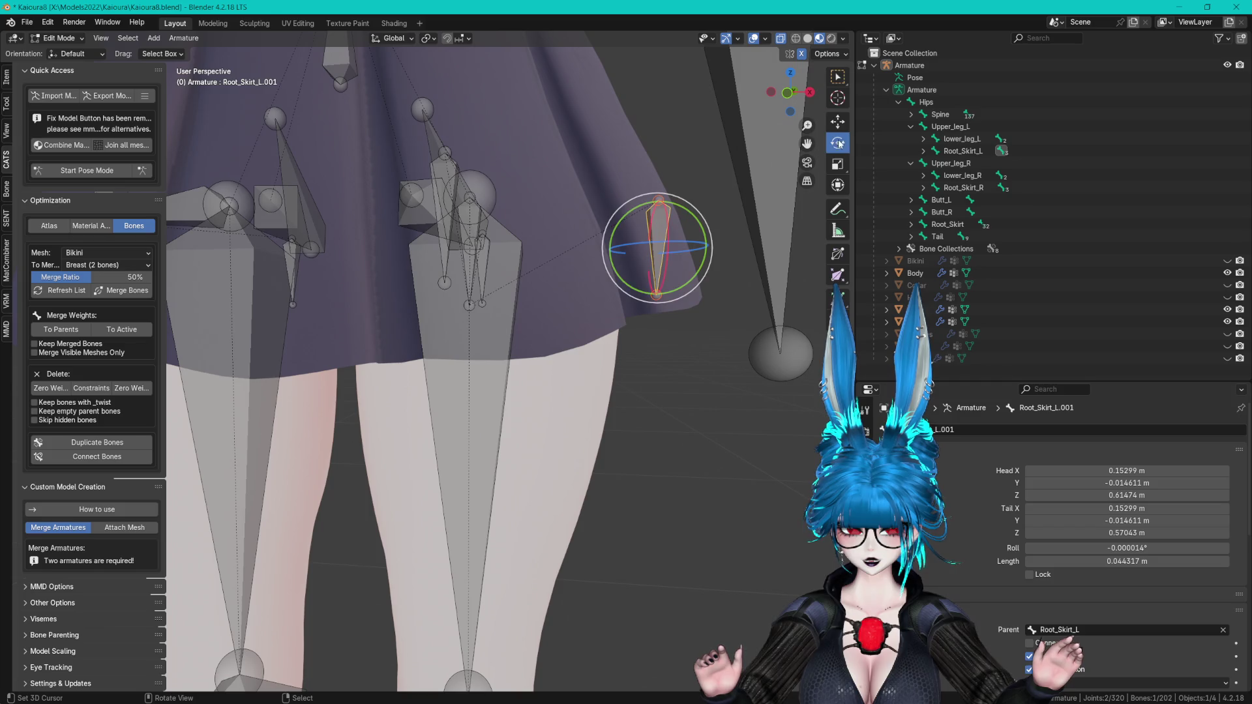
- Tilt Root_Skirt_L.001 and Root_Skirt_L.002 downward so they follow the skirt surface
left_click_drag(693, 207, 673, 208)
middle_click_drag(673, 208, 807, 182)
mouse_move(721, 160)
middle_mouse_down()
mouse_move(595, 287)
mouse_move(574, 281)
middle_mouse_up()
left_click(574, 313)
left_click_drag(573, 260, 574, 281)
mouse_move(574, 281)
middle_mouse_down()
mouse_move(549, 271)
mouse_move(587, 273)
middle_mouse_up()
left_click_drag(588, 270, 604, 279)
left_click(603, 279)
mouse_move(604, 279)
middle_mouse_down()
mouse_move(524, 283)
mouse_move(605, 280)
middle_mouse_up()
- Move Root_Skirt_L.003 slightly backward and tilt it to follow the skirt
left_click(551, 300)
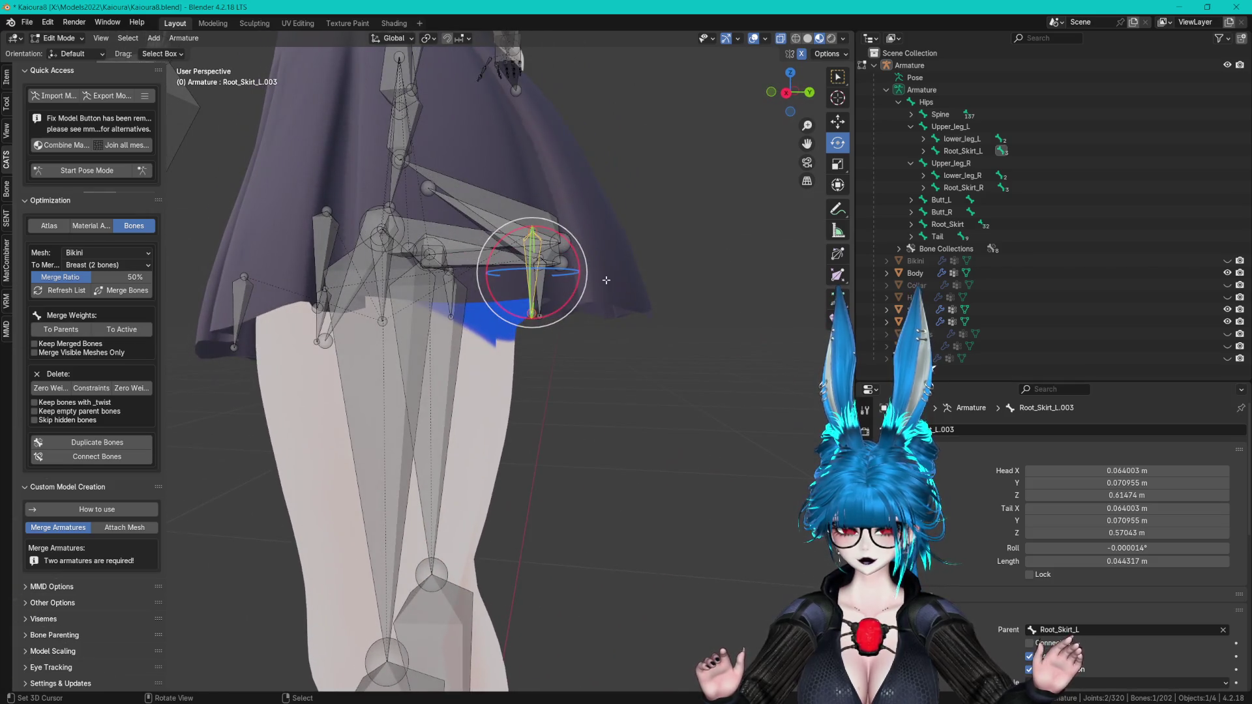
left_click_drag(591, 267, 643, 271)
middle_click_drag(643, 271, 659, 201)
key("shift+space")
key("r")
left_click_drag(604, 260, 615, 249)
middle_click_drag(615, 249, 618, 194)
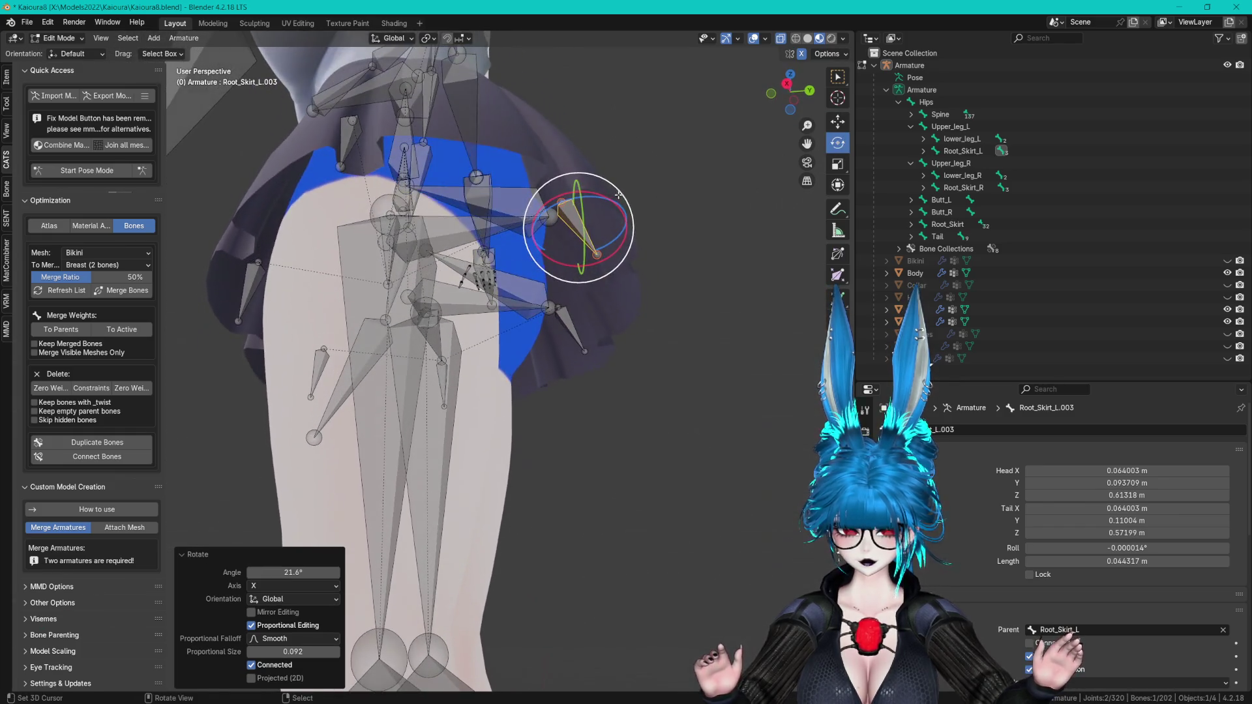
- Nudge Root_Skirt_L.003 backward and sideways to X 0.0747 m, then show its Item transform values
left_click(838, 121)
left_click_drag(606, 225, 627, 218)
mouse_move(627, 218)
middle_mouse_down()
mouse_move(536, 284)
mouse_move(418, 337)
middle_mouse_up()
left_click_drag(419, 337, 436, 337)
mouse_move(436, 337)
middle_mouse_down()
mouse_move(432, 317)
mouse_move(417, 365)
middle_mouse_up()
left_click_drag(410, 400, 401, 399)
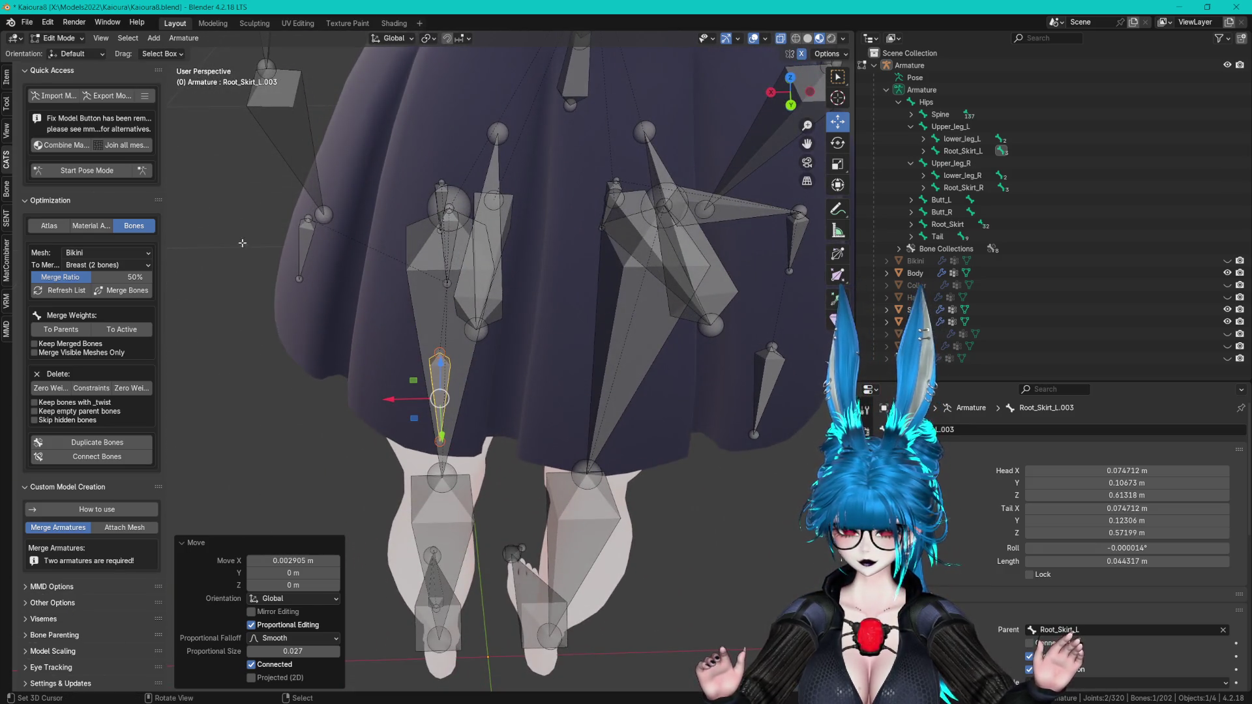
left_click(8, 78)
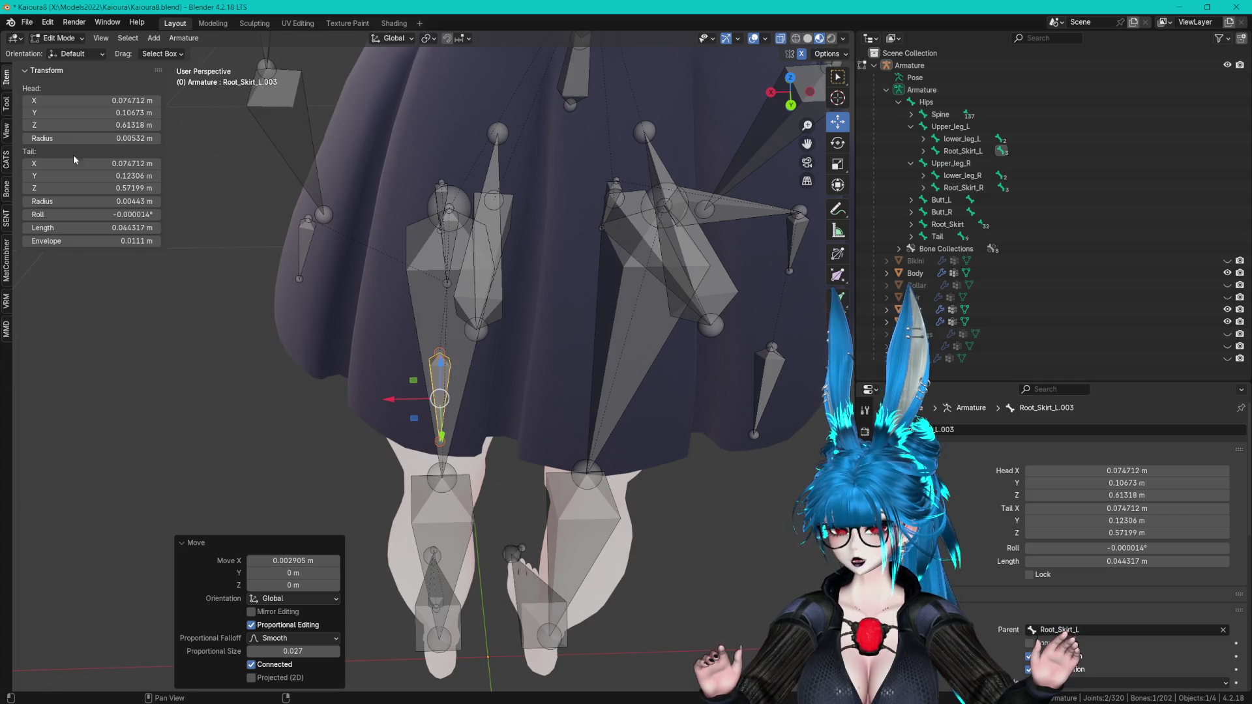
- Try Local and Normal transform orientations and roll Root_Skirt_L.003 to about -18°
left_click(389, 39)
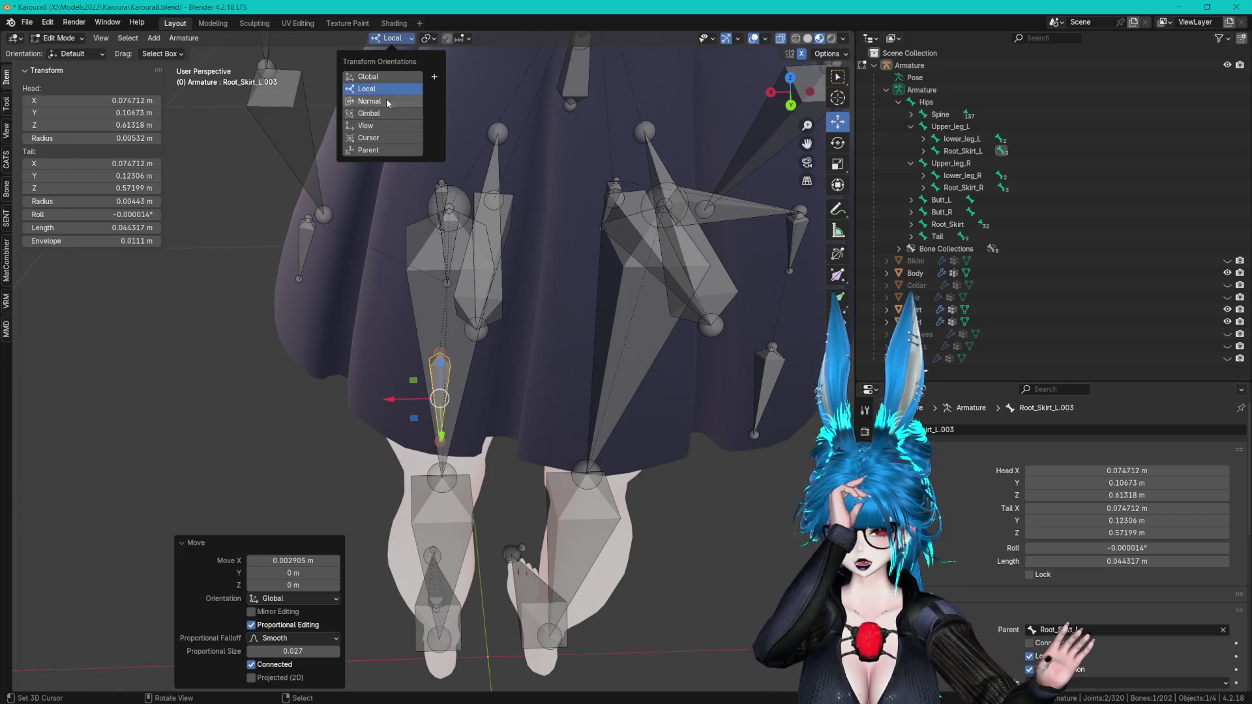
left_click(838, 143)
middle_click_drag(639, 274, 555, 178)
left_click(385, 38)
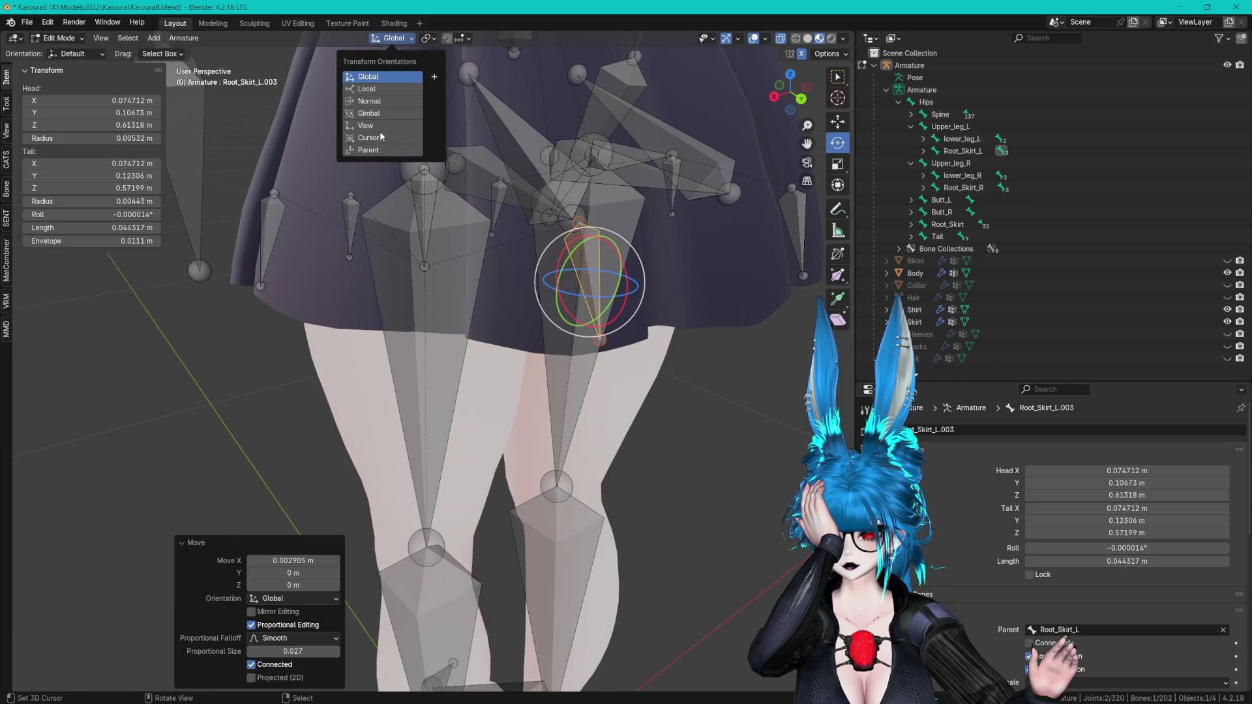
left_click(371, 90)
left_click(369, 101)
mouse_move(574, 196)
middle_mouse_down()
mouse_move(602, 178)
mouse_move(617, 210)
middle_mouse_up()
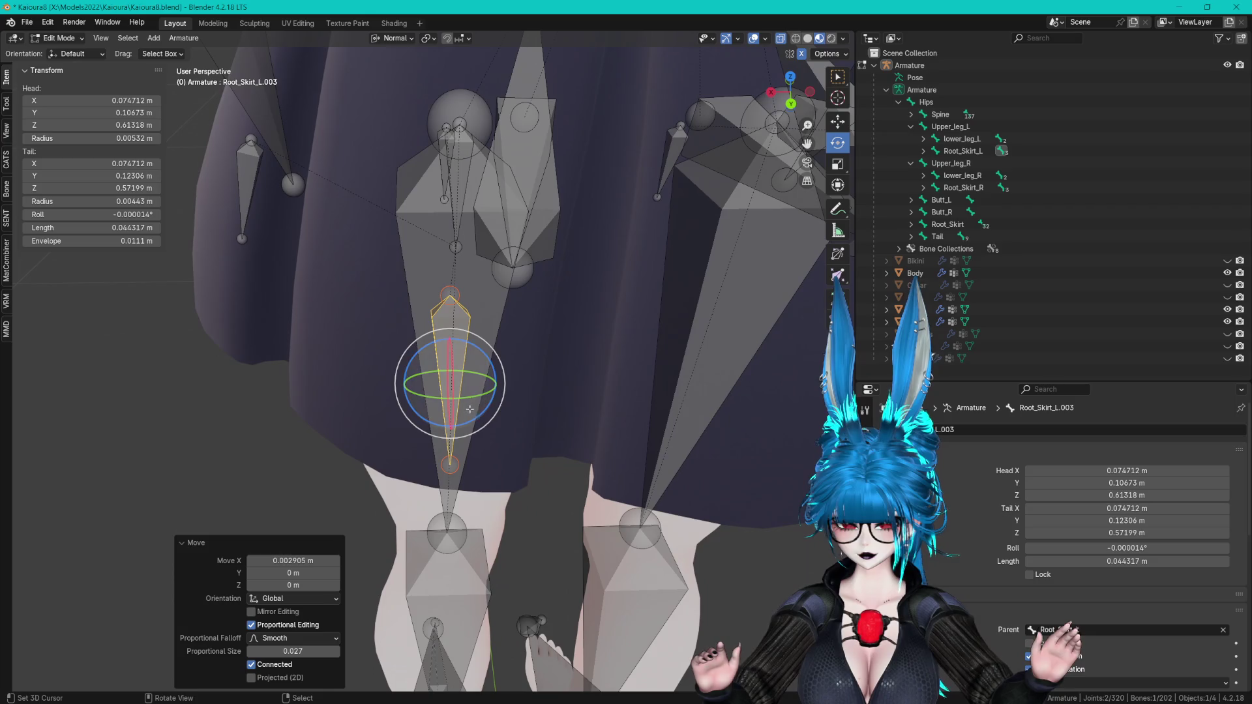
left_click(7, 103)
left_click(7, 77)
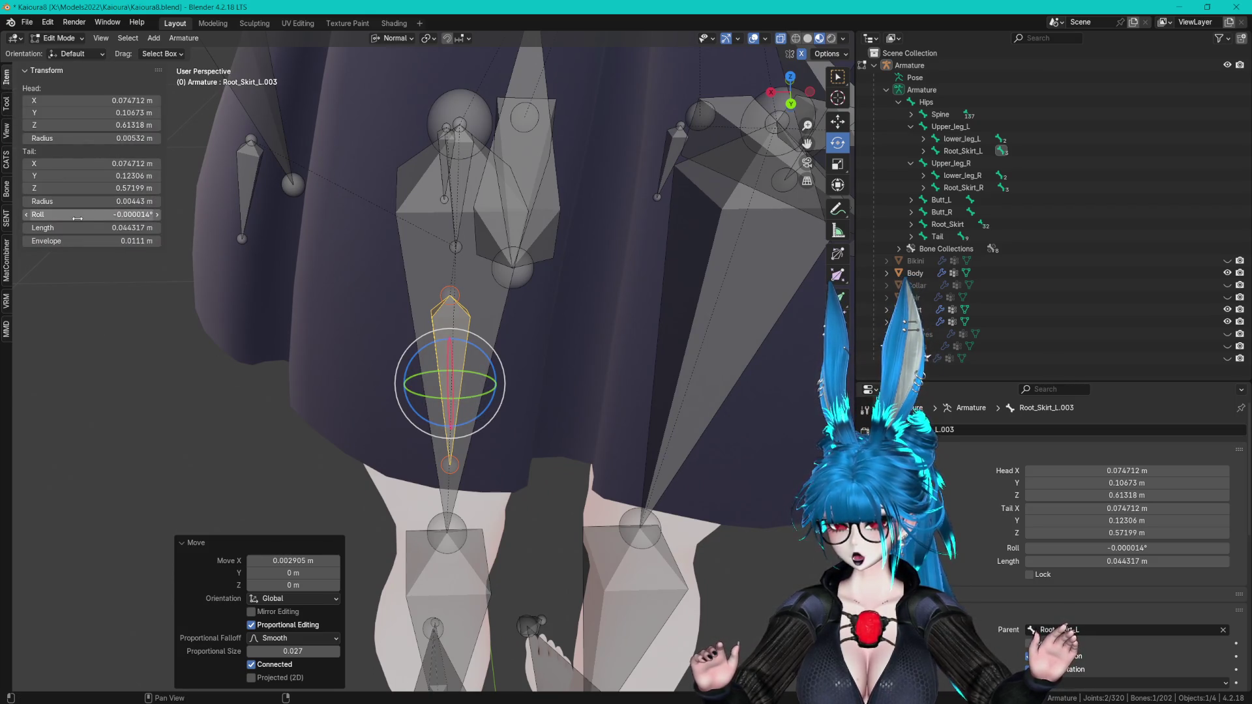
left_click_drag(91, 215, 52, 215)
mouse_move(574, 248)
middle_mouse_down()
mouse_move(585, 222)
mouse_move(636, 329)
mouse_move(587, 329)
mouse_move(621, 268)
mouse_move(526, 434)
mouse_move(465, 484)
middle_mouse_up()
- Move Root_Skirt_L.003 along X and along its own Z and Y axes
left_click(837, 123)
scroll(590, 325, "up", 2)
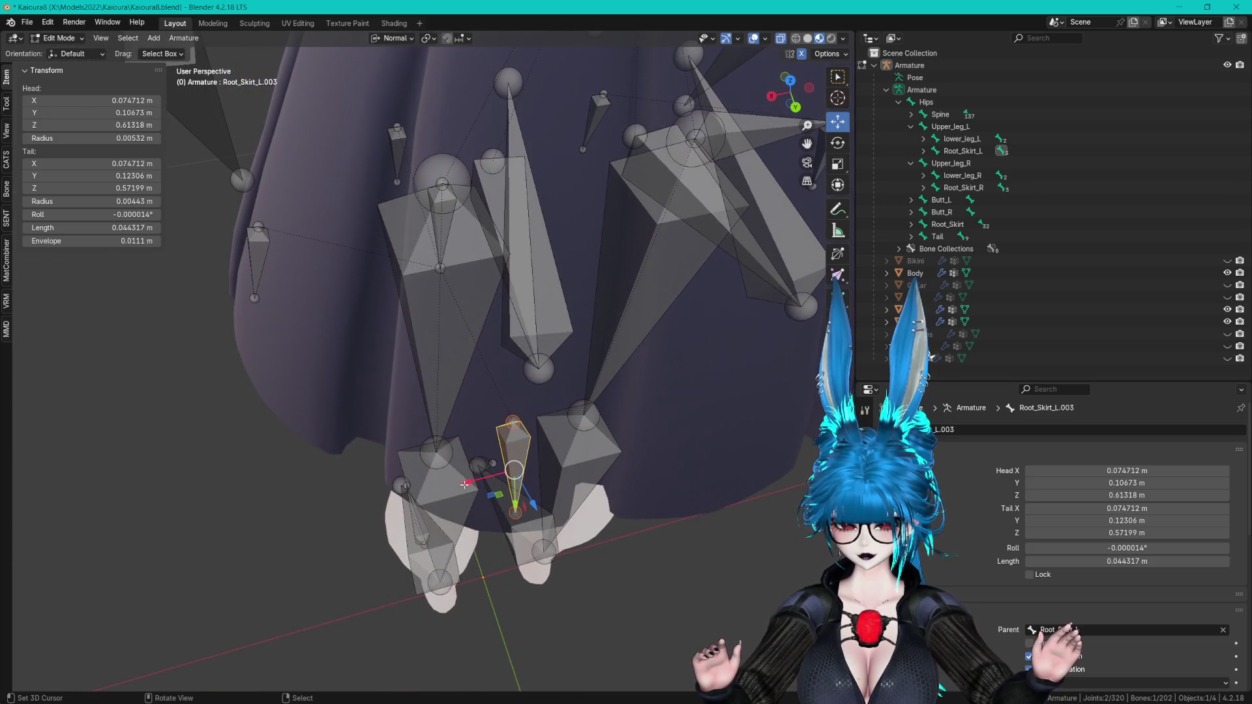
left_click_drag(465, 484, 417, 486)
middle_click_drag(417, 486, 667, 375)
left_click_drag(716, 240, 659, 267)
middle_click_drag(658, 268, 602, 208)
left_click_drag(624, 287, 650, 258)
middle_click_drag(655, 200, 649, 196)
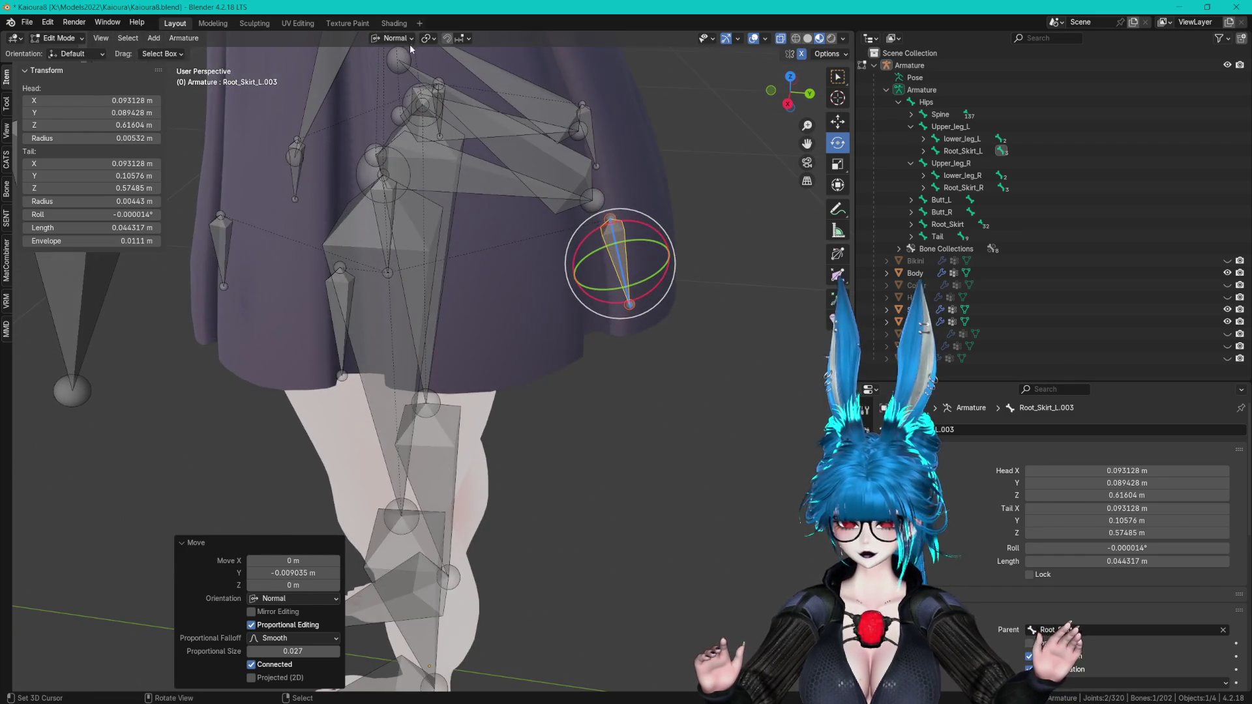
- Set orientation back to Global, cancel a test rotation, and reset the bone's roll to 0
left_click(391, 38)
left_click(368, 65)
left_click_drag(643, 280, 589, 279)
right_click(589, 280)
middle_click_drag(589, 279, 572, 278)
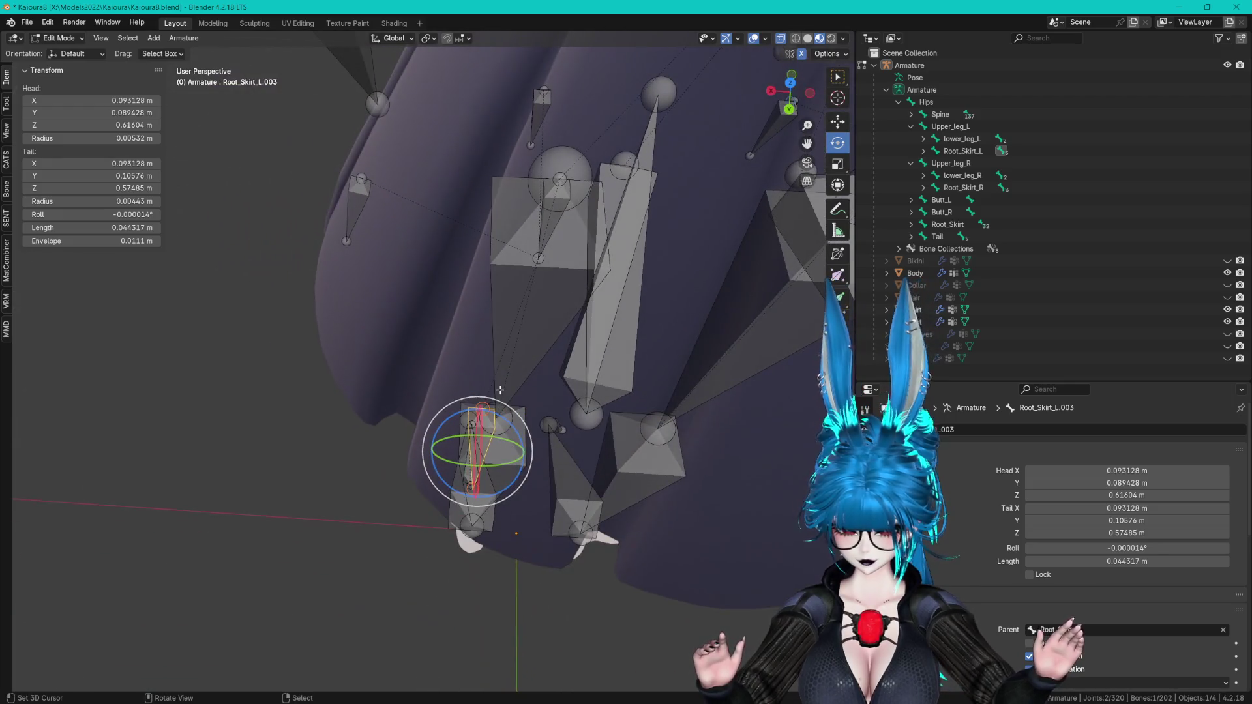
left_click(500, 396)
middle_click_drag(499, 396, 614, 342)
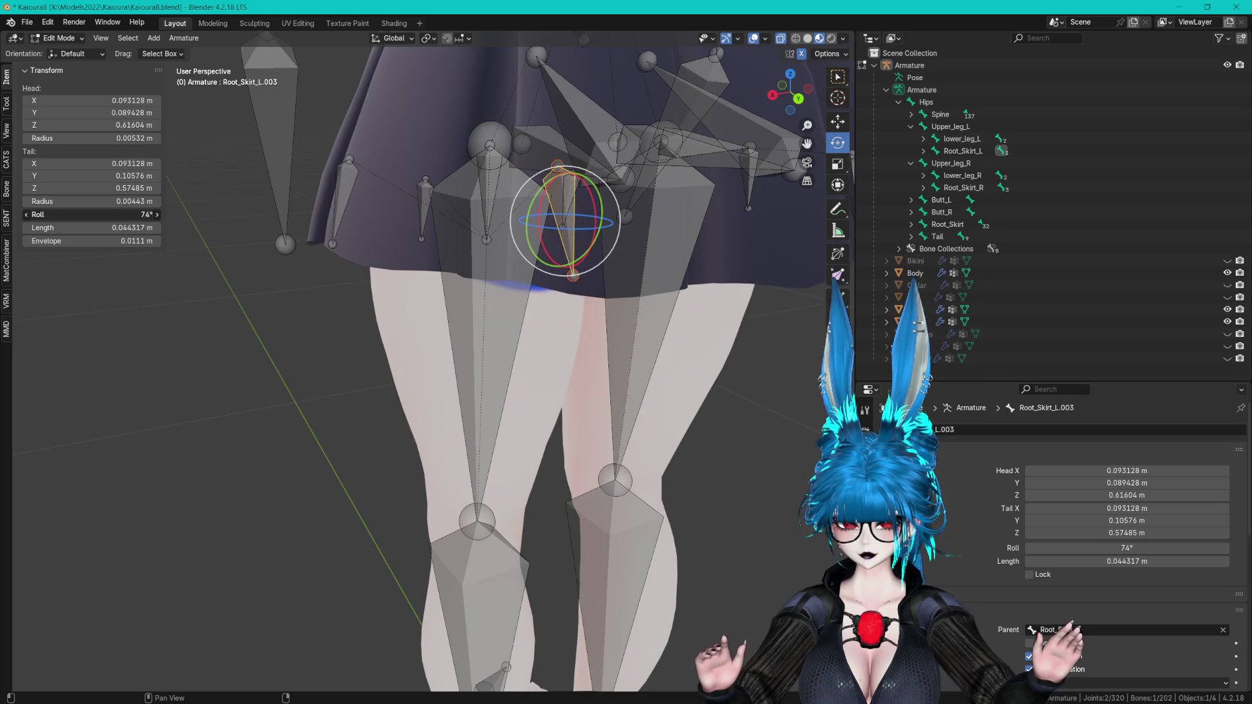
key("BackSpace")
- Reposition Root_Skirt_L.003 with two moves, then undo the second move
middle_click_drag(750, 163, 827, 128)
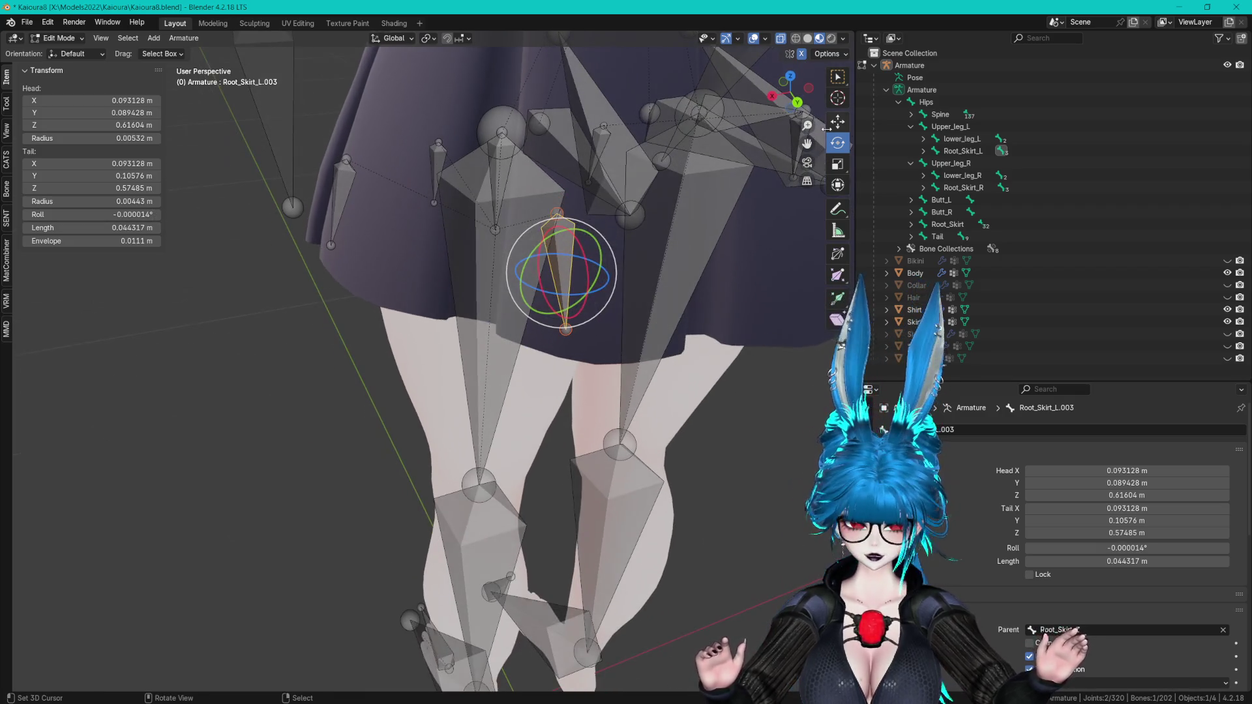
left_click(836, 122)
key("g")
mouse_move(616, 341)
middle_mouse_down()
mouse_move(587, 338)
mouse_move(639, 322)
mouse_move(573, 280)
mouse_move(594, 277)
mouse_move(401, 280)
mouse_move(589, 239)
mouse_move(518, 257)
mouse_move(479, 231)
middle_mouse_up()
left_click(564, 345)
key("g")
left_click(643, 321)
scroll(661, 296, "up", 2)
key("ctrl+z")
key("ctrl+z")
- Shift Root_Skirt_L.003 -0.0188 m along X and slightly lower along Z
key("g")
key("x")
left_click(584, 240)
key("g")
key("z")
left_click(516, 256)
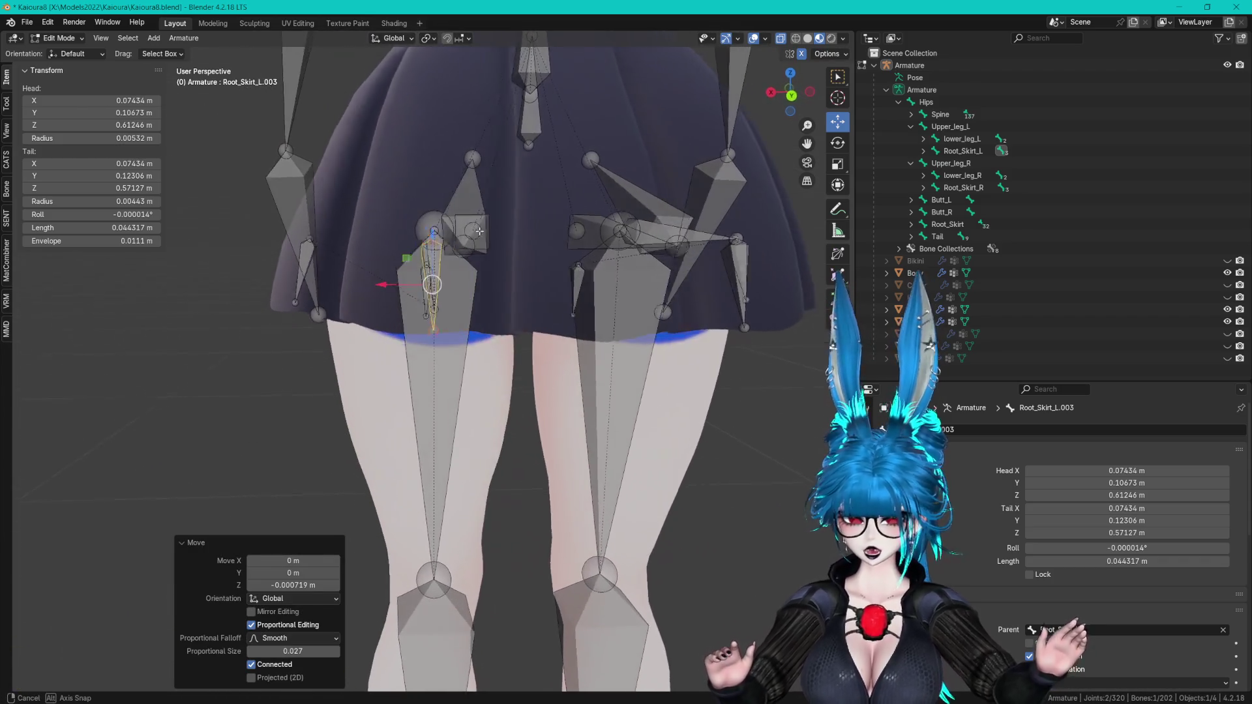
left_click(515, 293)
middle_click_drag(515, 293, 662, 381)
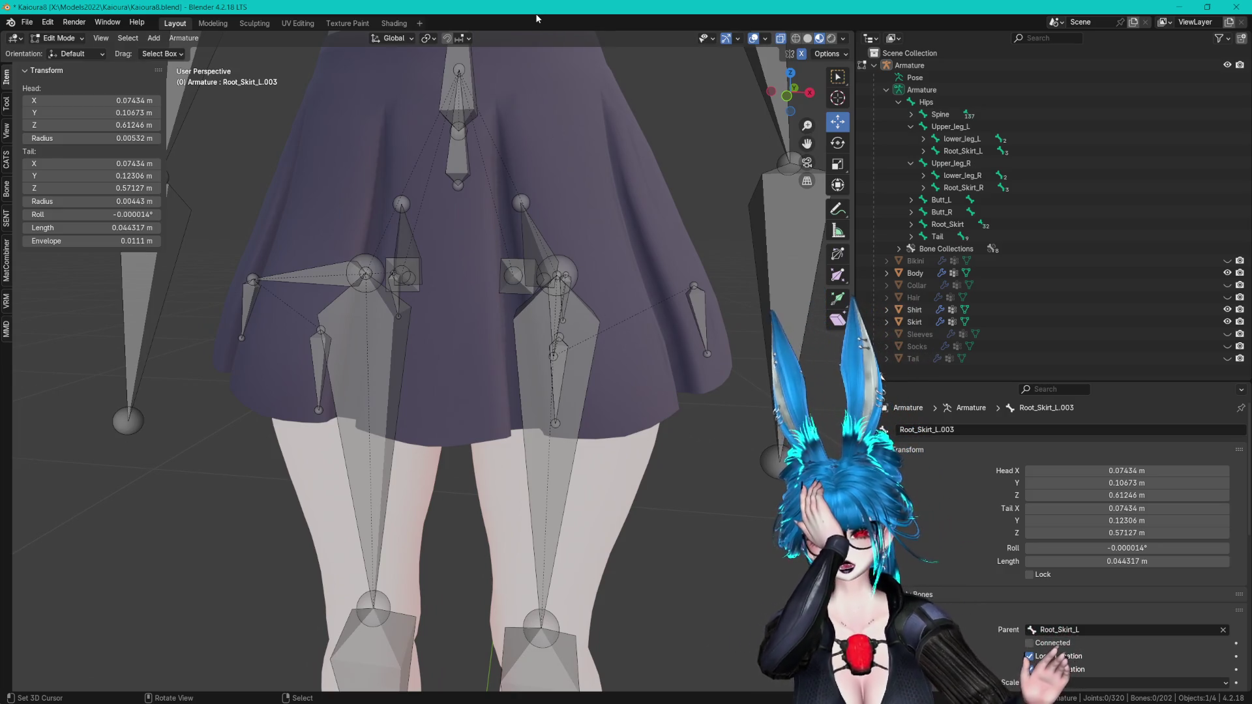
- Save the file, select Root_Skirt_L.001, and set the transform orientation to Normal
key("ctrl+s")
mouse_move(546, 264)
middle_mouse_down()
mouse_move(692, 296)
mouse_move(516, 315)
middle_mouse_up()
left_click(693, 295)
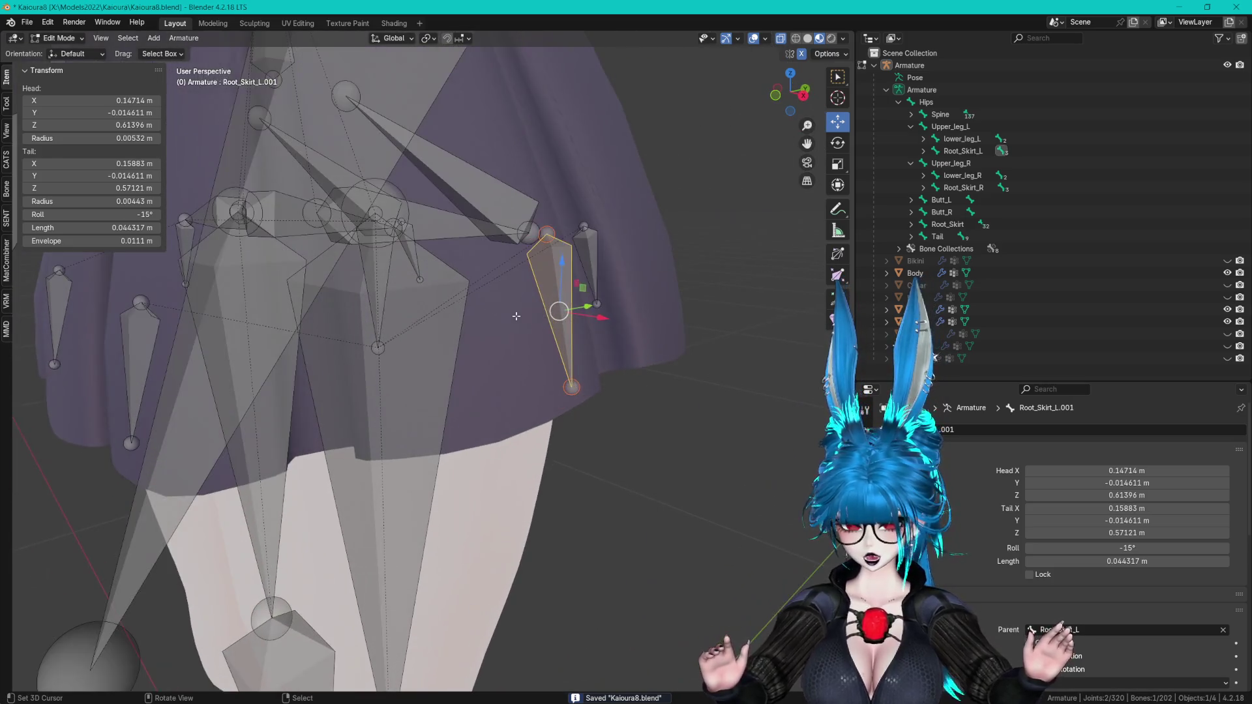
left_click(378, 40)
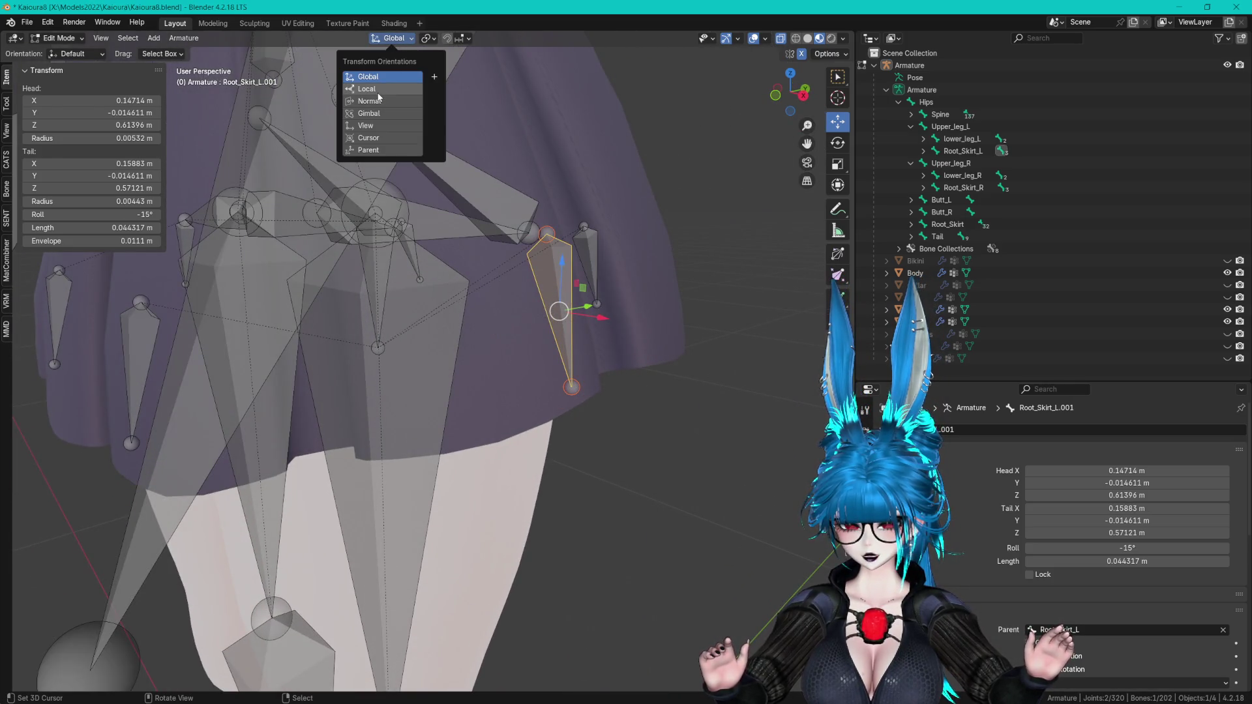
mouse_move(526, 188)
middle_mouse_down()
mouse_move(554, 195)
mouse_move(577, 228)
mouse_move(639, 265)
mouse_move(530, 284)
mouse_move(561, 286)
mouse_move(540, 281)
middle_mouse_up()
left_click(837, 143)
- Give Root_Skirt_L.002 a 90° roll in the sidebar
left_click(639, 265)
type("90")
key("Return")
left_click(321, 287)
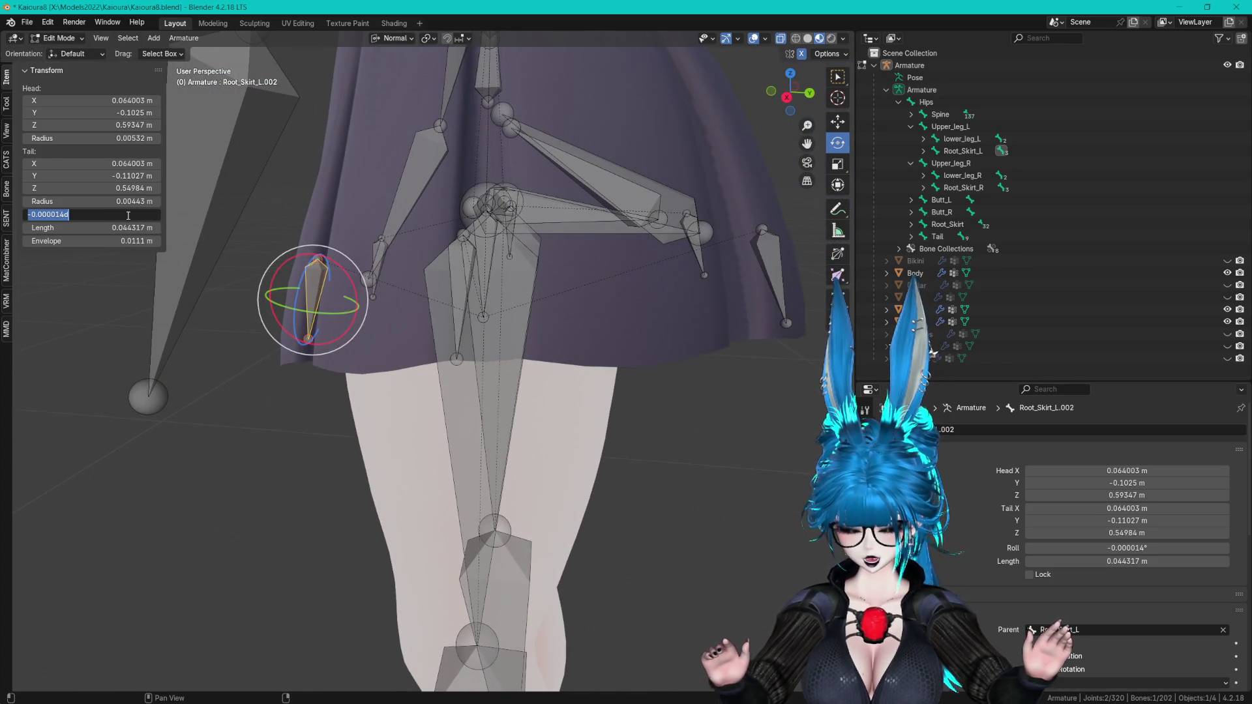
key("Return")
middle_click_drag(535, 307, 543, 315)
left_click(665, 316)
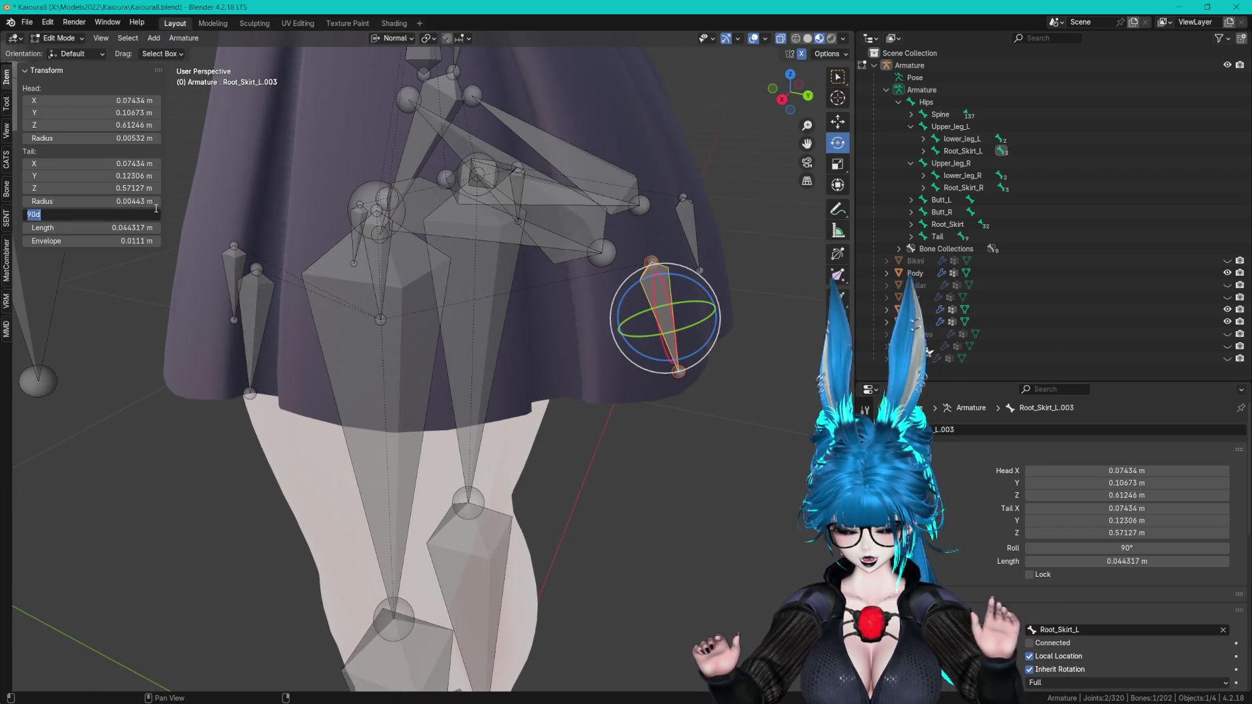
- Set Root_Skirt_L.001's roll to -12° and deselect it
mouse_move(456, 196)
middle_mouse_down()
mouse_move(548, 280)
mouse_move(629, 327)
middle_mouse_up()
left_click(547, 280)
key("Return")
middle_click_drag(273, 215, 137, 212)
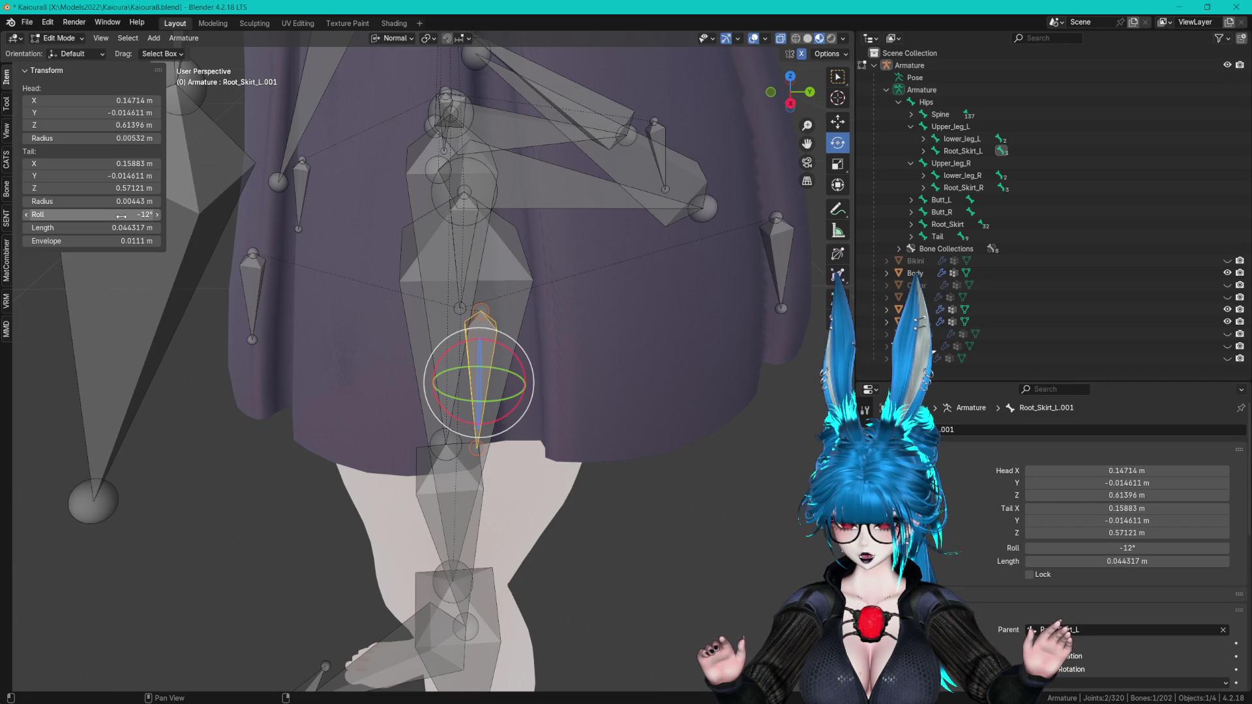
key("Return")
mouse_move(479, 274)
middle_mouse_down()
mouse_move(630, 401)
mouse_move(665, 363)
middle_mouse_up()
left_click(547, 339)
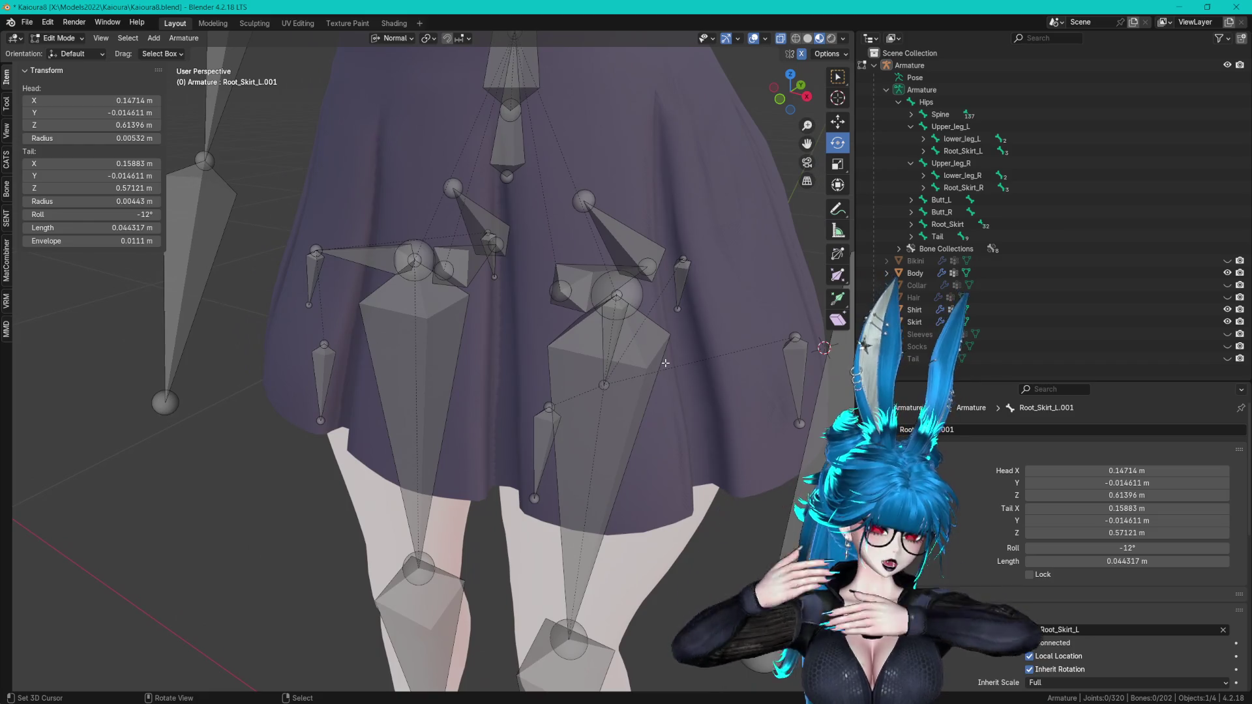
middle_click_drag(559, 339, 585, 324)
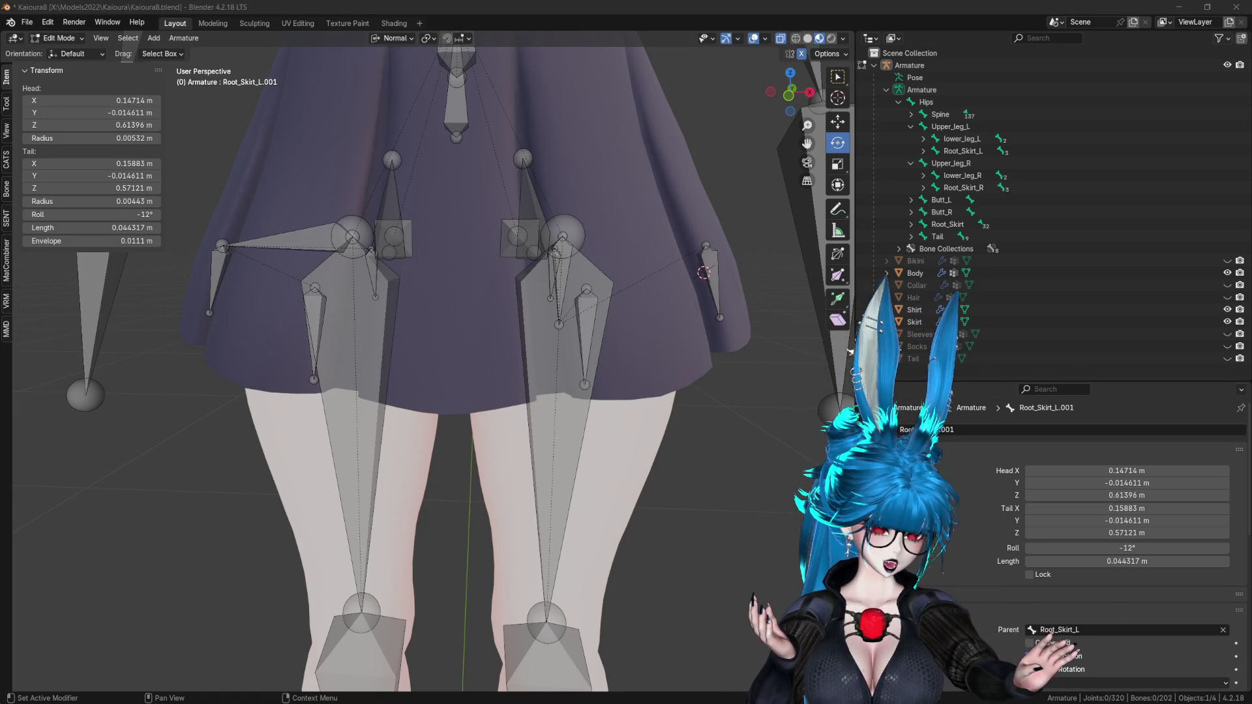
- Select all bones, return the armature to Object Mode, and save Kaioura8.blend
key("alt+Tab")
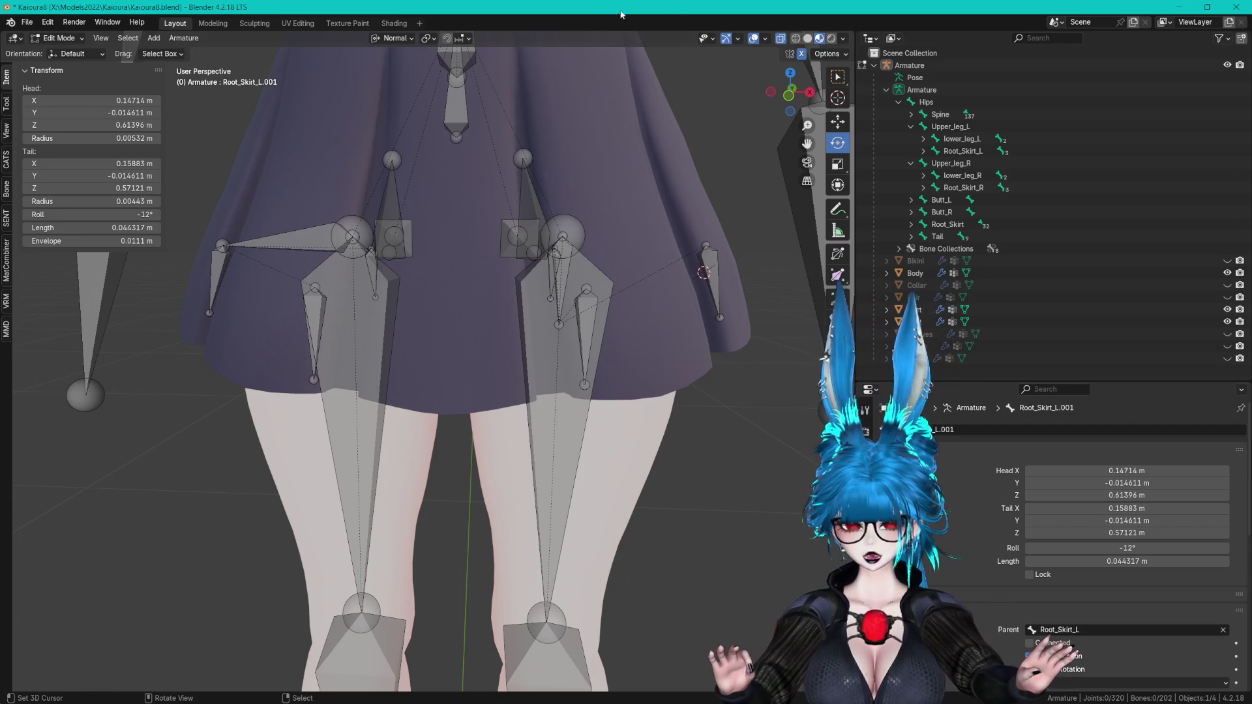
scroll(691, 314, "down", 10)
key("a")
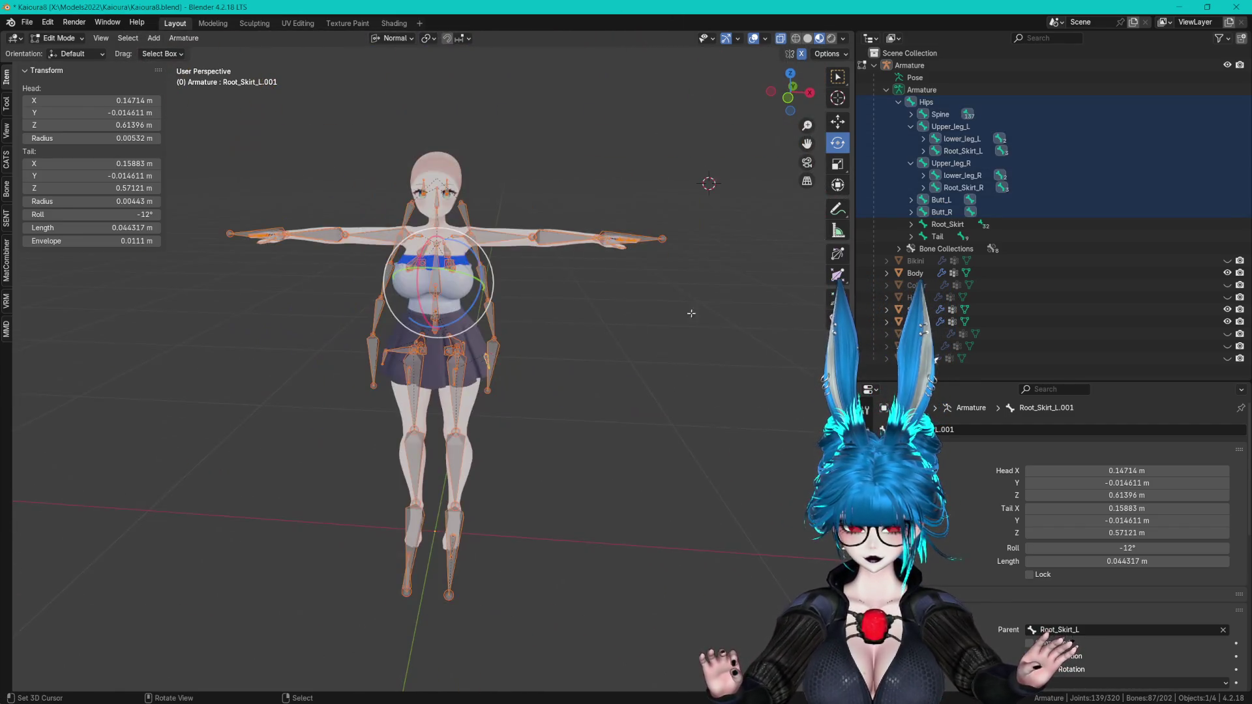
scroll(691, 314, "up", 6)
scroll(678, 346, "down", 2)
left_click(663, 384)
scroll(664, 384, "up", 1)
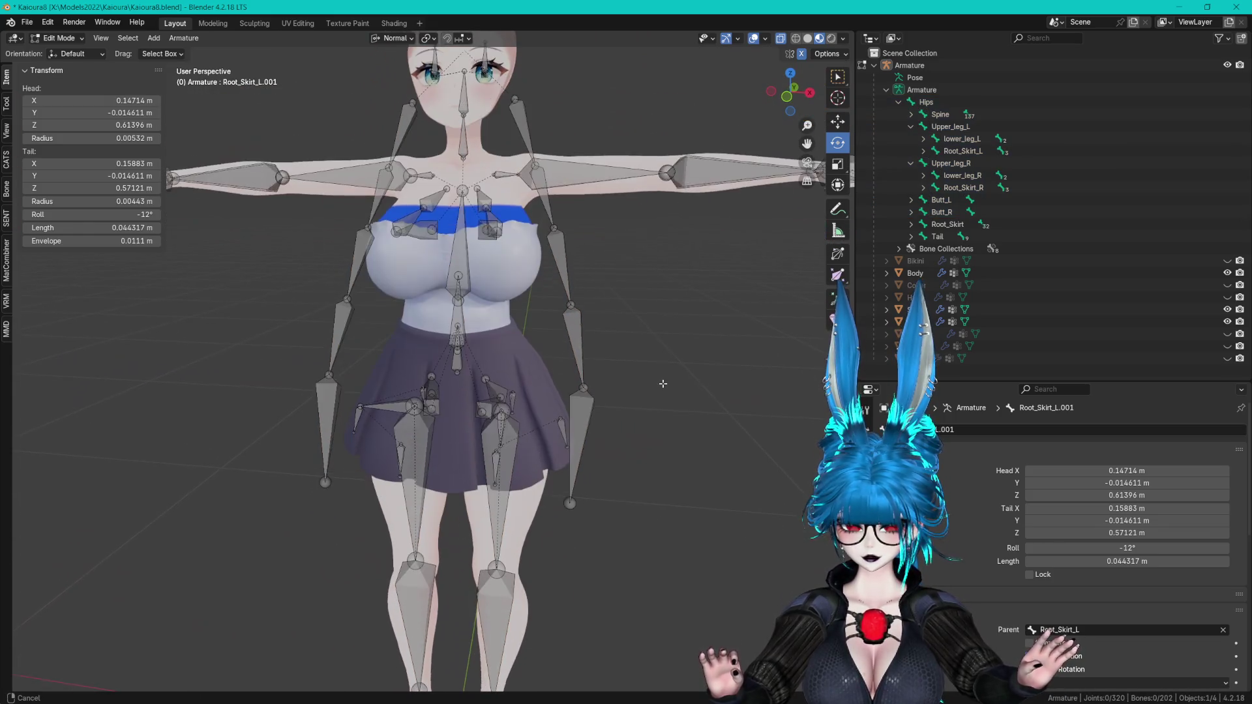
key("a")
middle_click_drag(663, 384, 554, 411)
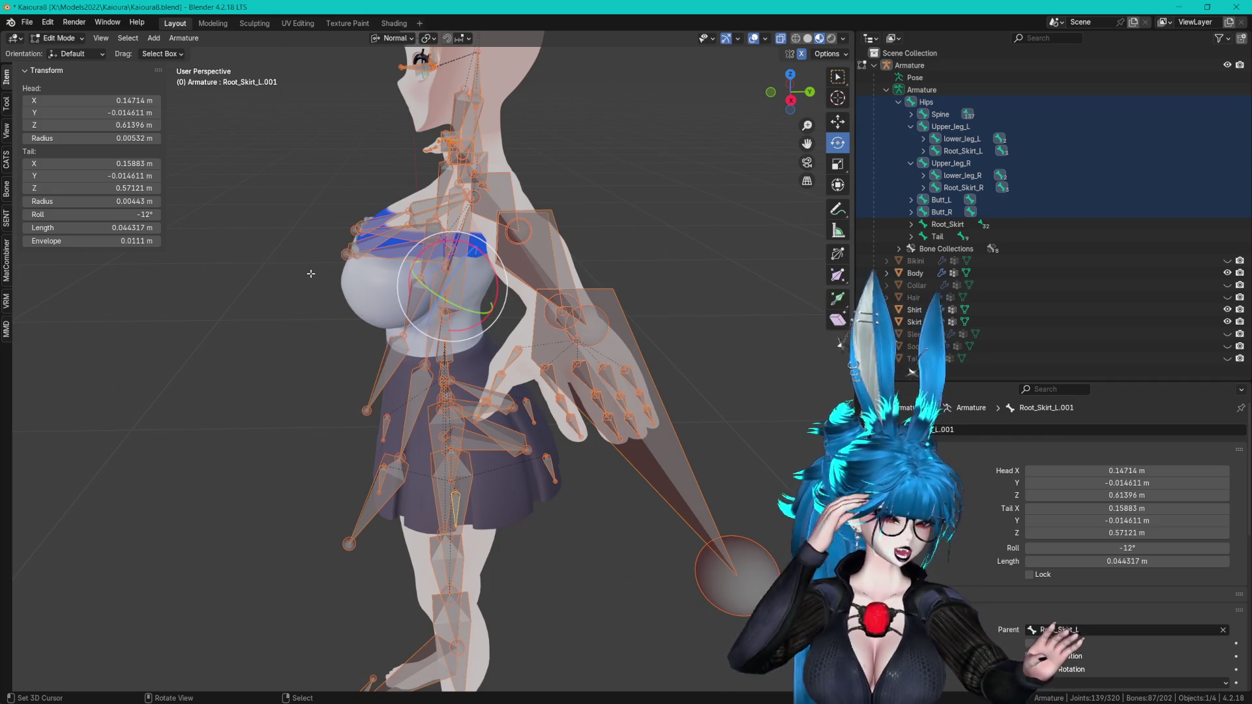
left_click(888, 89)
key("Tab")
mouse_move(626, 281)
middle_mouse_down()
mouse_move(620, 242)
mouse_move(618, 302)
mouse_move(624, 246)
middle_mouse_up()
key("ctrl+s")
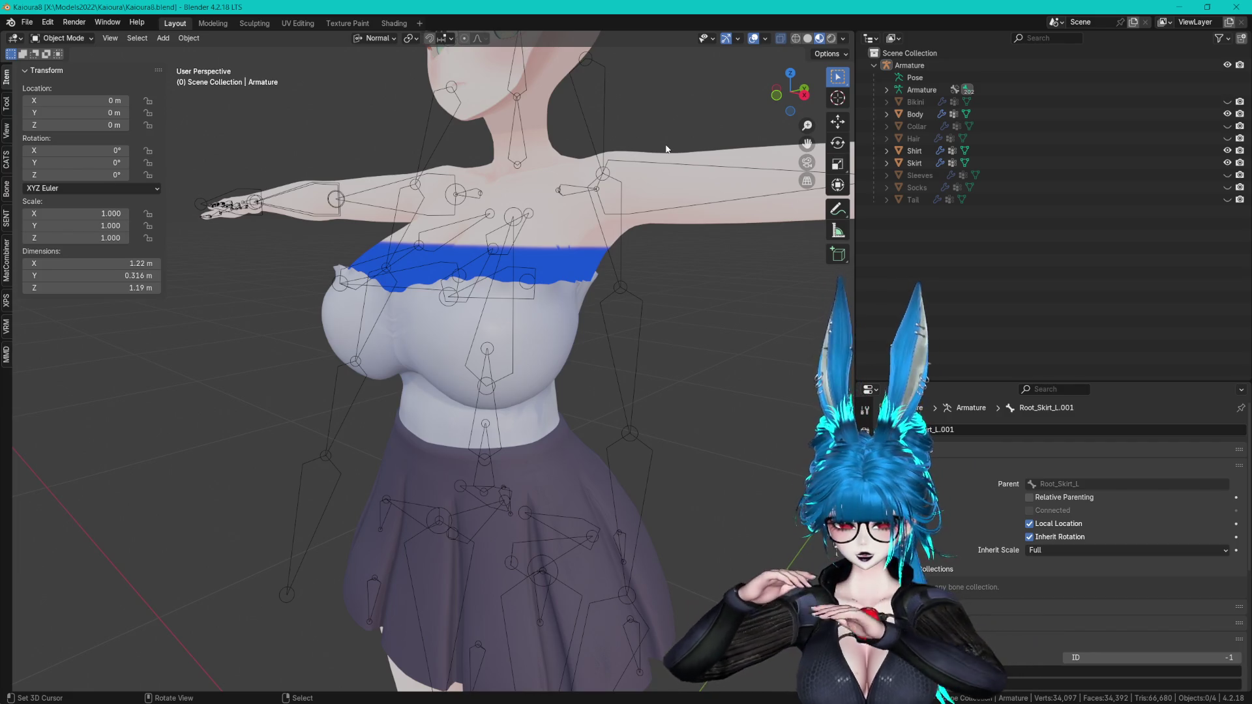
- Run Snap to Symmetry on the Skirt mesh (752 already symmetrical), then expand Armature in the Outliner
mouse_move(571, 190)
middle_mouse_down()
mouse_move(538, 399)
mouse_move(575, 387)
mouse_move(639, 302)
mouse_move(652, 251)
mouse_move(632, 267)
middle_mouse_up()
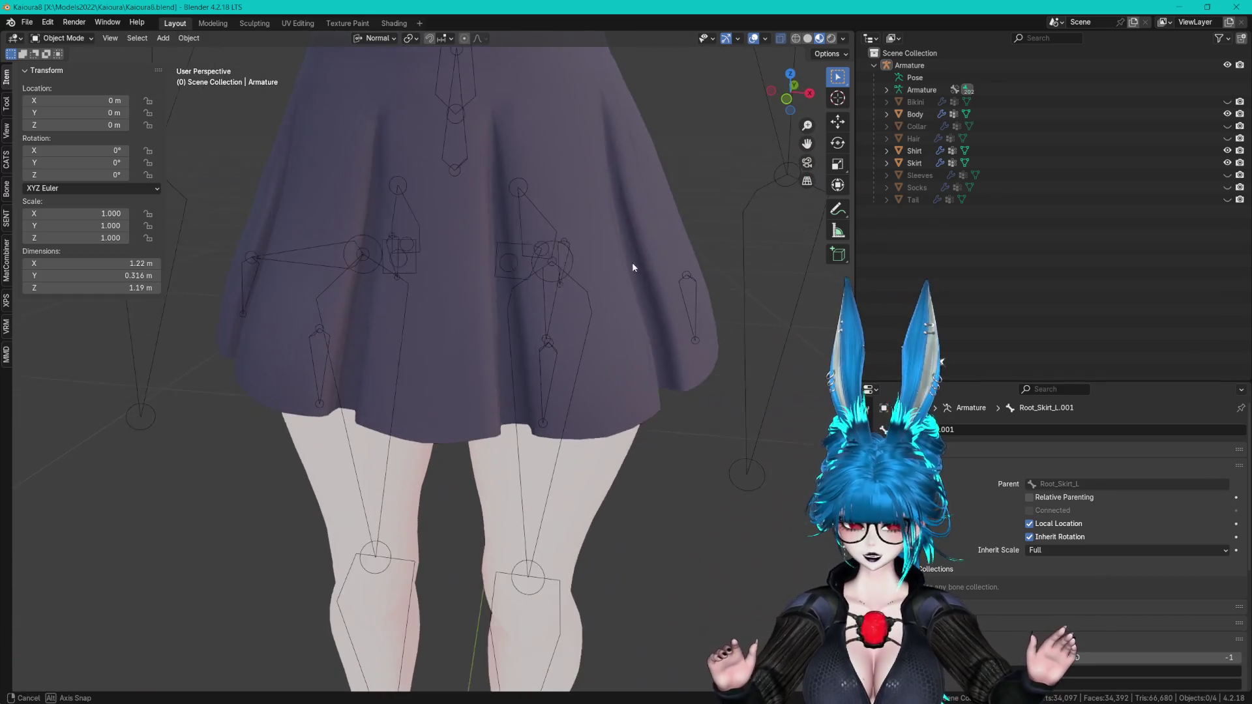
left_click(648, 346)
key("Tab")
key("F3")
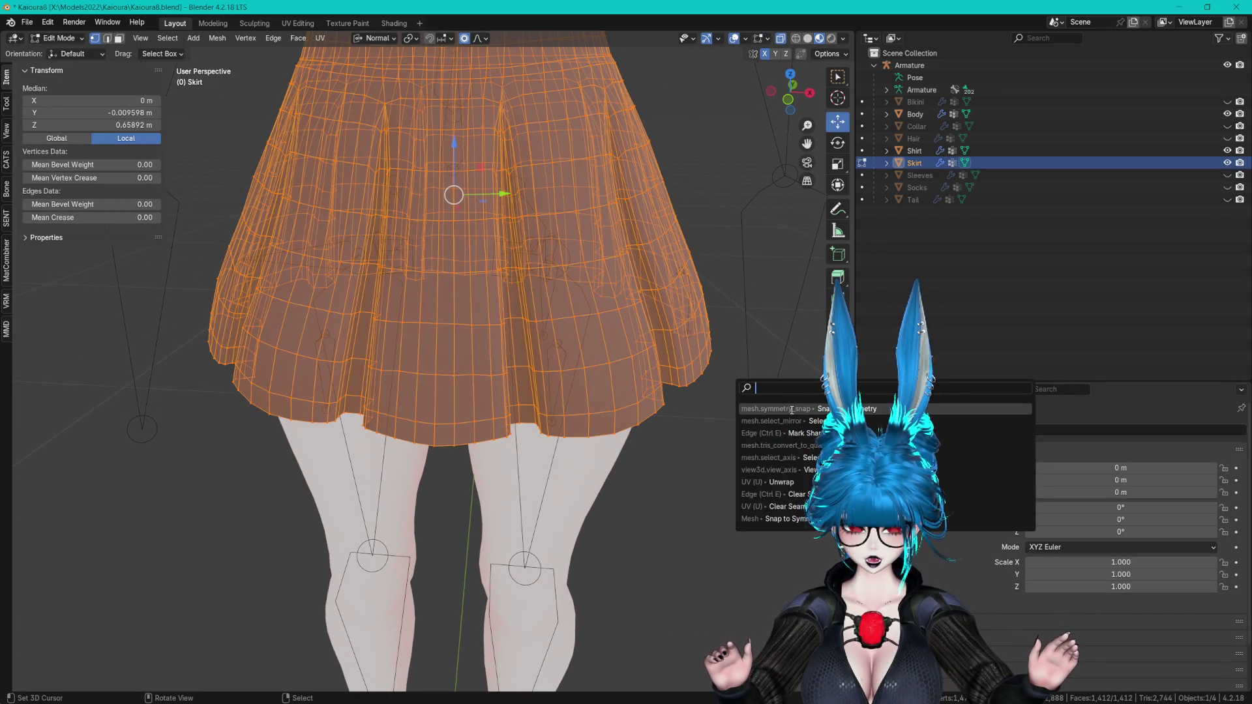
left_click(791, 410)
key("Tab")
left_click_drag(946, 382, 926, 254)
left_click(887, 90)
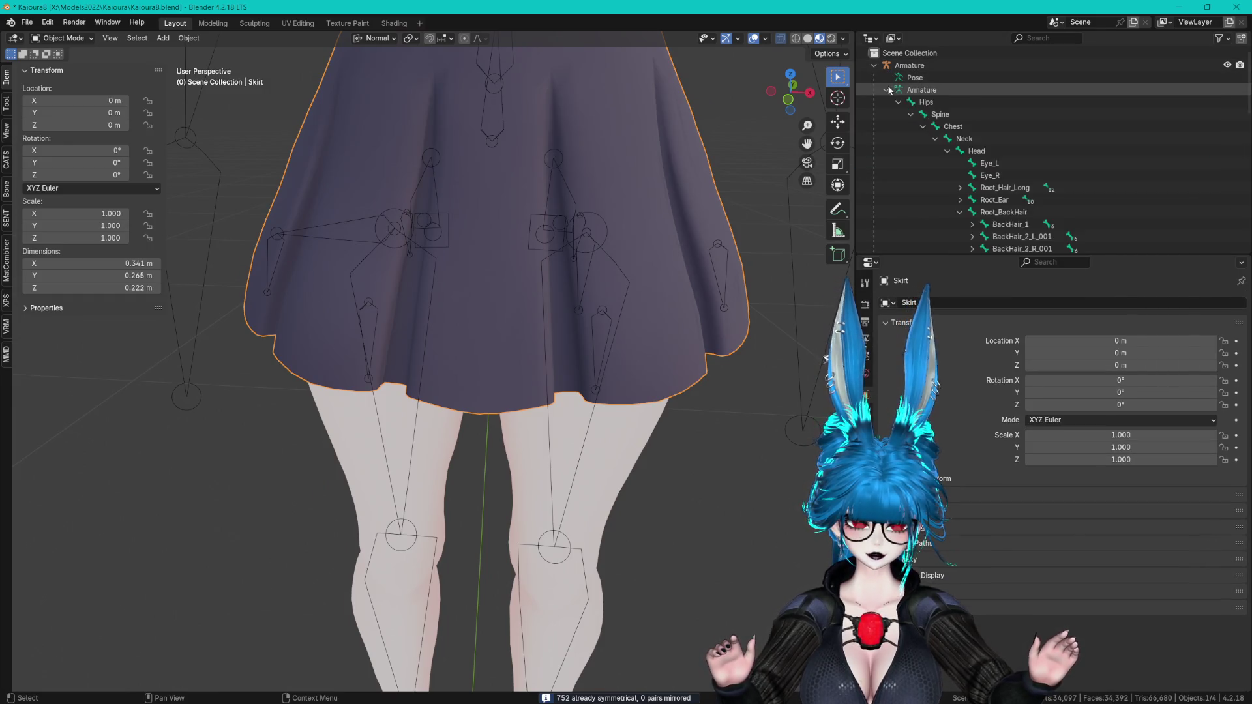
- Collapse Neck and Spine and expand the leg and Root_Skirt_L/R branches in the Outliner
scroll(958, 174, "down", 3)
left_click(935, 90)
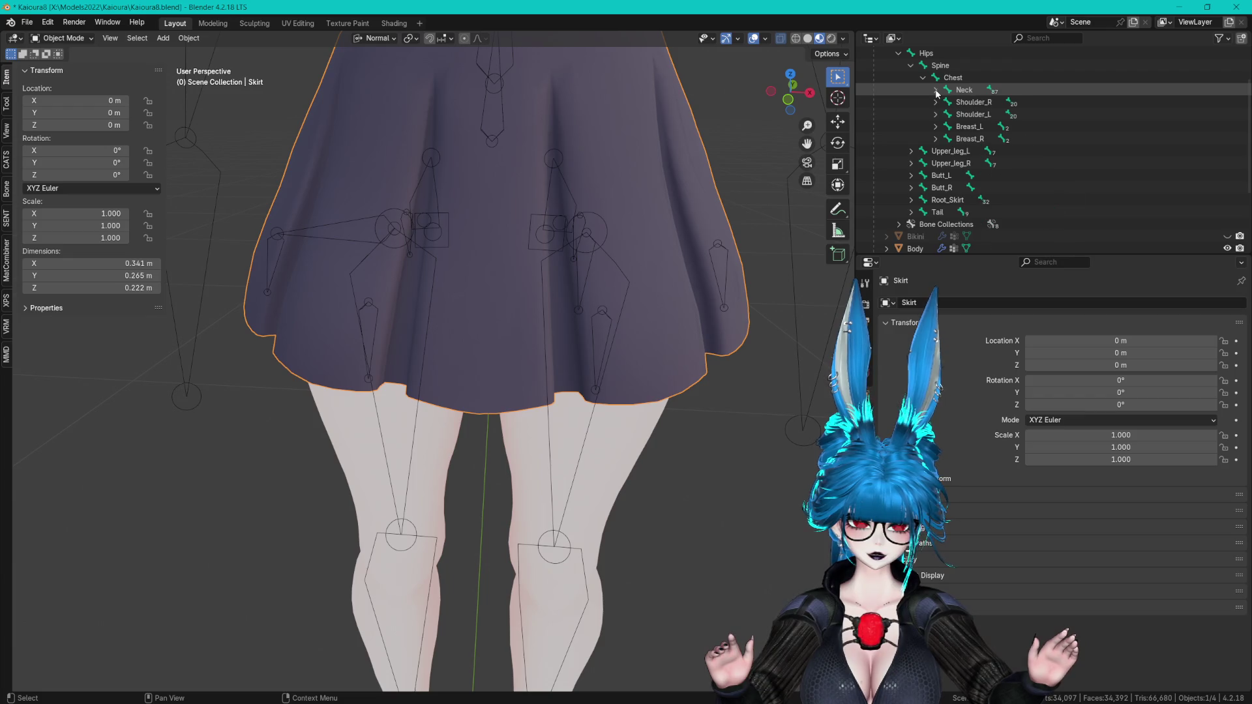
left_click(911, 65)
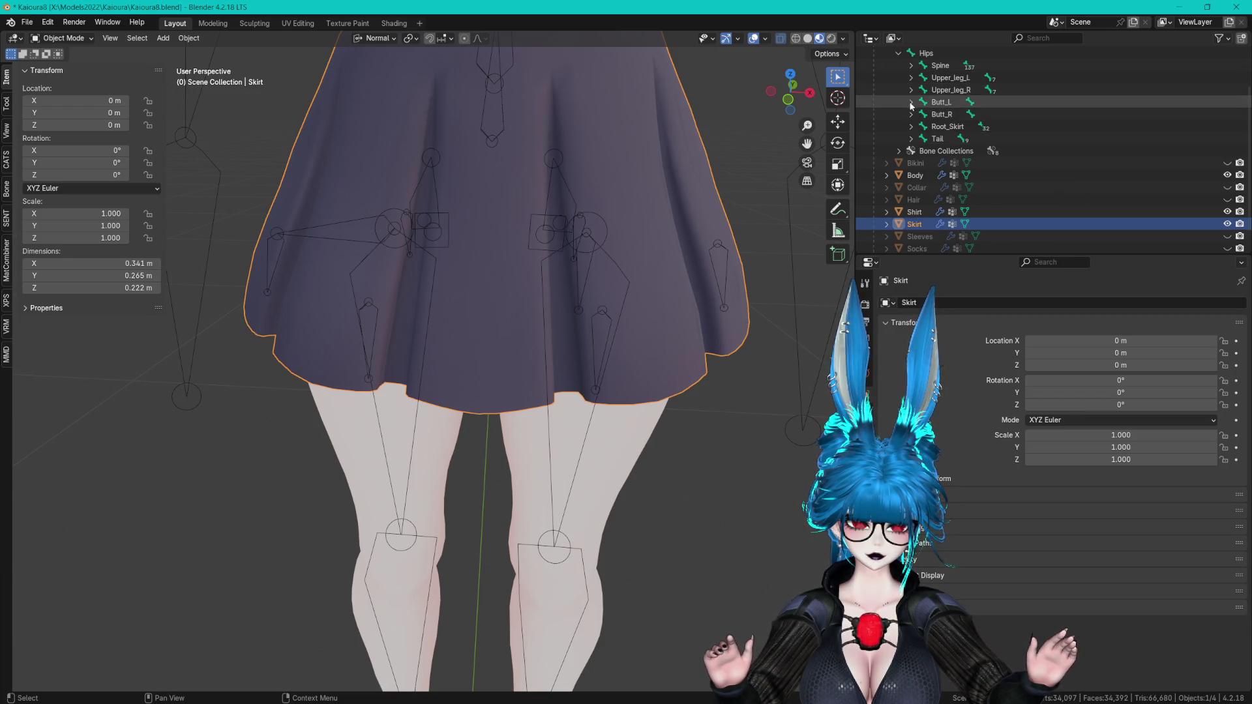
left_click(911, 78)
left_click(911, 114)
left_click(922, 102)
left_click(923, 176)
- Rename Root_Skirt_L.002 to Skirt_Front_L
double_click(993, 116)
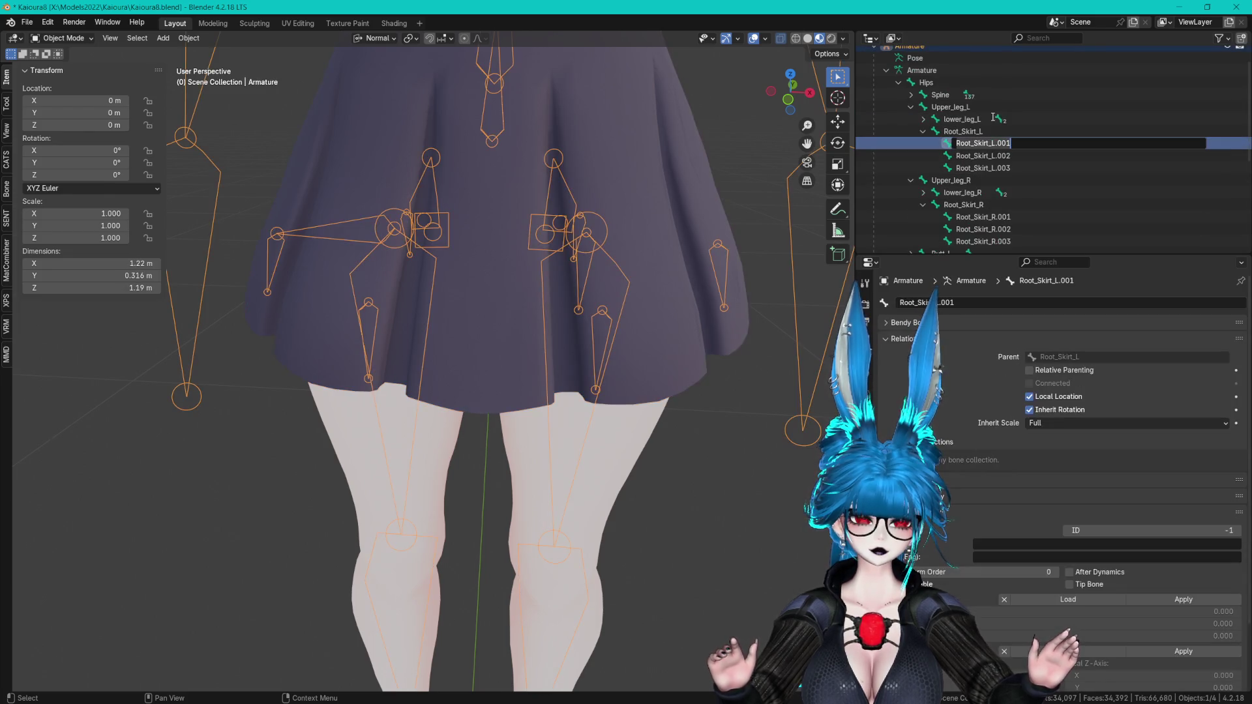
left_click(988, 142)
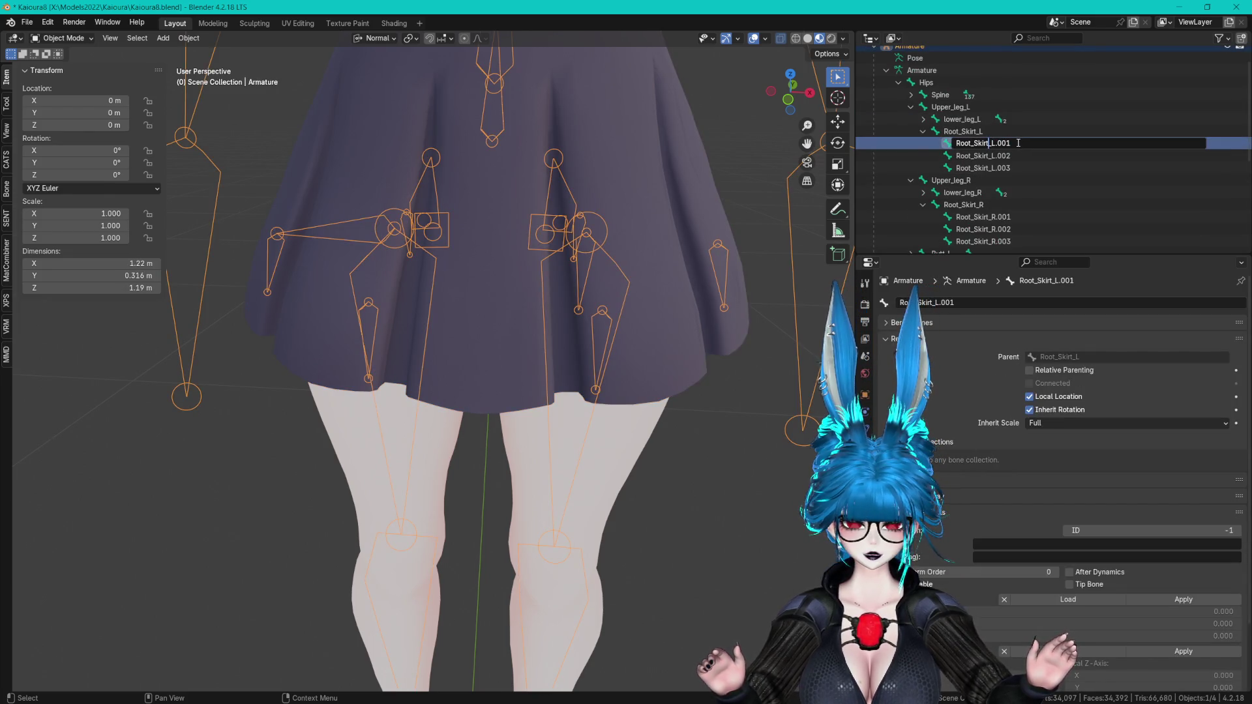
key("Return")
key("Tab")
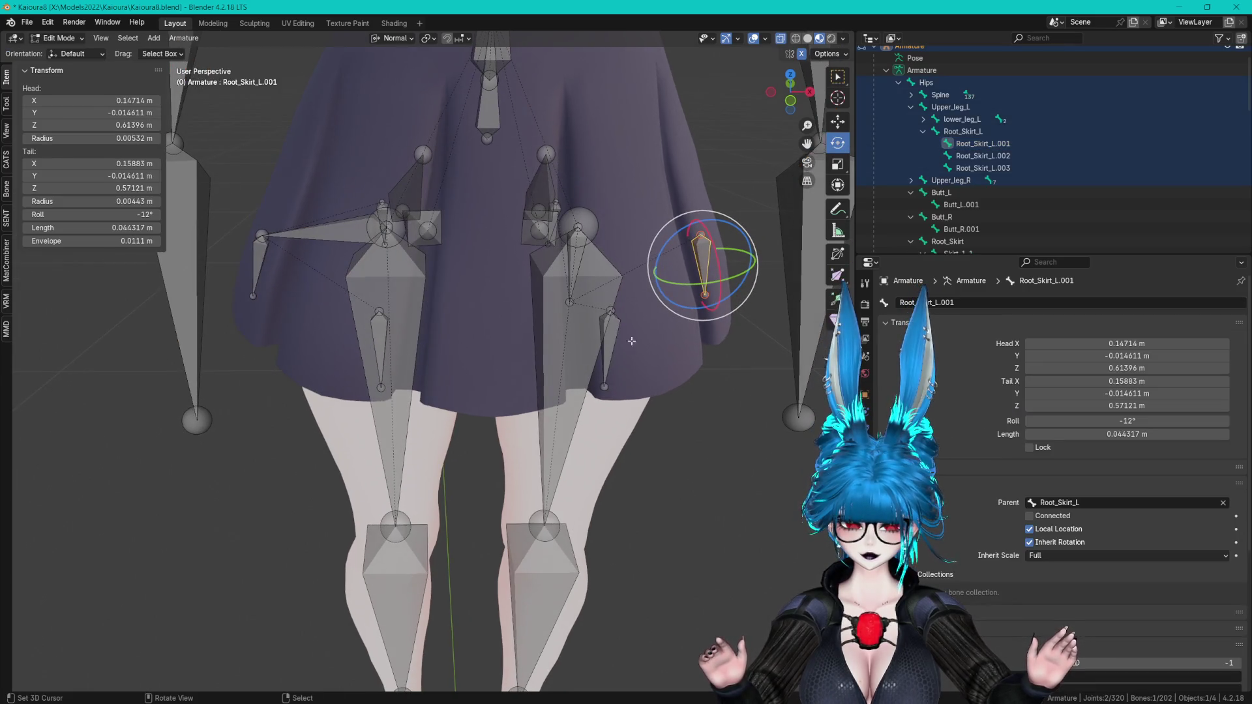
left_click(983, 155)
double_click(988, 155)
scroll(987, 153, "down", 1)
type("Skirt_Front_L")
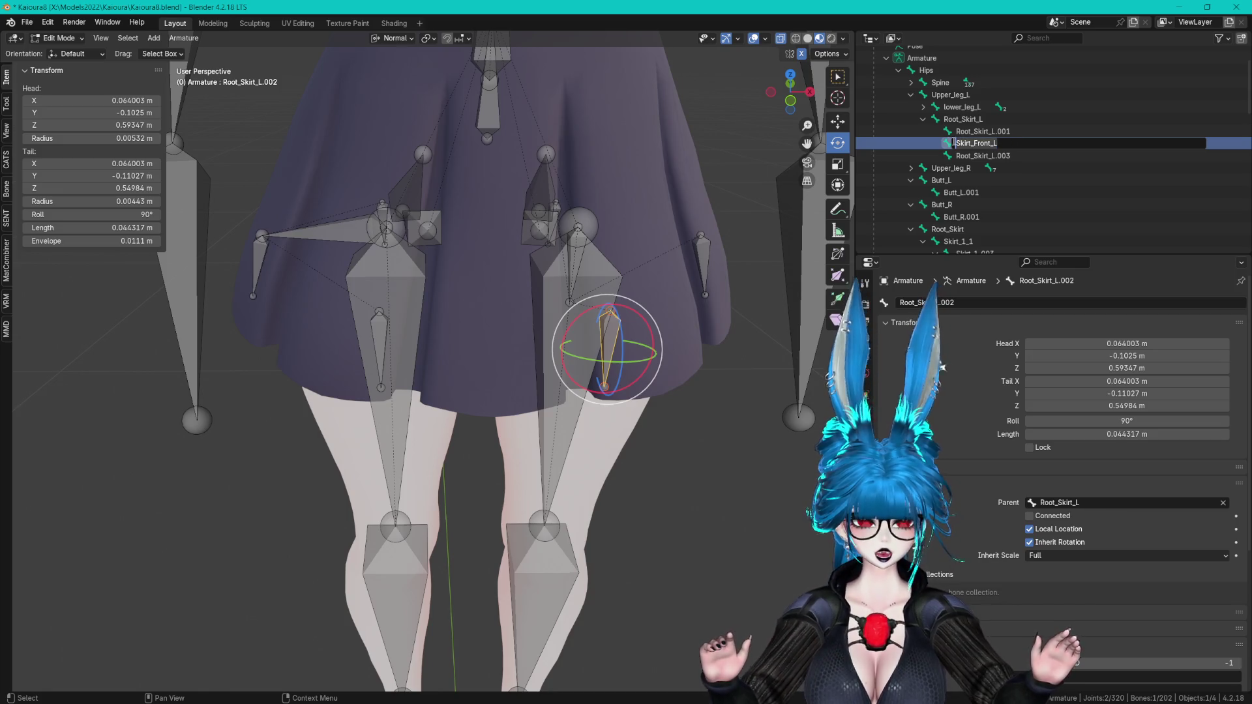
key("Return")
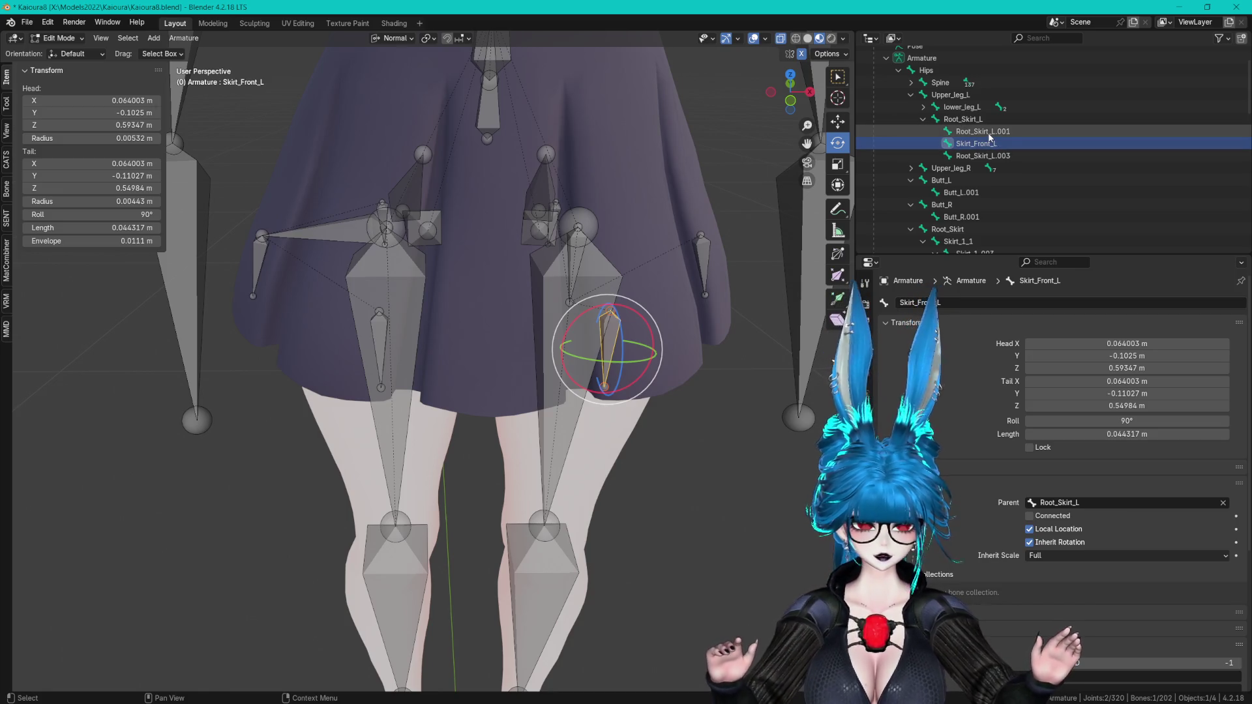
- Rename Root_Skirt_L.001 to Skirt_L and Root_Skirt_L.003 to Skirt_Back_L
double_click(990, 134)
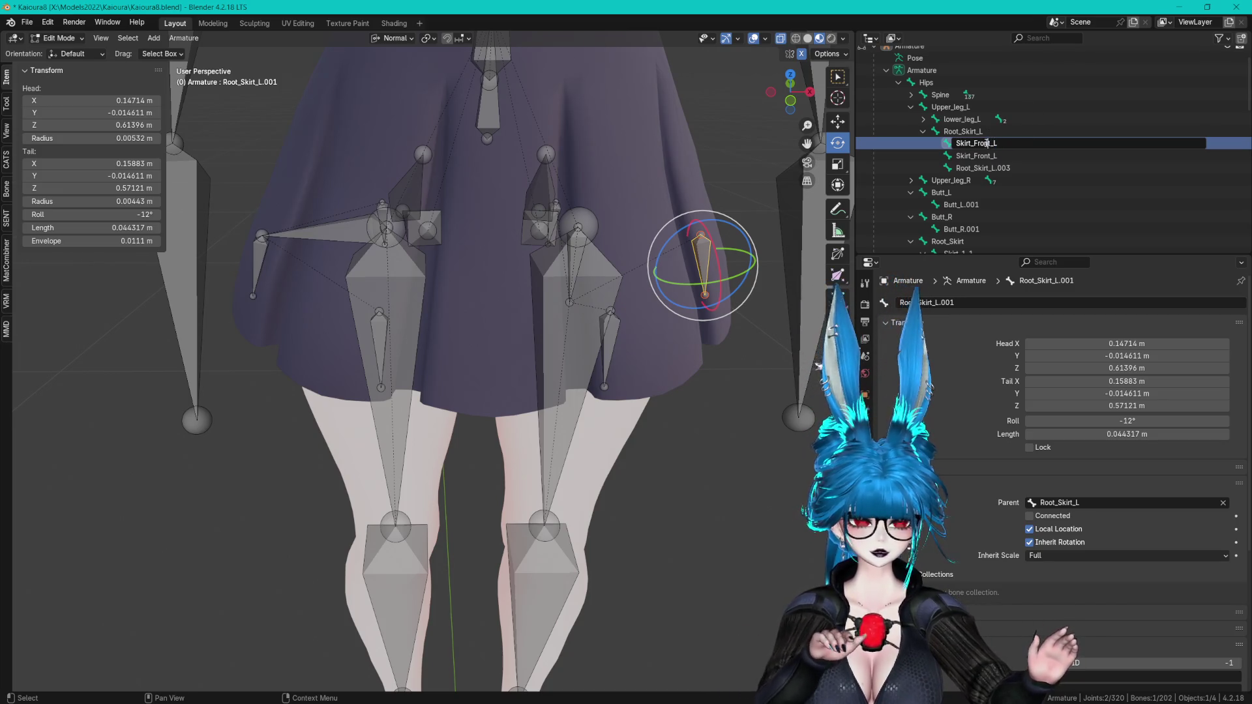
key("Return")
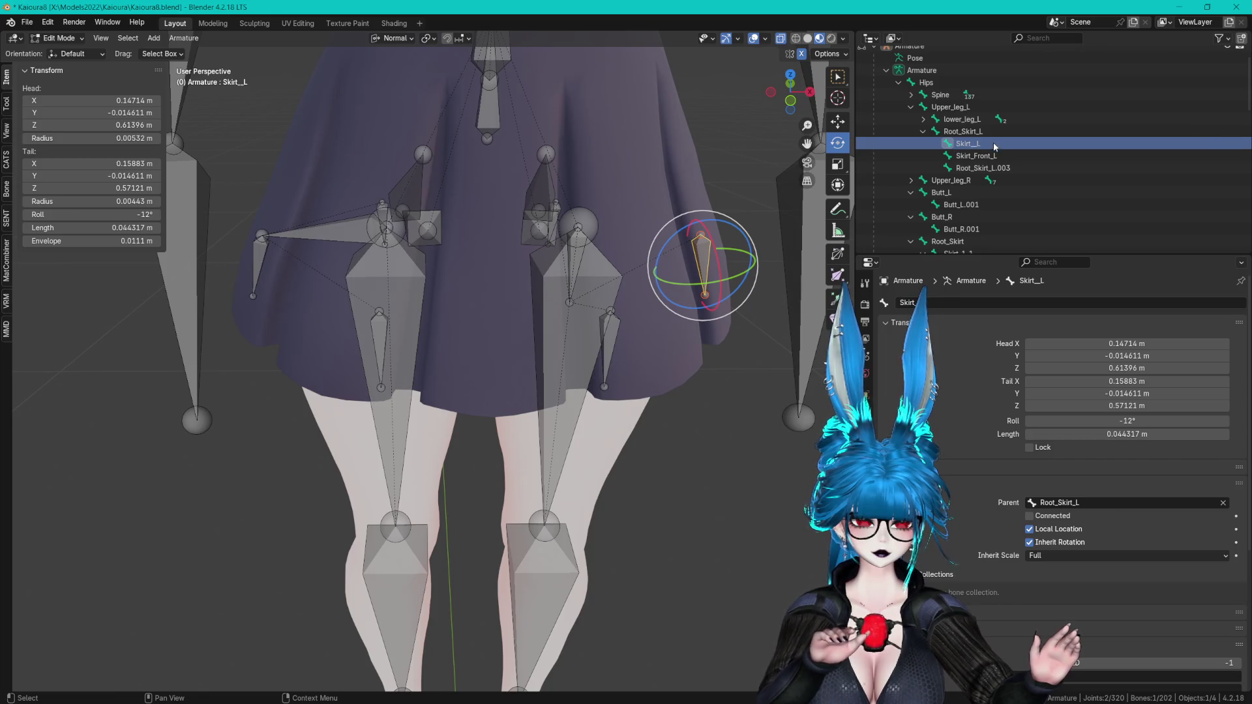
double_click(1003, 165)
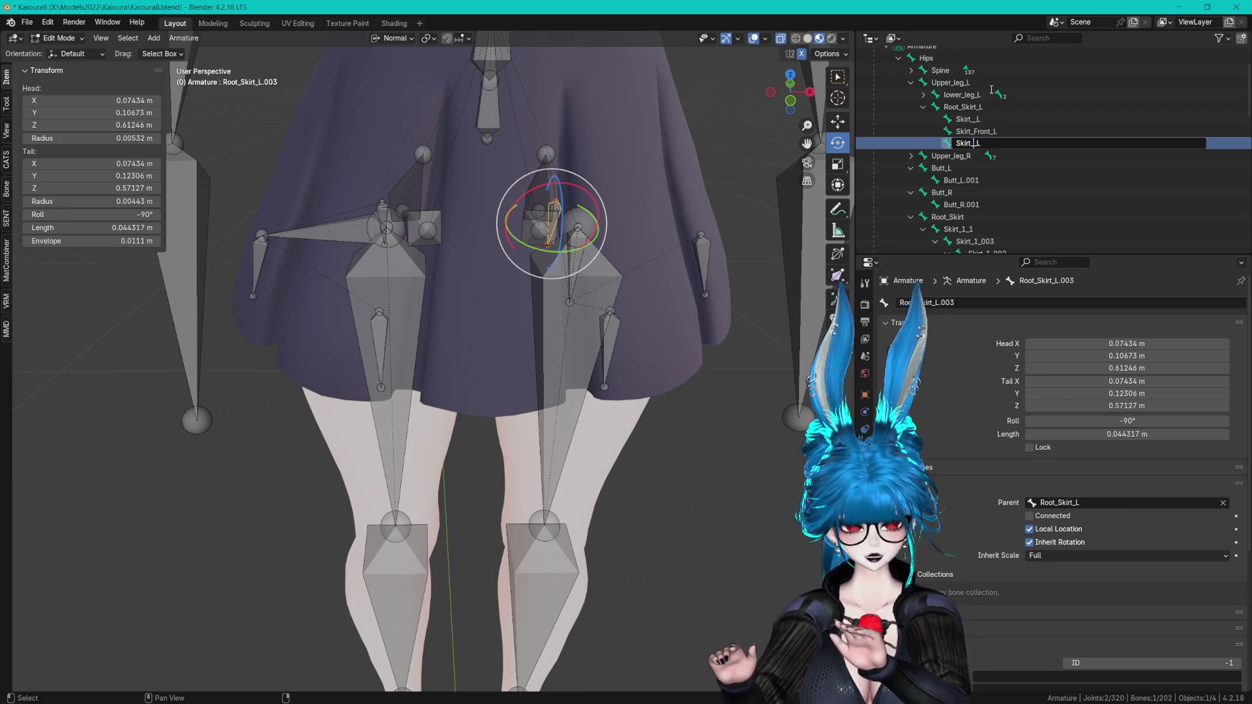
type("Ba_ck")
key("Return")
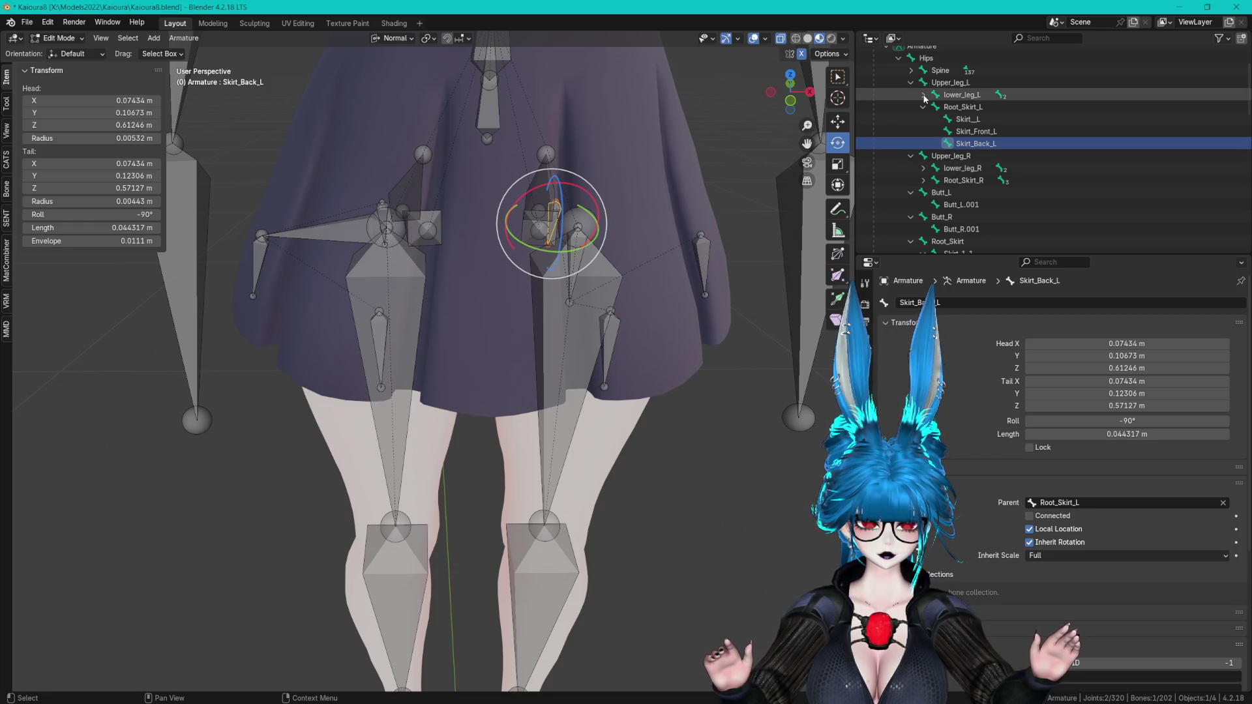
- Rename Root_Skirt_R.001 to Skirt_R and tidy the Skirt_L bone name
left_click(989, 195)
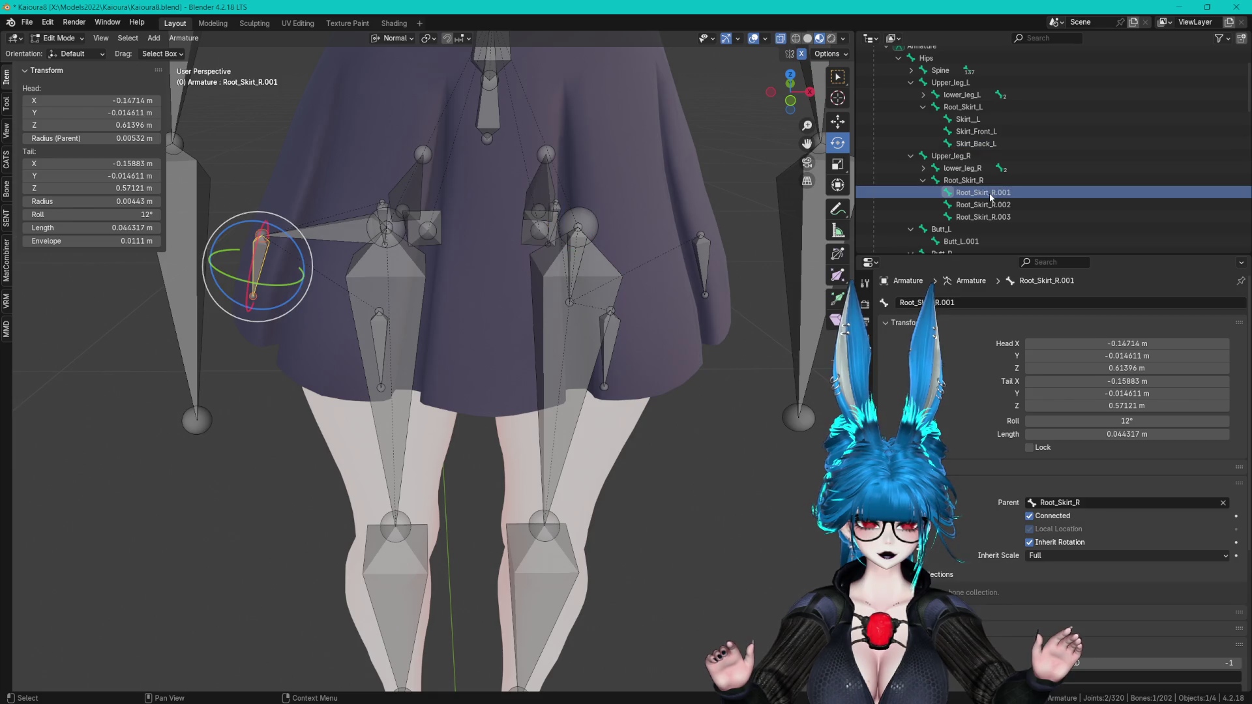
double_click(989, 194)
scroll(989, 193, "down", 2)
type("Skirt_")
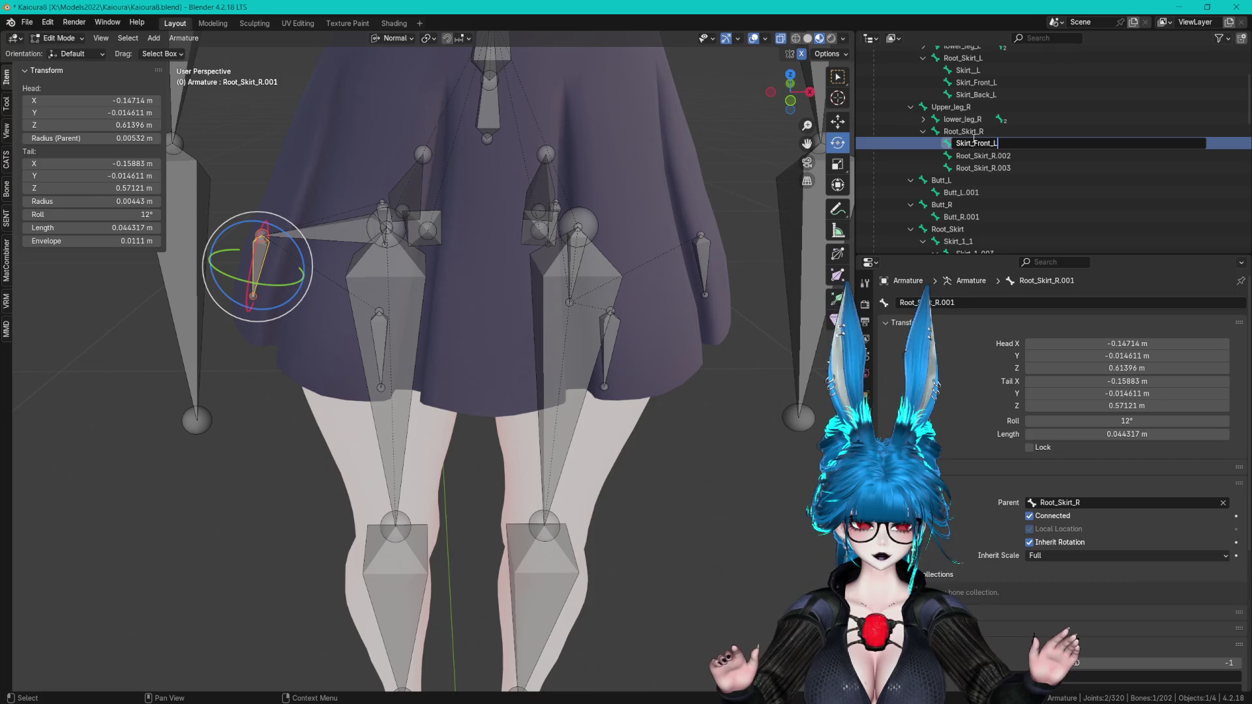
type("R")
key("Return")
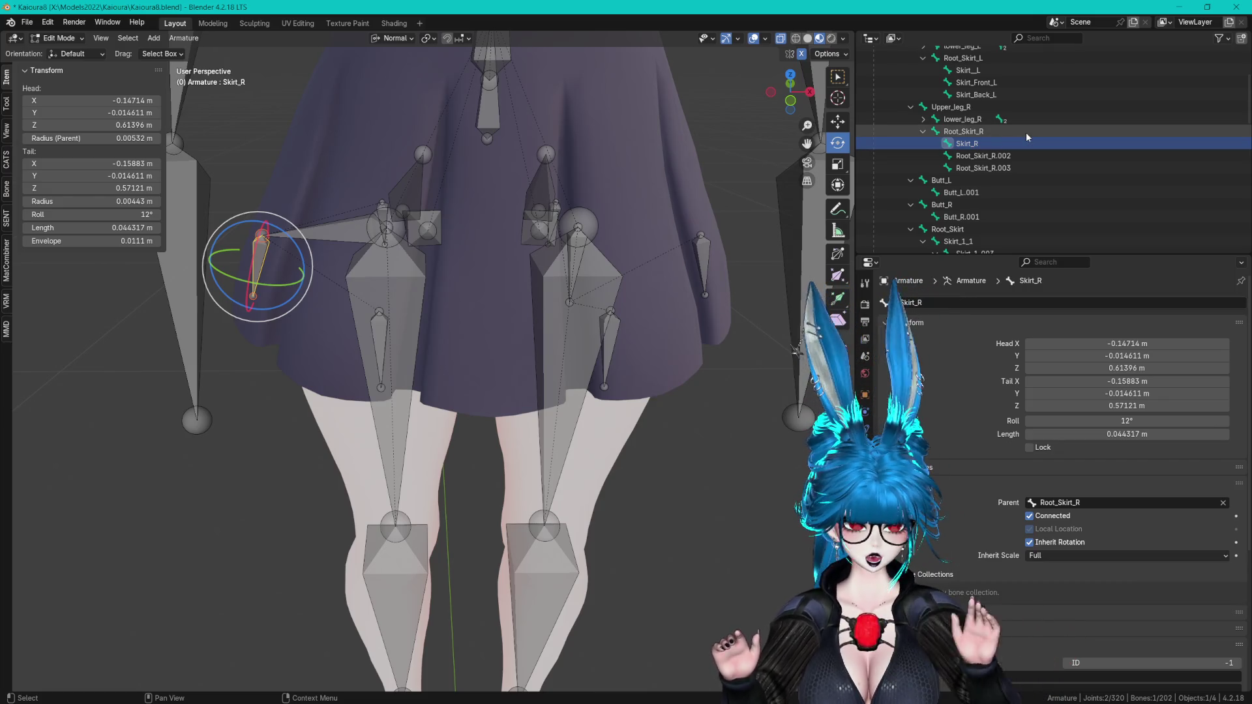
scroll(984, 151, "up", 3)
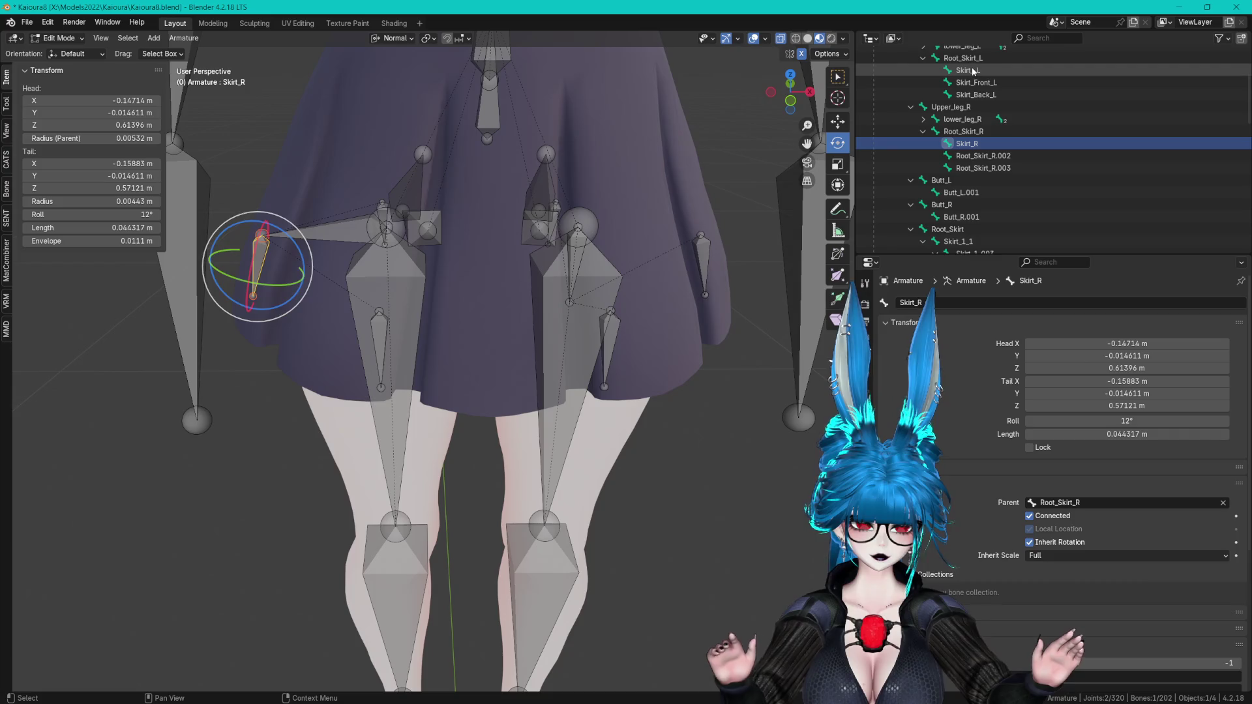
double_click(968, 143)
key("Return")
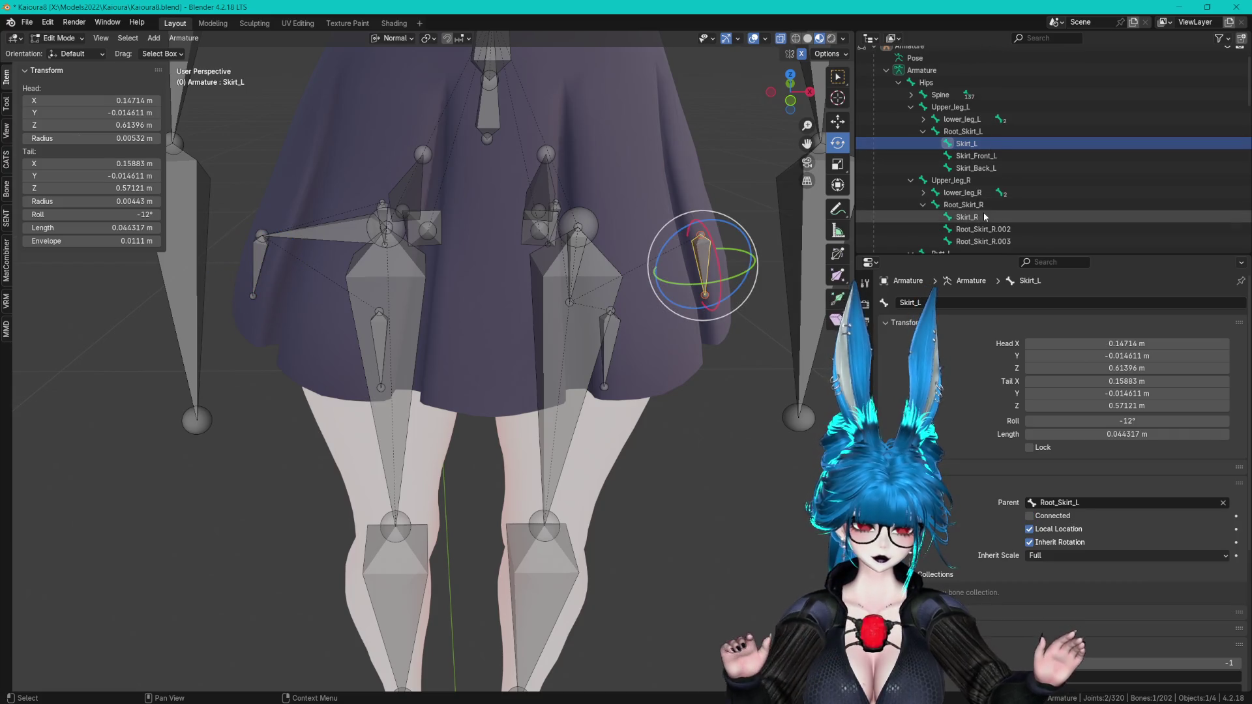
- Rename Root_Skirt_R.002 and .003 to Skirt_Front_R and Skirt_Back_R, then save Kaioura8.blend
scroll(985, 195, "down", 2)
left_click(984, 181)
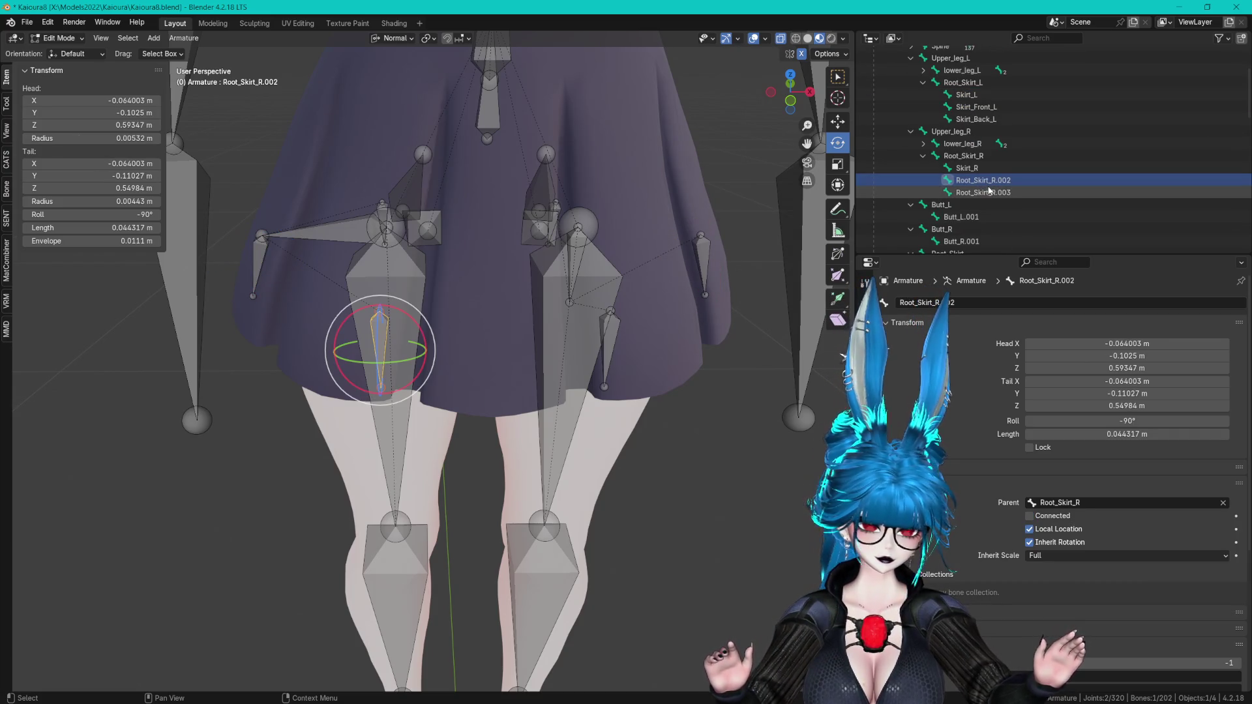
double_click(984, 181)
scroll(1038, 176, "down", 2)
type("Skirt_Front_R")
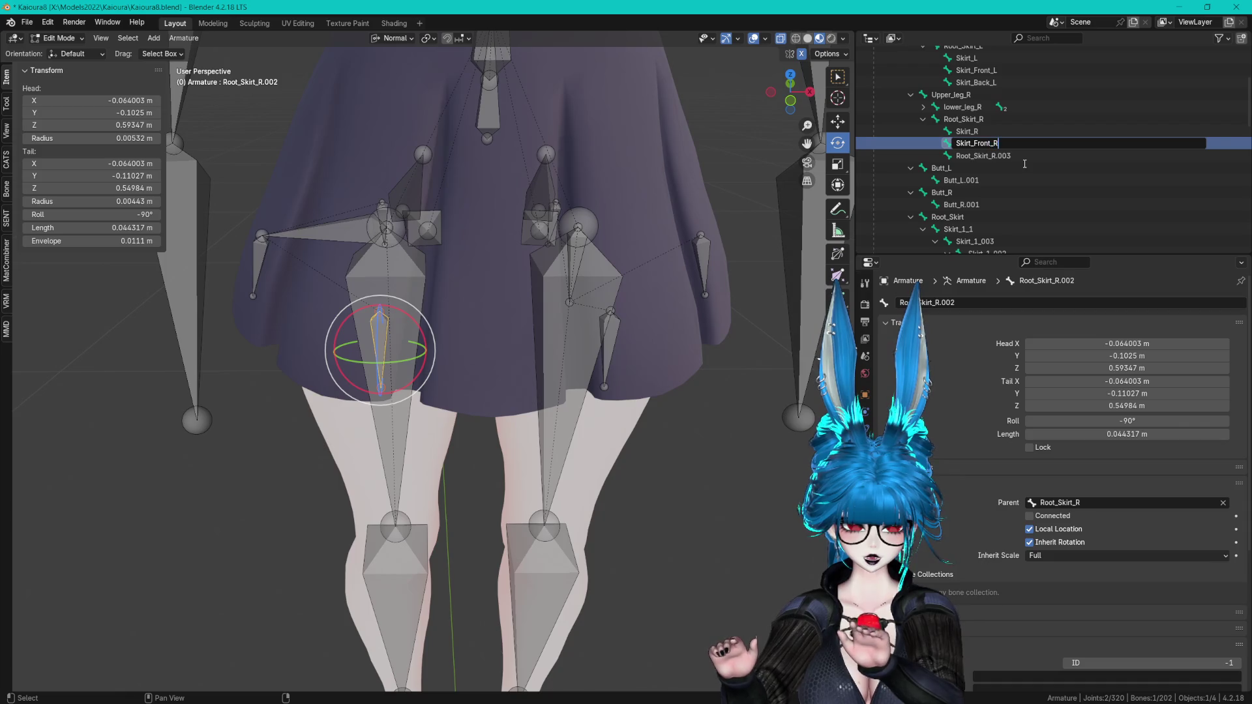
key("Return")
double_click(1004, 157)
scroll(1009, 157, "down", 1)
type("Skirt_Back_T")
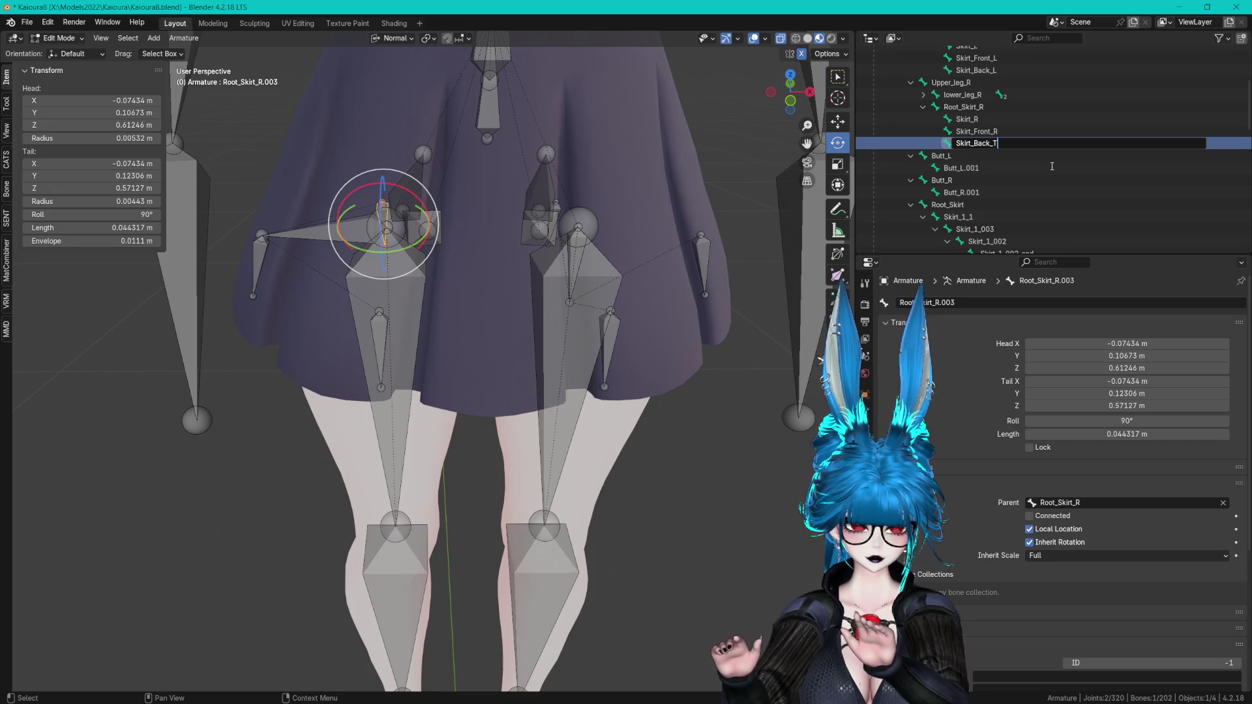
key("BackSpace")
type("R")
key("Return")
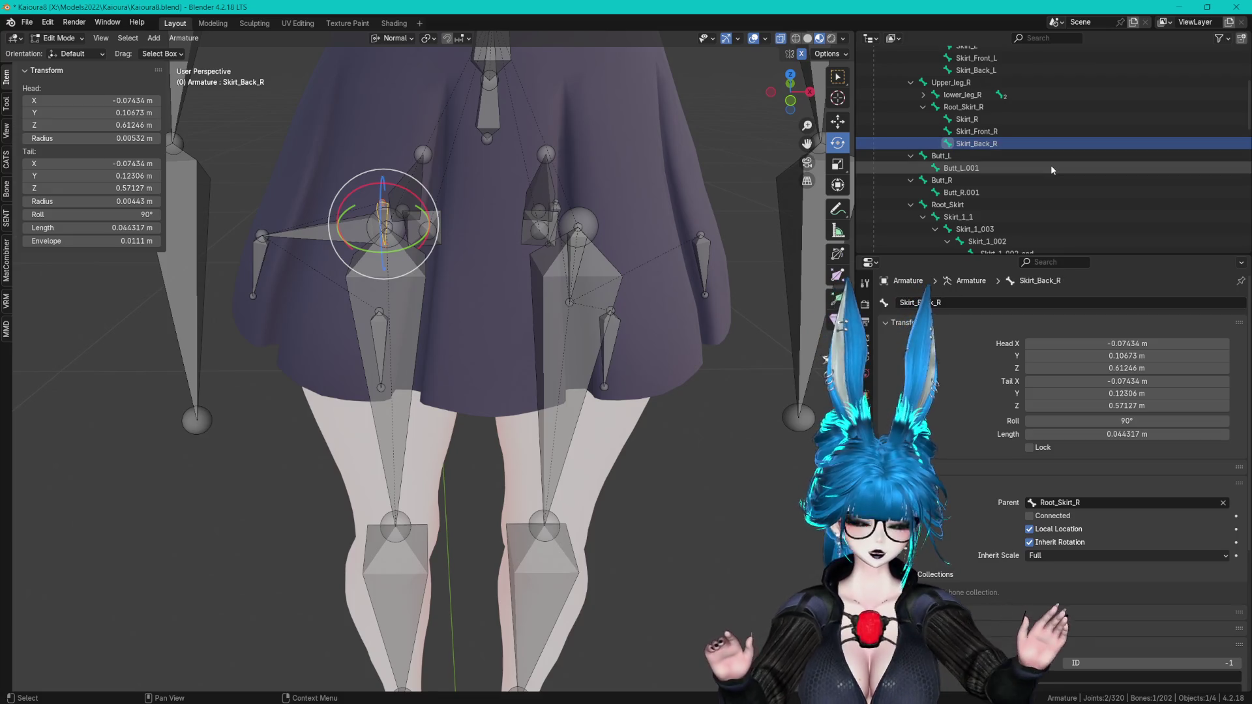
key("ctrl+s")
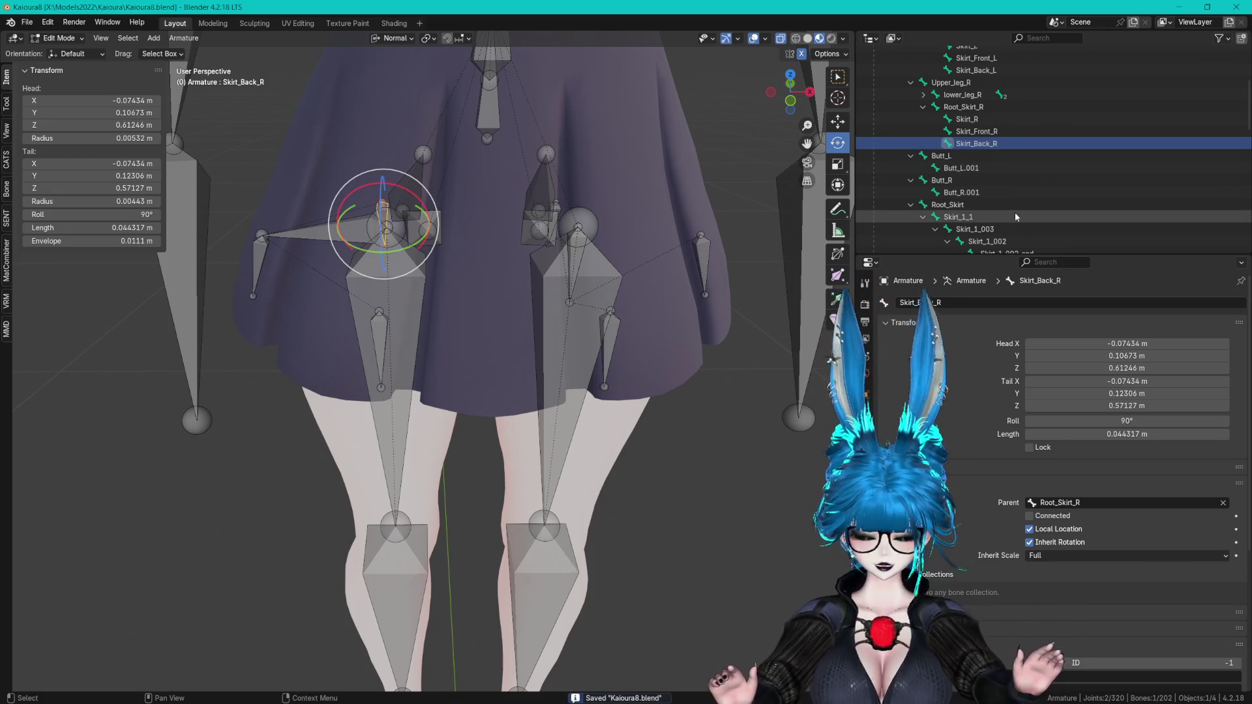
- Pan, zoom and orbit the viewport to inspect the renamed skirt bones from the side
mouse_move(521, 195)
middle_mouse_down("shift")
mouse_move(548, 195)
mouse_move(570, 218)
mouse_move(528, 238)
middle_mouse_up("shift")
left_click(522, 237)
middle_click_drag(535, 227, 590, 336, "ctrl")
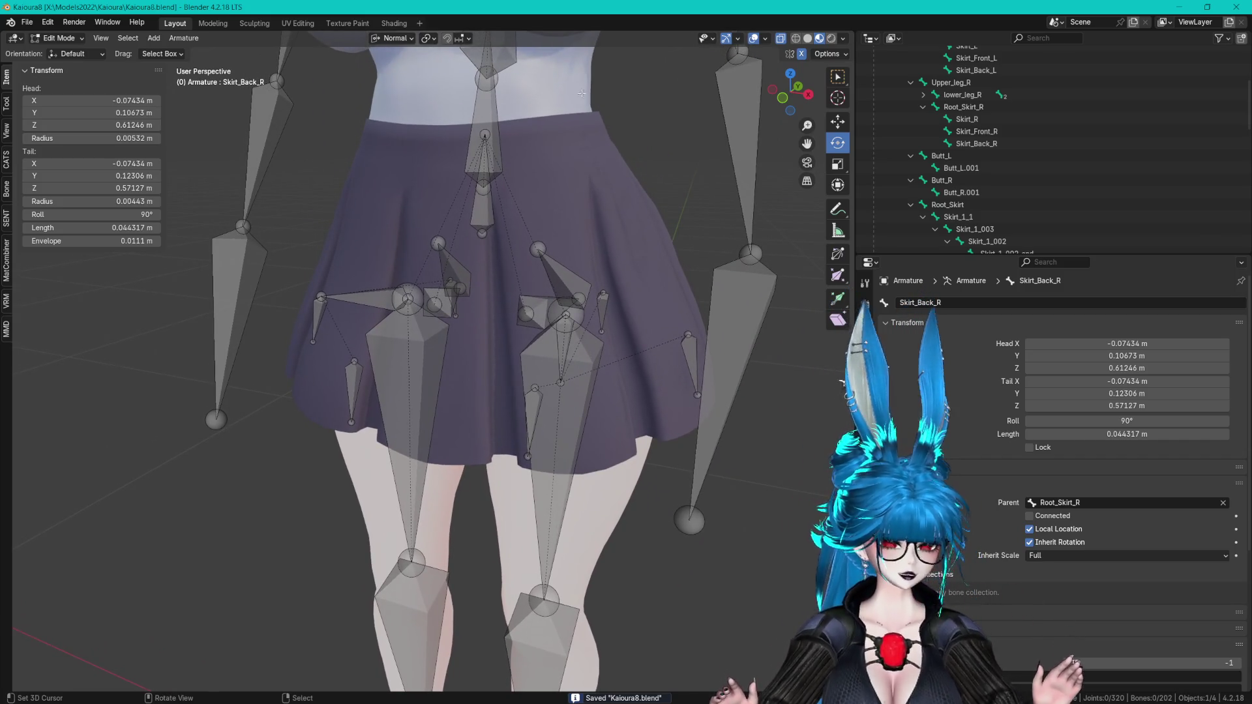
middle_click_drag(624, 34, 629, 205)
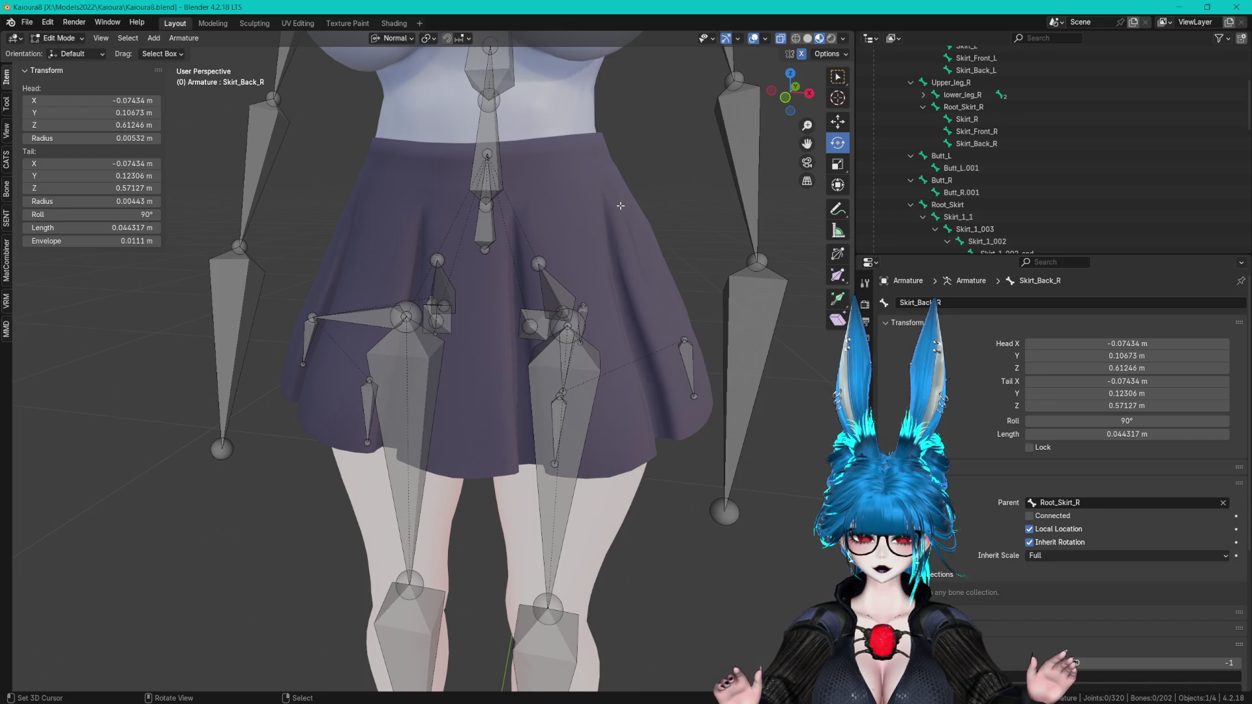
mouse_move(620, 205)
middle_mouse_down()
mouse_move(474, 280)
mouse_move(584, 326)
middle_mouse_up()
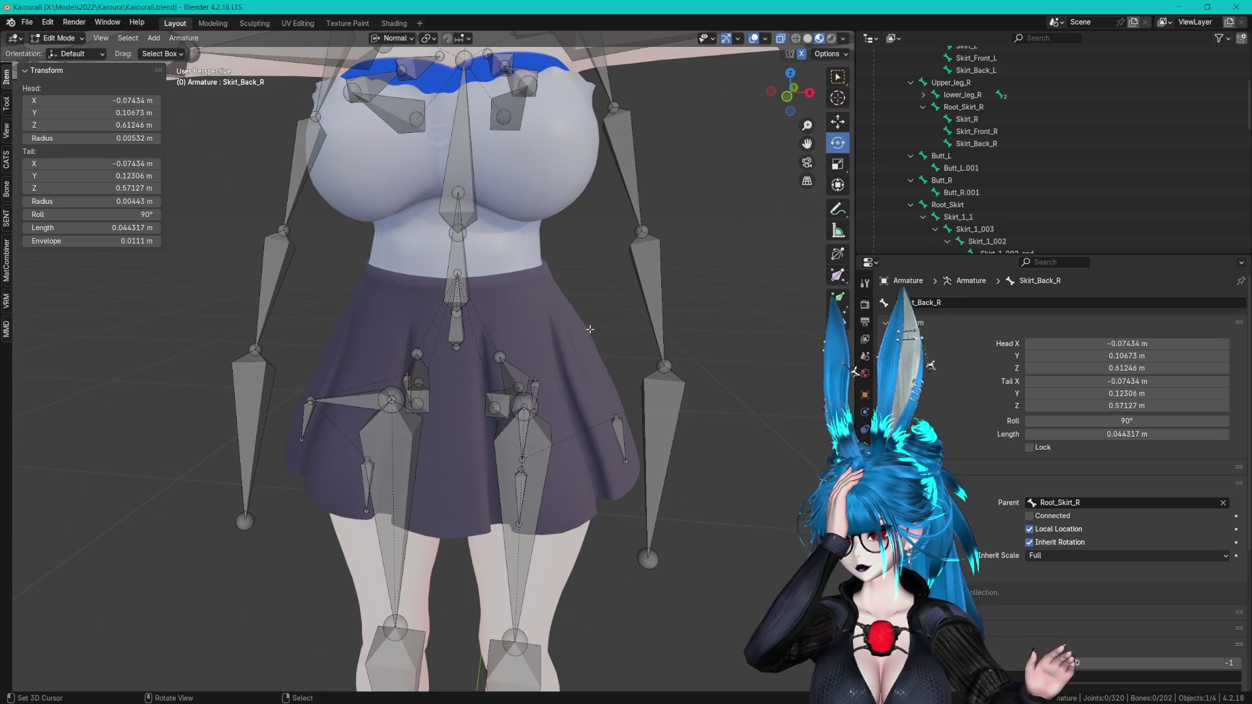
- Collapse the Armature bone hierarchy in the Outliner and select the Skirt mesh object
left_click_drag(899, 254, 899, 463)
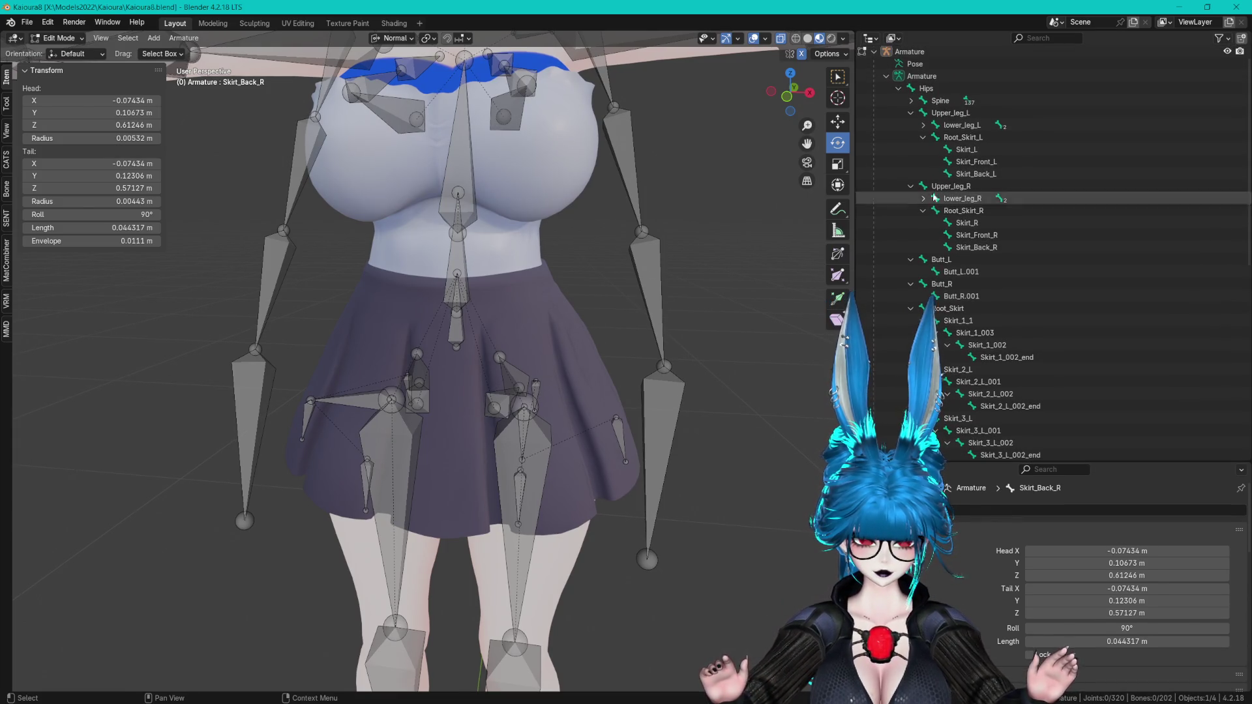
left_click(886, 76)
scroll(851, 145, "up", 3)
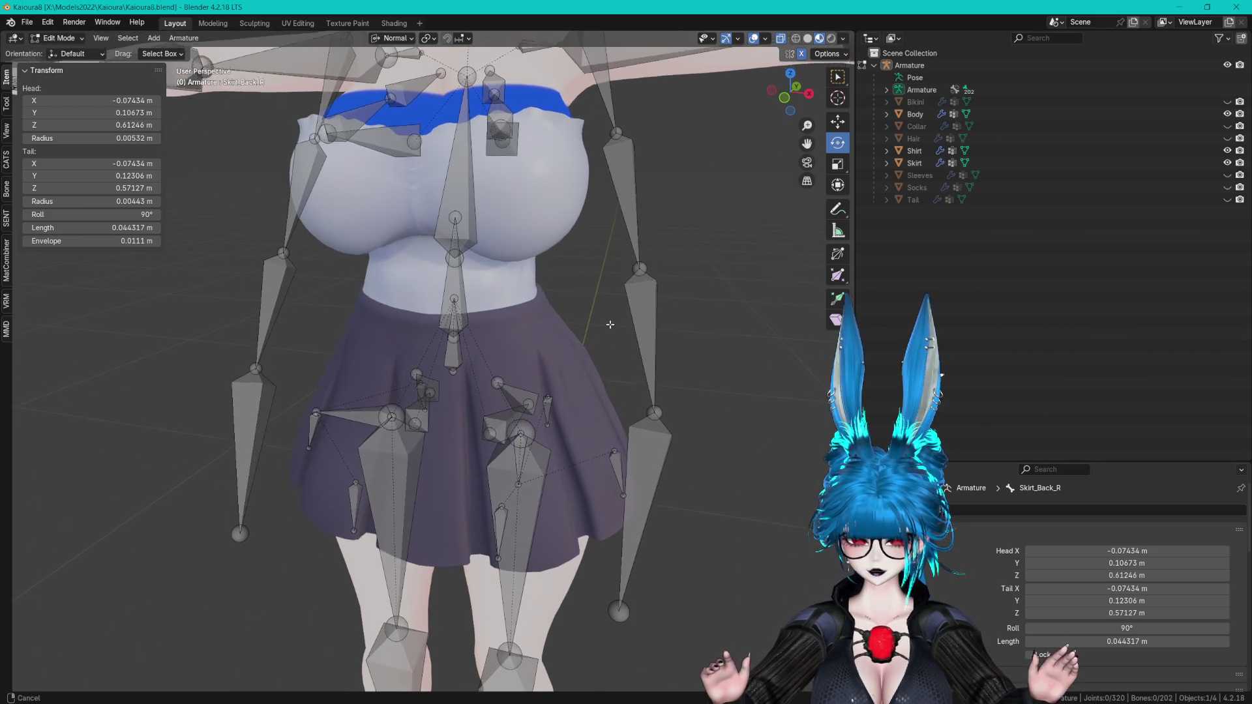
scroll(564, 308, "up", 2)
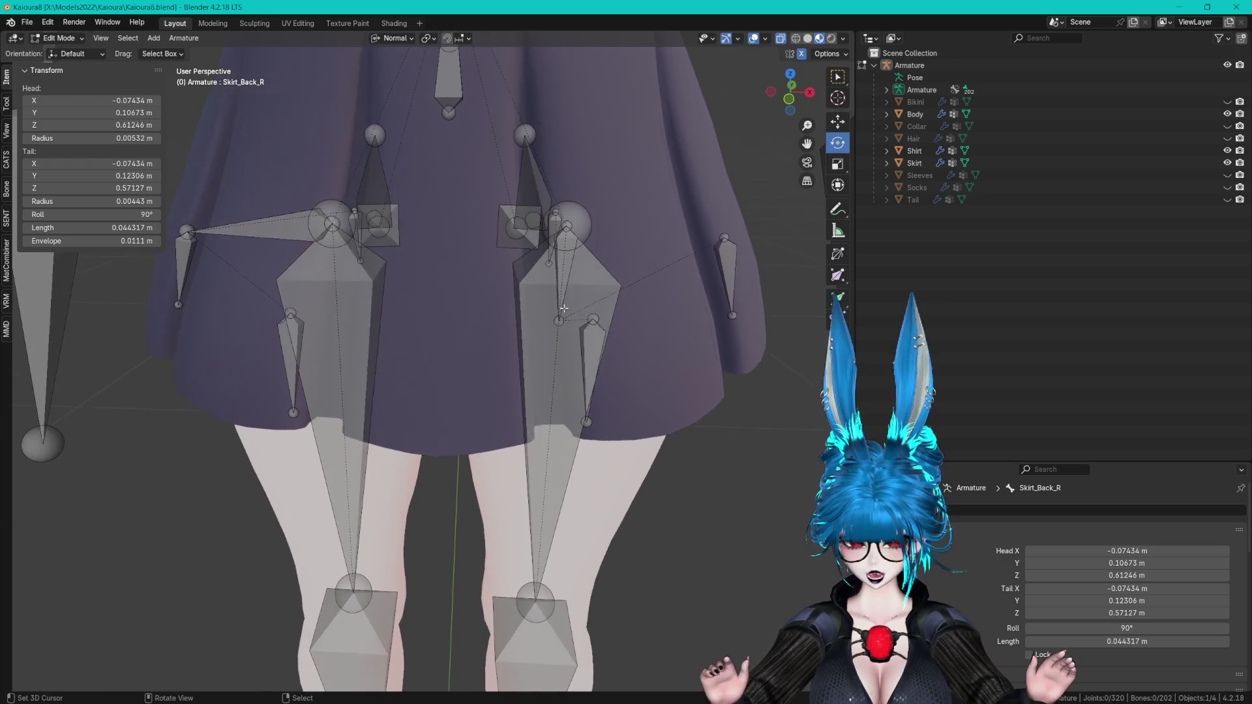
left_click(595, 336)
middle_click_drag(596, 337, 611, 337)
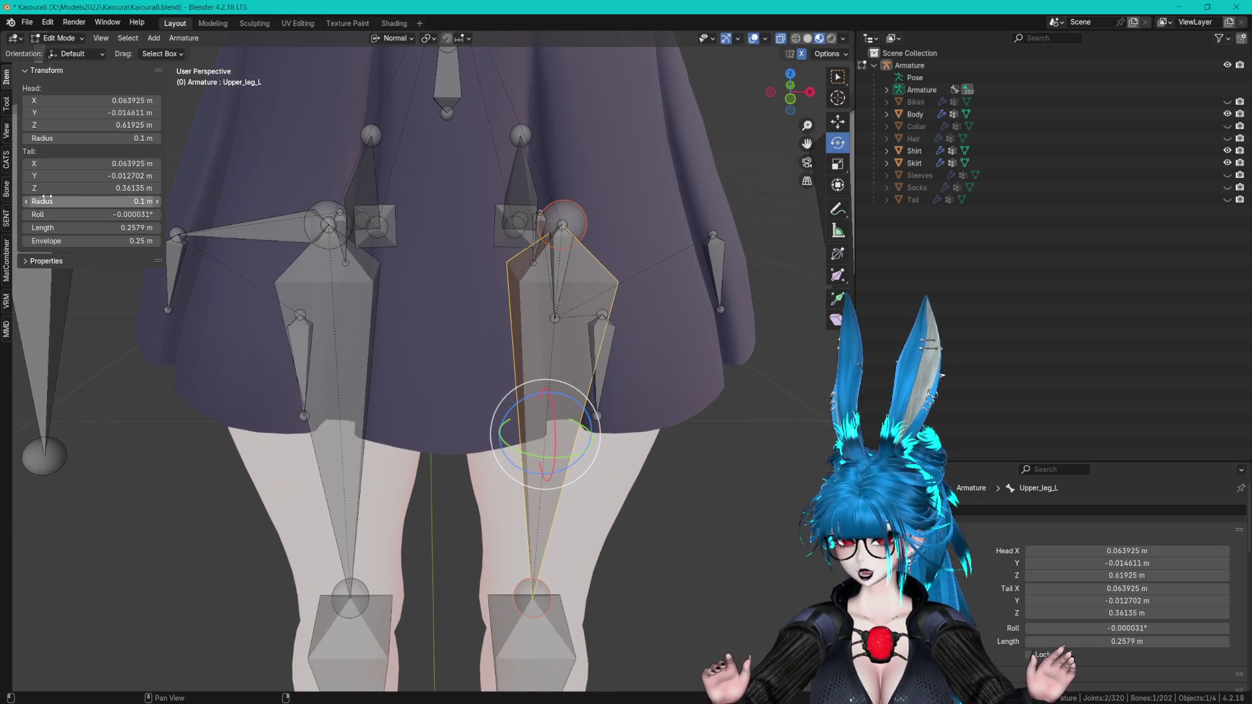
scroll(456, 352, "down", 3)
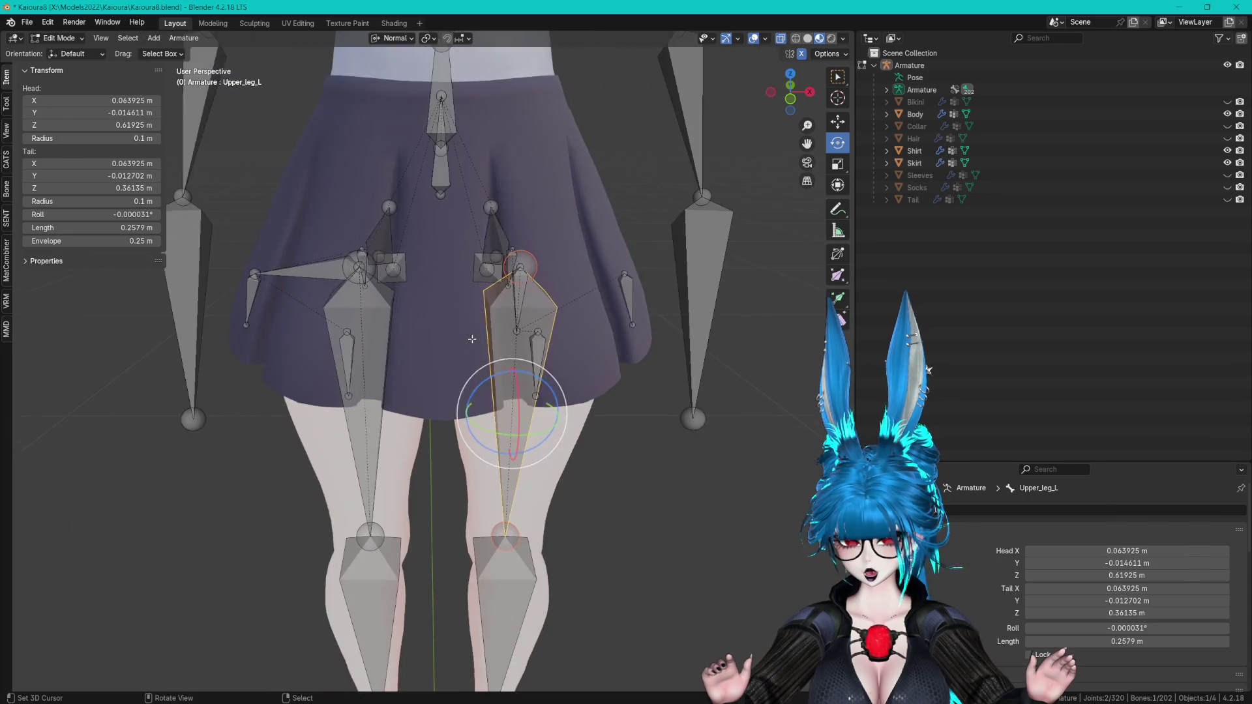
key("alt+a")
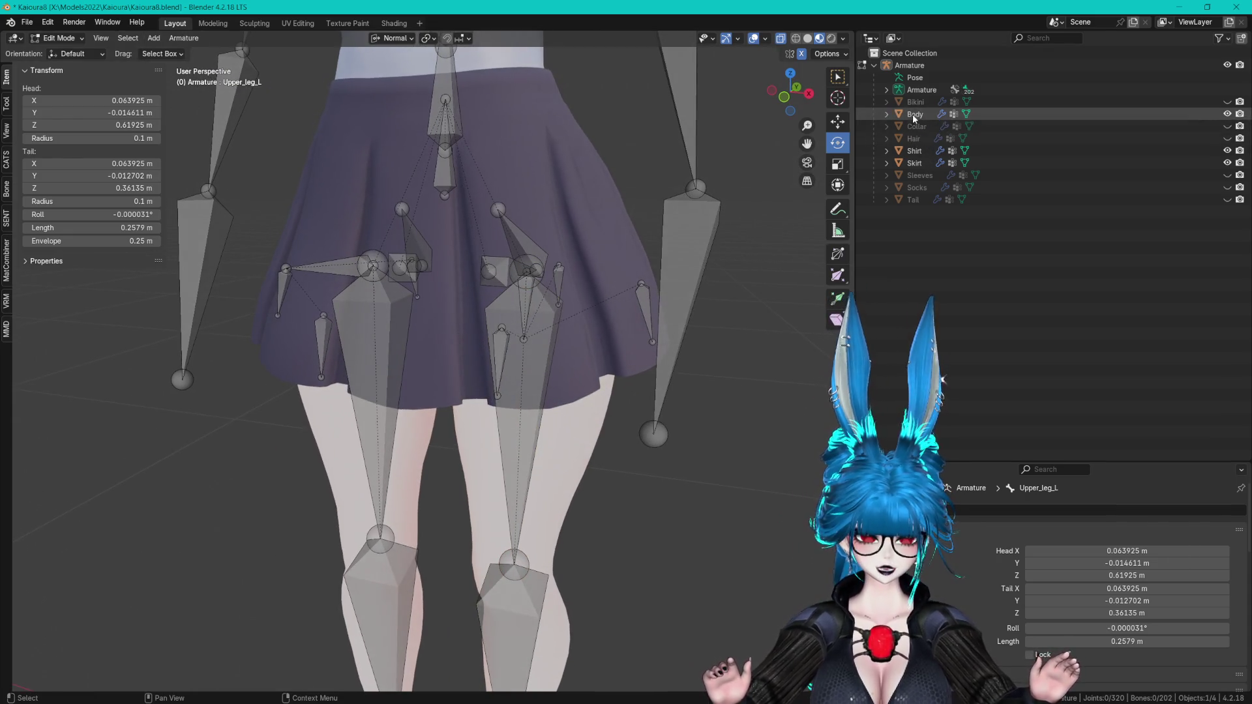
left_click(916, 163)
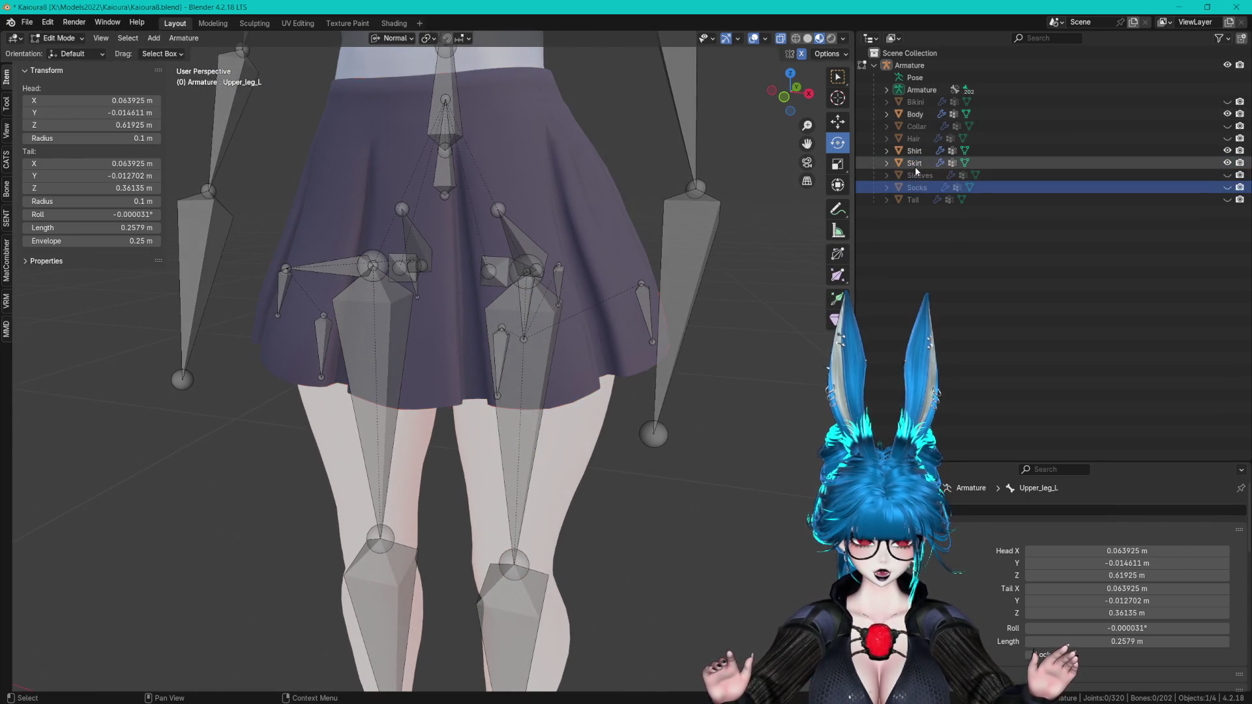
left_click_drag(920, 463, 919, 346)
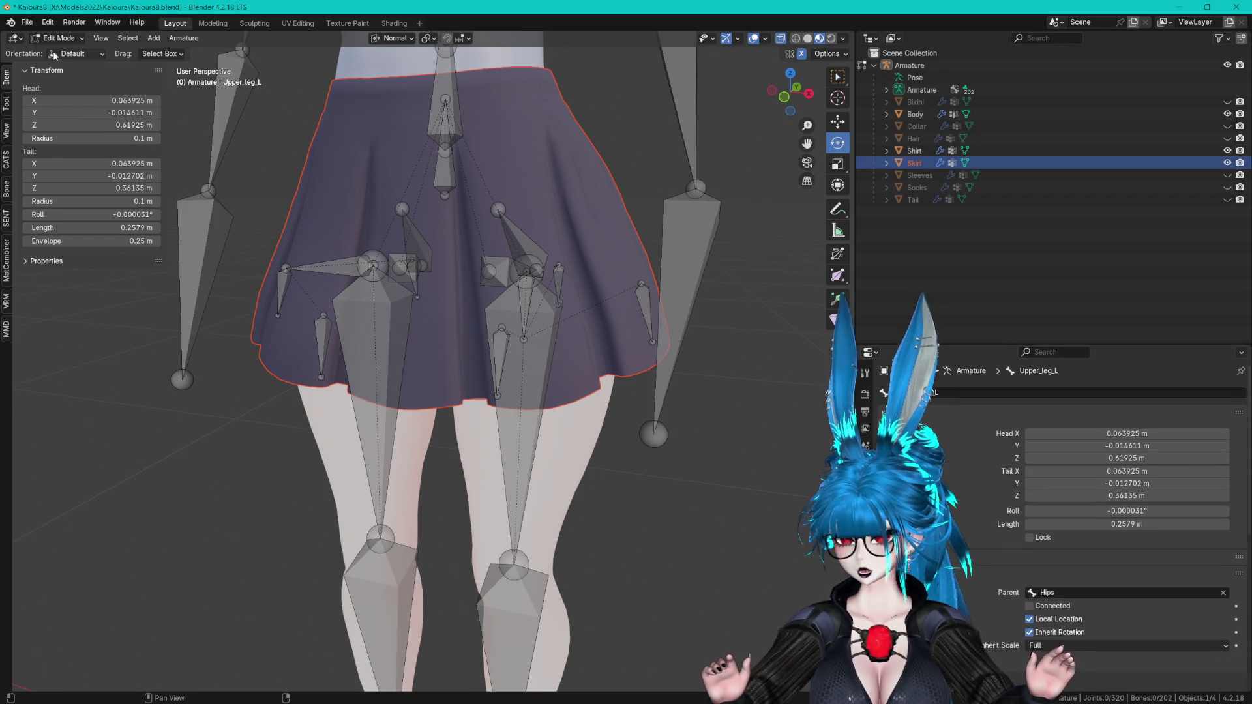
- In Object Mode with Skirt active, browse its vertex groups like Hips, Spine and Upper_leg_L
left_click(74, 55)
left_click(914, 163)
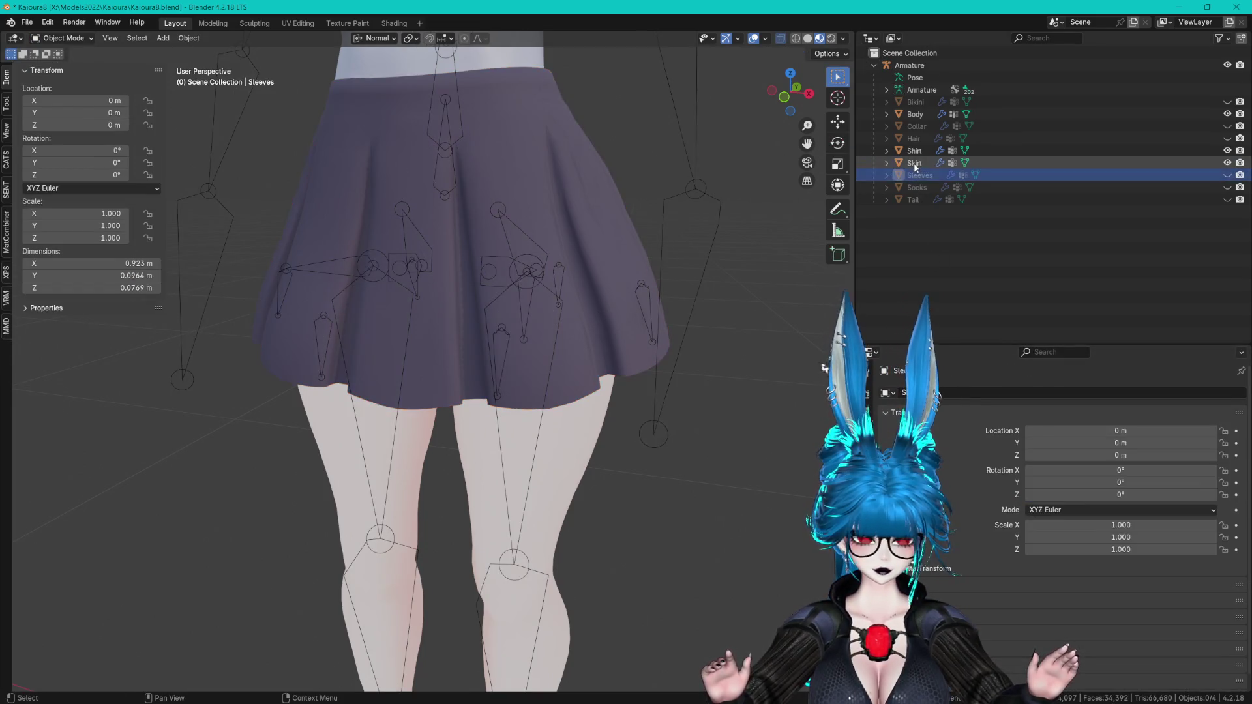
left_click(939, 412)
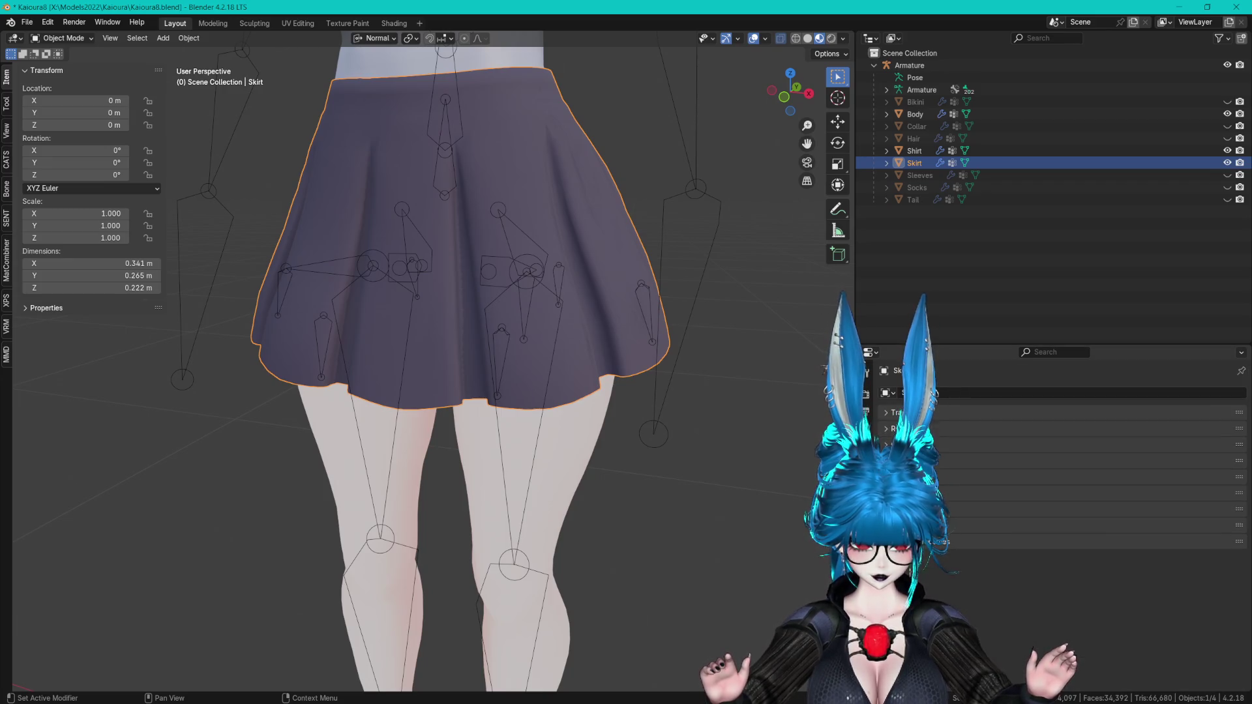
left_click(864, 587)
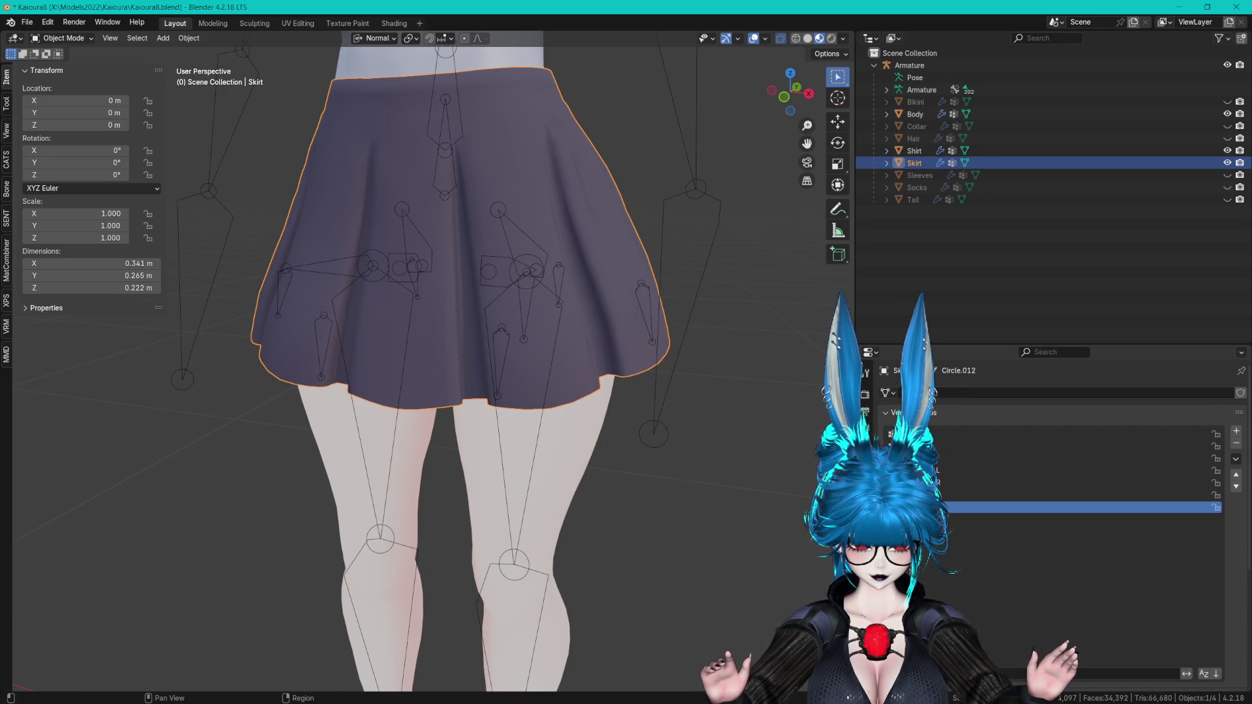
left_click(1238, 432)
left_click(1238, 432)
left_click(1237, 431)
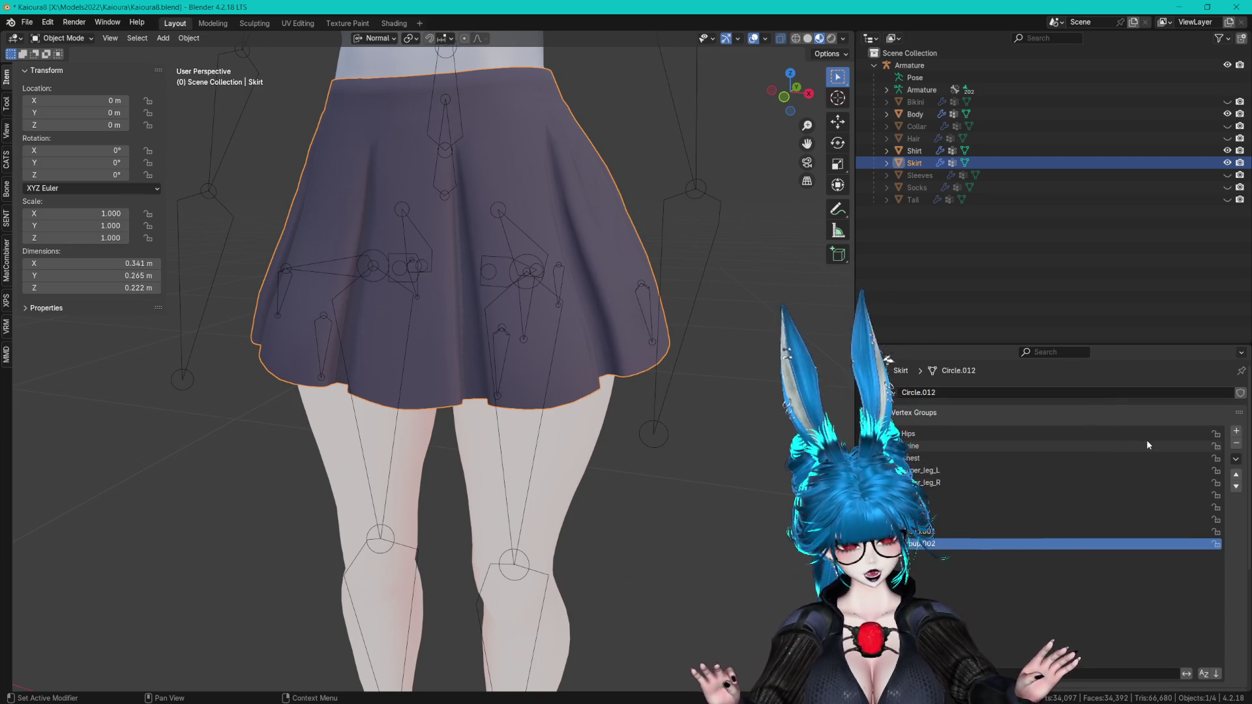
left_click(1108, 520)
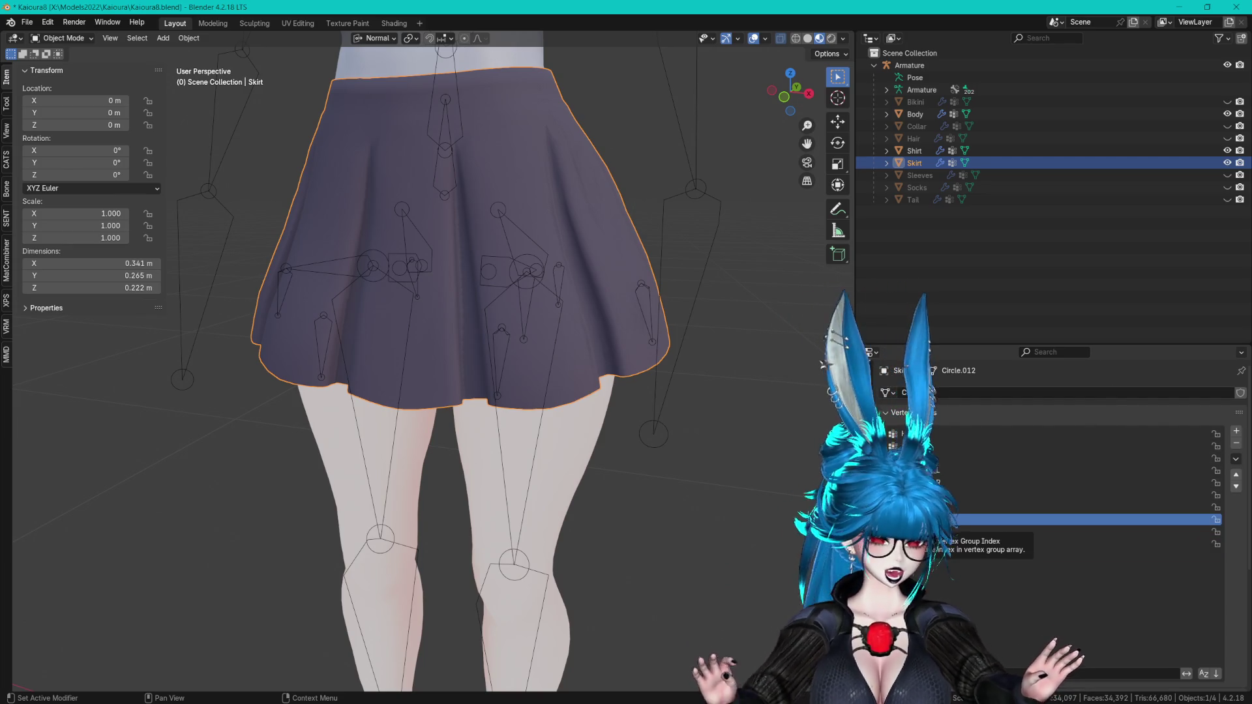
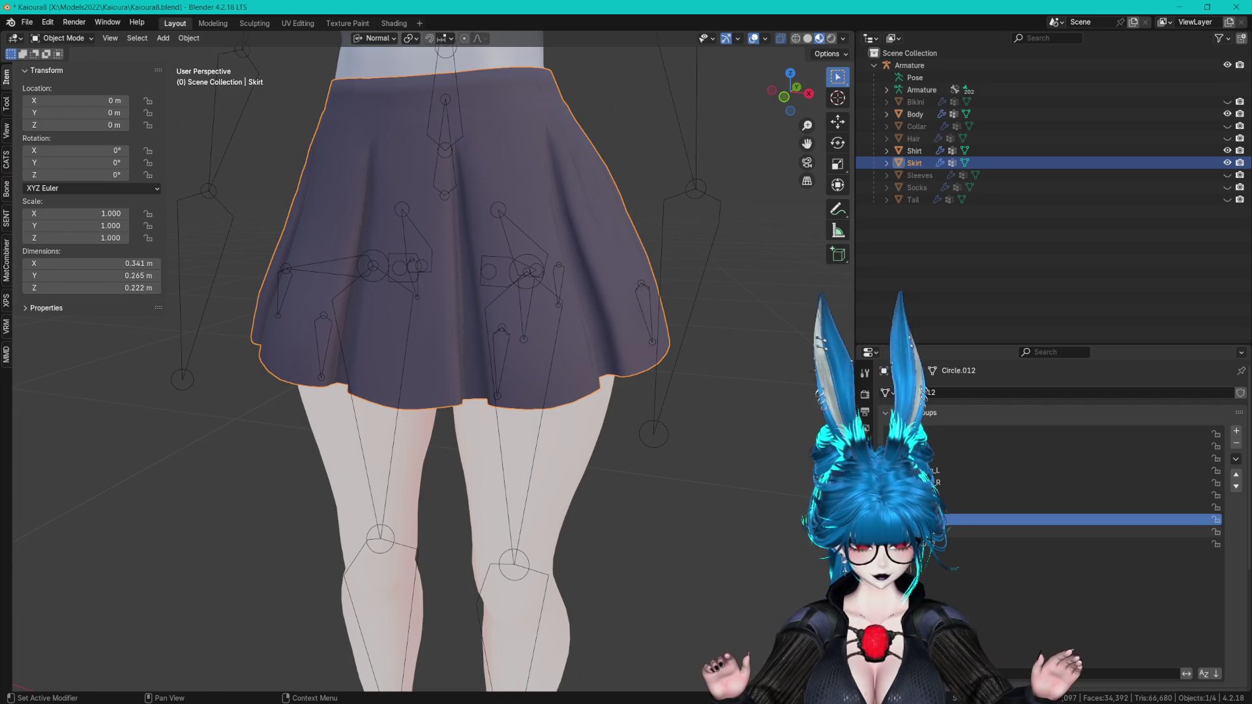
- Add three new vertex groups to the skirt and name the first one Back_R
left_click(962, 531)
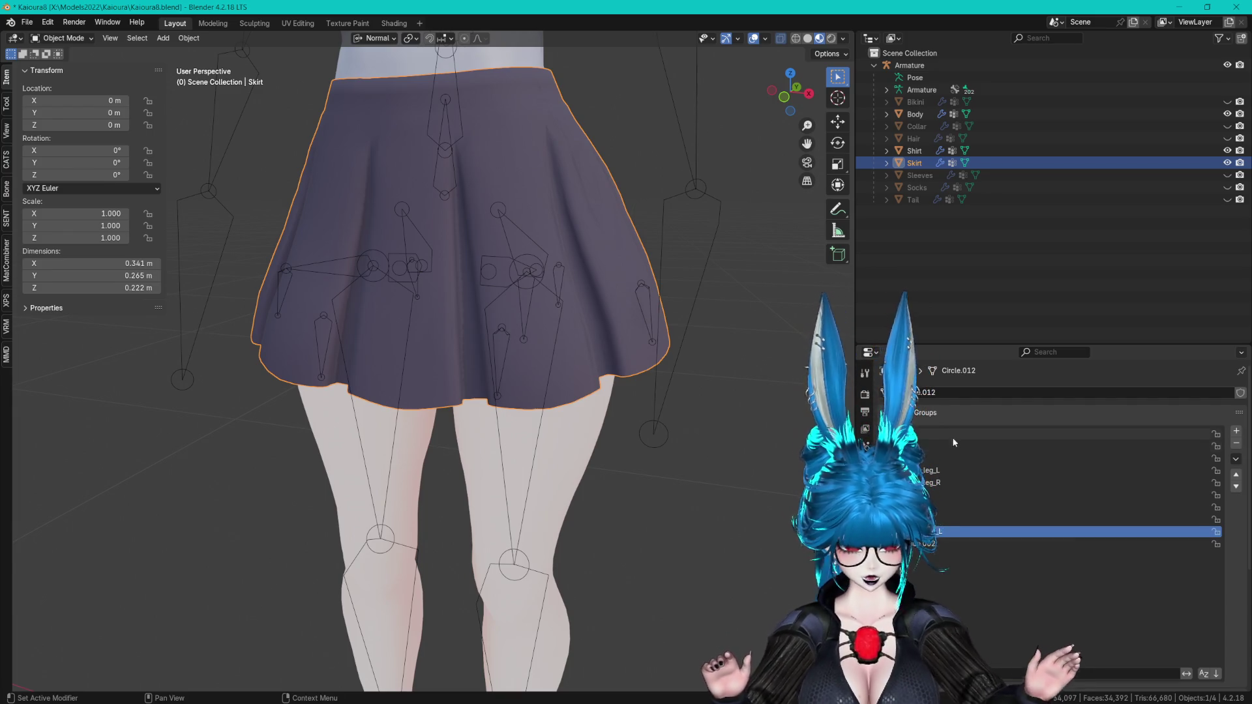
left_click(926, 544)
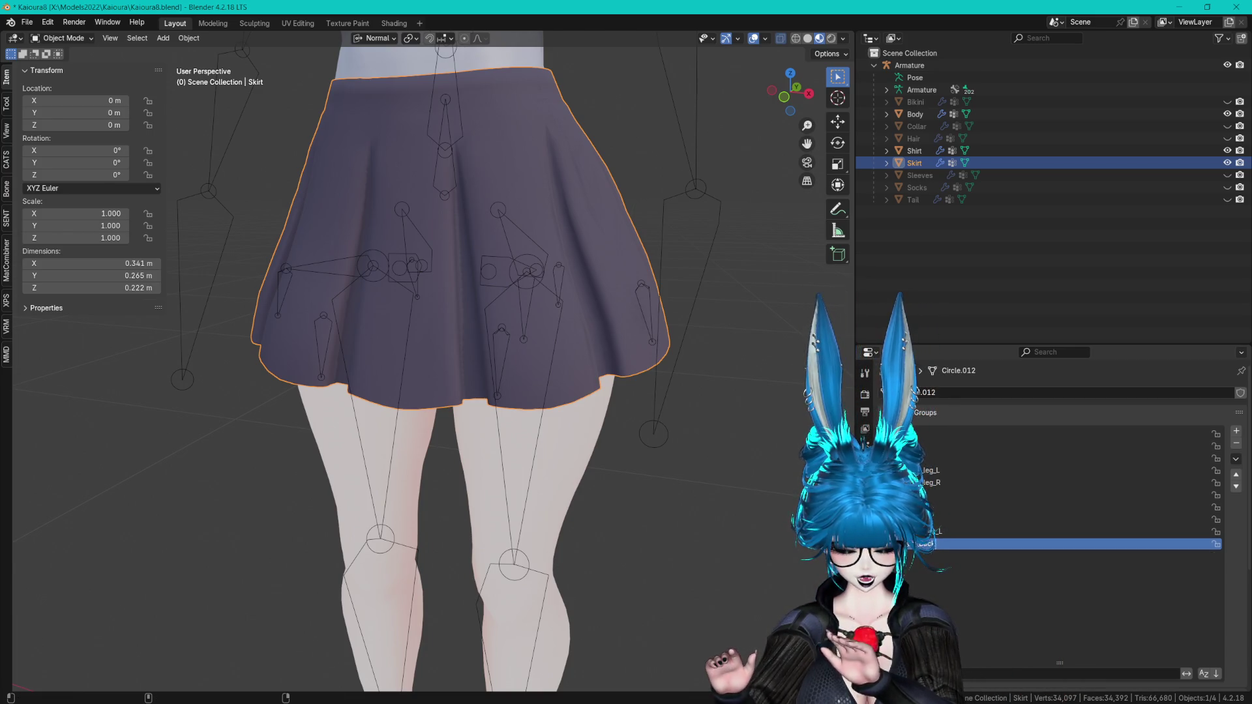
left_click(1236, 431)
left_click(1235, 431)
left_click(1236, 432)
left_click(952, 556)
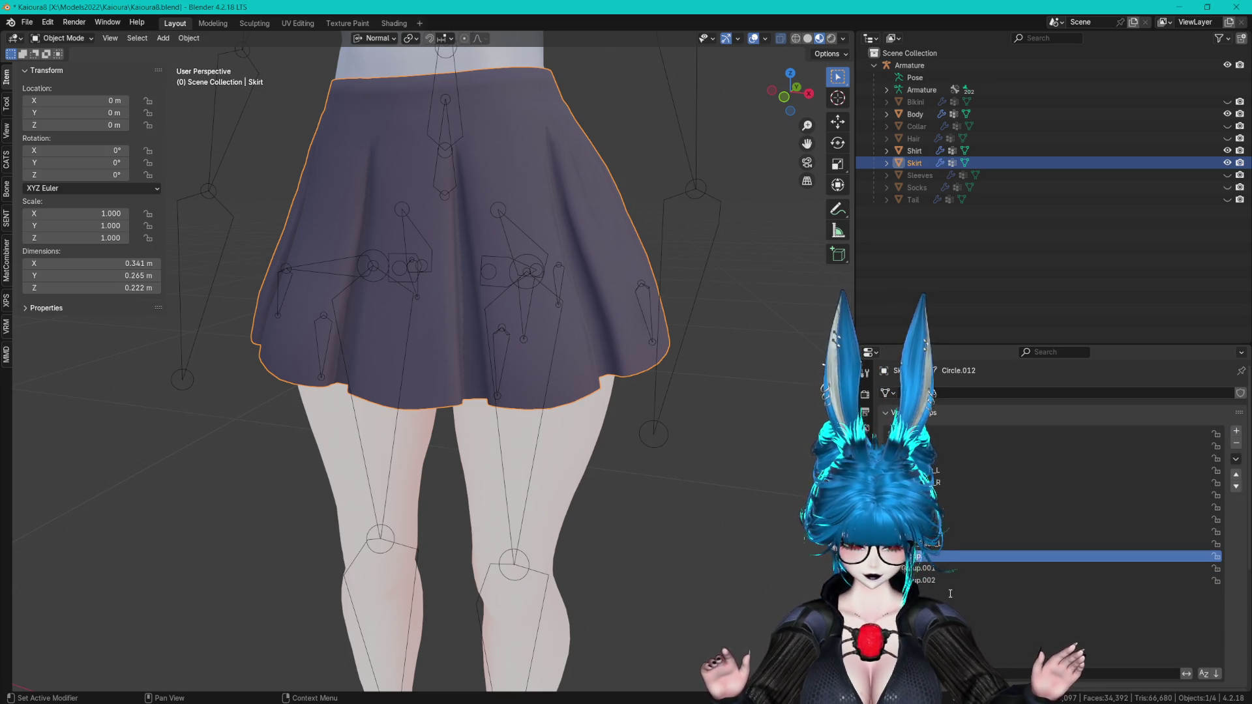
type("Back_R")
key("Return")
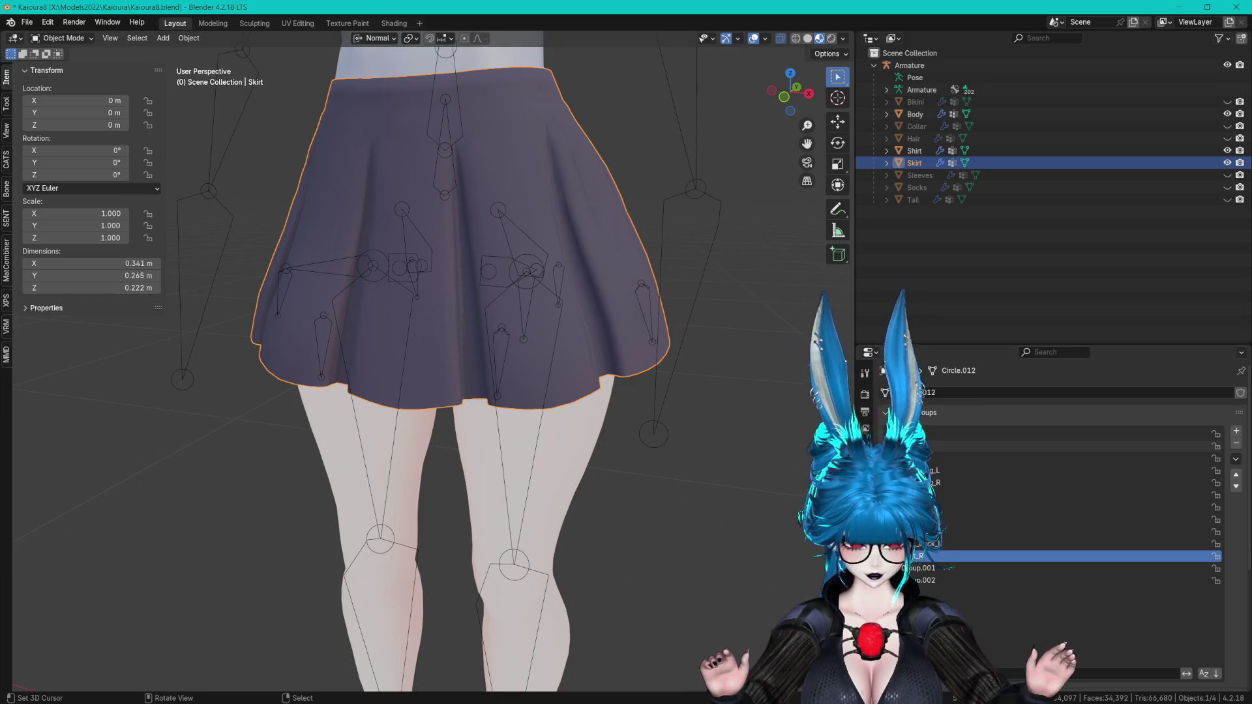
- Rename the other two new groups to the right-side skirt names, including Skirt_Back_R, and save
double_click(913, 568)
type("Skirt_R")
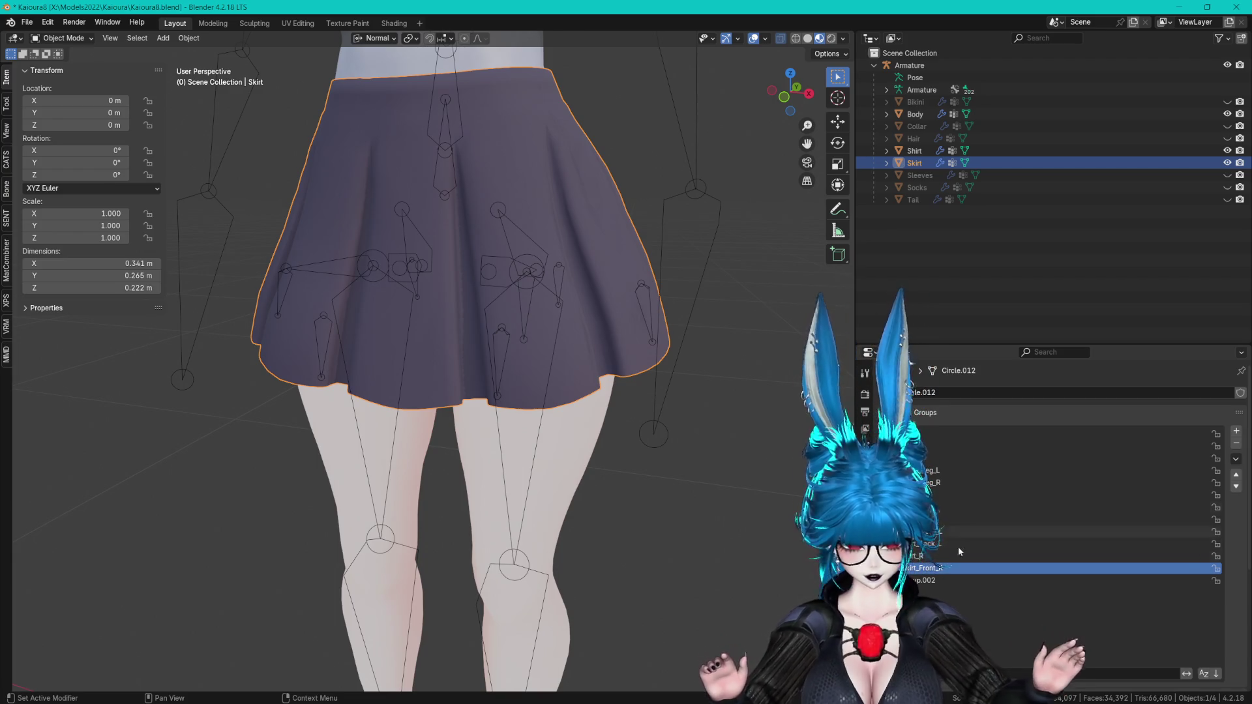
double_click(939, 580)
type("Skirt_R")
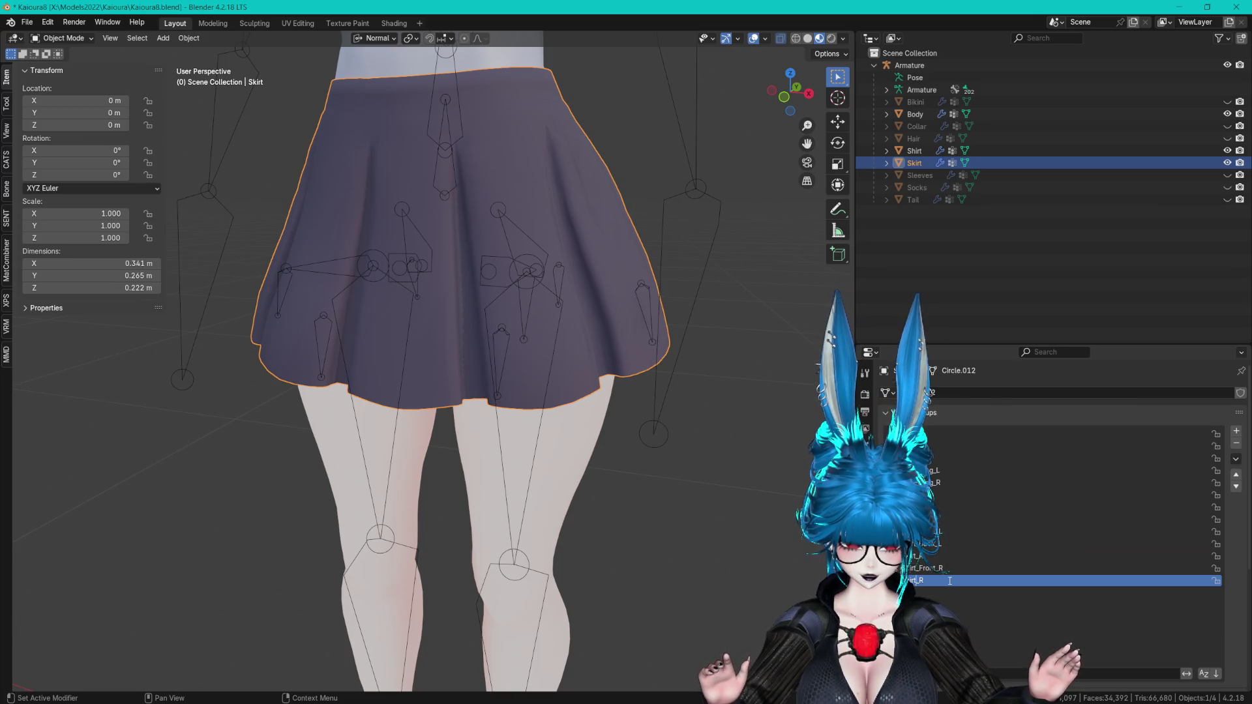
key("Left")
key("Left")
type("_Back")
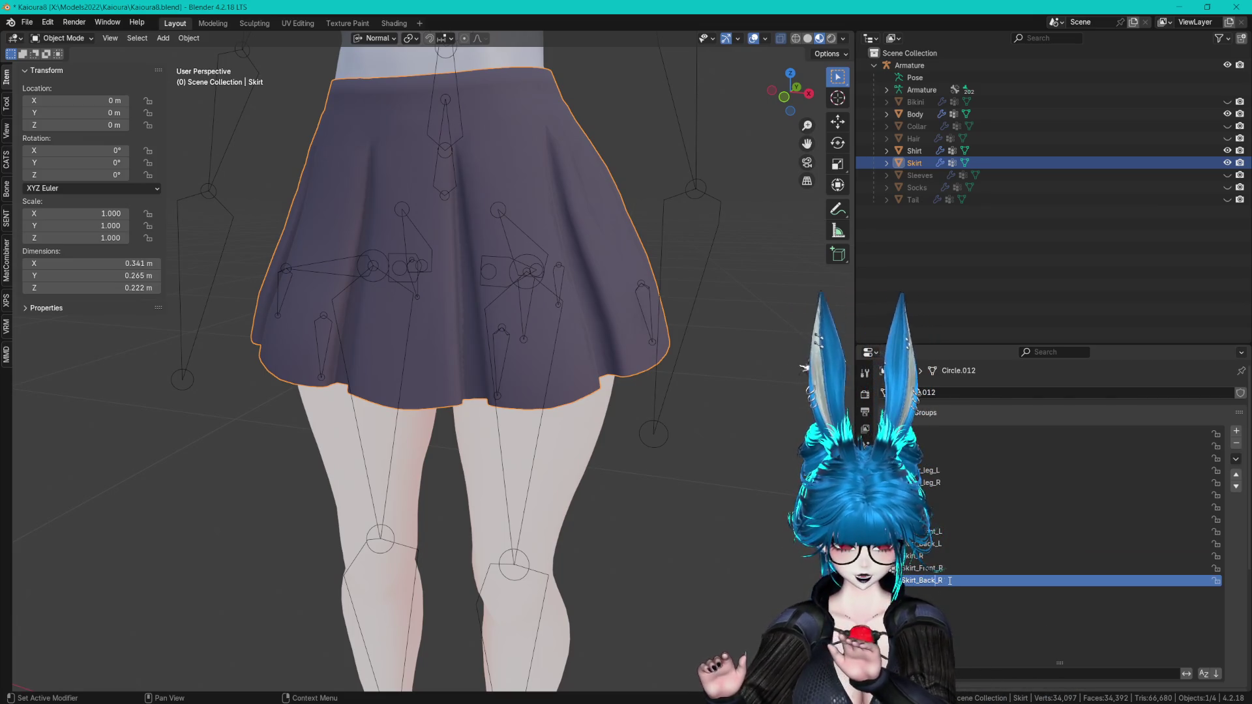
key("ctrl+s")
left_click(949, 544)
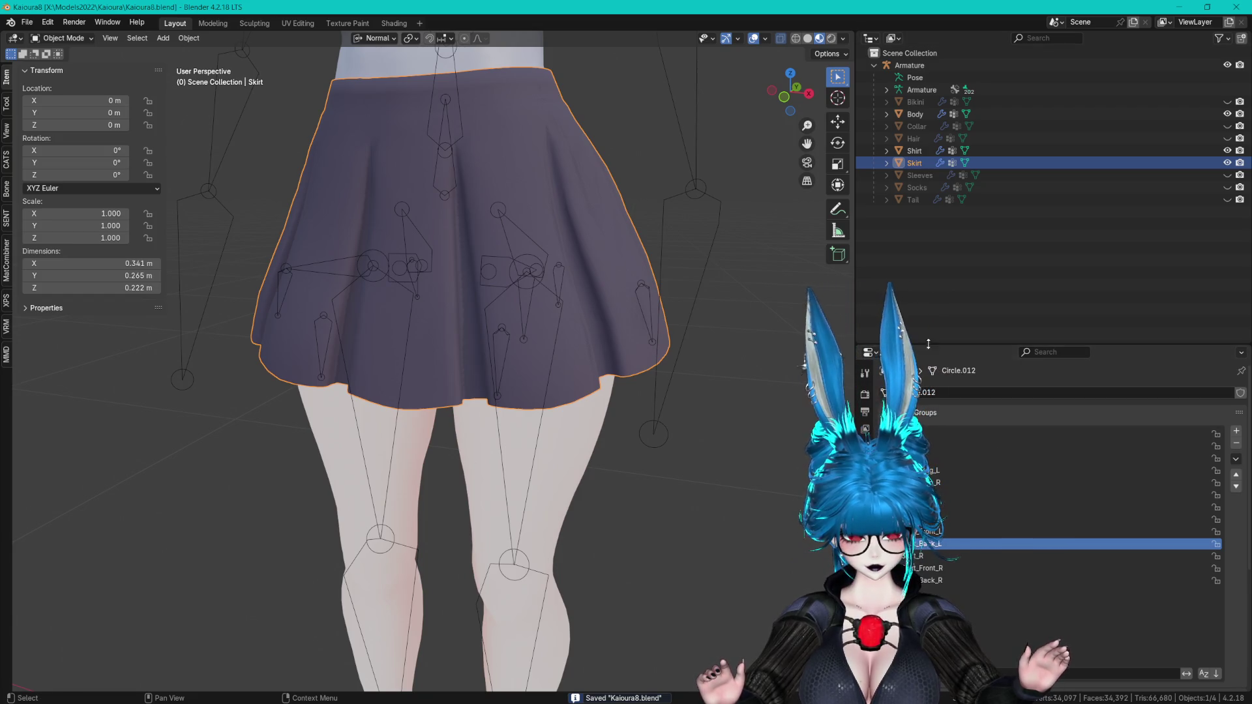
- Enlarge the properties panel, save, reframe the skirt and deselect everything with Alt+A
left_click_drag(932, 343, 931, 269)
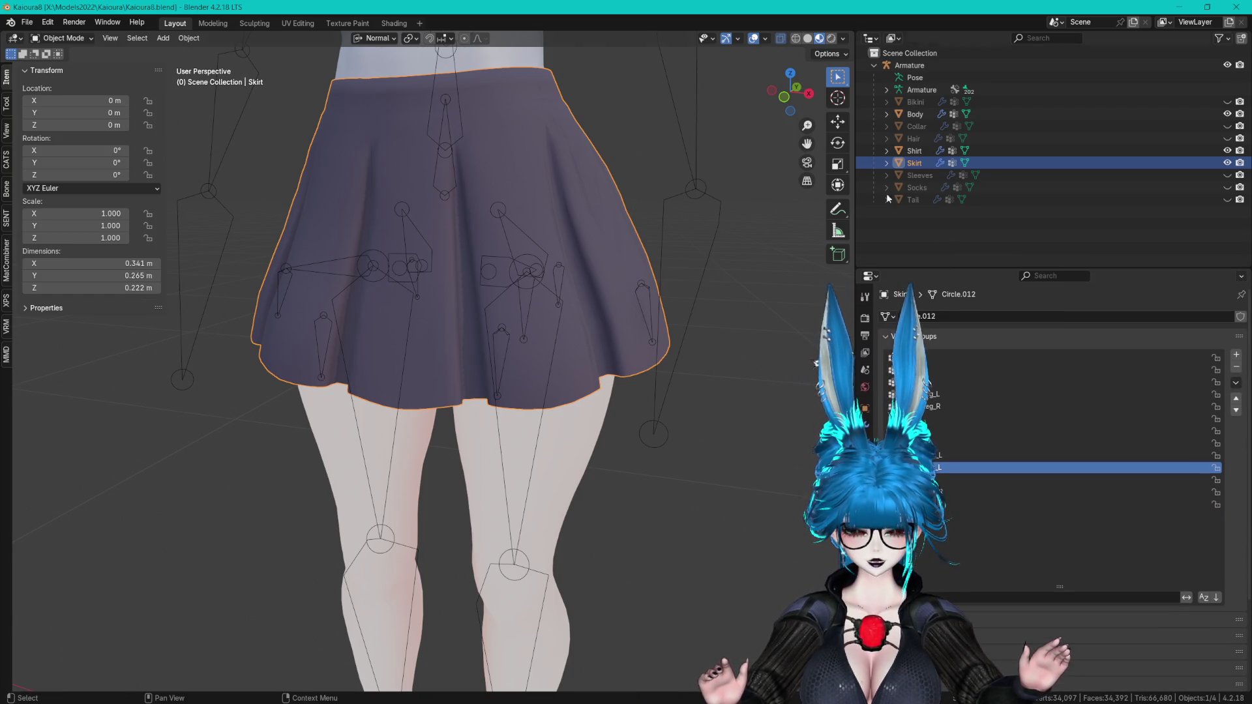
scroll(643, 313, "down", 3)
mouse_move(643, 313)
middle_mouse_down()
mouse_move(651, 257)
mouse_move(650, 271)
middle_mouse_up()
scroll(650, 273, "up", 1)
scroll(678, 274, "up", 1)
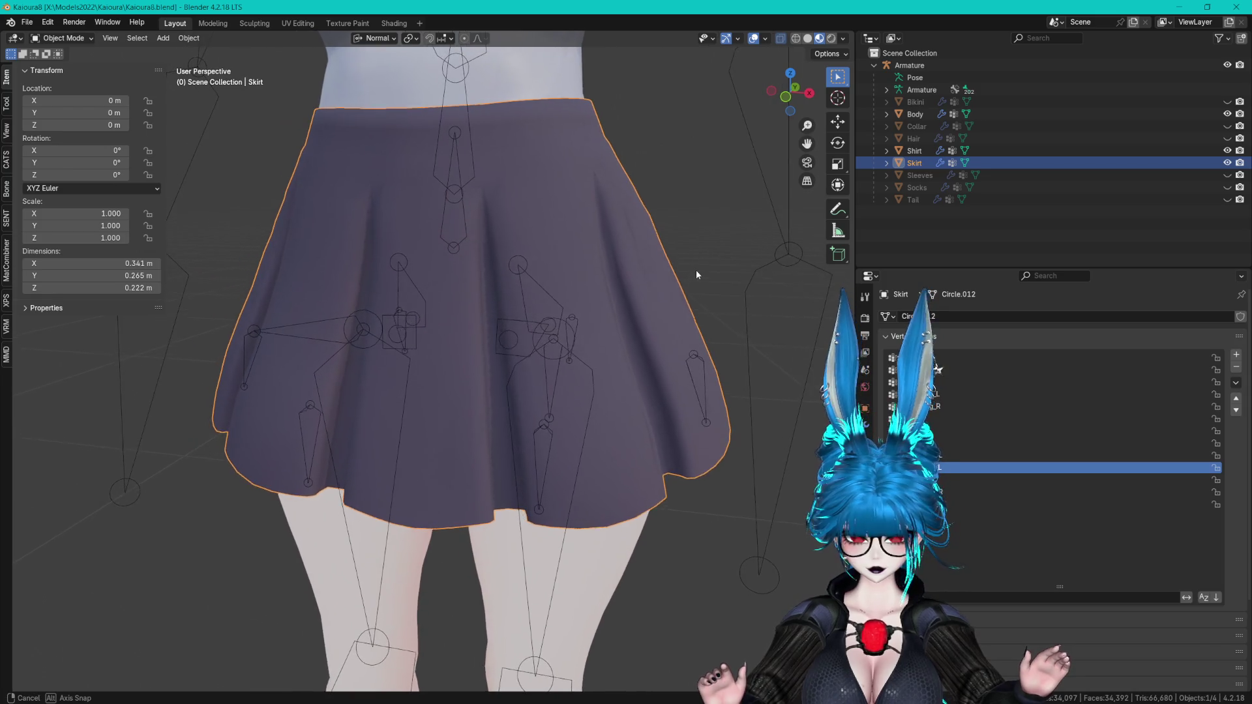
middle_click_drag(683, 270, 684, 274)
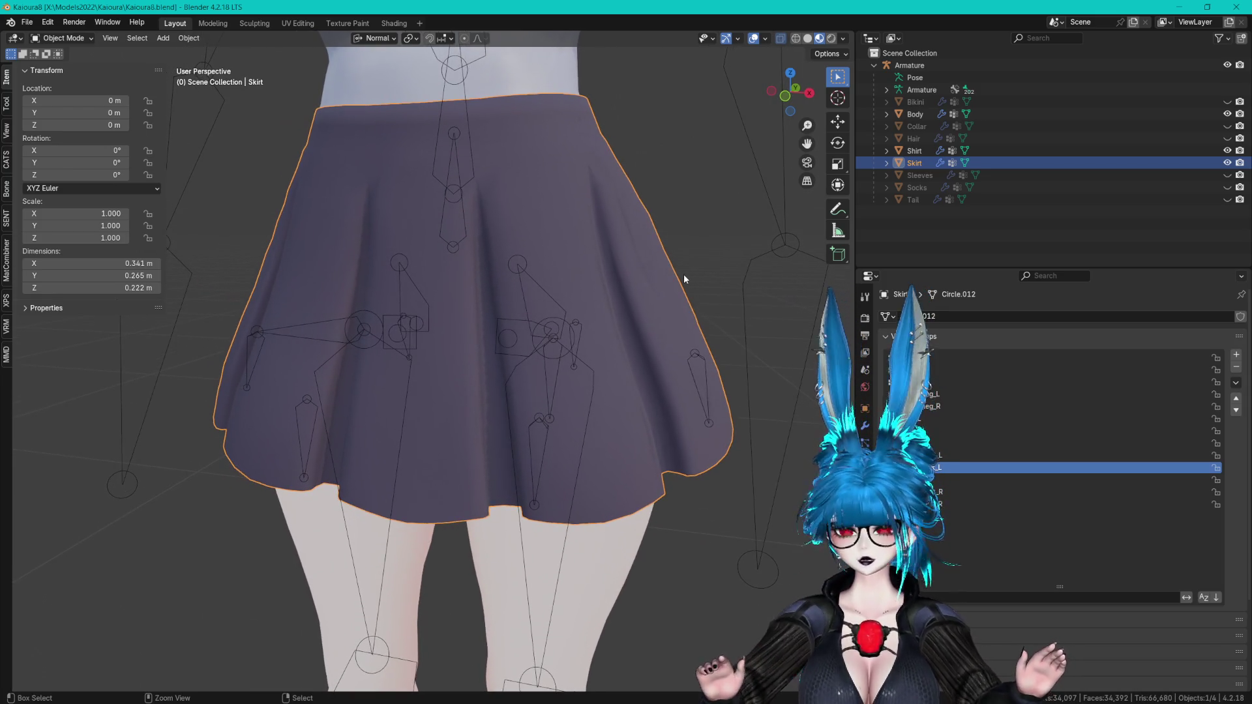
key("ctrl+s")
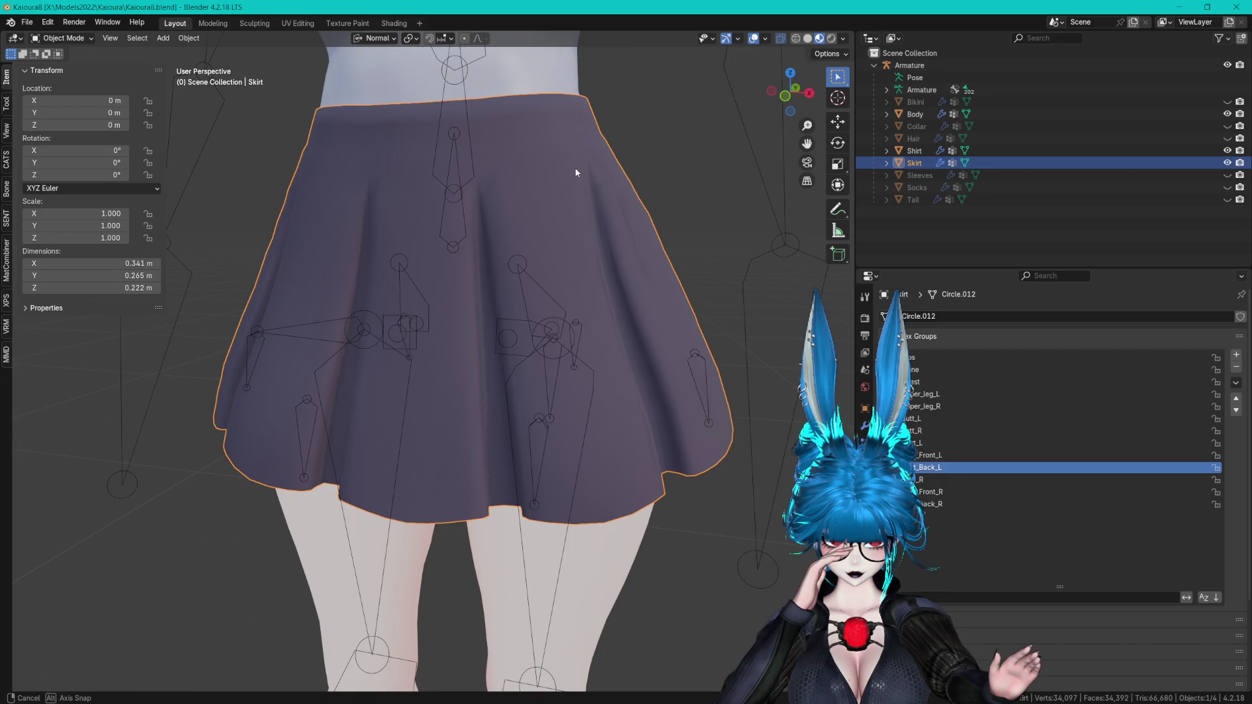
middle_click_drag(576, 173, 575, 171)
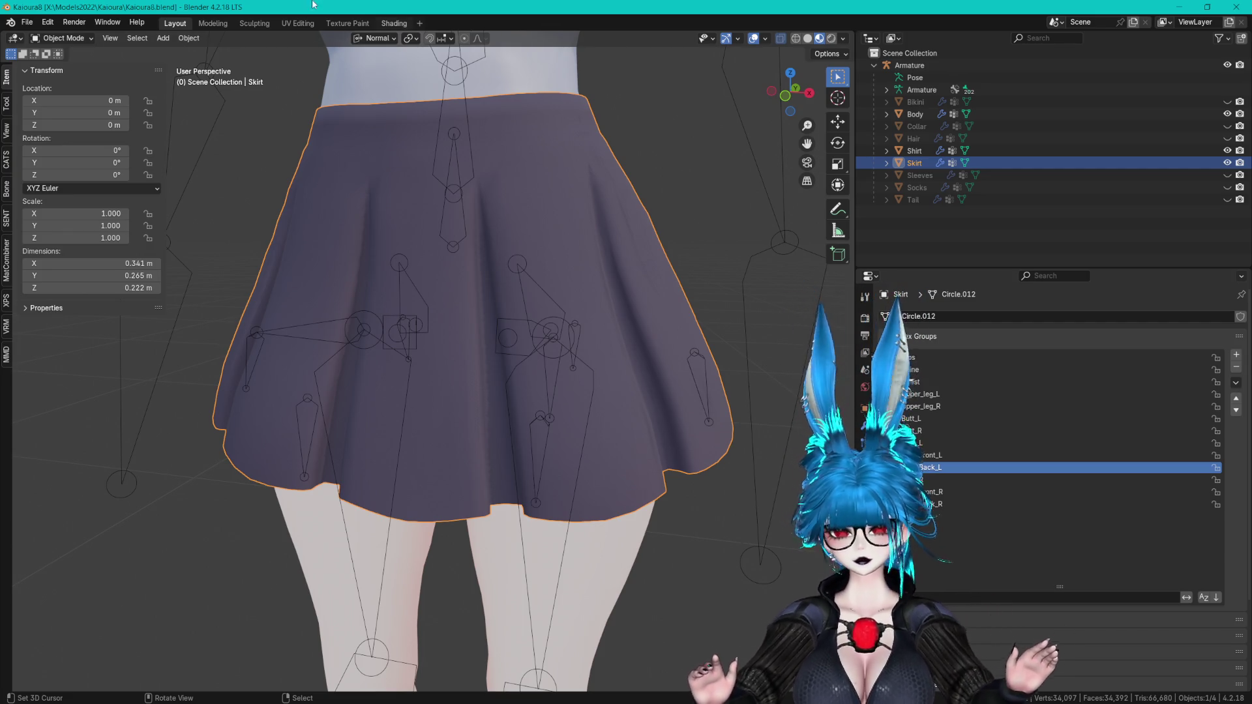
mouse_move(501, 212)
middle_mouse_down("shift")
mouse_move(507, 299)
mouse_move(576, 274)
mouse_move(410, 276)
mouse_move(576, 276)
middle_mouse_up("shift")
key("alt+a")
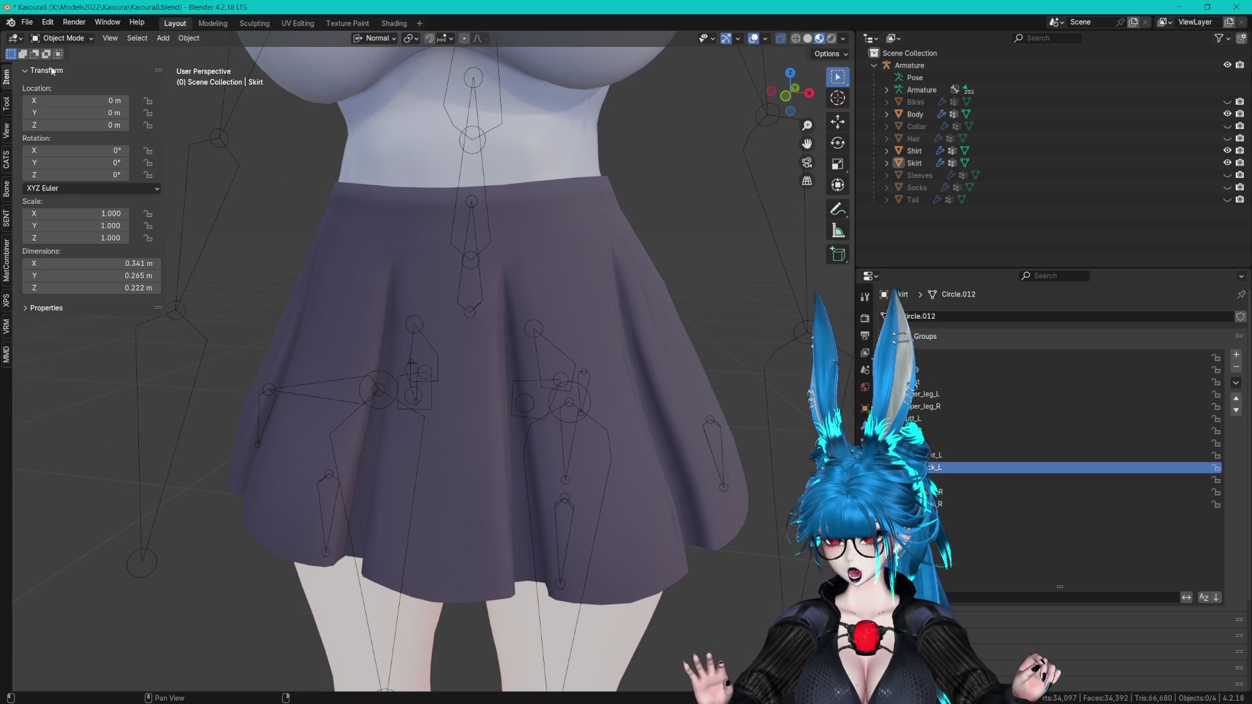
- Put the skirt into Weight Paint mode with Skirt_L as the active vertex group
left_click(55, 39)
left_click(68, 105)
middle_click_drag(602, 280, 808, 367)
left_click(933, 444)
middle_click_drag(658, 339, 611, 276)
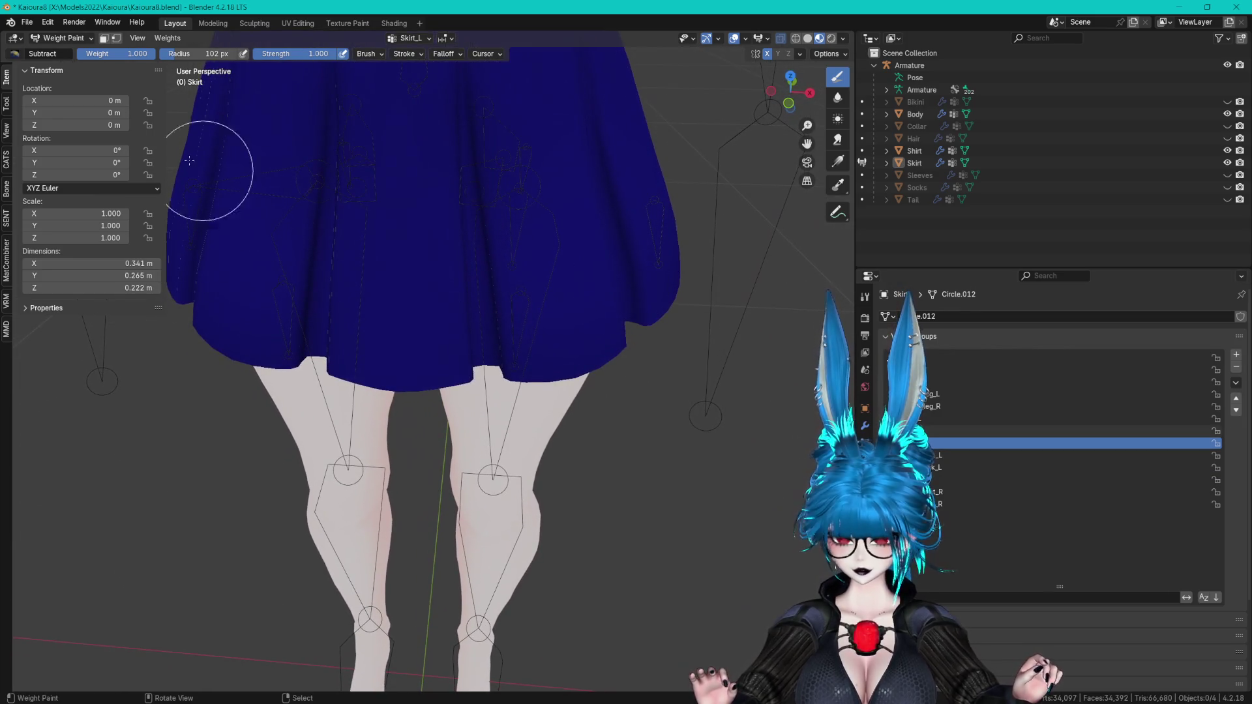
- Load the F Add brush preset (0.257 weight, 0.287 strength) and paint faint weight on the front hem
left_click(8, 104)
left_click(70, 180)
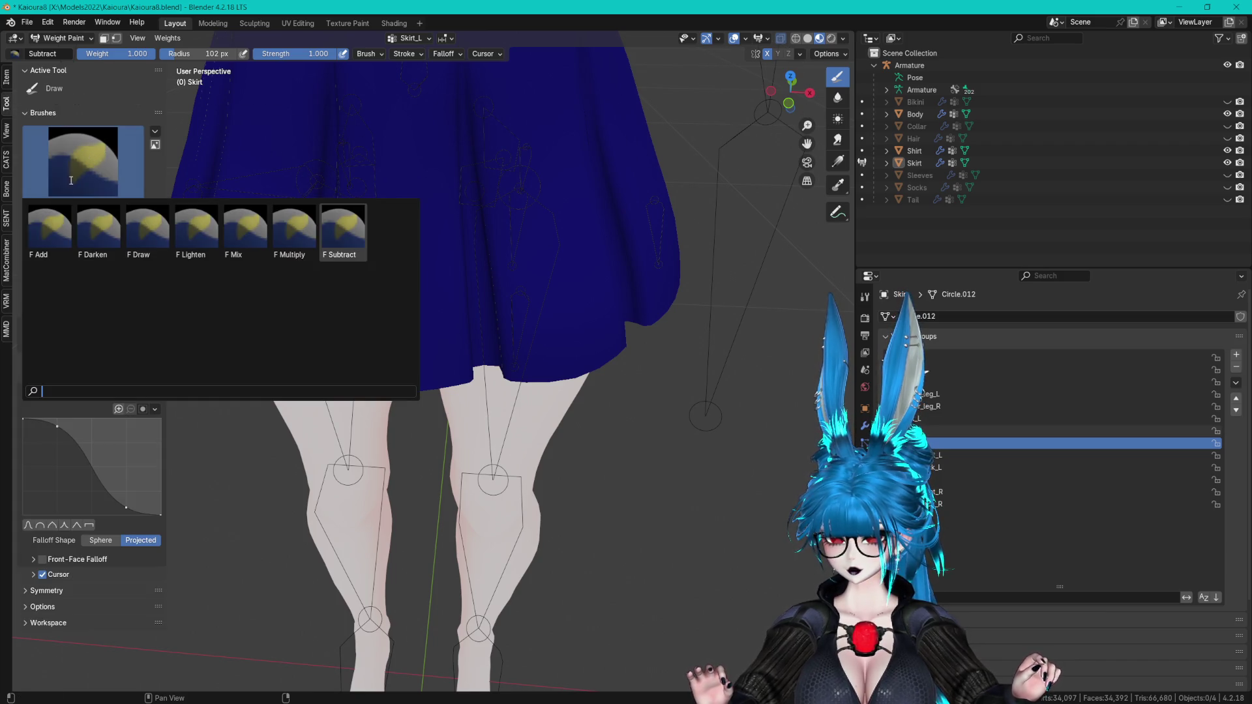
left_click(55, 227)
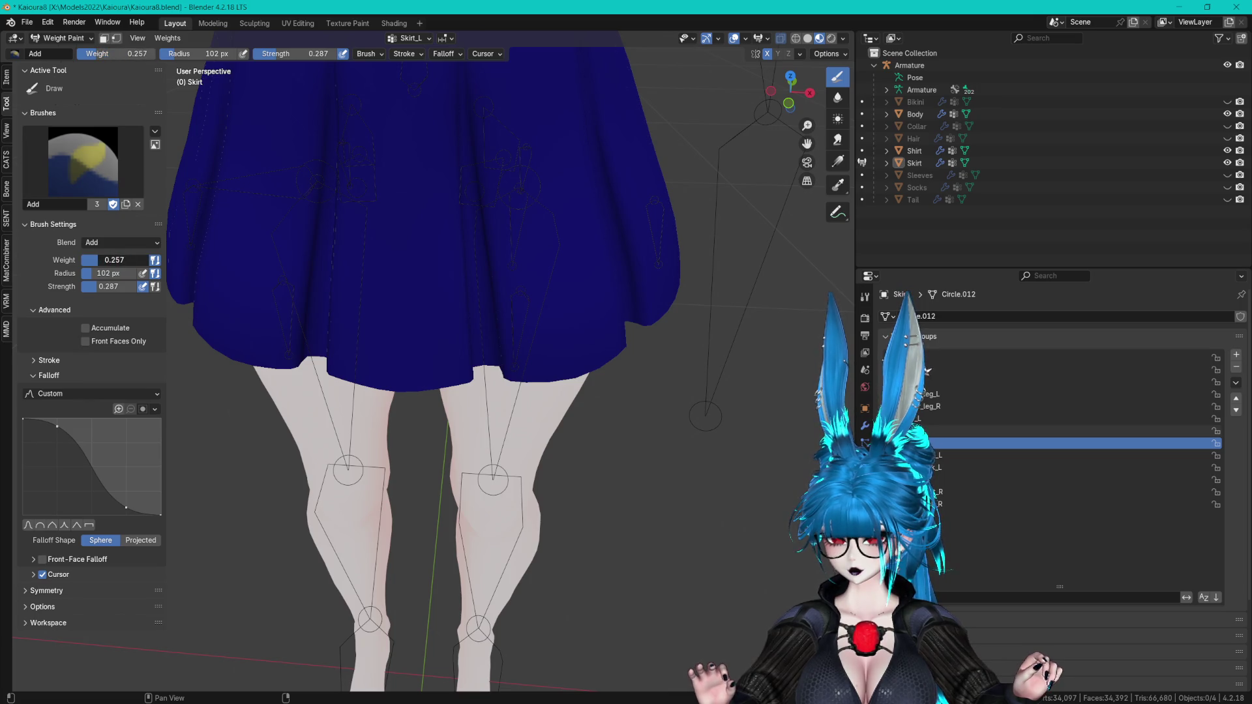
mouse_move(569, 417)
middle_mouse_down()
mouse_move(550, 423)
mouse_move(558, 409)
middle_mouse_up()
left_click_drag(516, 312, 549, 378)
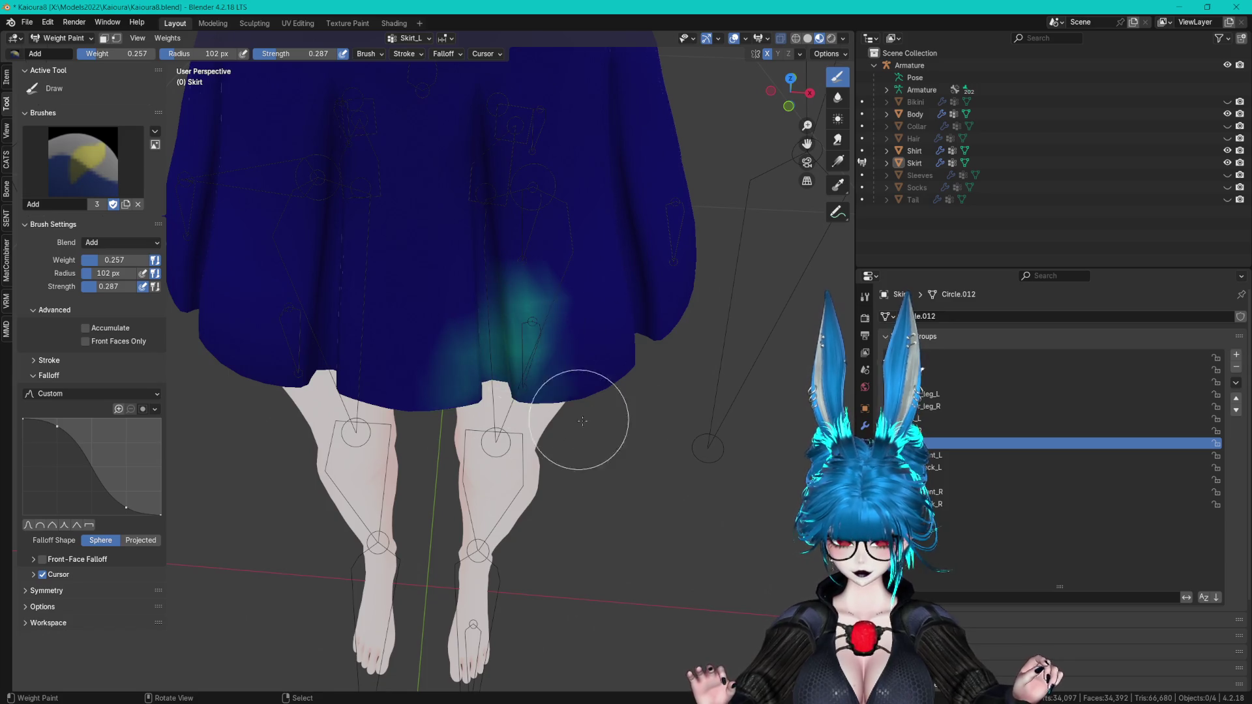
- Switch to the full-strength F Draw preset and paint red Skirt_L weight across the left hem
left_click(86, 185)
left_click(150, 242)
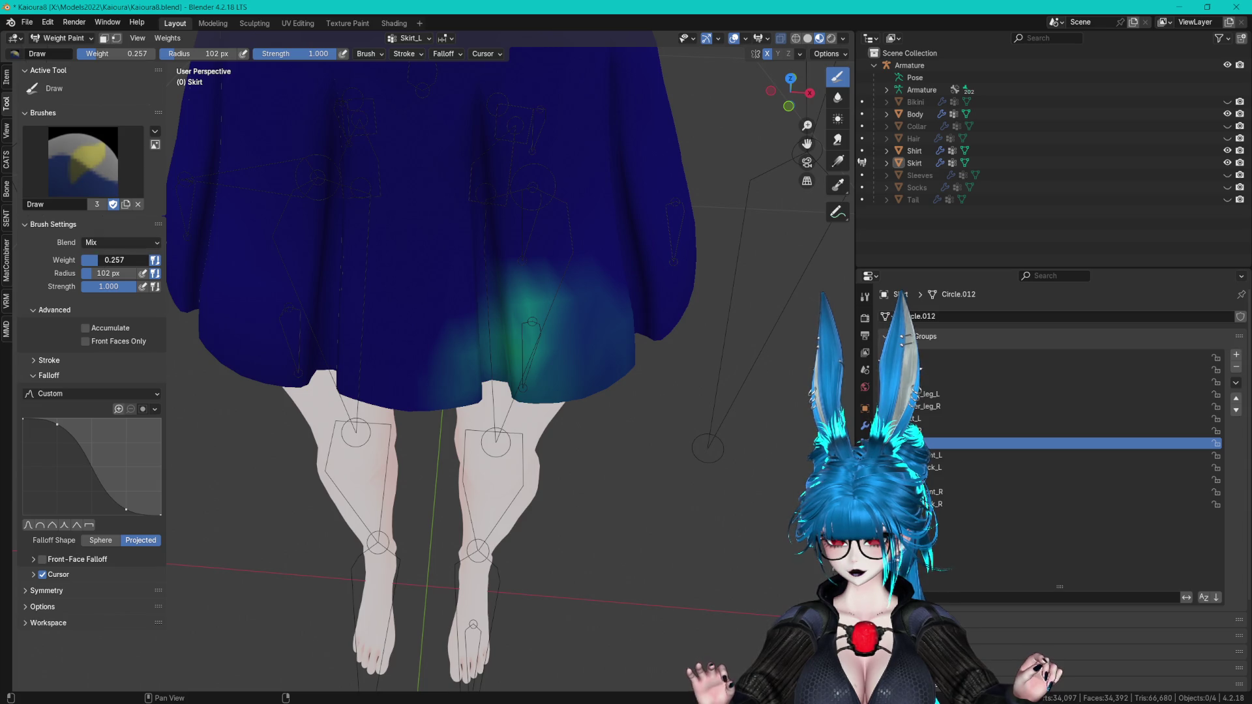
left_click_drag(593, 408, 486, 358)
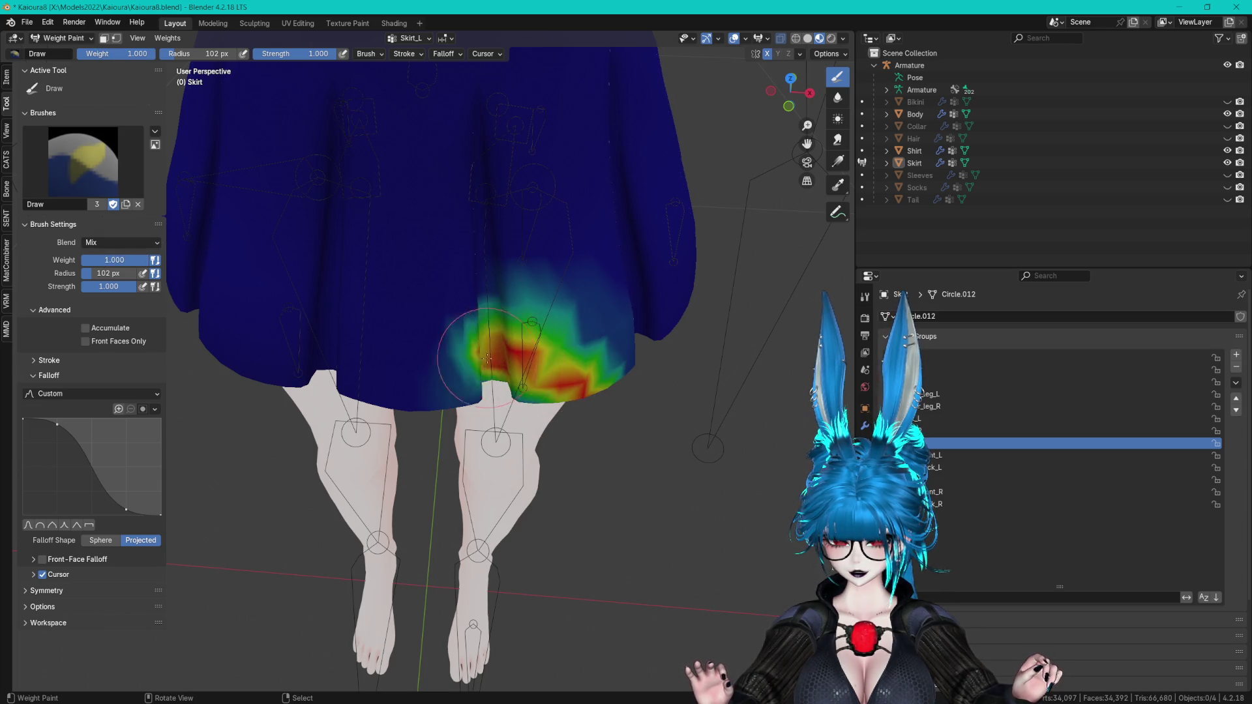
left_click_drag(560, 330, 491, 334)
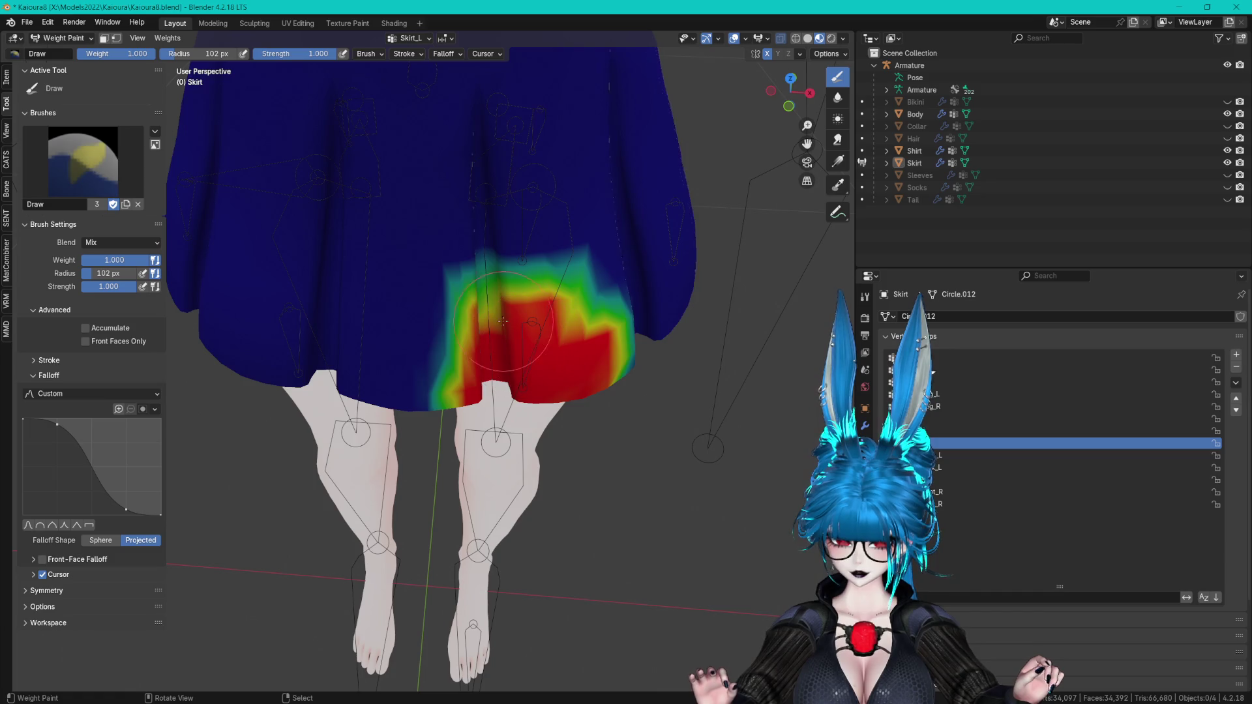
mouse_move(489, 314)
middle_mouse_down()
mouse_move(368, 285)
mouse_move(547, 372)
middle_mouse_up()
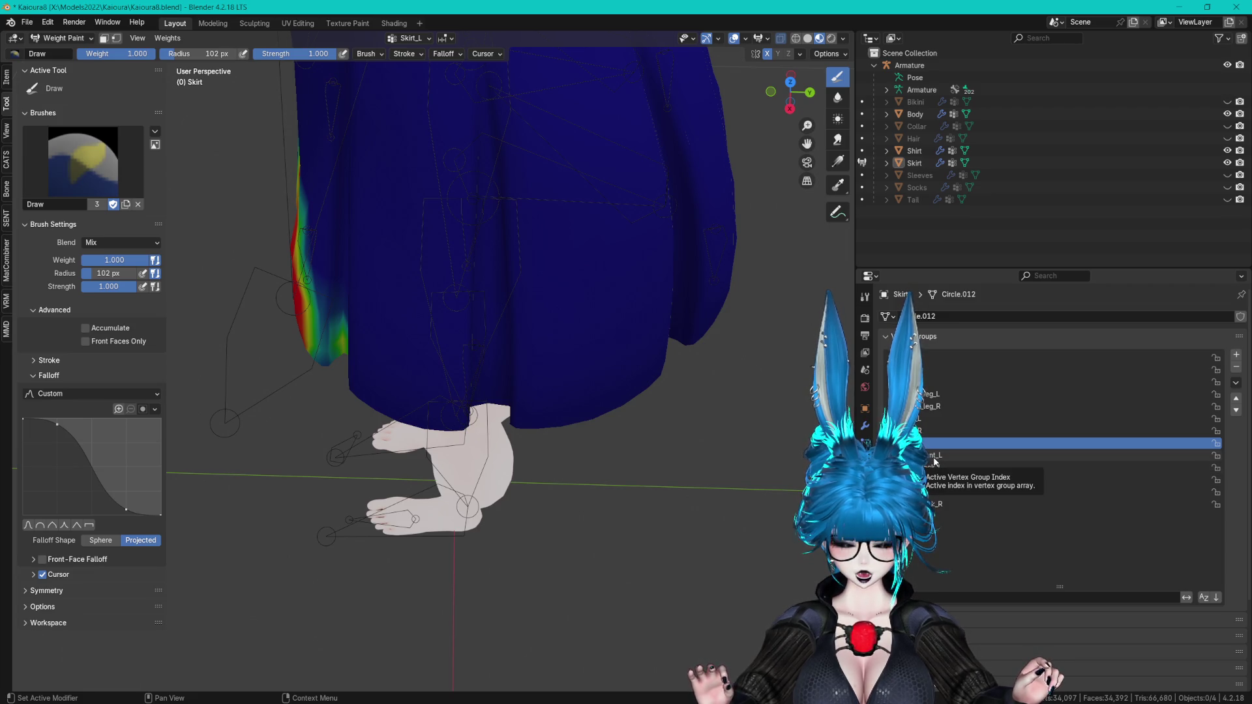
middle_click_drag(511, 373, 606, 361)
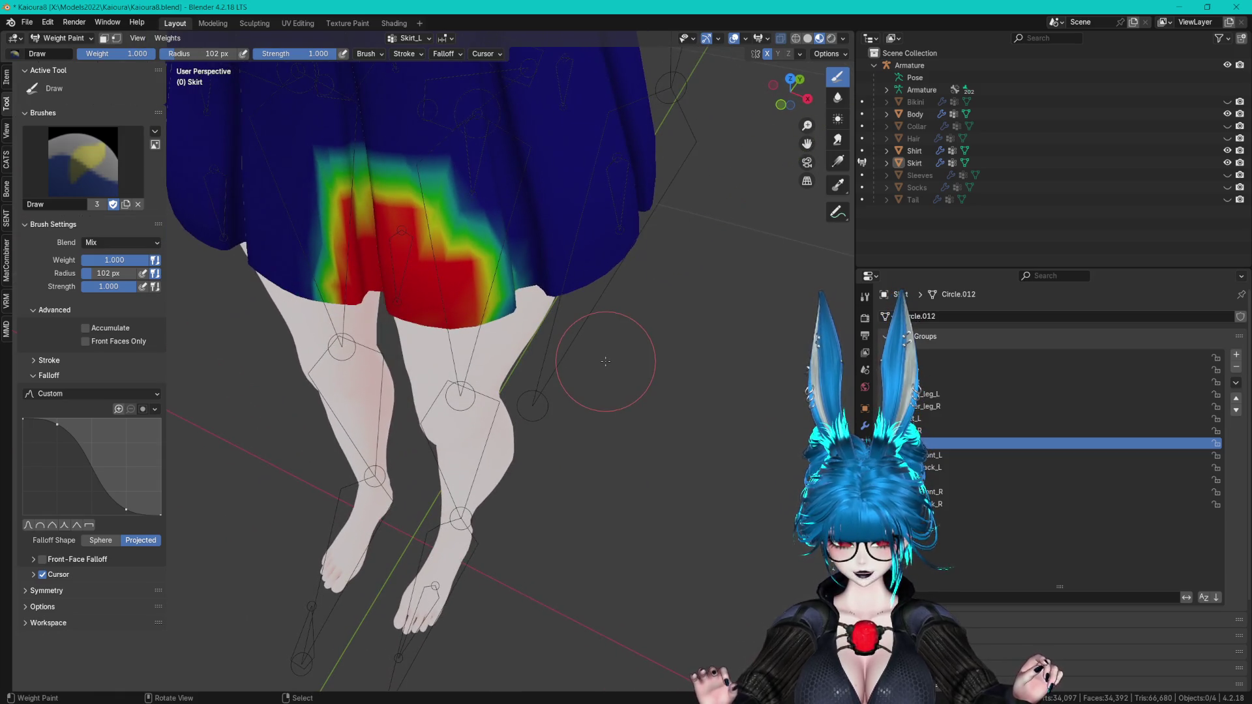
- Check the mesh in Edit Mode, undo the bad hem strokes and repaint the left hem patch
key("Tab")
key("a")
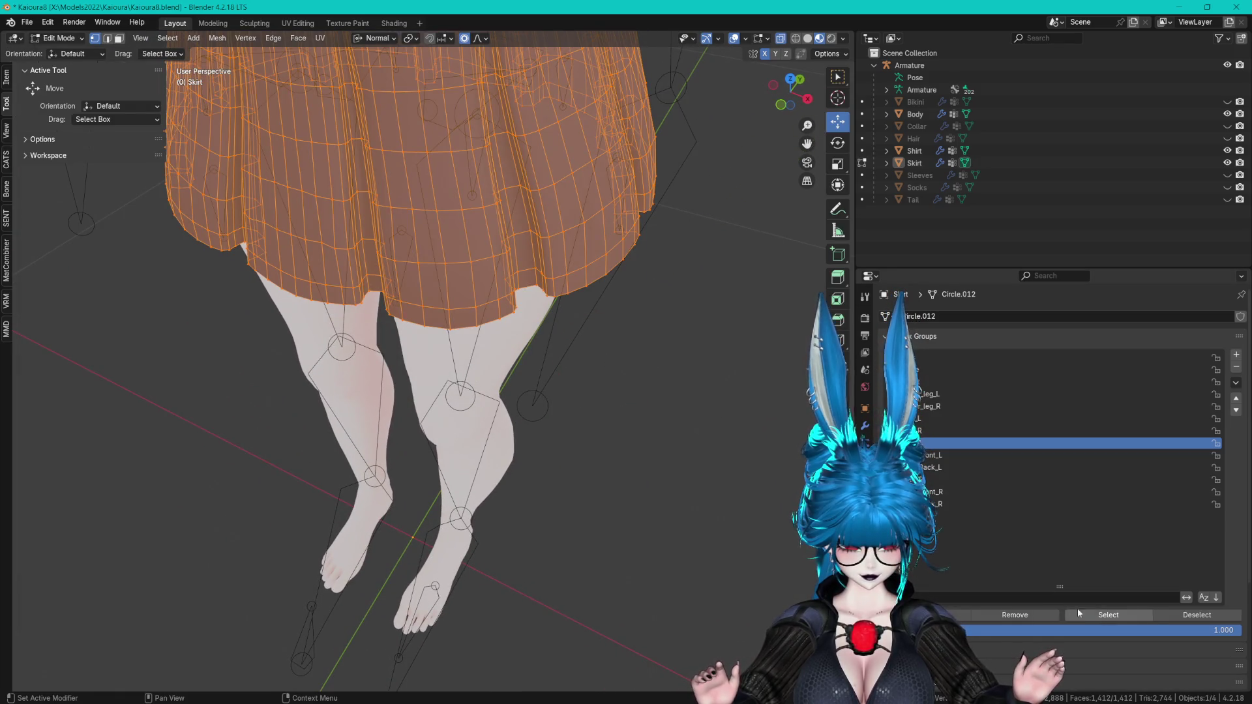
key("Tab")
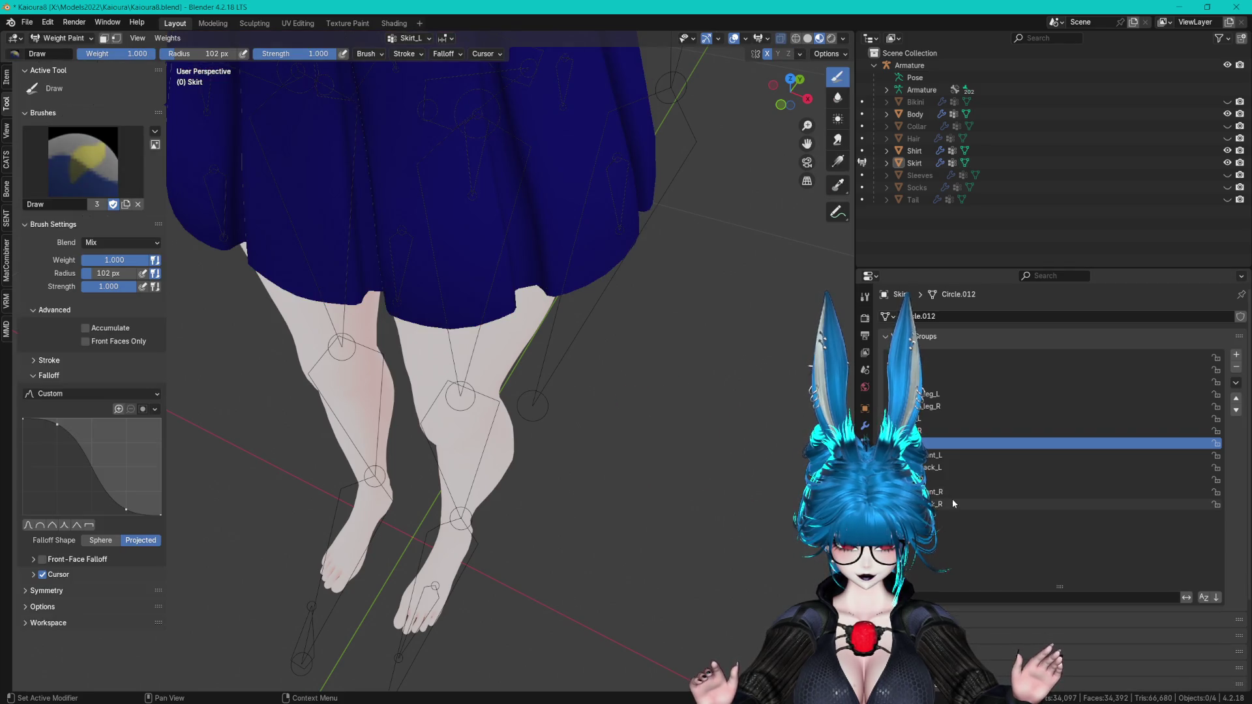
mouse_move(626, 420)
middle_mouse_down()
mouse_move(537, 431)
mouse_move(457, 307)
middle_mouse_up()
mouse_move(443, 287)
left_mouse_down()
mouse_move(573, 386)
mouse_move(501, 364)
left_mouse_up()
key("ctrl+z")
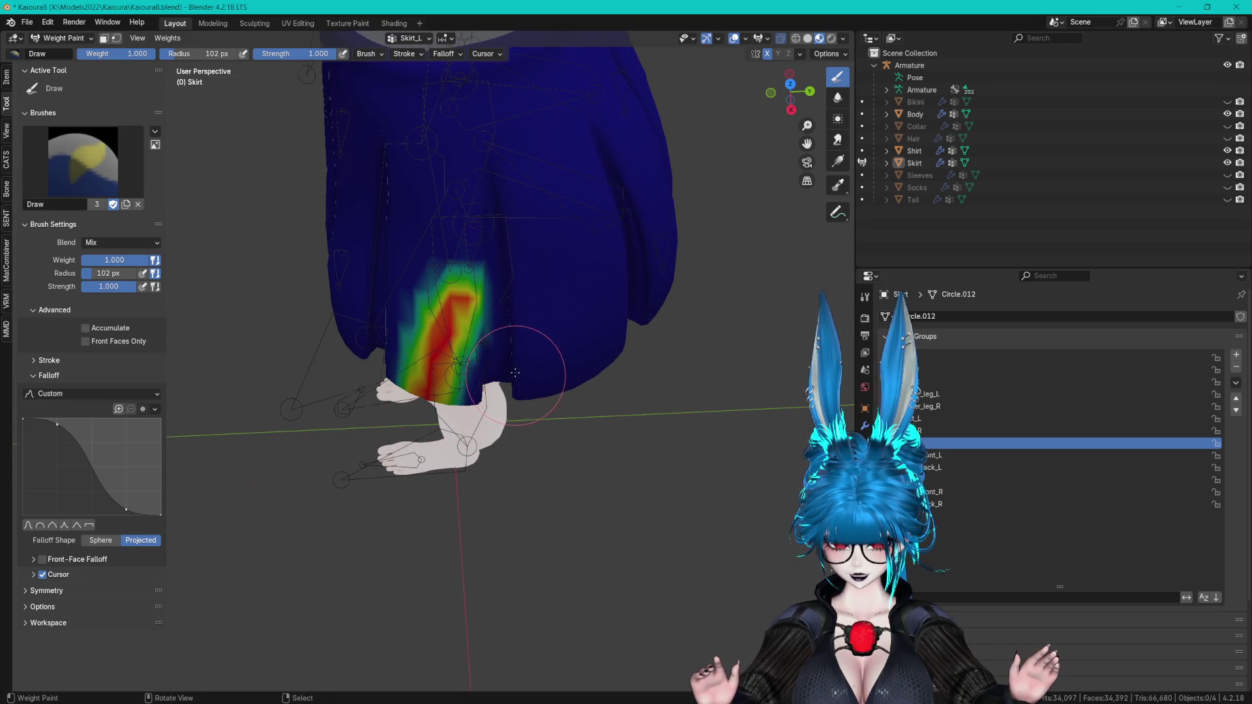
middle_click_drag(531, 391, 518, 330)
key("ctrl+z")
left_click_drag(518, 330, 474, 299)
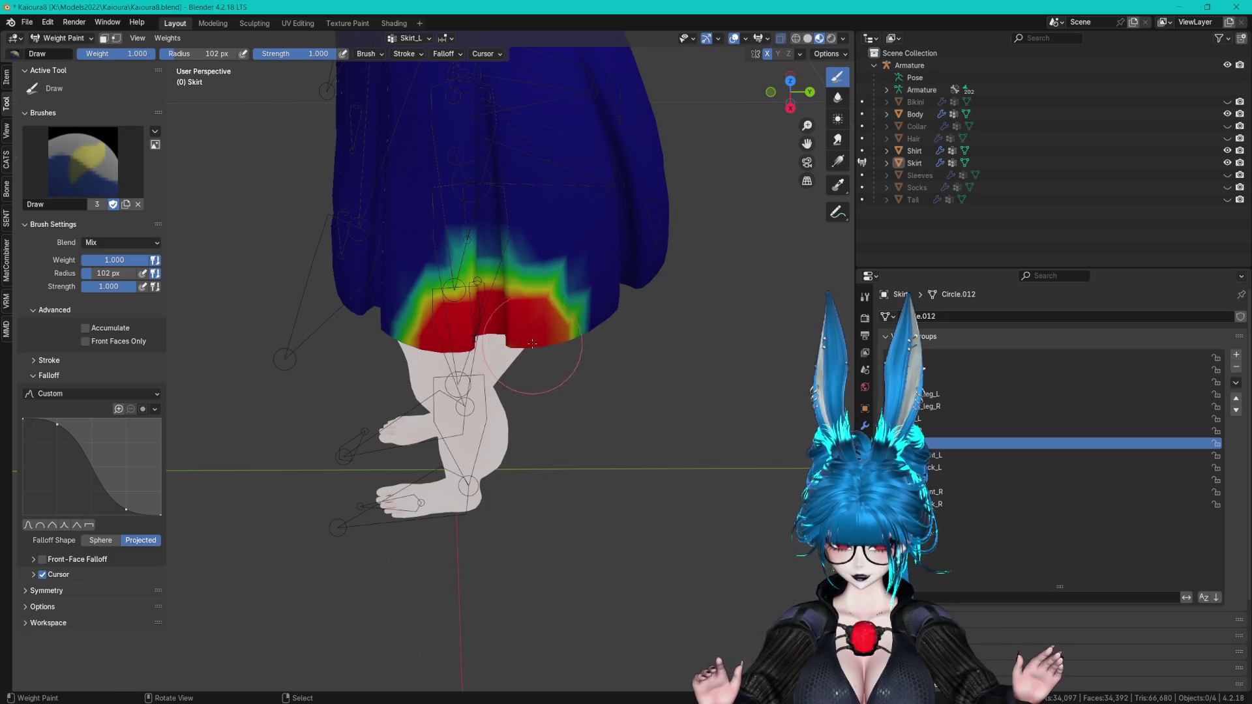
- Move from Skirt_Front_L to Skirt_Back_L and paint full weight on the back-left hem
left_click(947, 455)
middle_click_drag(676, 419, 598, 390)
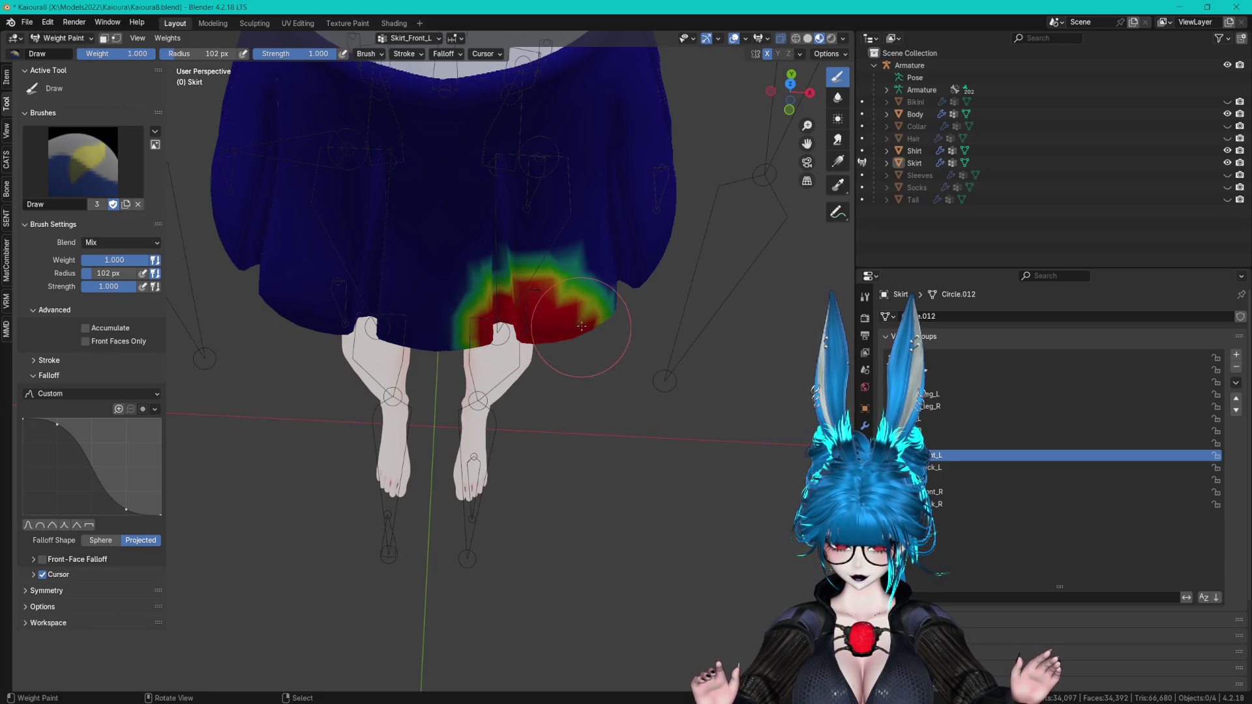
middle_click_drag(518, 302, 539, 293)
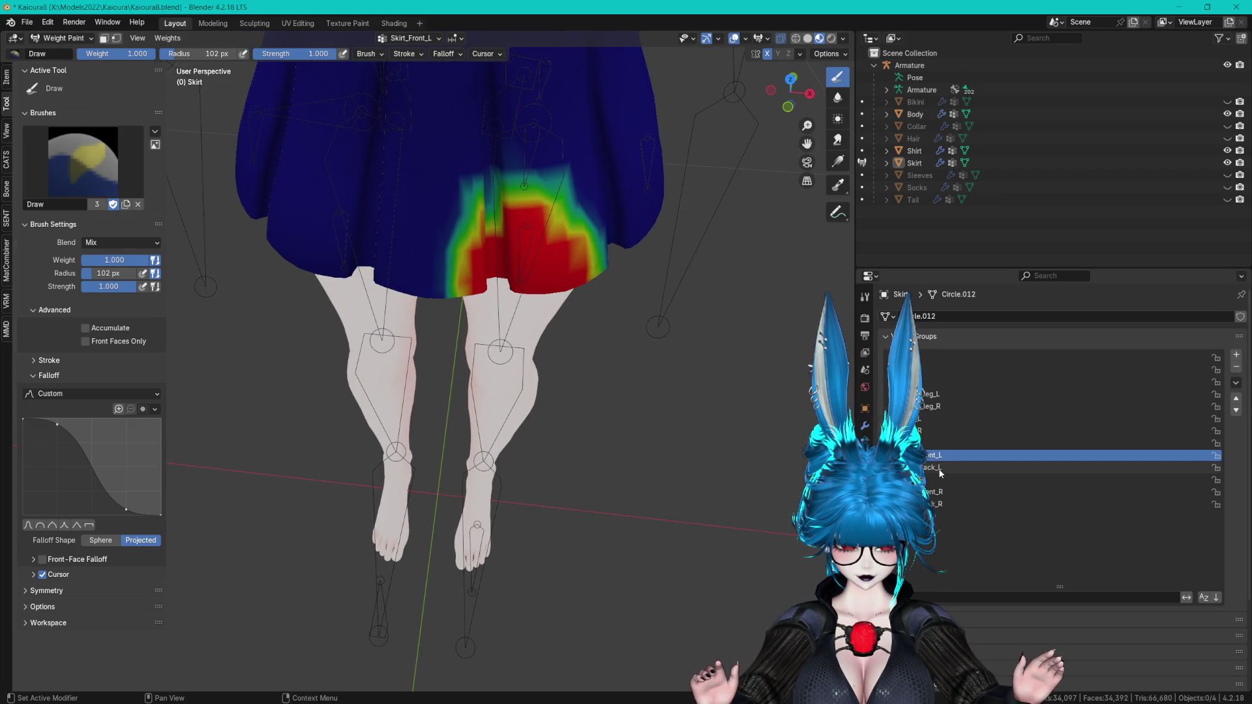
left_click(939, 468)
mouse_move(587, 313)
middle_mouse_down()
mouse_move(424, 313)
mouse_move(410, 341)
mouse_move(443, 326)
mouse_move(481, 369)
middle_mouse_up()
left_click_drag(481, 369, 429, 366)
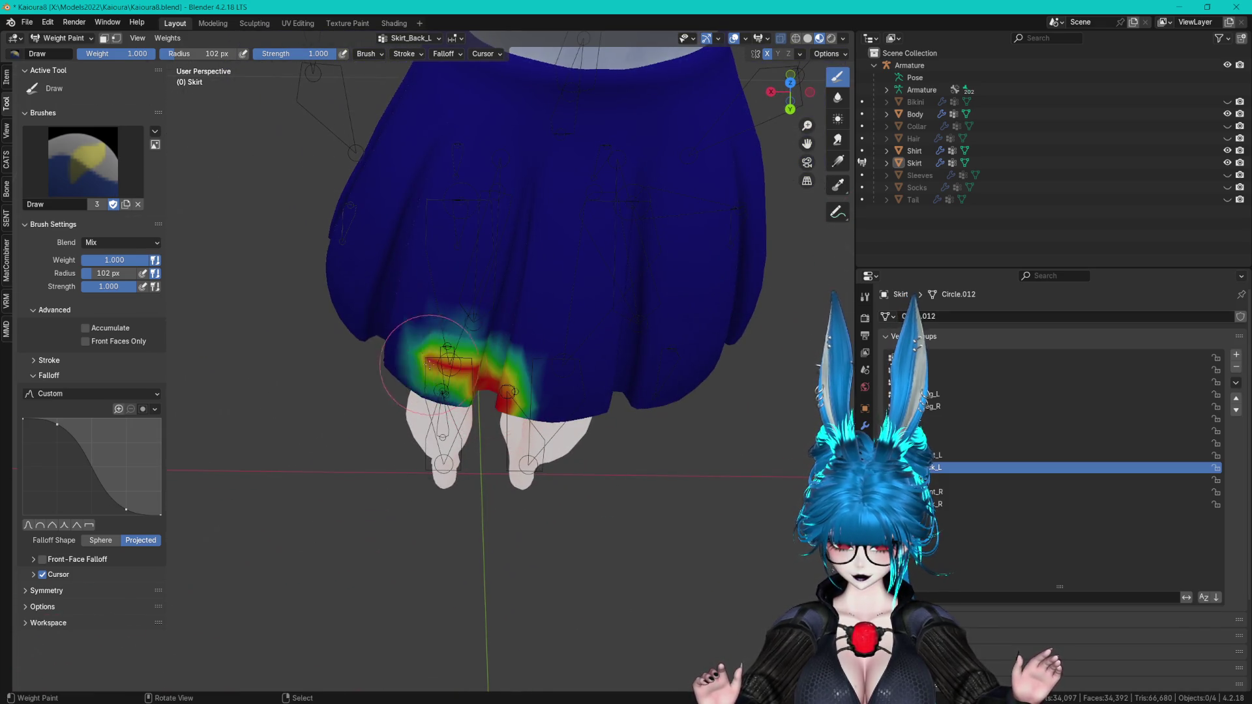
mouse_move(502, 399)
left_mouse_down()
mouse_move(363, 349)
mouse_move(456, 365)
left_mouse_up()
- Switch to the Blur tool and make Skirt_Front_L active again
mouse_move(457, 365)
middle_mouse_down()
mouse_move(492, 372)
mouse_move(506, 347)
middle_mouse_up()
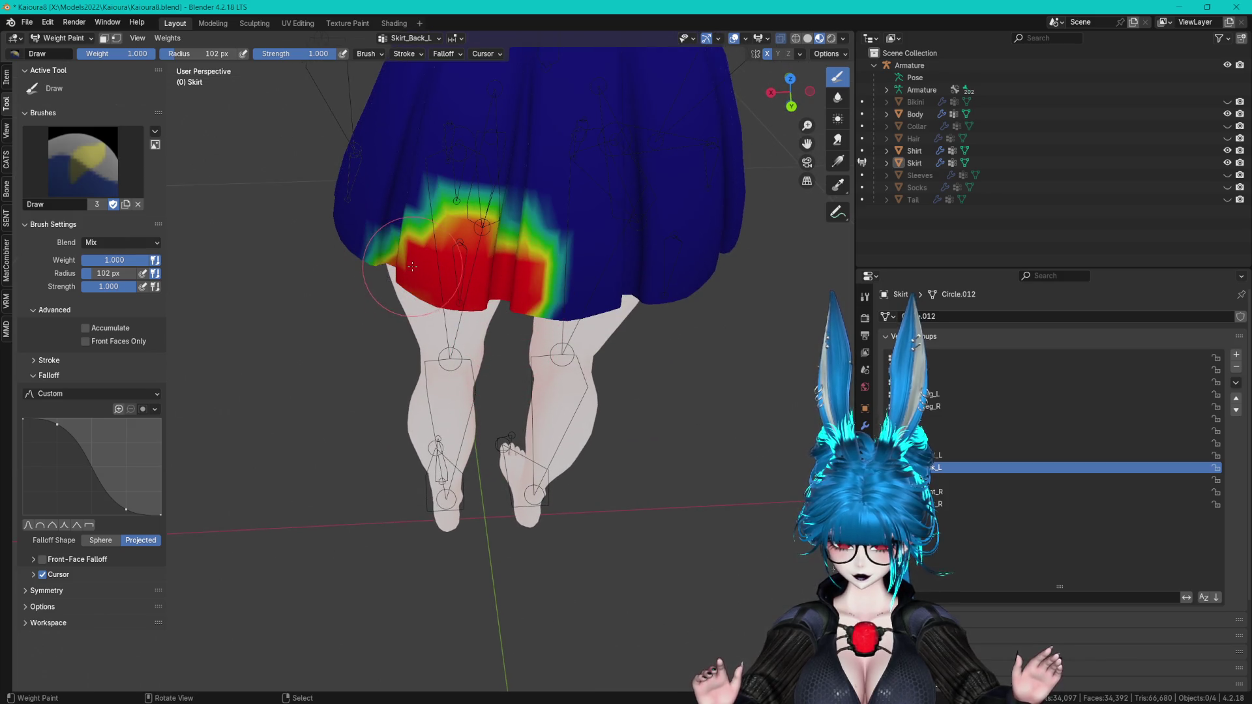
left_click(837, 97)
mouse_move(750, 130)
middle_mouse_down()
mouse_move(573, 182)
mouse_move(470, 321)
mouse_move(495, 300)
mouse_move(418, 242)
middle_mouse_up()
left_click(913, 455)
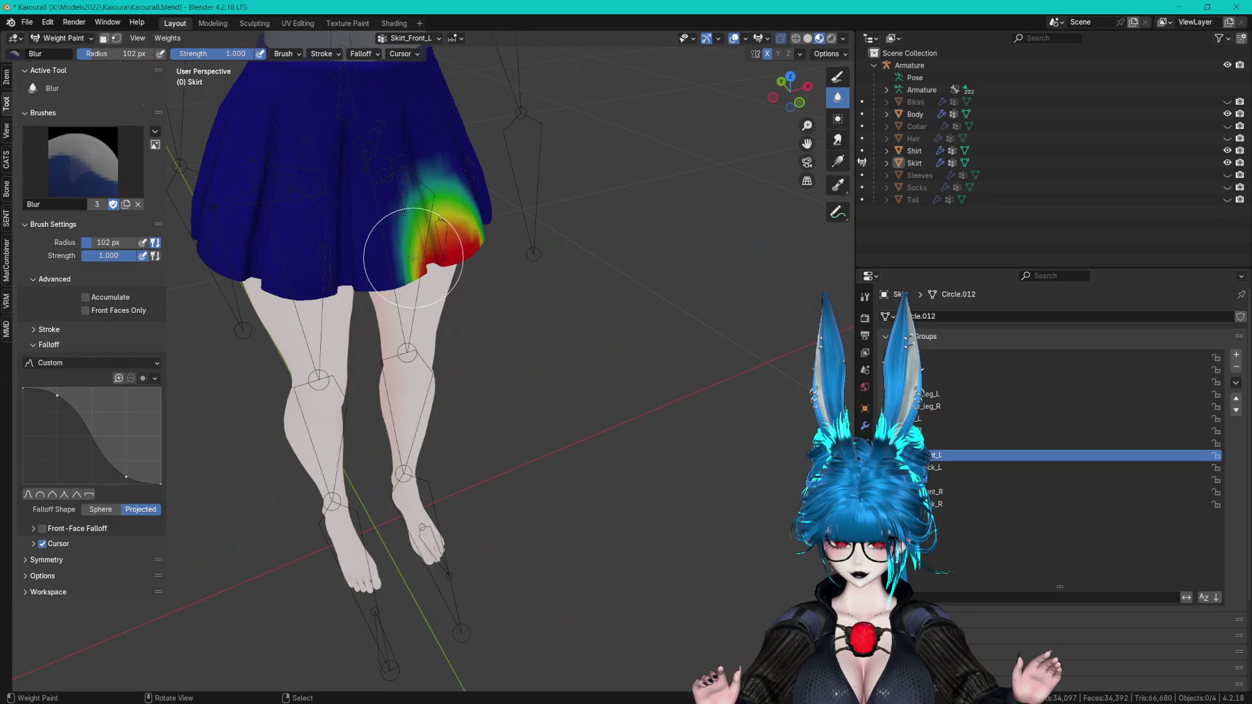
- With a Subtract brush, erase weight from the top of the Skirt_Front_L gradient
mouse_move(502, 245)
middle_mouse_down()
mouse_move(433, 195)
mouse_move(518, 282)
mouse_move(619, 272)
middle_mouse_up()
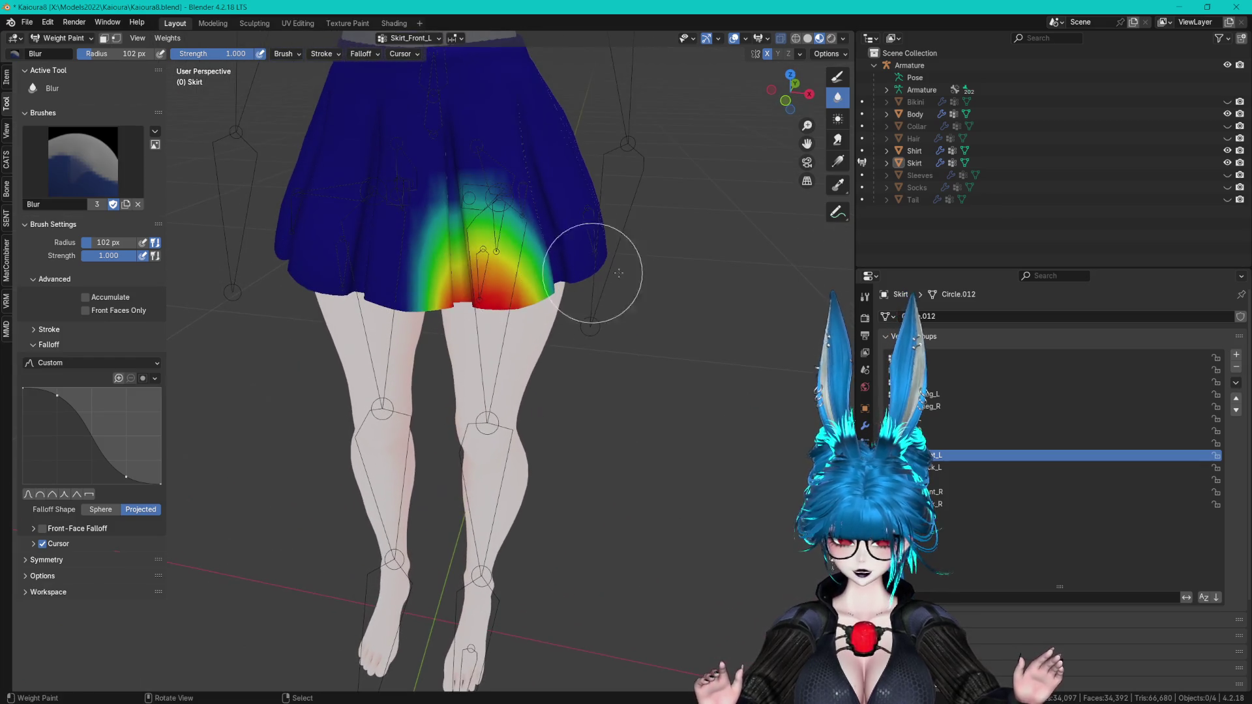
left_click(837, 76)
left_click(83, 161)
left_click(343, 233)
mouse_move(527, 177)
left_mouse_down()
mouse_move(377, 202)
mouse_move(440, 207)
left_mouse_up()
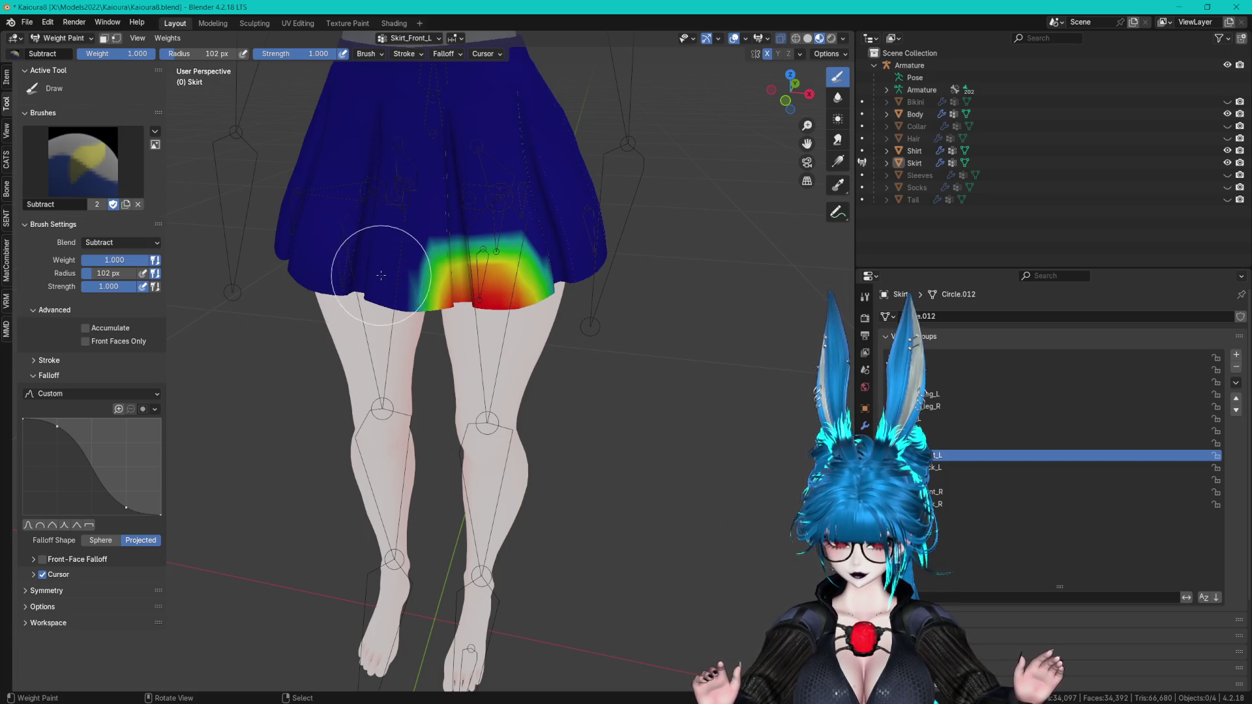
- Lower the upper edge of the Skirt_Back_L weights and clear its right edge
left_click(931, 464)
mouse_move(521, 353)
middle_mouse_down()
mouse_move(641, 348)
mouse_move(671, 280)
middle_mouse_up()
mouse_move(394, 278)
left_mouse_down()
mouse_move(621, 280)
mouse_move(529, 276)
left_mouse_up()
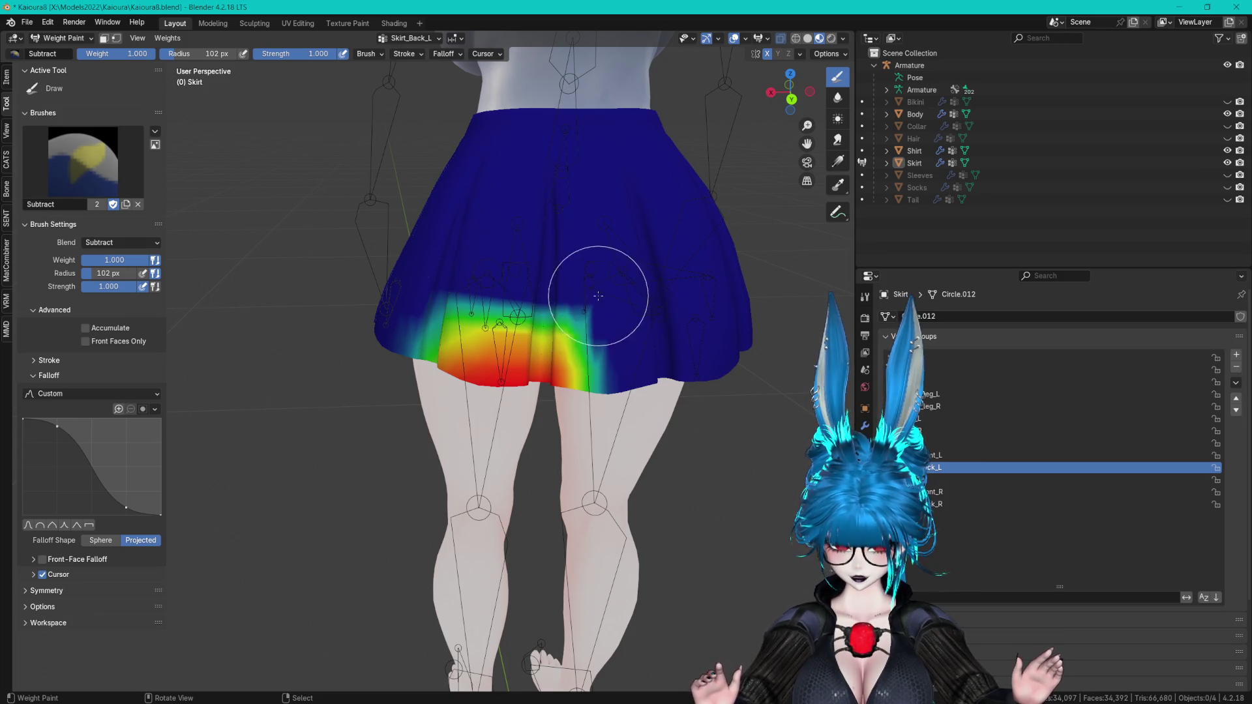
left_click_drag(598, 296, 604, 379)
mouse_move(409, 284)
middle_mouse_down()
mouse_move(584, 389)
mouse_move(584, 420)
middle_mouse_up()
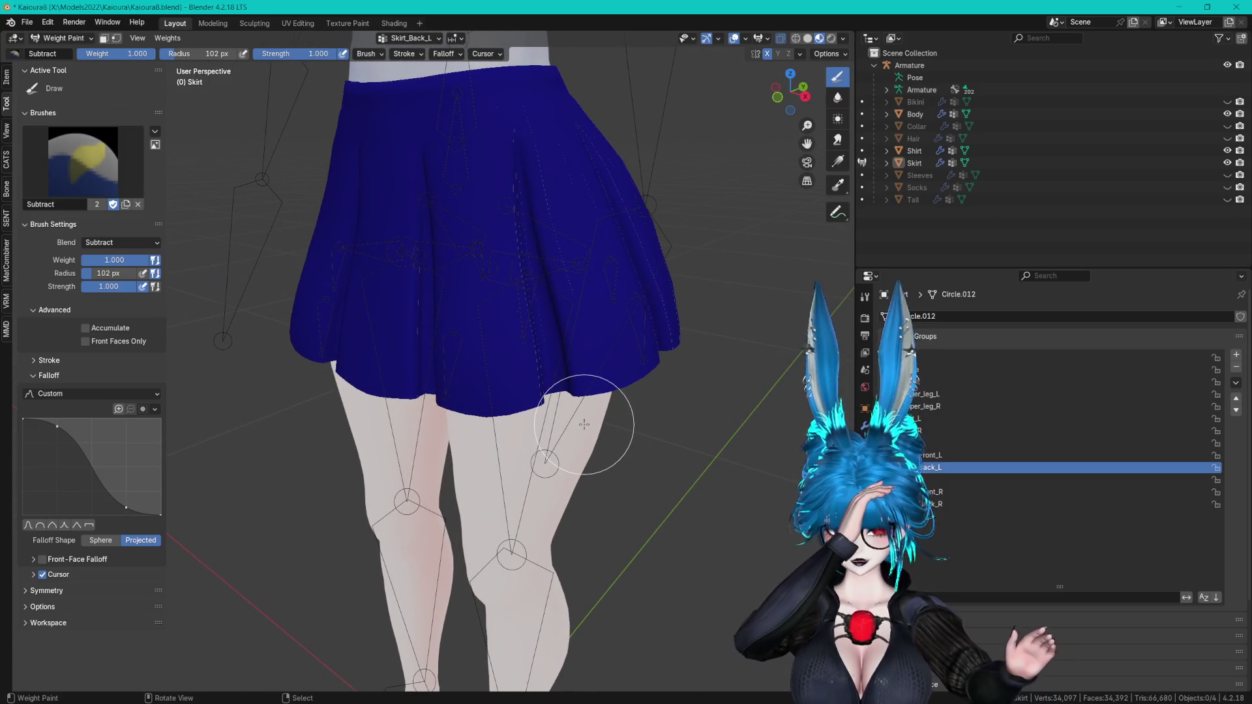
- Blur the Skirt_Front_L weight gradient on the front of the skirt
left_click(937, 456)
mouse_move(750, 404)
middle_mouse_down()
mouse_move(628, 391)
mouse_move(573, 350)
mouse_move(689, 336)
middle_mouse_up()
left_click(838, 97)
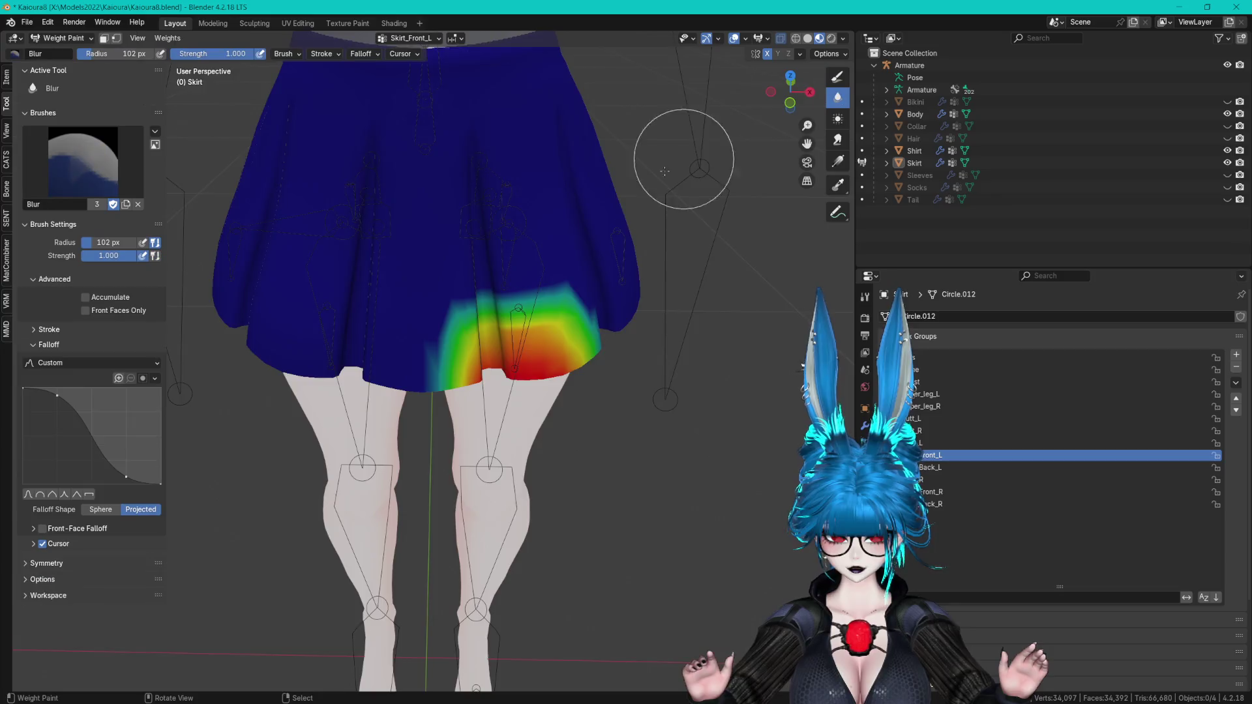
left_click_drag(444, 340, 503, 307)
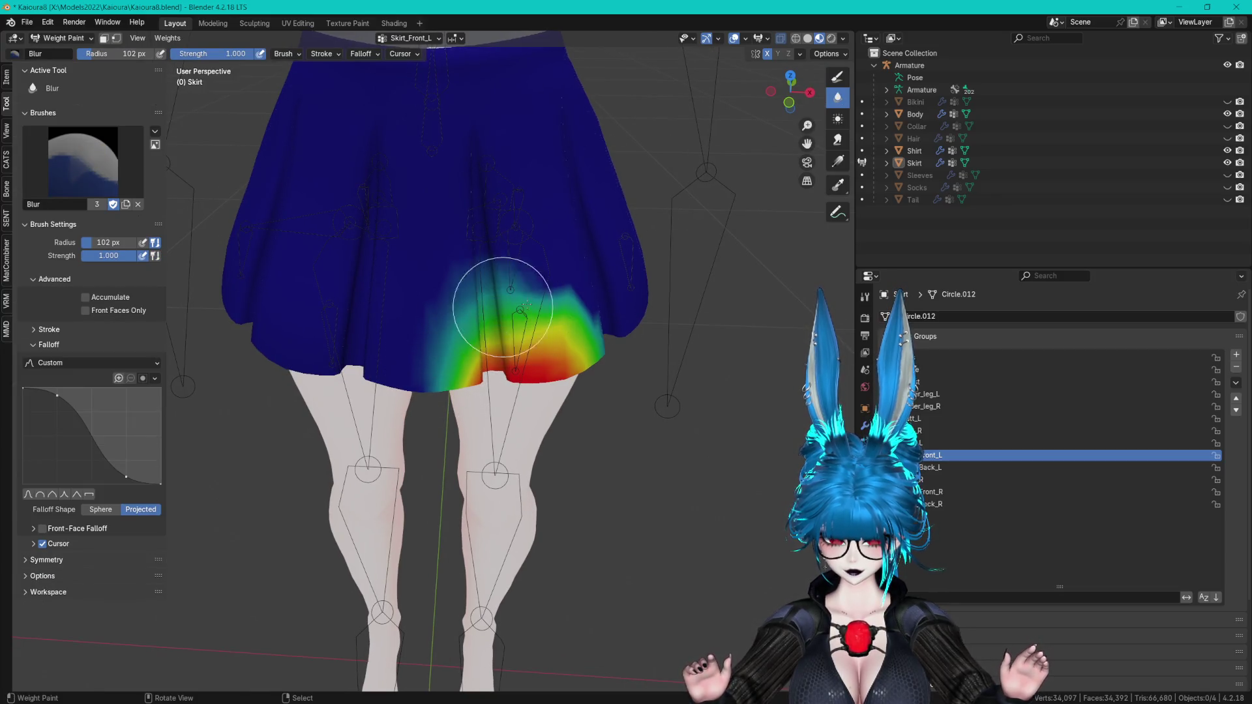
mouse_move(589, 320)
middle_mouse_down()
mouse_move(559, 294)
mouse_move(595, 350)
mouse_move(594, 391)
mouse_move(596, 382)
middle_mouse_up()
- Show material colours and blur the Skirt_Back_L weights upward and leftward
left_click(931, 468)
mouse_move(741, 419)
middle_mouse_down()
mouse_move(518, 461)
mouse_move(456, 328)
middle_mouse_up()
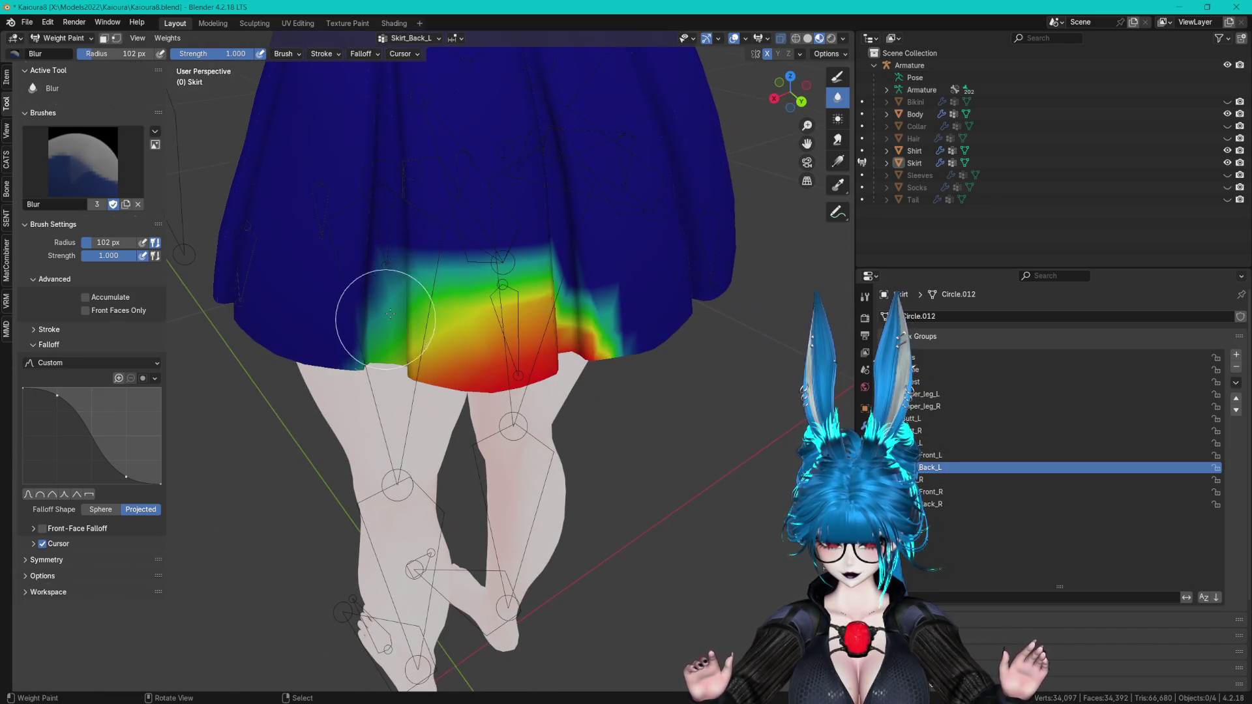
middle_click_drag(349, 350, 489, 316)
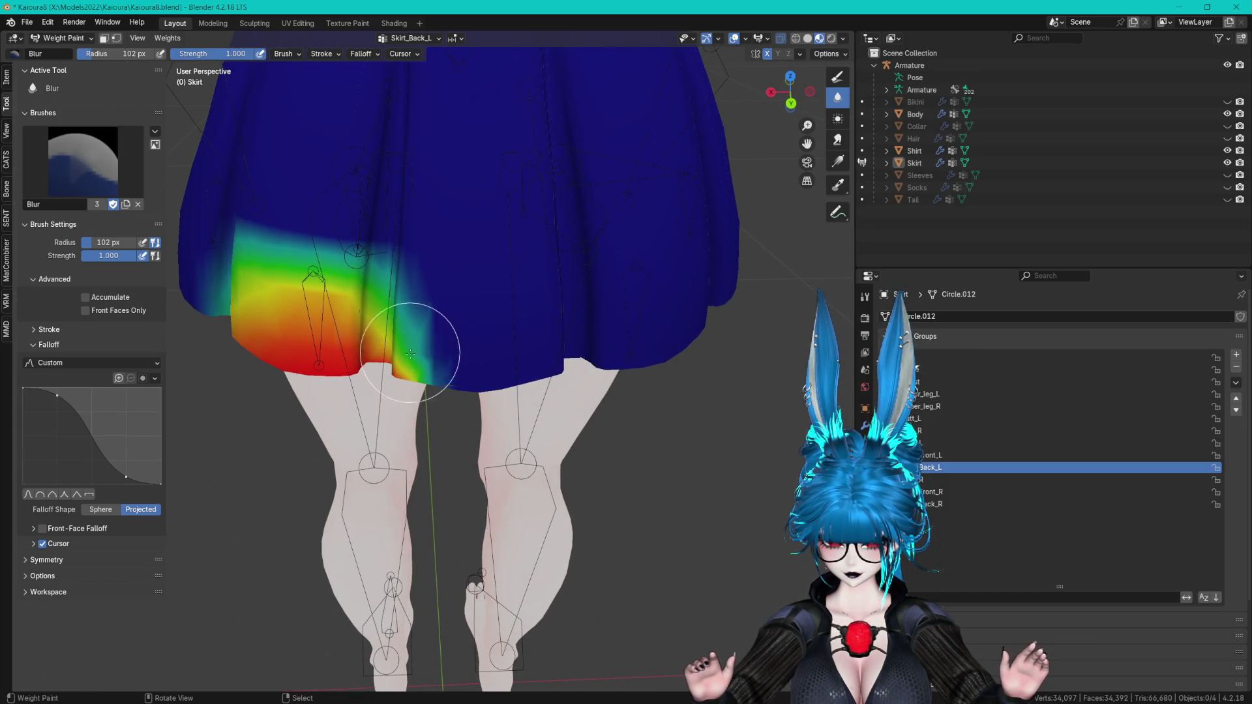
mouse_move(419, 341)
middle_mouse_down()
mouse_move(476, 320)
mouse_move(503, 280)
mouse_move(529, 269)
middle_mouse_up()
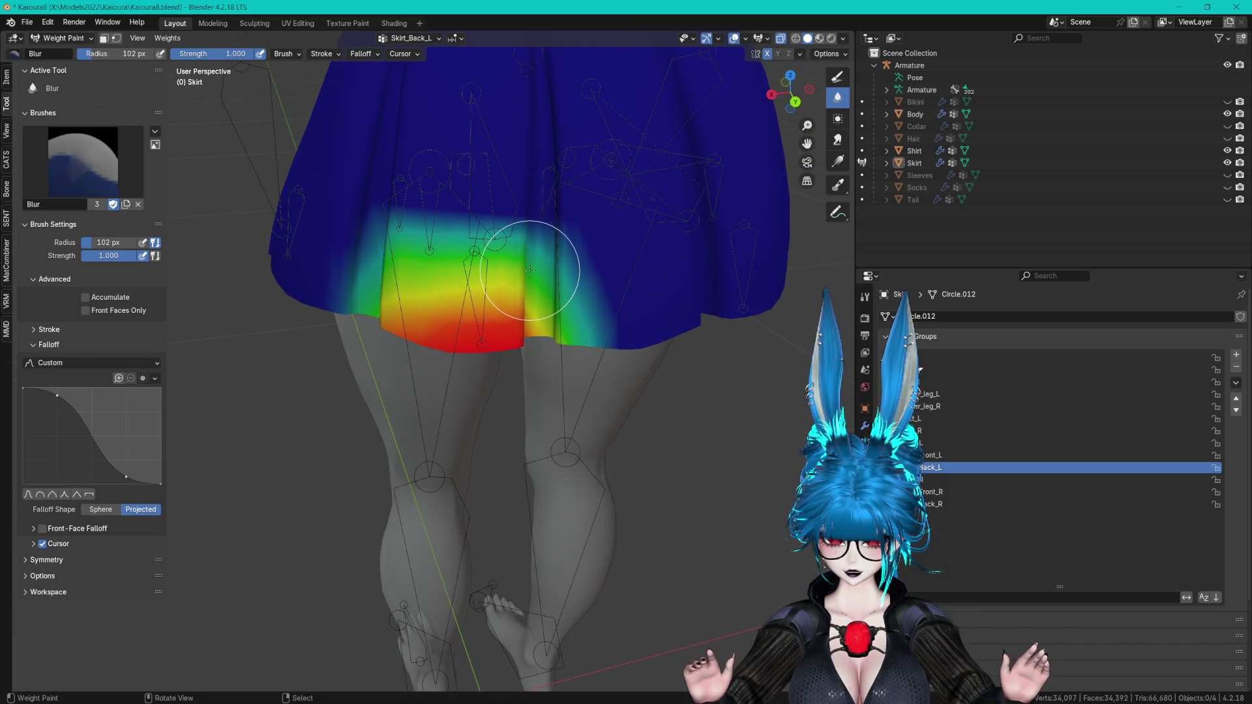
left_click(820, 39)
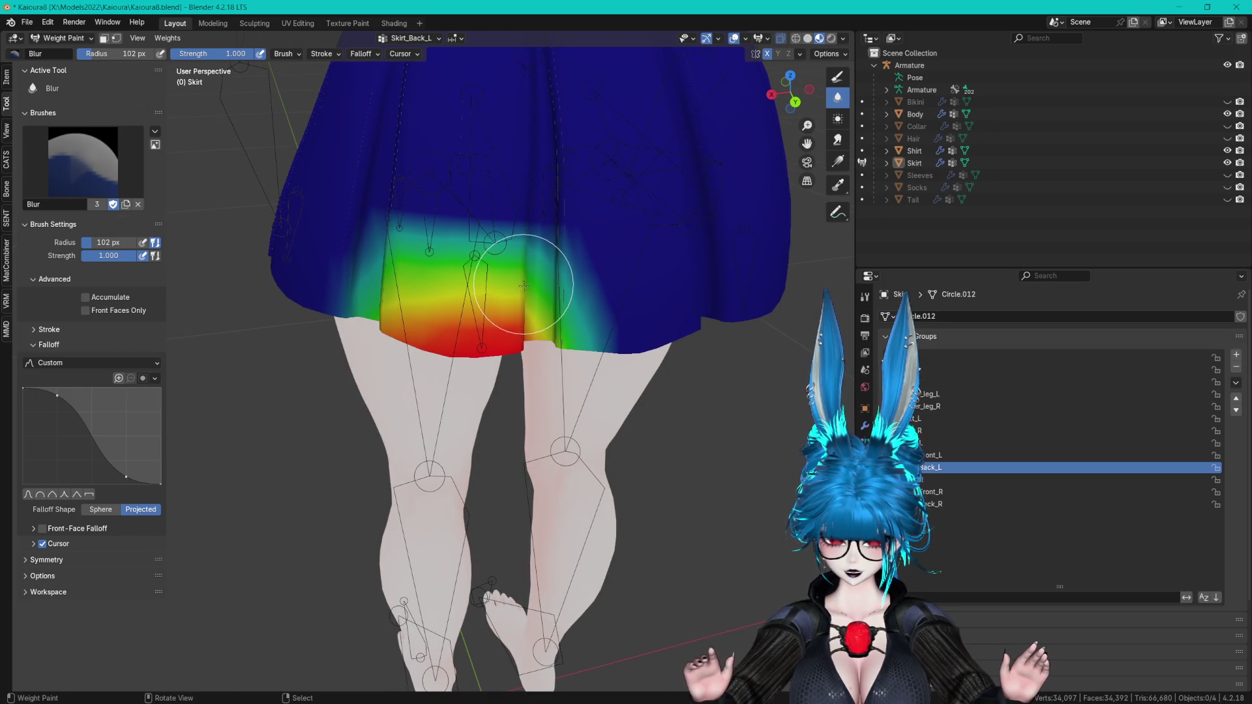
middle_click_drag(603, 352, 573, 321)
mouse_move(541, 297)
left_mouse_down()
mouse_move(480, 251)
mouse_move(379, 260)
left_mouse_up()
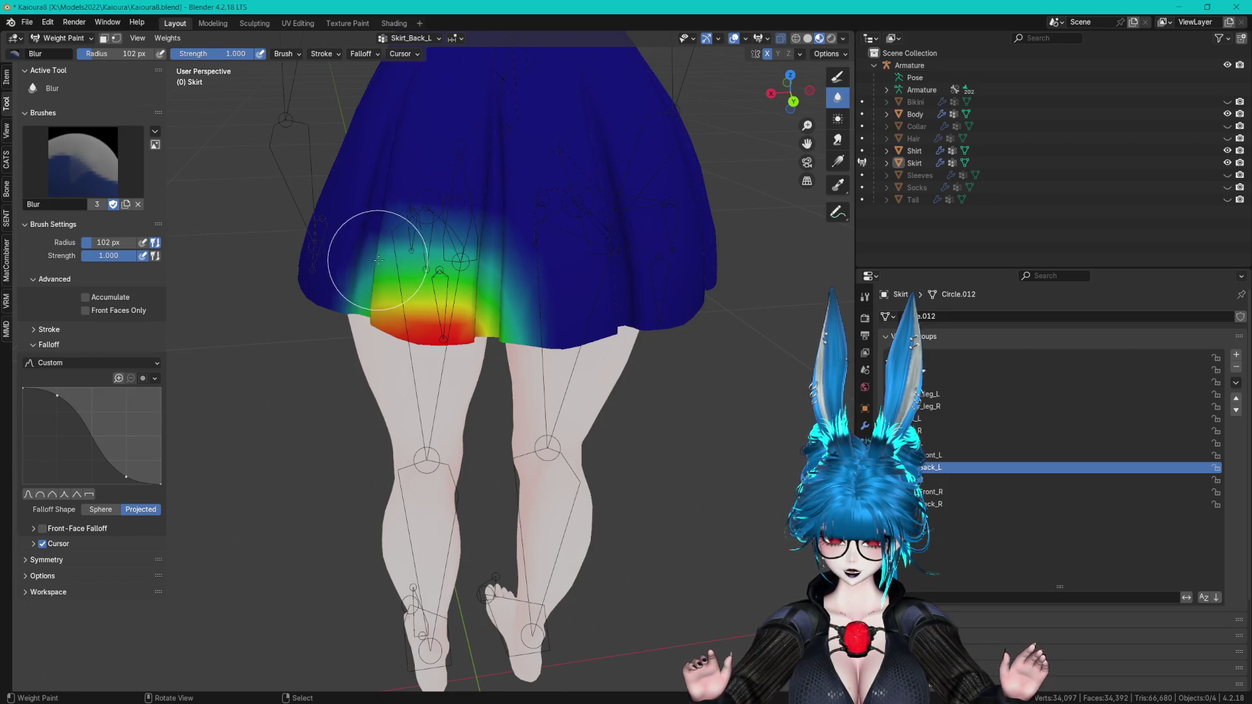
middle_click_drag(379, 260, 417, 268)
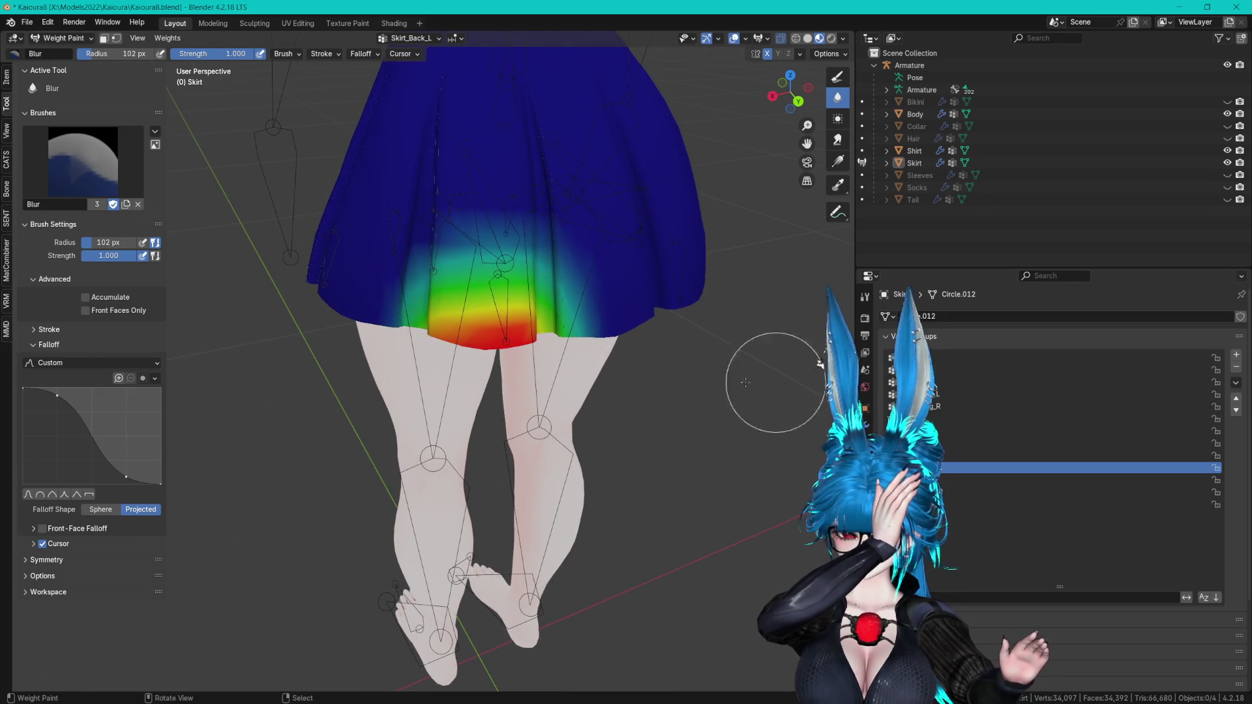
scroll(637, 391, "up", 2)
scroll(642, 389, "up", 1)
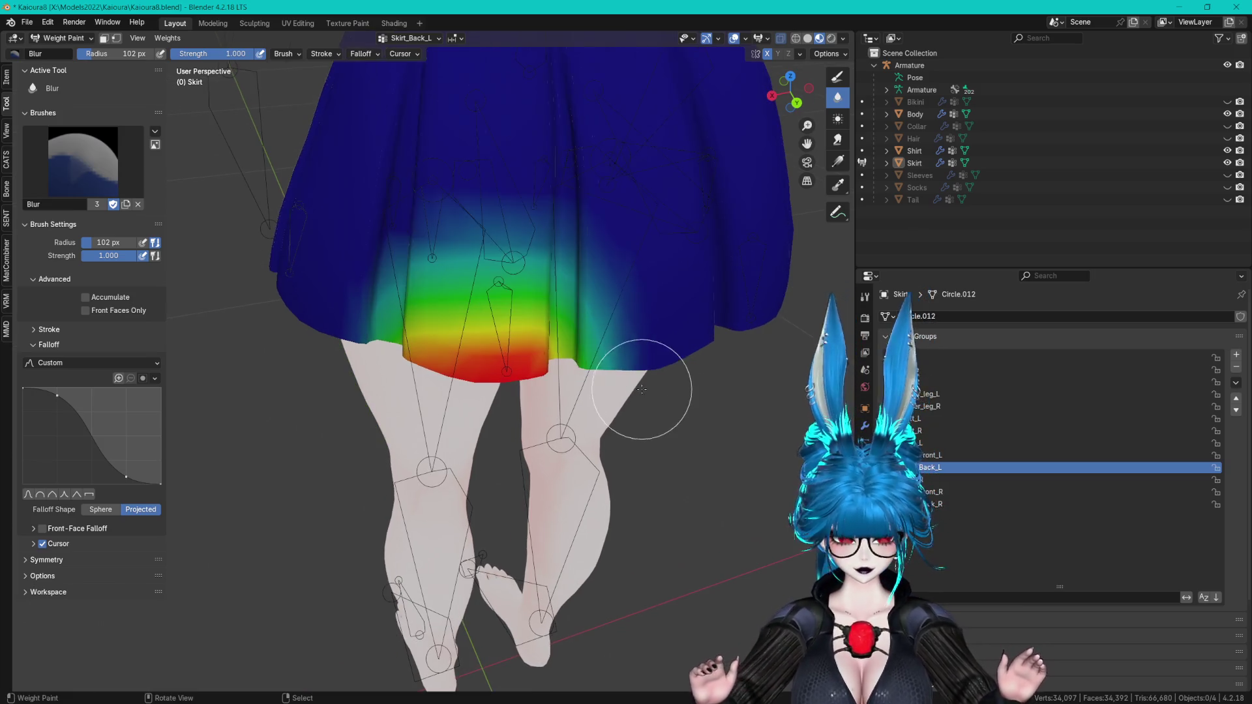
- Inspect the Skirt_Front_L, Skirt_Back_L and Skirt_R weights from side angles
left_click(978, 455)
mouse_move(658, 391)
middle_mouse_down()
mouse_move(714, 388)
mouse_move(637, 405)
mouse_move(691, 401)
middle_mouse_up()
left_click(956, 467)
left_click(955, 480)
mouse_move(587, 417)
middle_mouse_down()
mouse_move(623, 416)
mouse_move(606, 411)
mouse_move(619, 404)
mouse_move(590, 416)
middle_mouse_up()
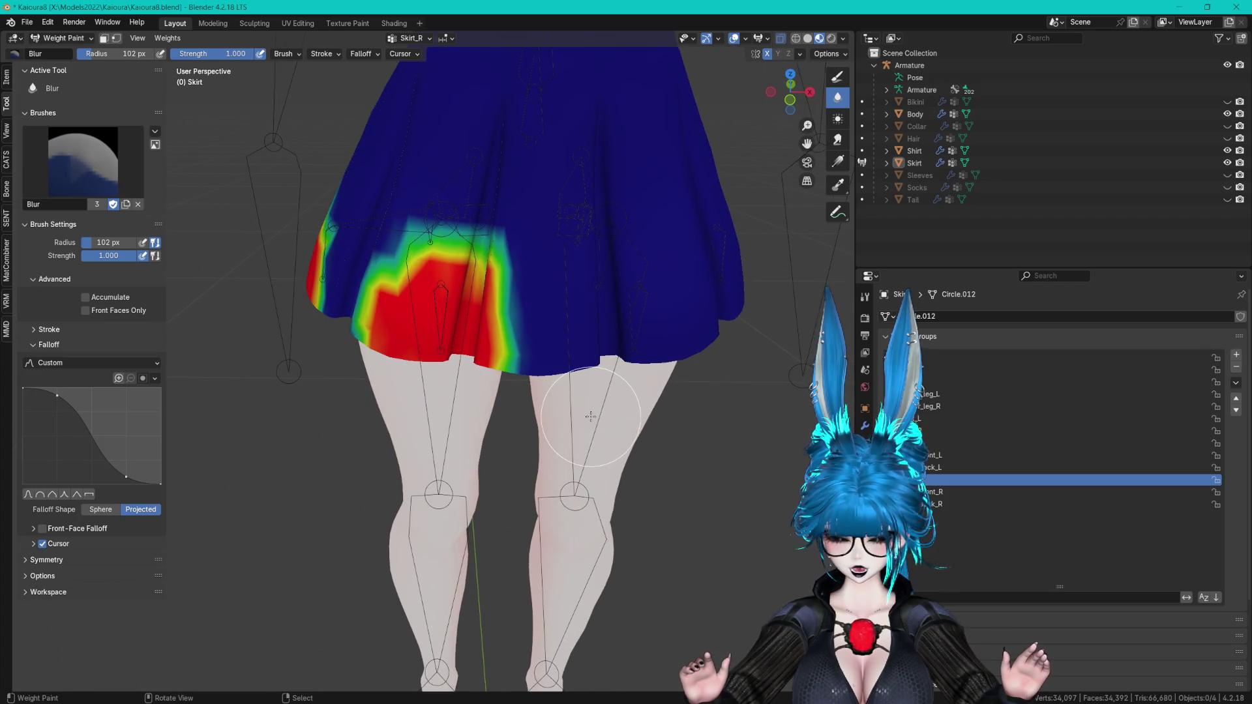
scroll(978, 463, "up", 3, "ctrl")
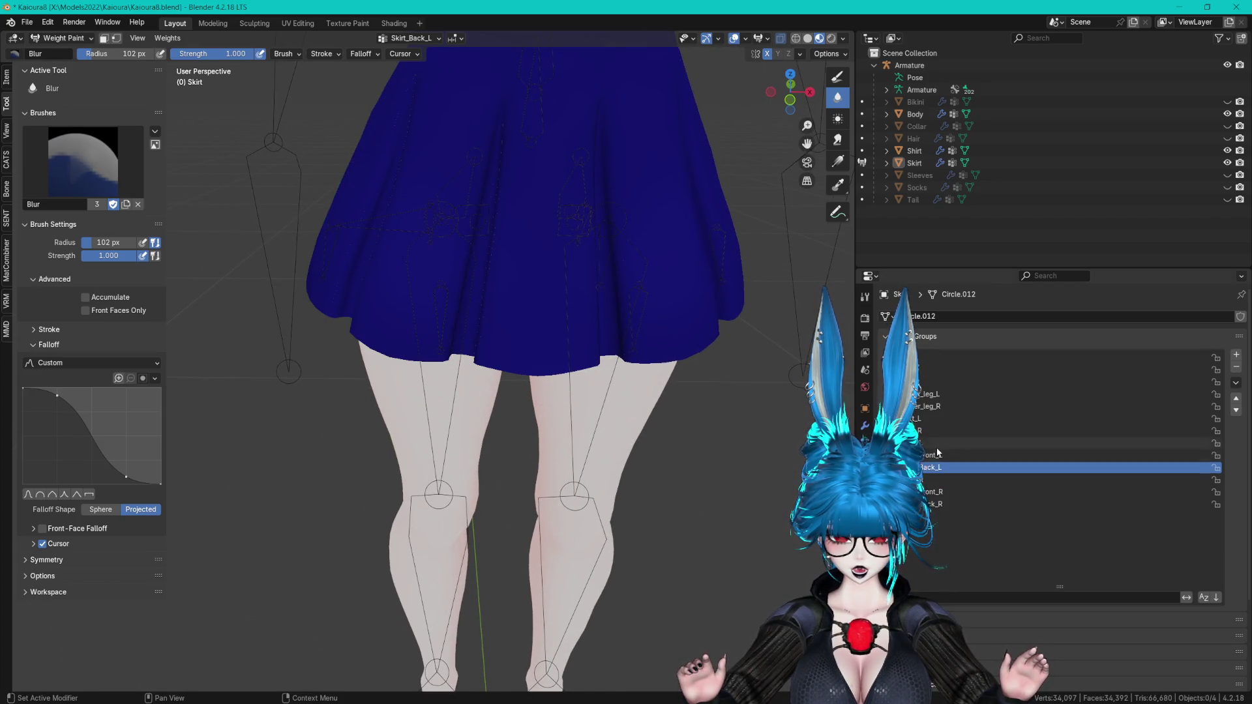
middle_click_drag(613, 411, 742, 425)
- Compare the front, back, left and right skirt groups, ending on Skirt_R
left_click(932, 455)
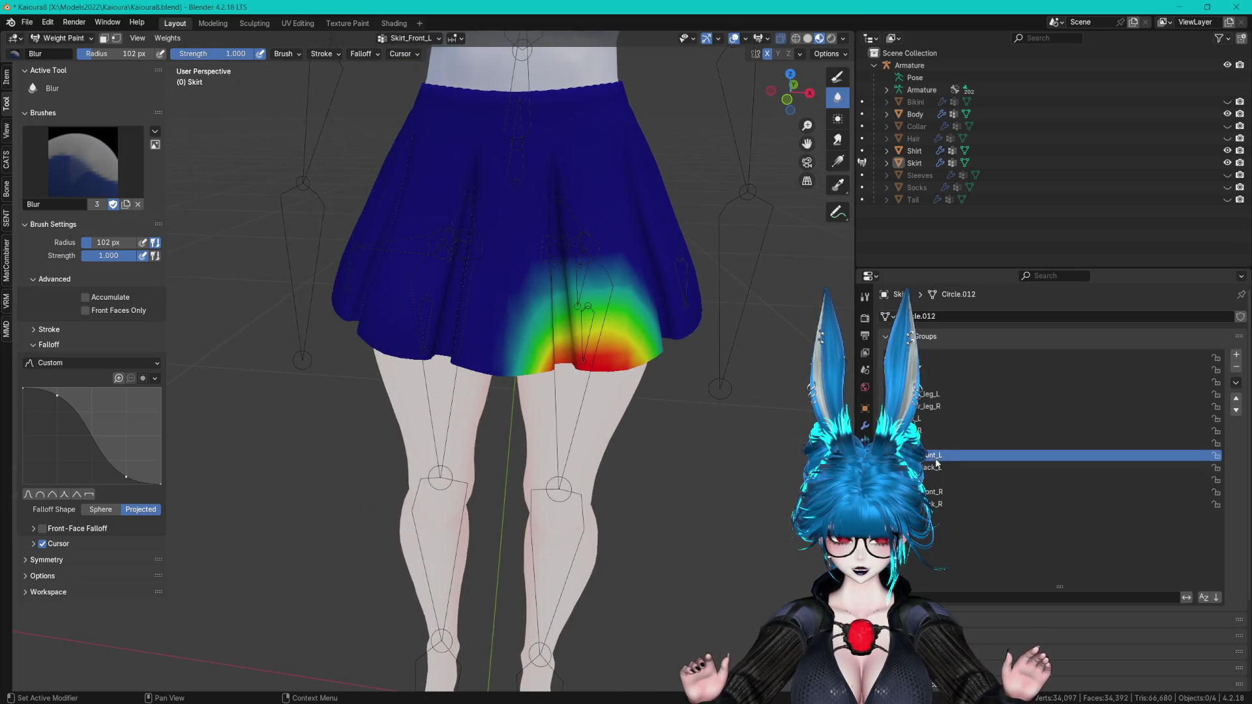
left_click(942, 495)
left_click(956, 467)
mouse_move(652, 417)
middle_mouse_down()
mouse_move(730, 417)
mouse_move(380, 417)
middle_mouse_up()
left_click(956, 455)
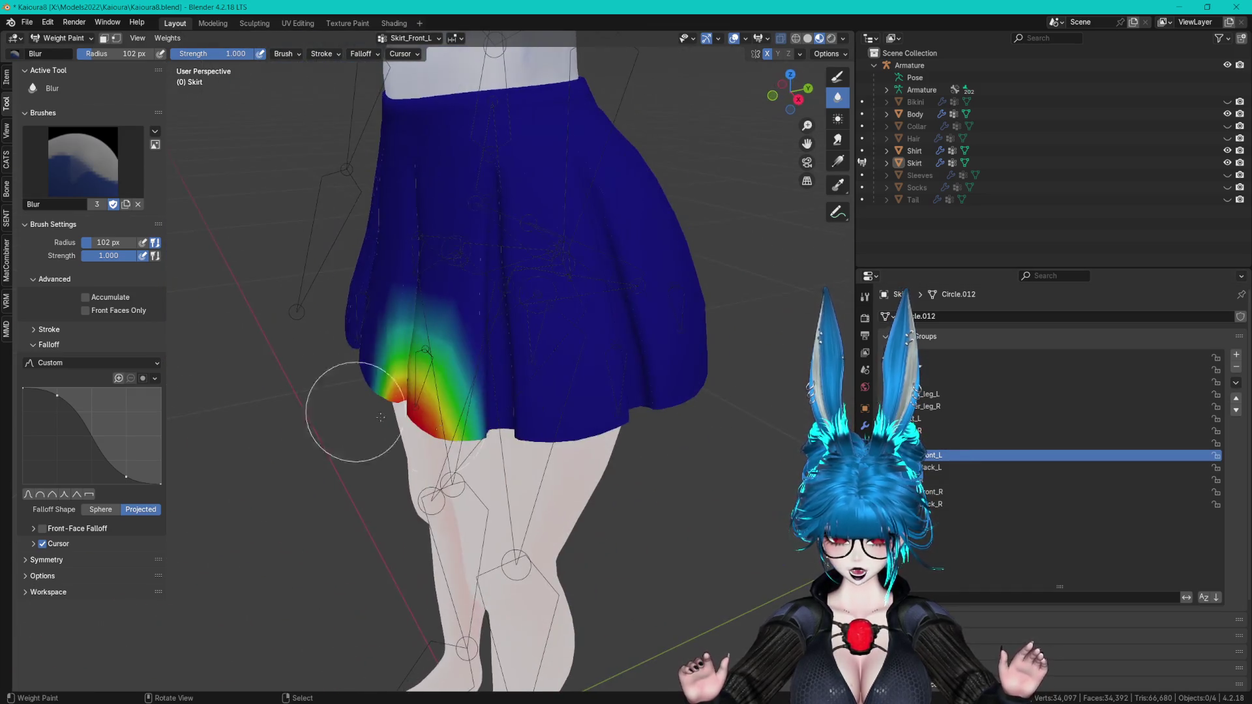
left_click(931, 481)
mouse_move(659, 430)
middle_mouse_down()
mouse_move(563, 408)
mouse_move(517, 422)
mouse_move(541, 409)
mouse_move(549, 426)
middle_mouse_up()
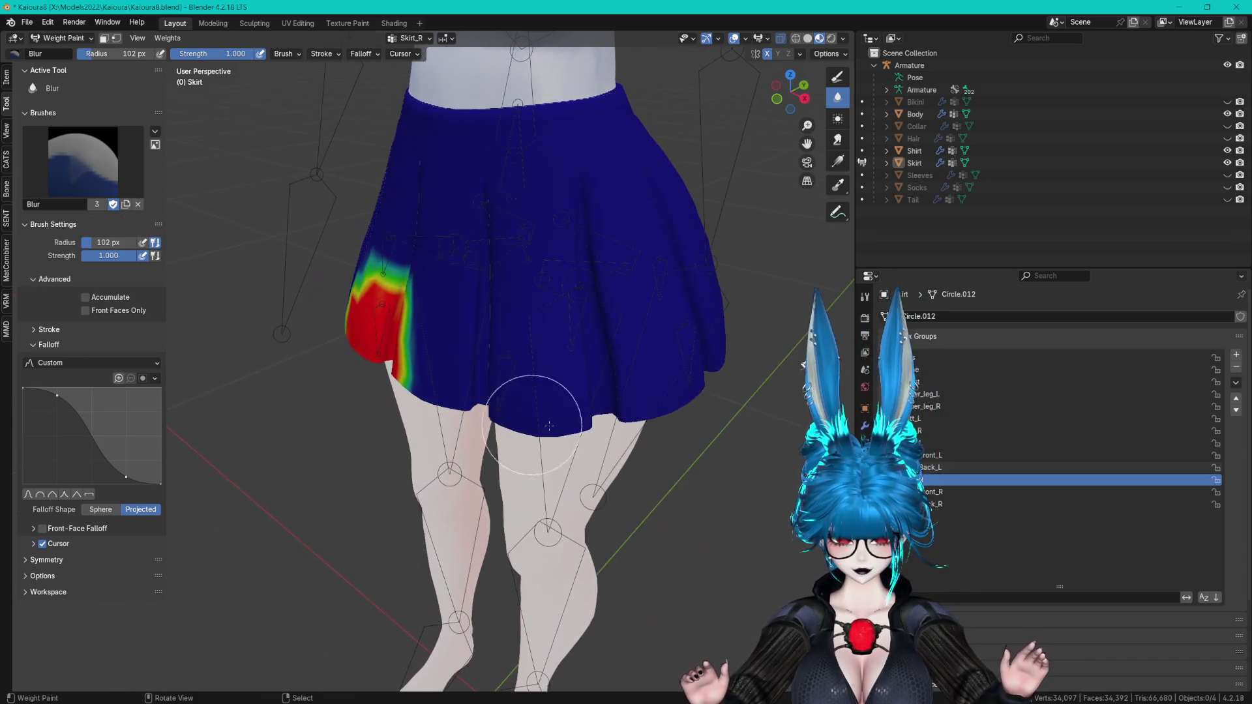
left_click(1044, 443)
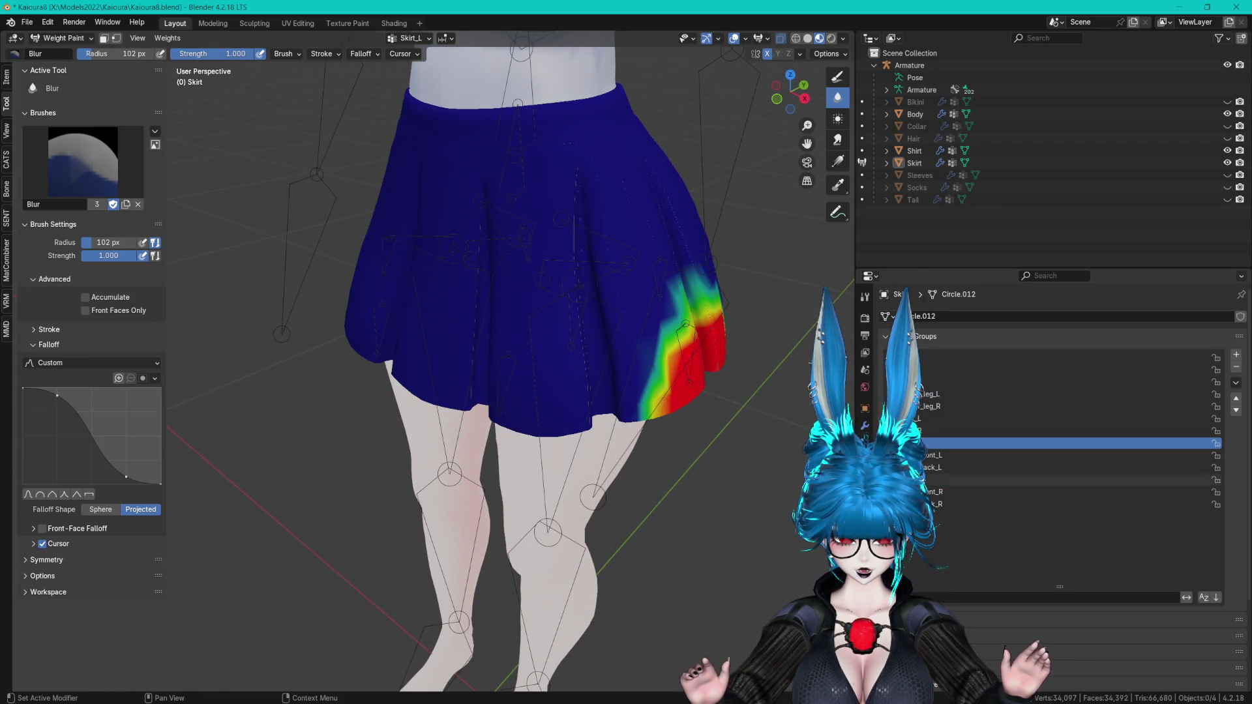
left_click(1044, 479)
middle_click_drag(659, 424, 683, 441)
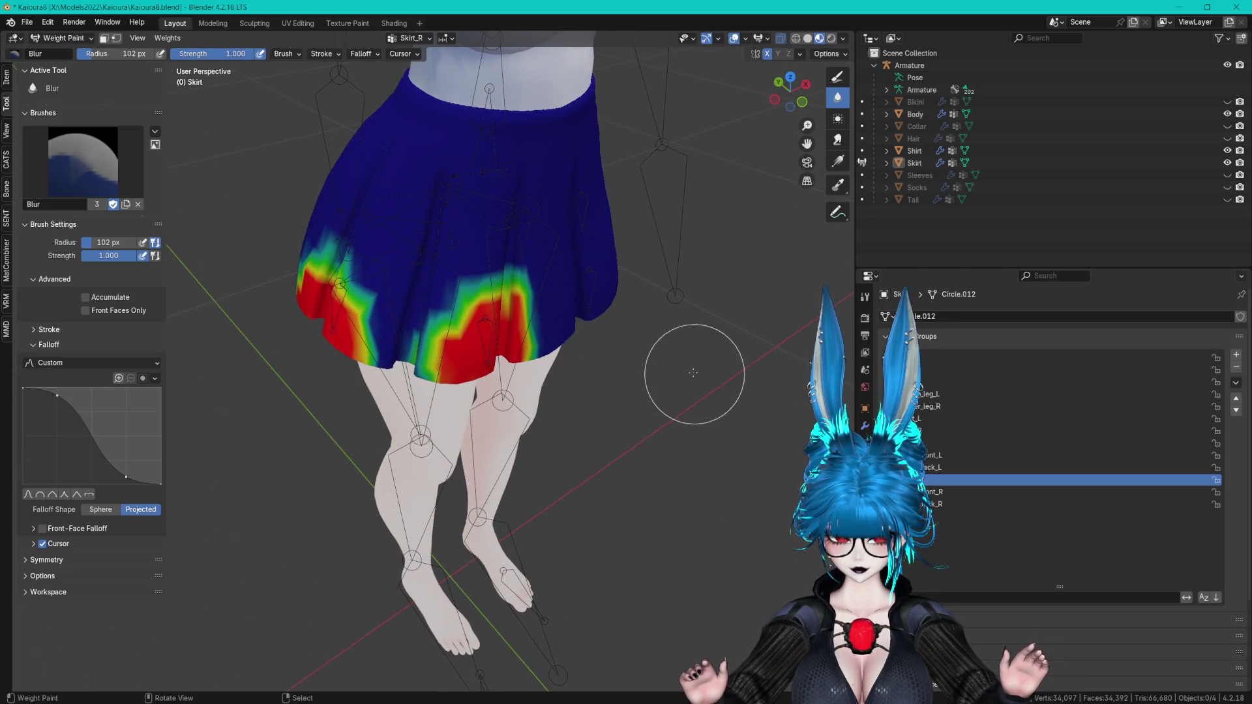
- Subtract the stray Skirt_R patch at the skirt's lower centre and blur the remaining patch
left_click(835, 79)
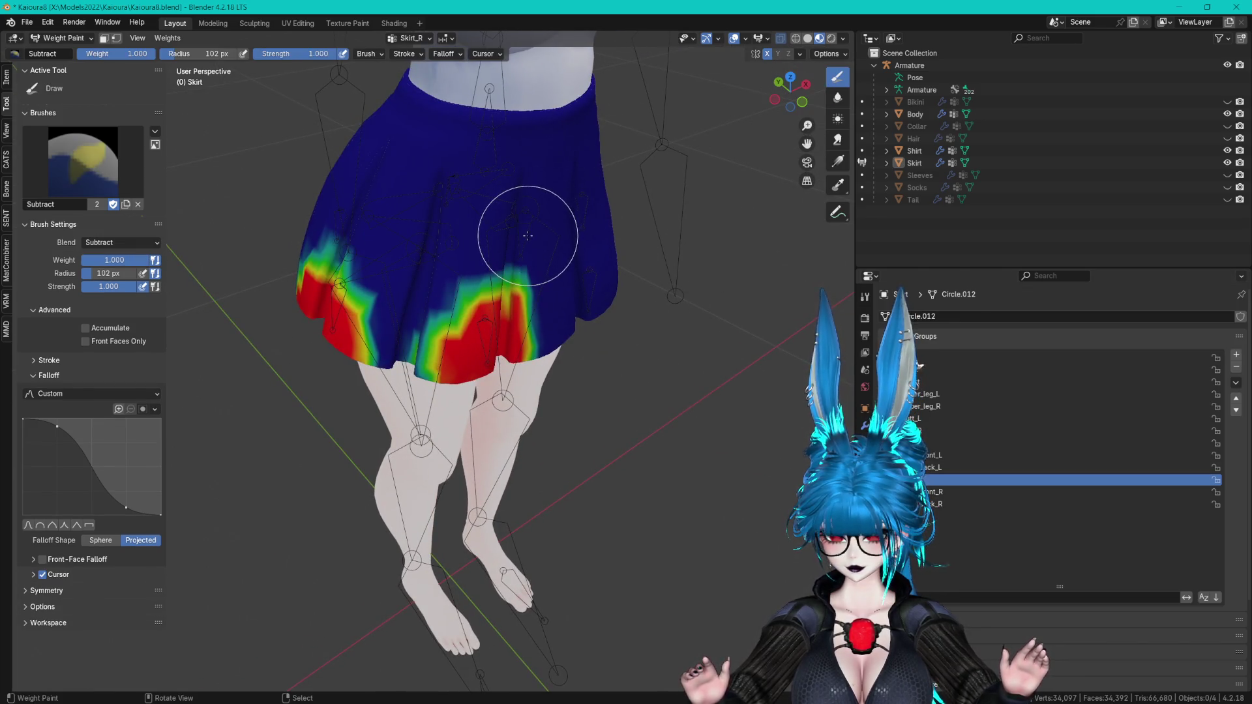
left_click_drag(489, 291, 454, 337)
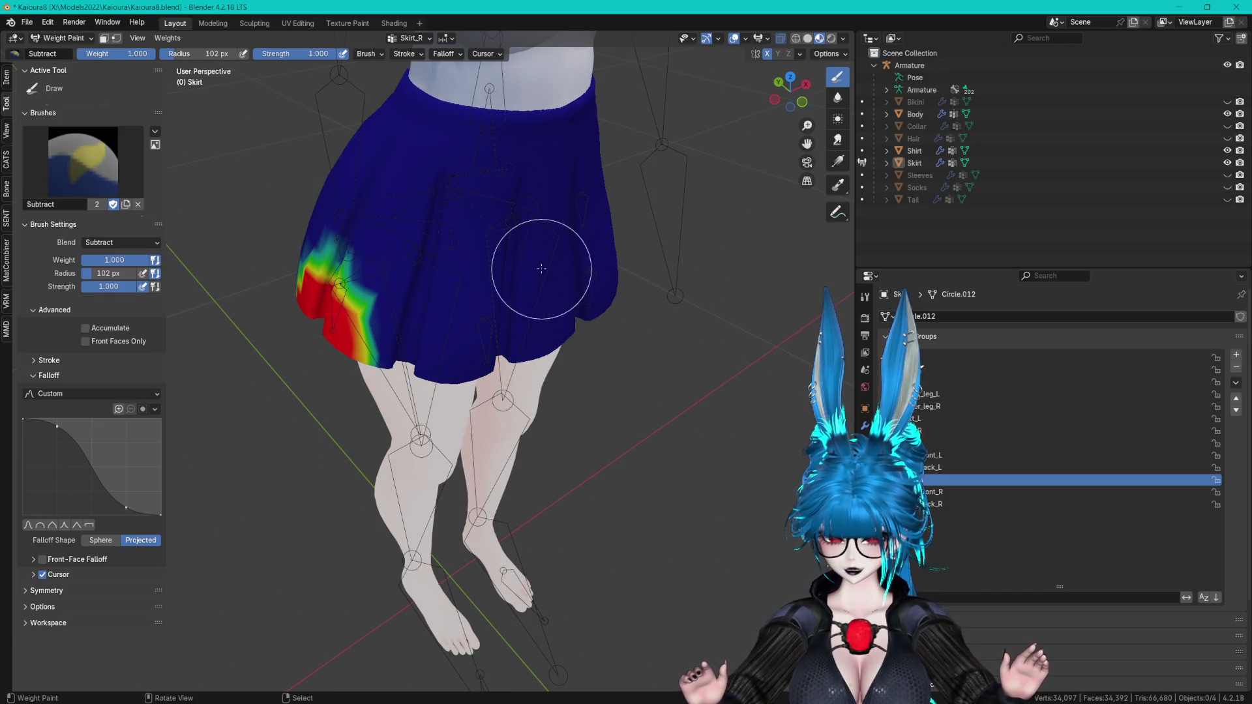
mouse_move(467, 290)
middle_mouse_down()
mouse_move(587, 364)
mouse_move(253, 239)
middle_mouse_up()
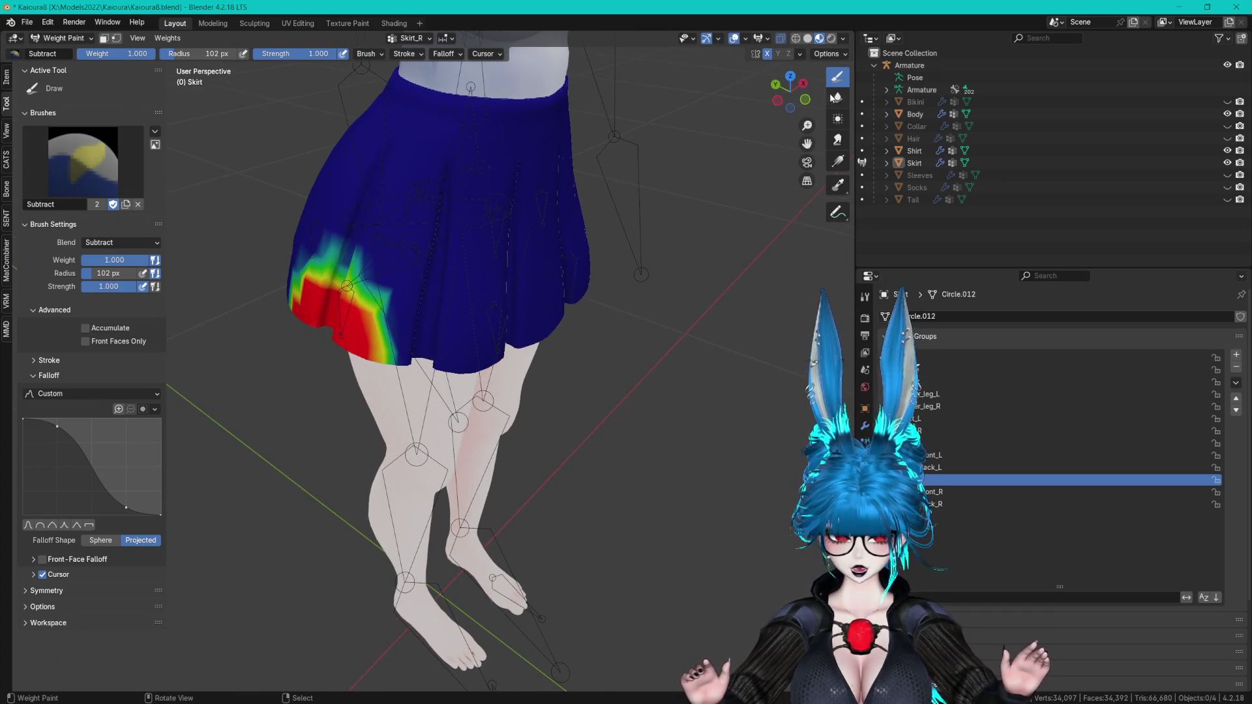
left_click(837, 98)
mouse_move(433, 246)
middle_mouse_down()
mouse_move(637, 266)
mouse_move(581, 279)
middle_mouse_up()
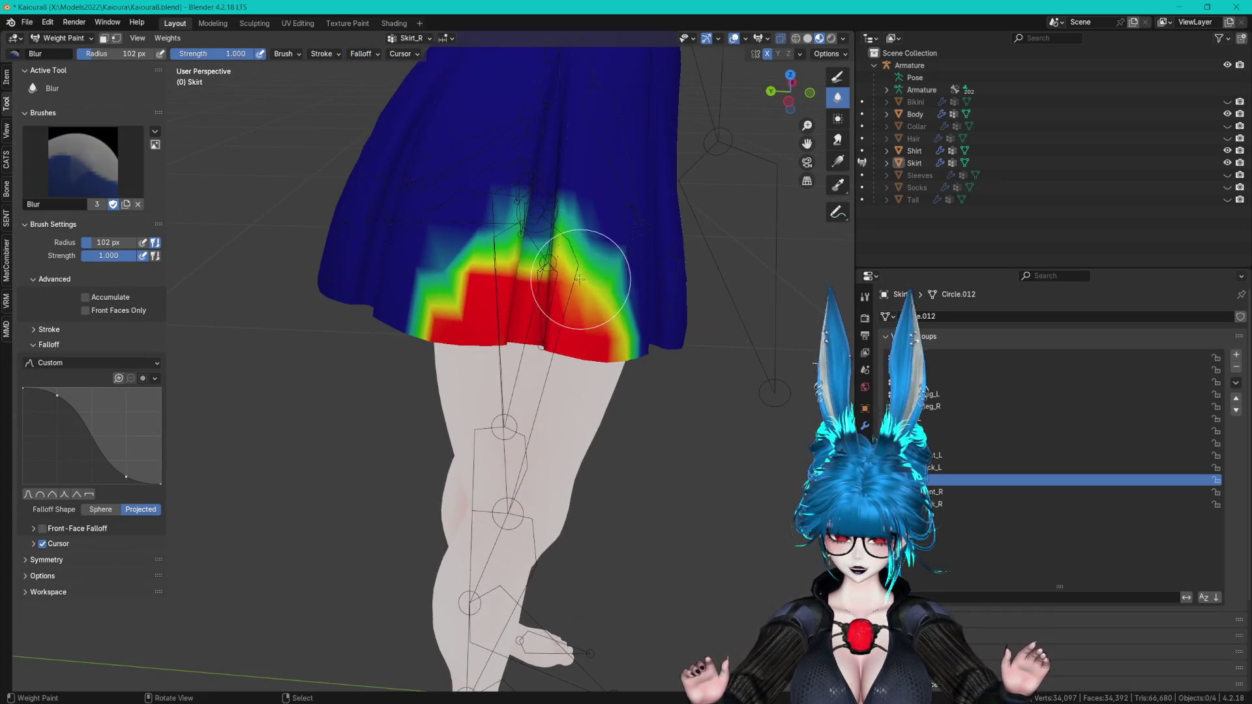
left_click_drag(563, 281, 427, 294)
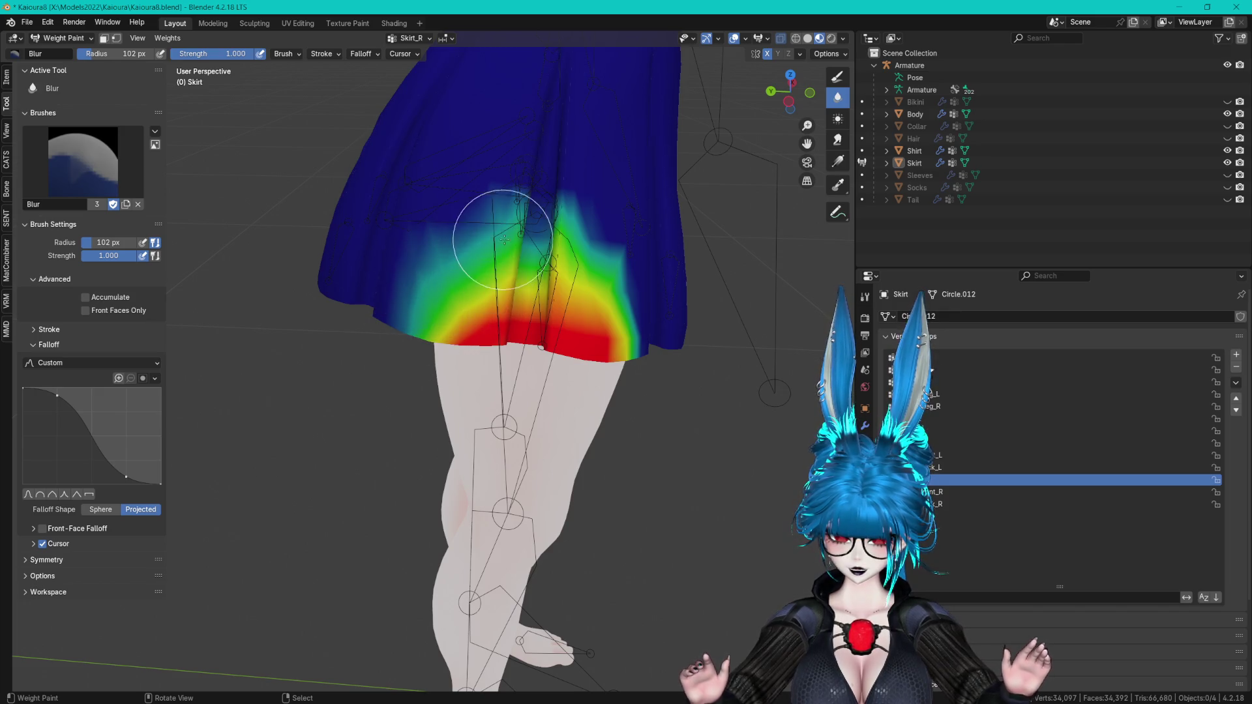
- Recheck the Skirt_R weights around the skirt and save Kaioura8.blend
middle_click_drag(588, 243, 586, 334)
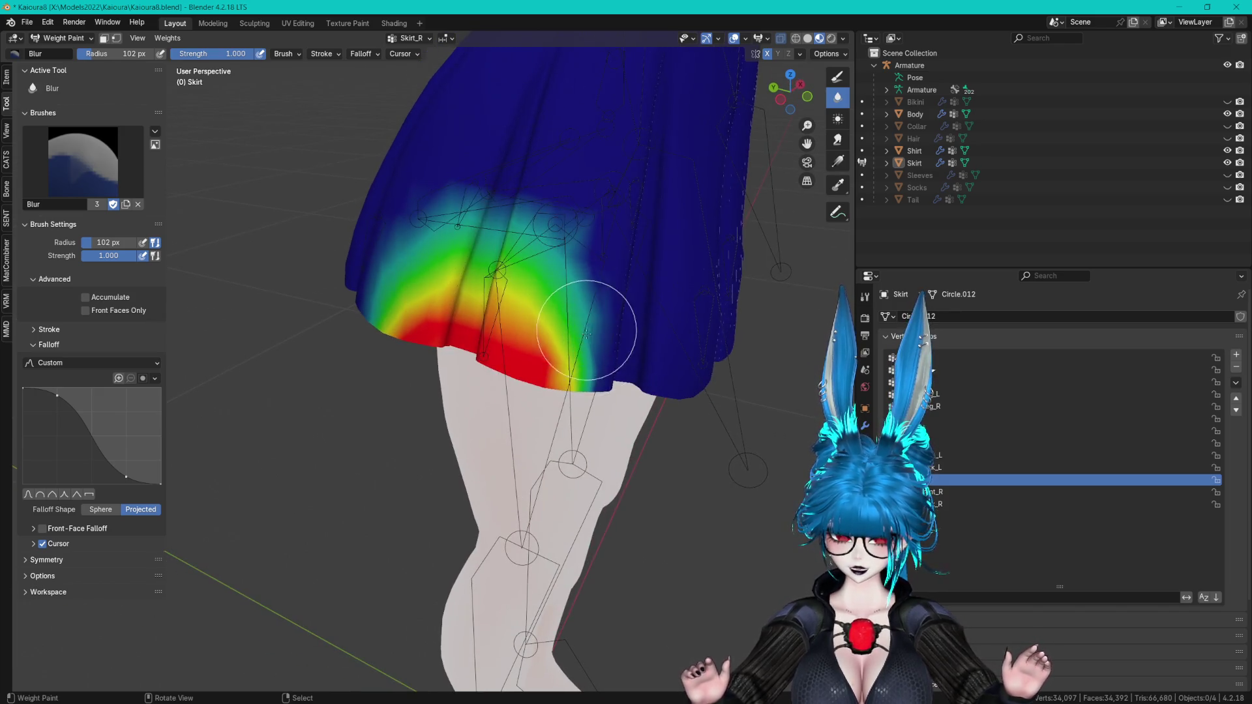
mouse_move(421, 275)
middle_mouse_down()
mouse_move(413, 287)
mouse_move(582, 269)
middle_mouse_up()
left_click(837, 76)
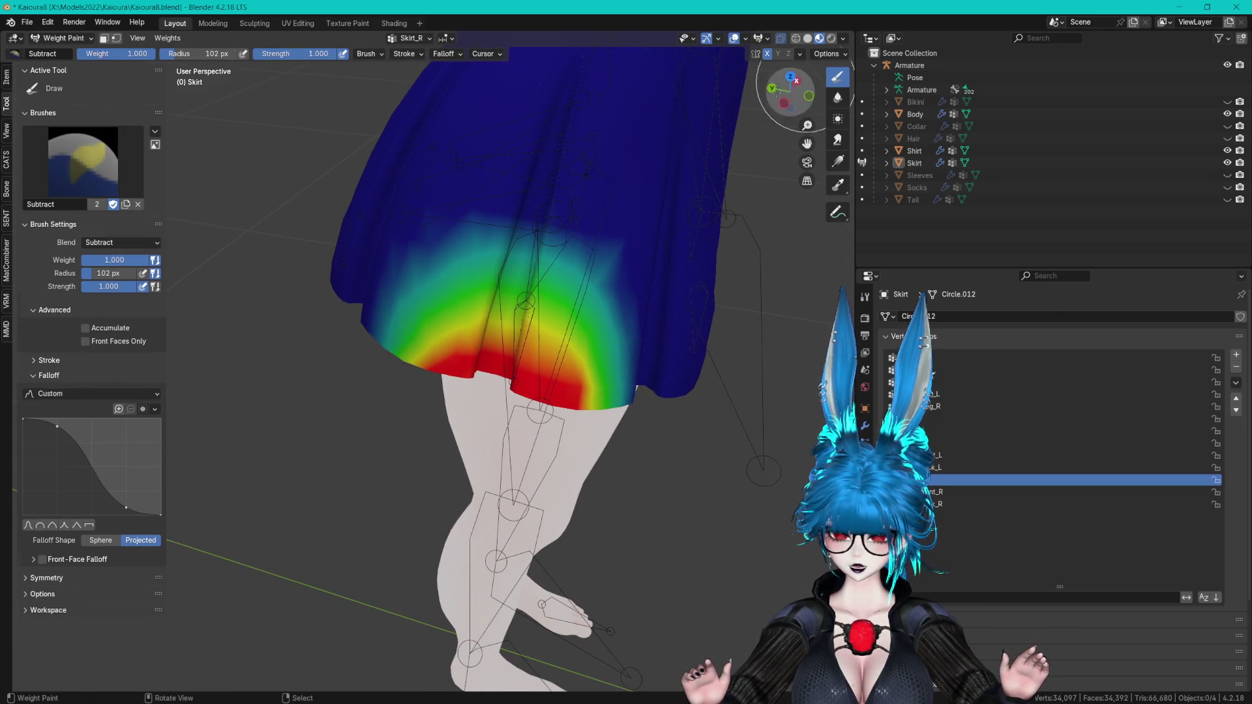
middle_click_drag(750, 163, 638, 246)
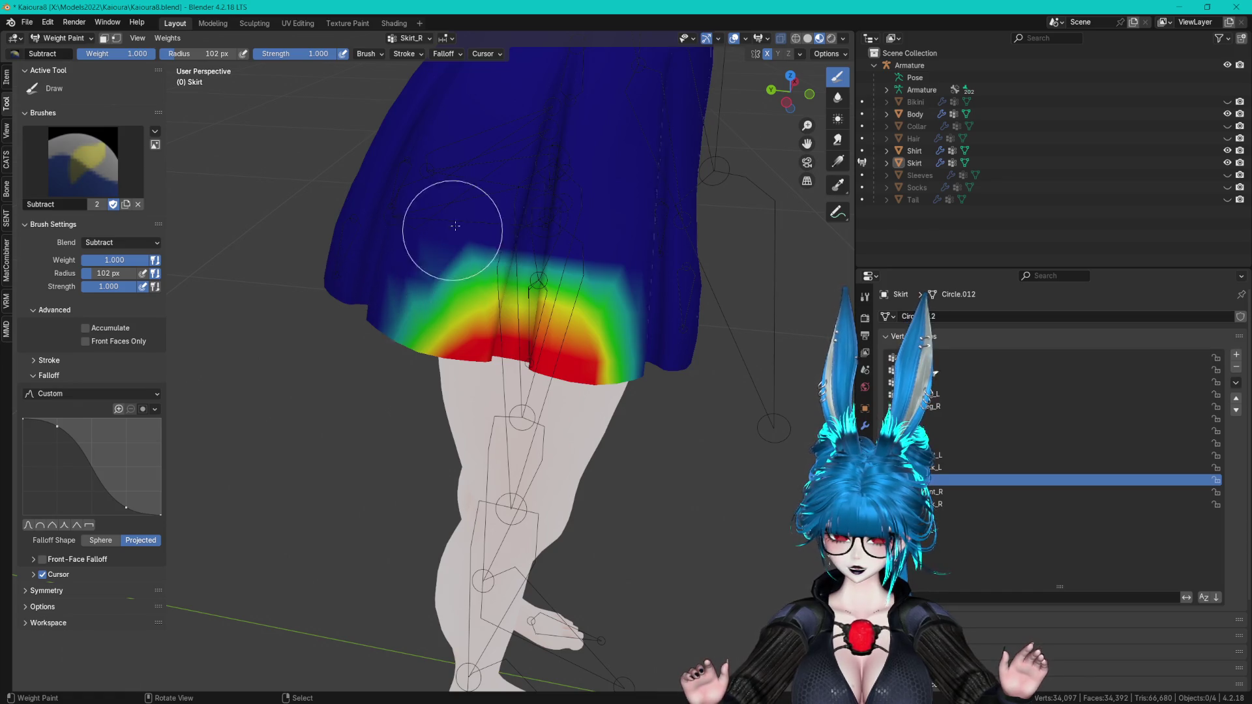
mouse_move(399, 265)
middle_mouse_down()
mouse_move(559, 280)
mouse_move(553, 230)
mouse_move(559, 252)
mouse_move(495, 287)
mouse_move(445, 295)
middle_mouse_up()
left_click(837, 97)
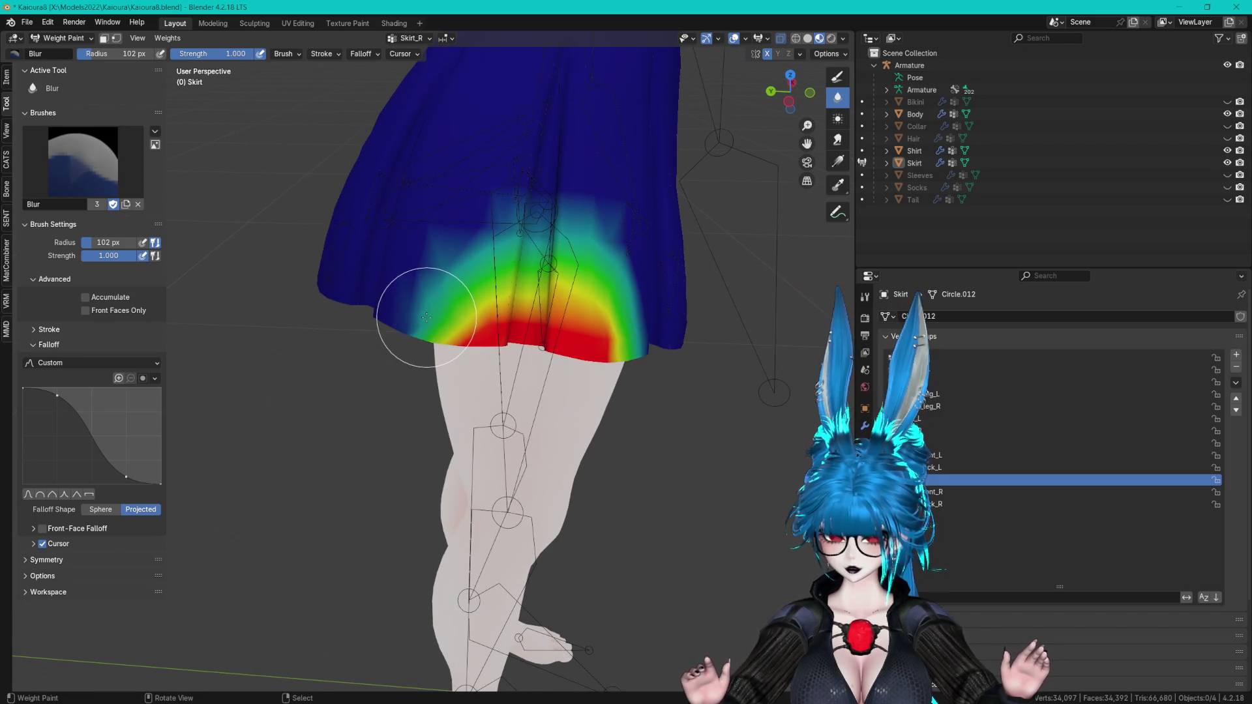
mouse_move(364, 208)
middle_mouse_down()
mouse_move(461, 210)
mouse_move(522, 263)
mouse_move(503, 251)
mouse_move(505, 297)
mouse_move(234, 326)
middle_mouse_up()
key("ctrl+s")
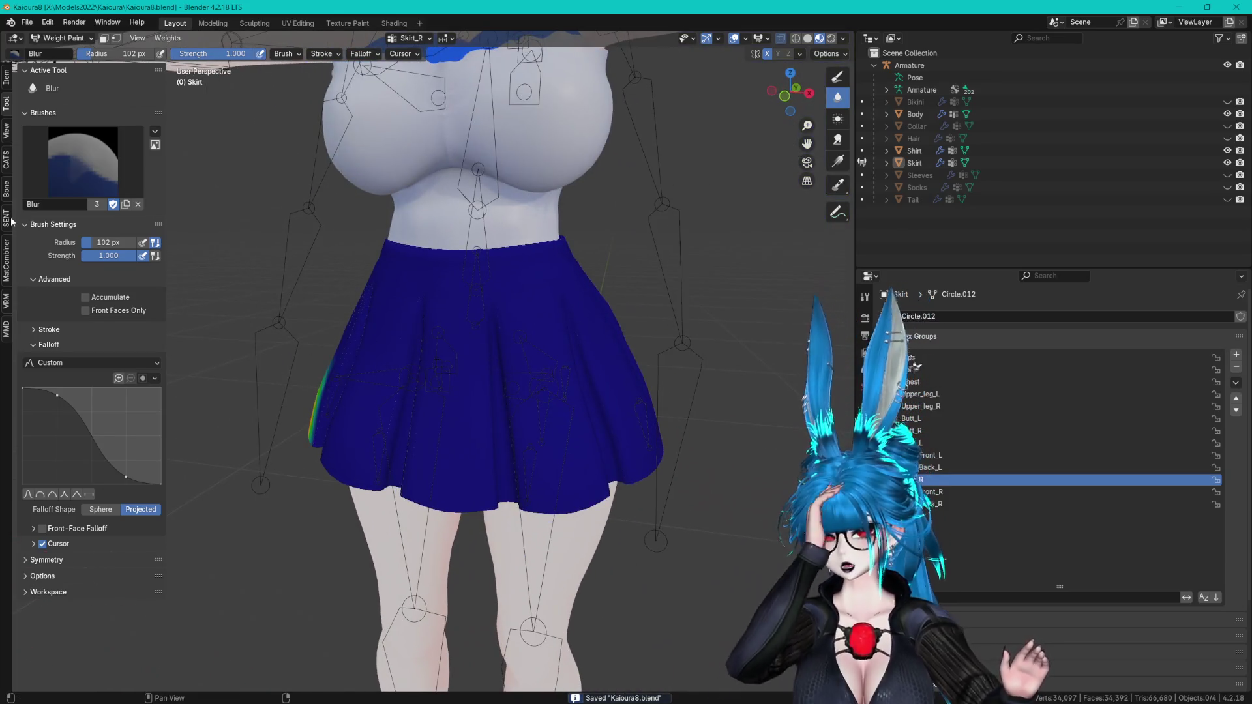
left_click(7, 163)
- In Pose Mode, rotate the Skirt_L bone about -57 degrees and tilt it freely to test the hem
left_click(87, 170)
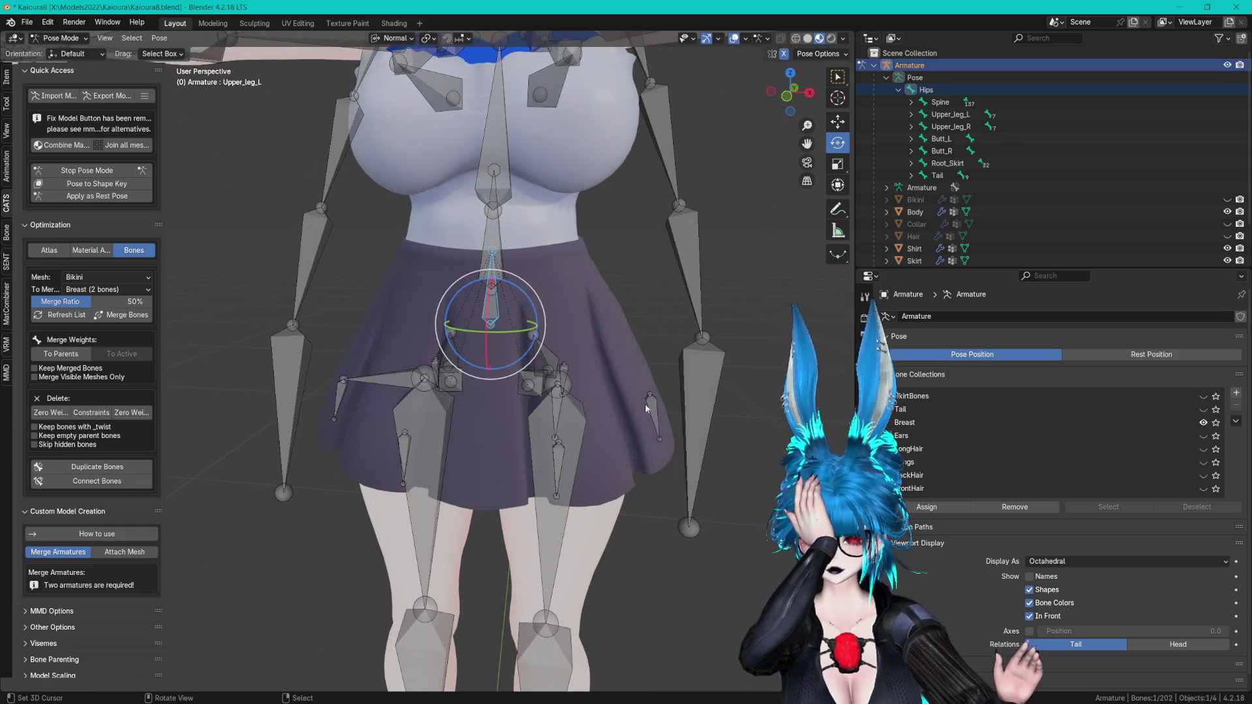
left_click(644, 404)
middle_click_drag(675, 364, 663, 347)
left_click_drag(664, 342, 613, 332)
left_click(613, 331)
mouse_move(613, 332)
middle_mouse_down()
mouse_move(478, 299)
mouse_move(665, 255)
mouse_move(640, 260)
middle_mouse_up()
key("r")
key("Escape")
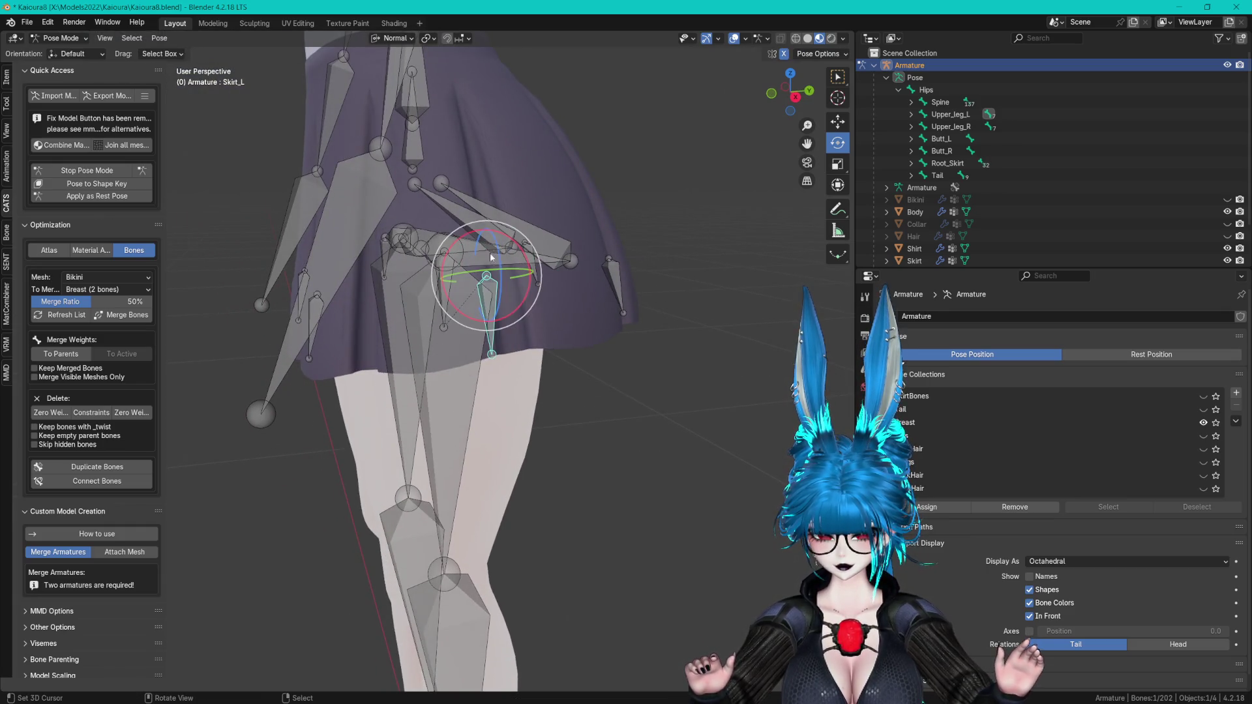
left_click_drag(491, 257, 501, 266)
left_click(495, 268)
mouse_move(496, 268)
middle_mouse_down()
mouse_move(587, 255)
mouse_move(574, 248)
middle_mouse_up()
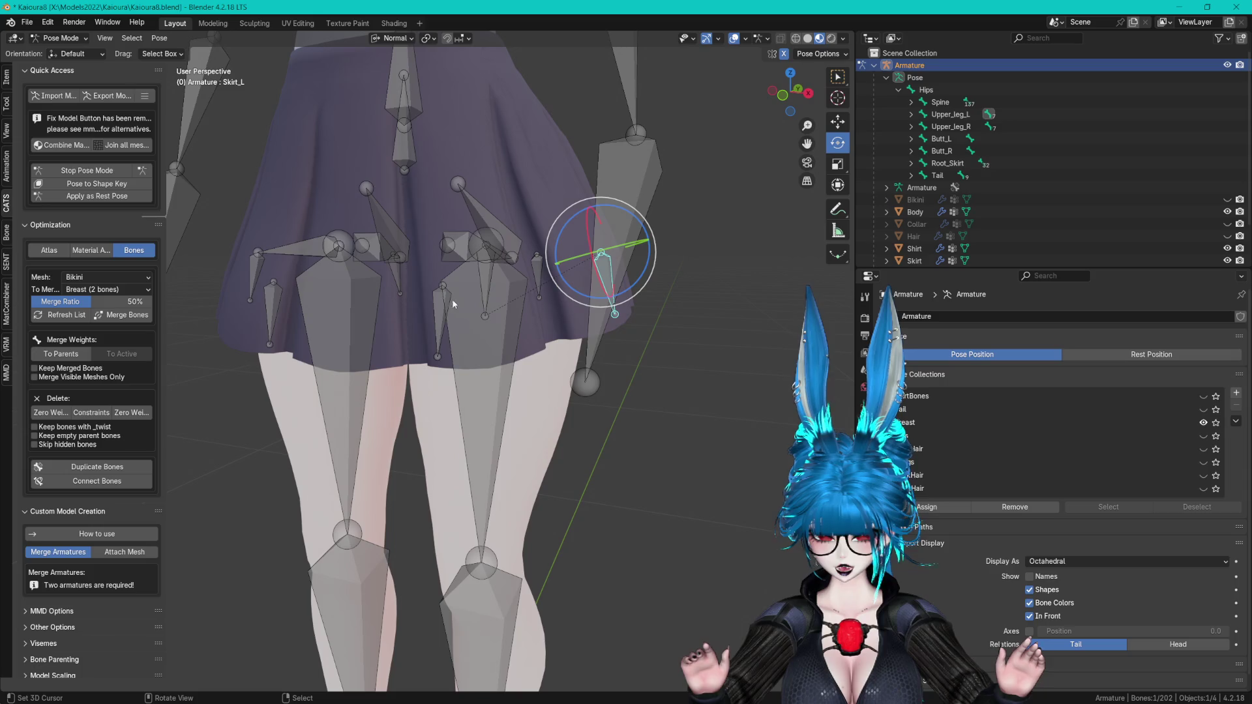
- Swing the skirt front by rotating Skirt_Front_L, then return to Object Mode
left_click(433, 267)
middle_click_drag(433, 267, 532, 239)
key("r")
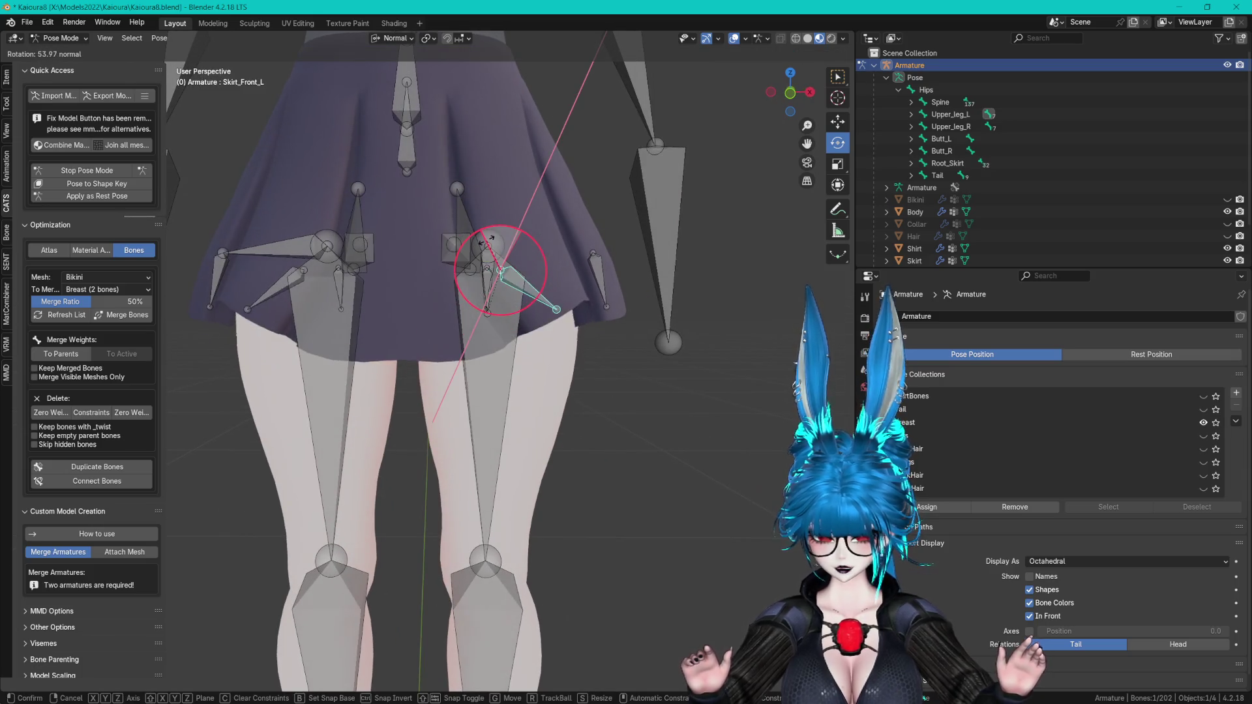
key("Escape")
middle_click_drag(533, 259, 587, 251)
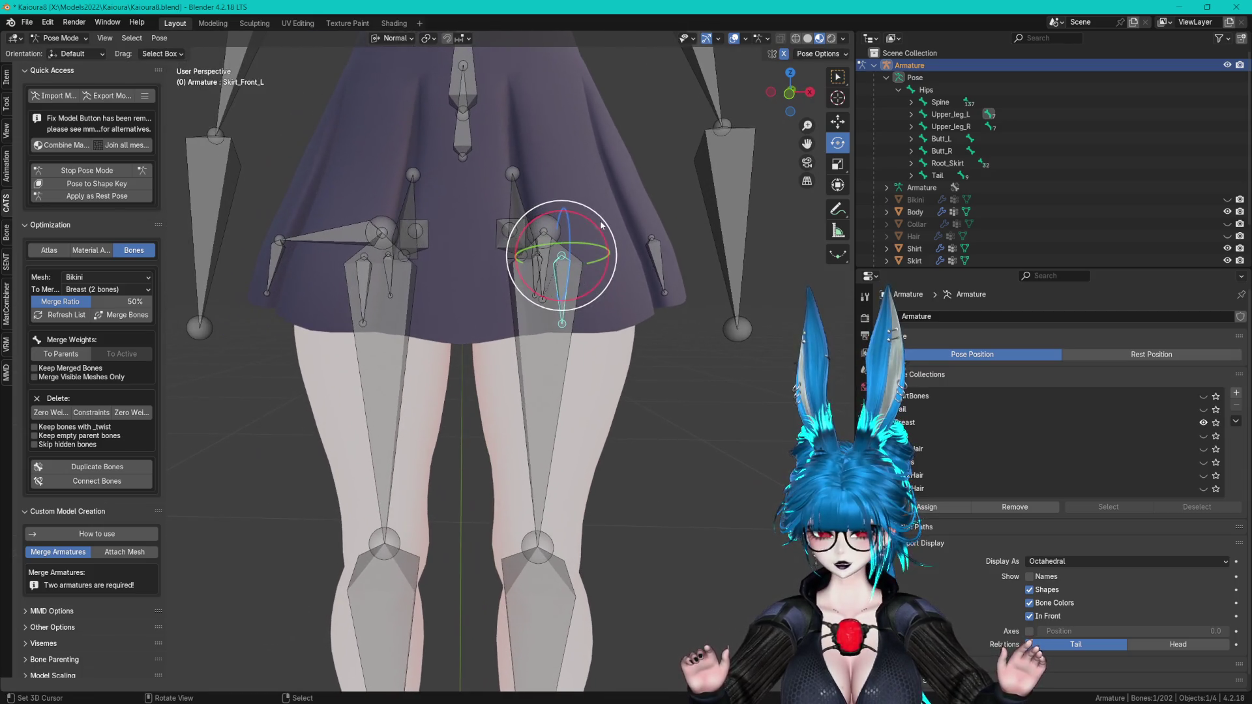
left_click_drag(605, 252, 603, 238)
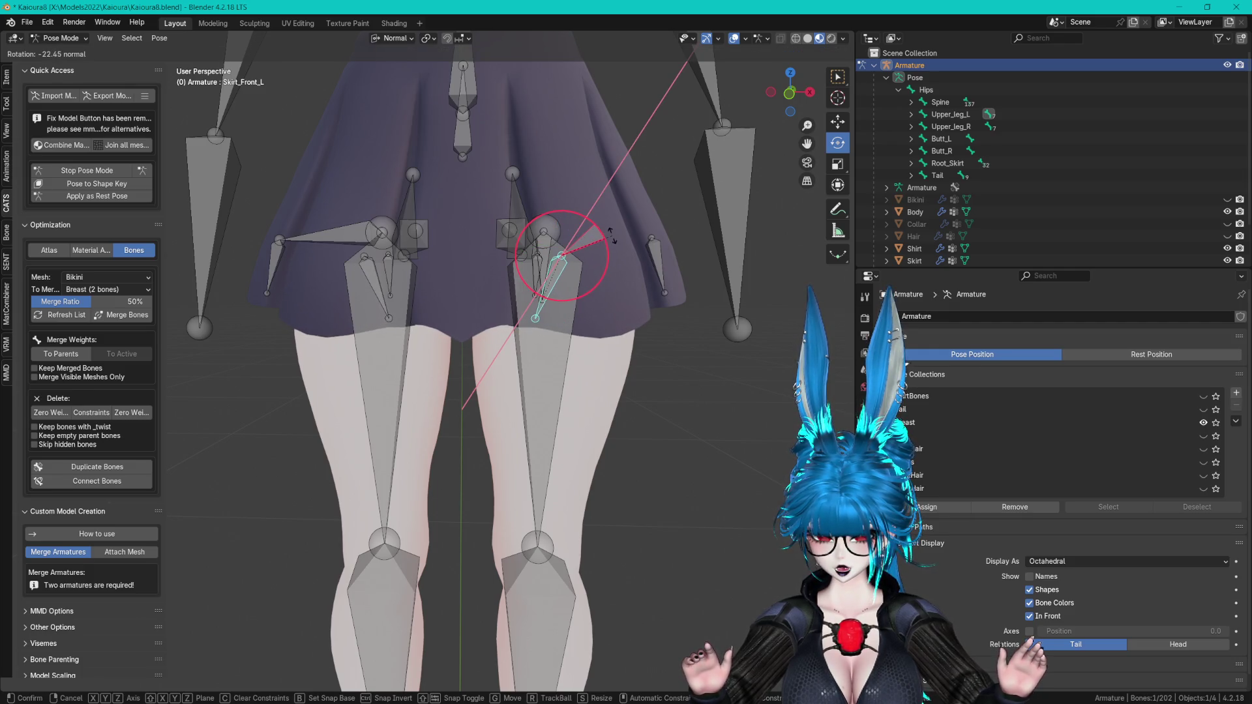
left_click(612, 236)
left_click(62, 38)
left_click(62, 49)
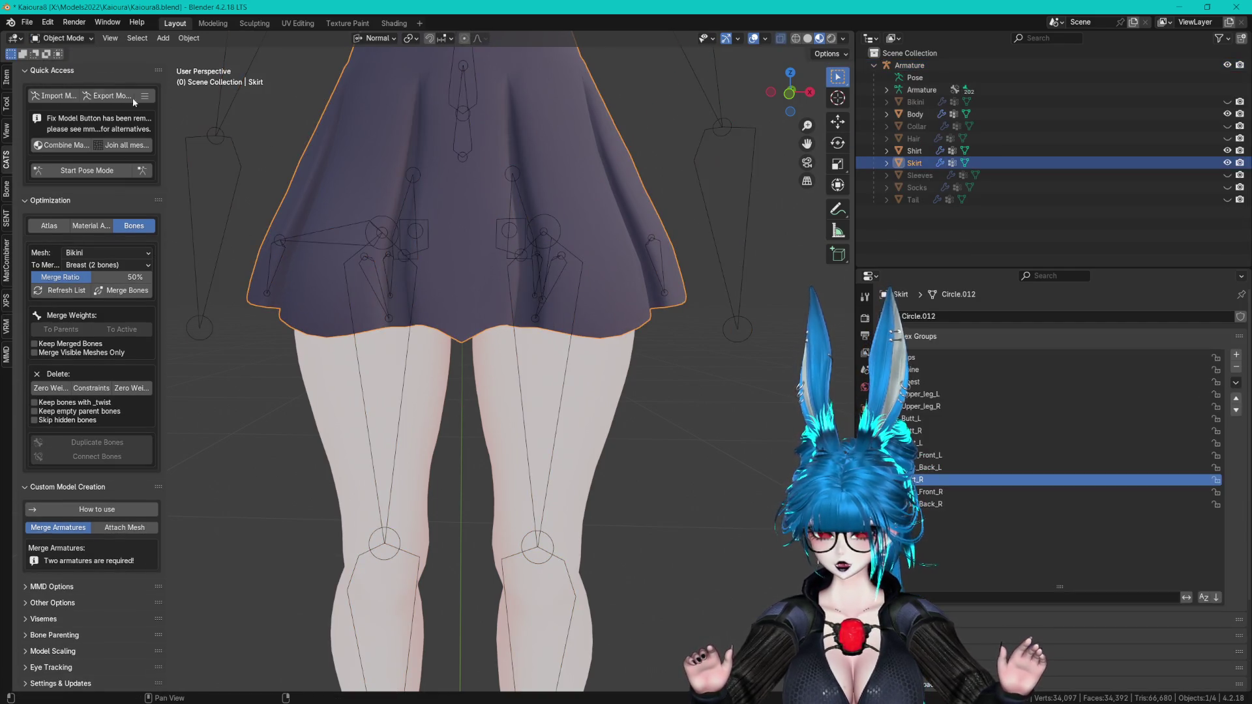
- Switch the skirt to Weight Paint and inspect its Skirt_Front_L weights around the legs
left_click(63, 39)
left_click(67, 105)
scroll(1044, 456, "up", 3, "ctrl")
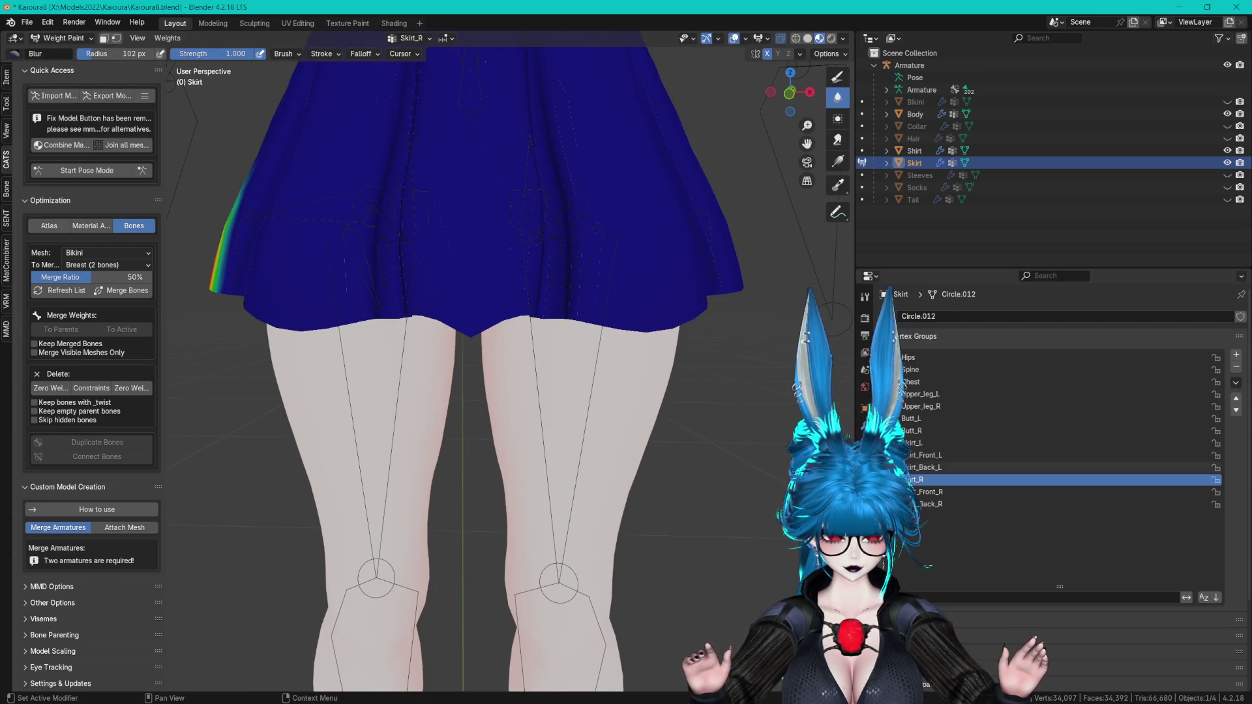
scroll(1043, 450, "down", 1, "ctrl")
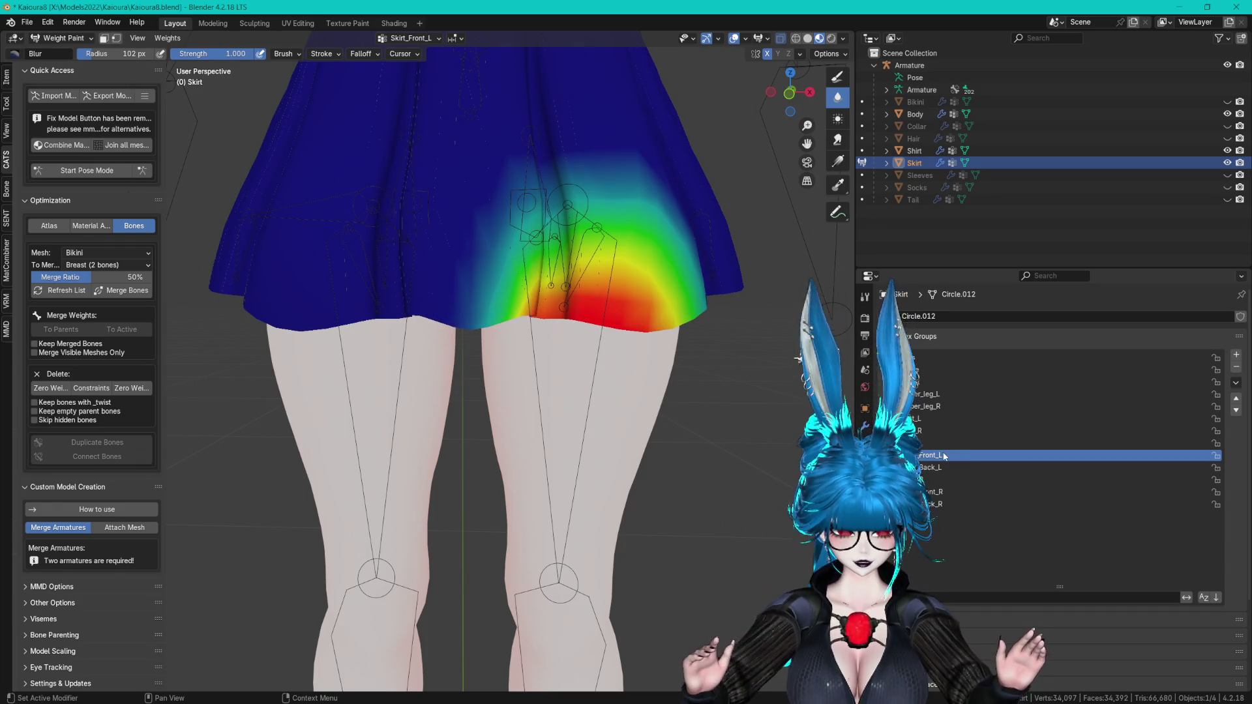
mouse_move(433, 204)
middle_mouse_down()
mouse_move(568, 253)
mouse_move(665, 330)
mouse_move(651, 341)
mouse_move(229, 224)
middle_mouse_up()
- Return to Object Mode, save Kaioura8.blend, and unhide the Sleeves mesh
left_click(100, 175)
mouse_move(392, 228)
middle_mouse_down()
mouse_move(540, 257)
mouse_move(568, 308)
mouse_move(561, 296)
mouse_move(573, 385)
mouse_move(587, 383)
mouse_move(569, 420)
mouse_move(590, 403)
mouse_move(587, 313)
mouse_move(652, 340)
mouse_move(569, 363)
middle_mouse_up()
key("ctrl+s")
scroll(578, 357, "up", 3)
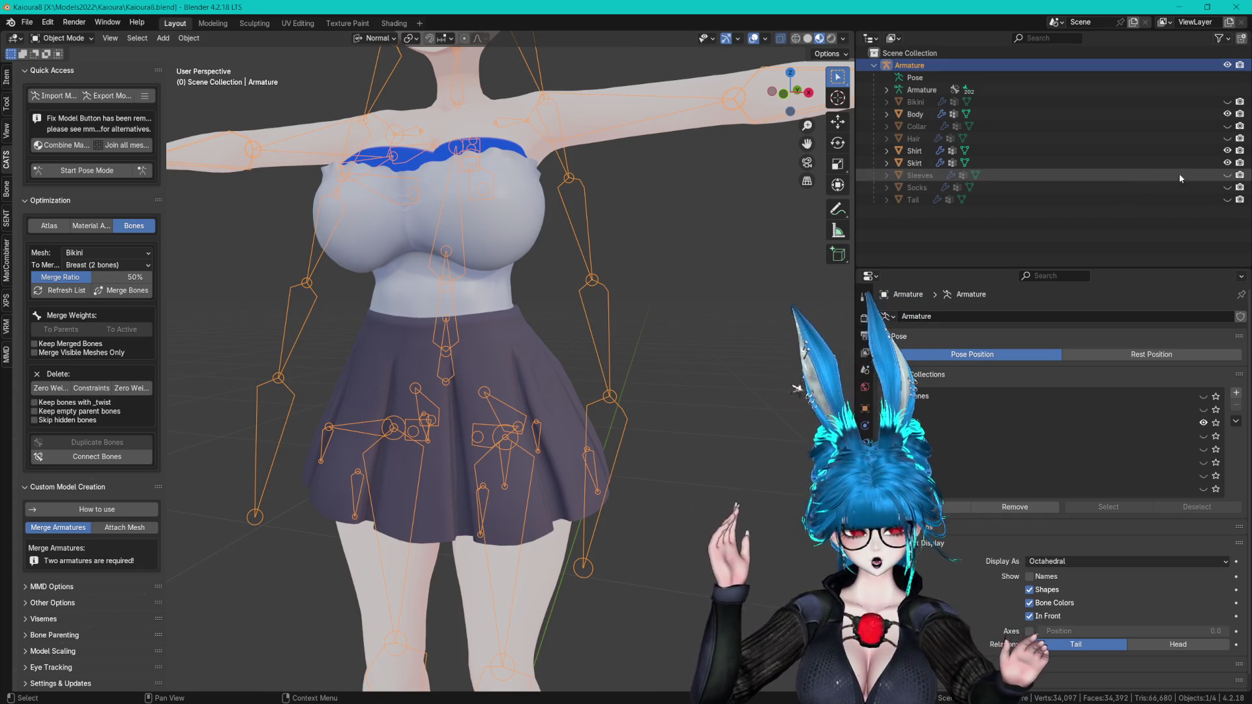
left_click(1227, 175)
- Unhide the Socks, Tail, Hair and Bikini meshes in the Outliner
left_click(1227, 187)
left_click(1227, 200)
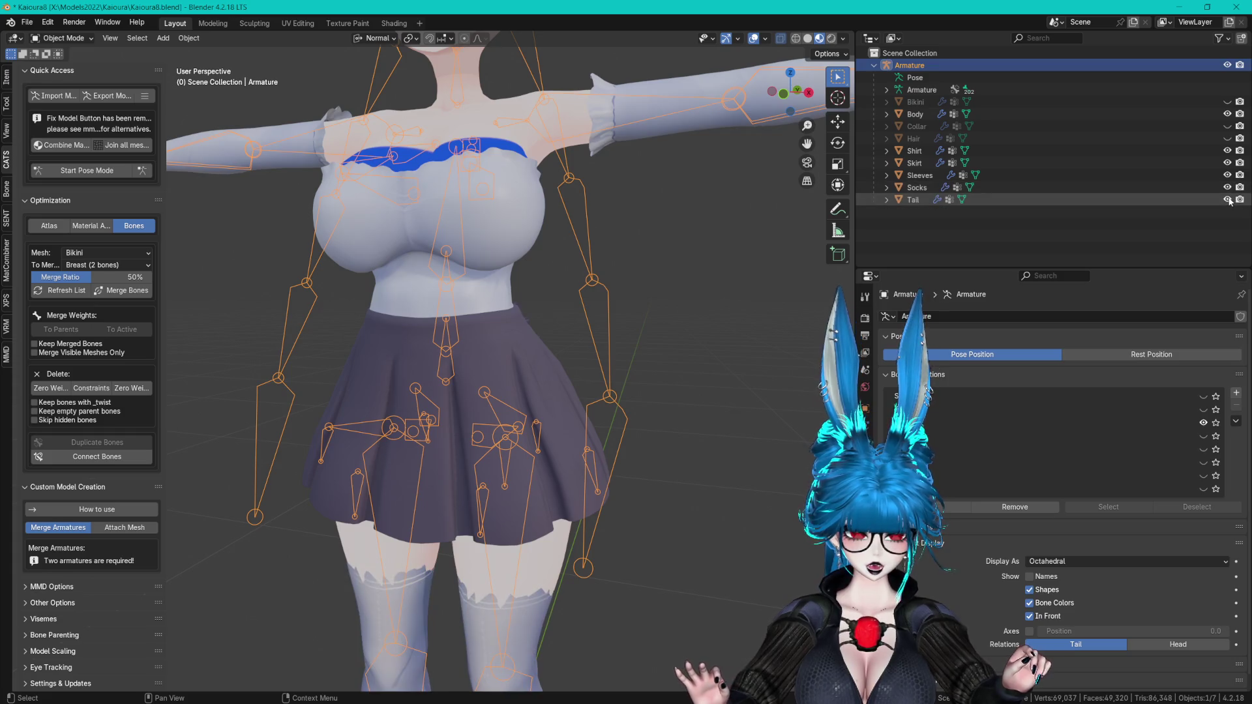
left_click(1227, 138)
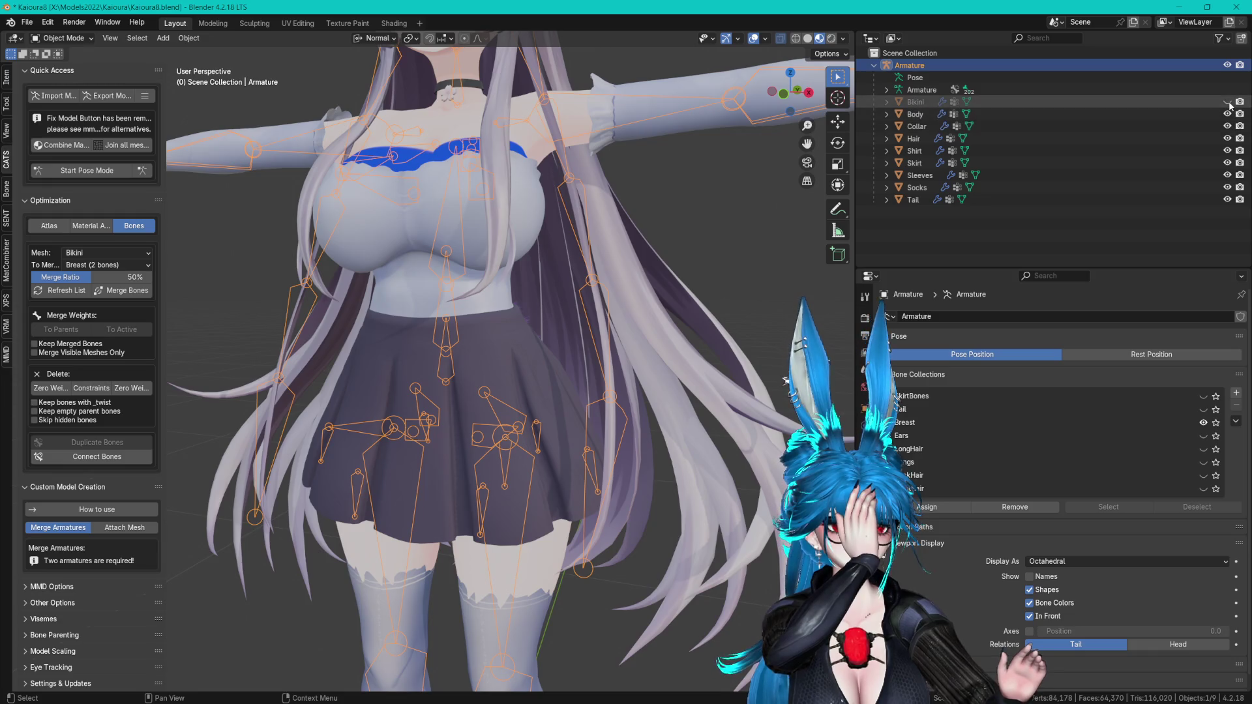
left_click(1227, 101)
middle_click_drag(711, 217, 711, 261)
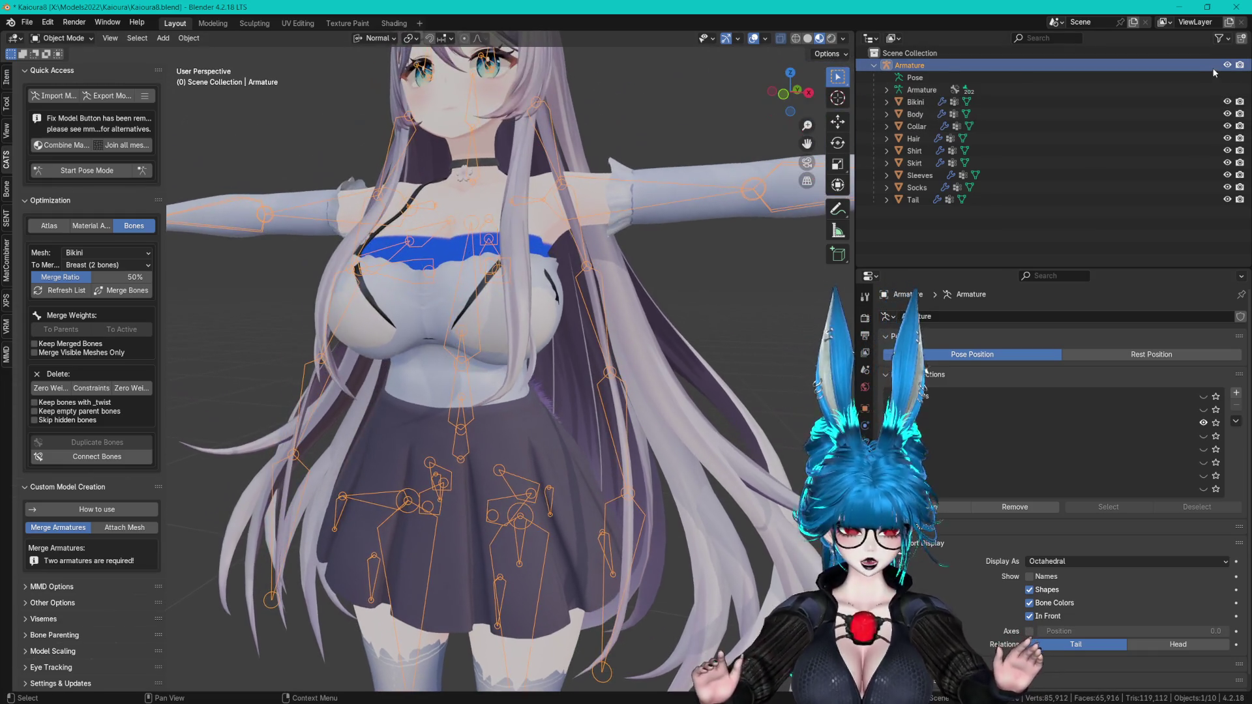
- Hide the armature, view the fully dressed model, then select the Milltina avatar in Unity
left_click(1226, 65)
mouse_move(616, 216)
middle_mouse_down()
mouse_move(643, 220)
mouse_move(639, 331)
middle_mouse_up()
scroll(639, 331, "down", 3)
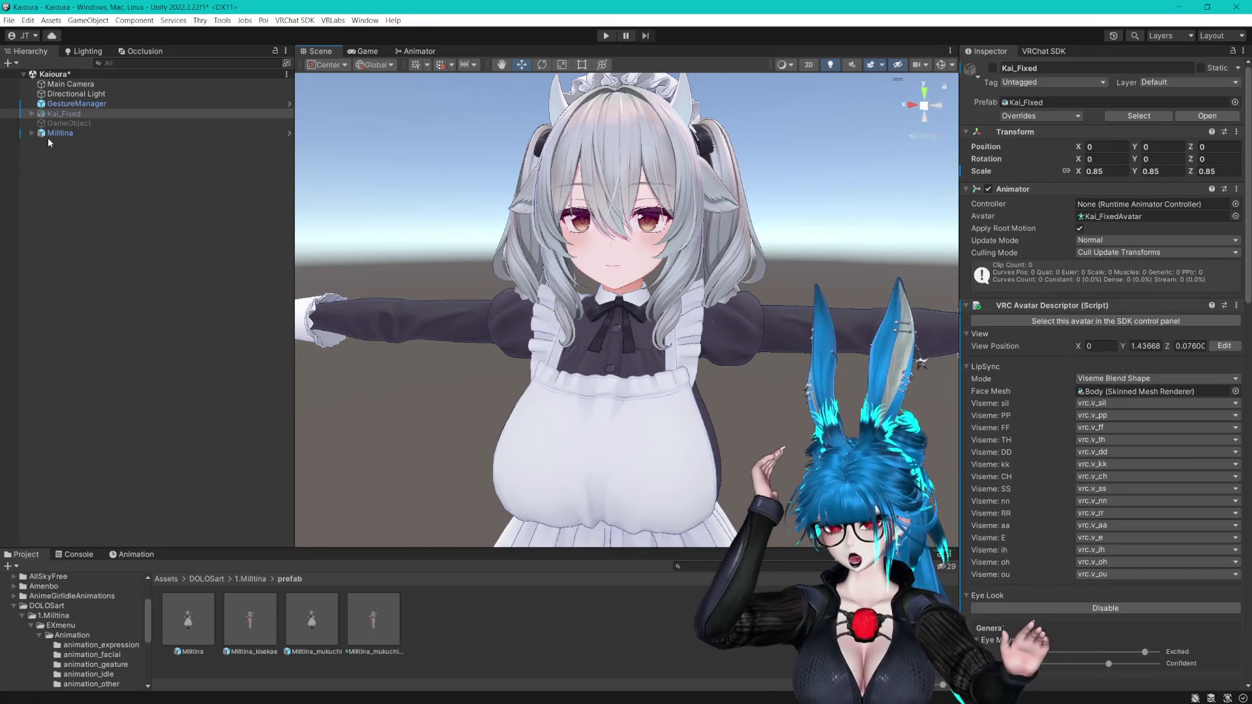
left_click(50, 134)
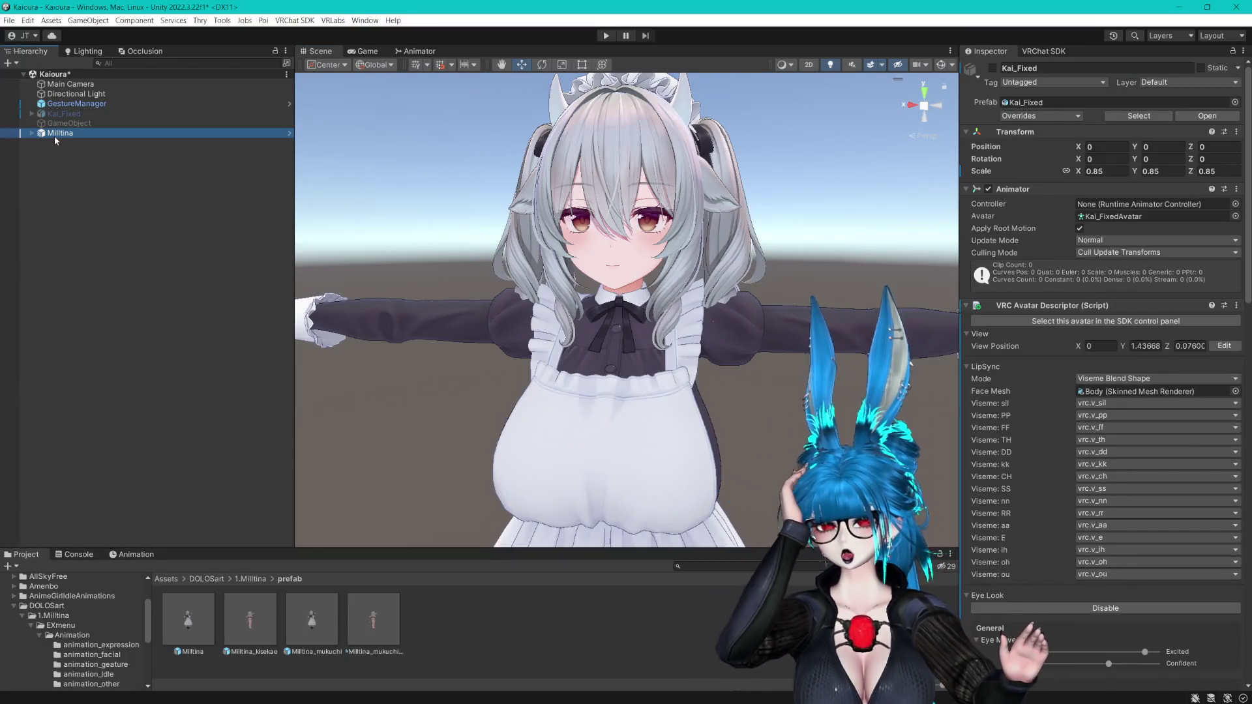
- Delete the Milltina avatar from the Kaioura scene and make the Project browser taller
key("Delete")
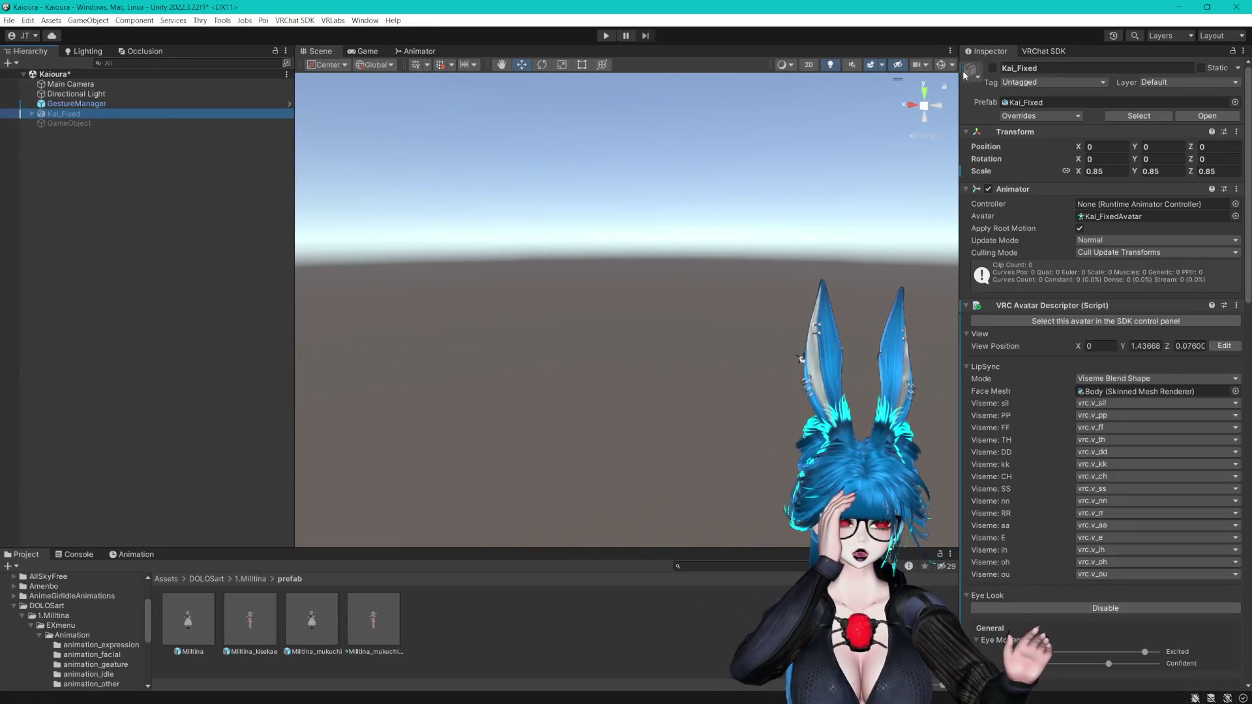
left_click_drag(423, 546, 425, 501)
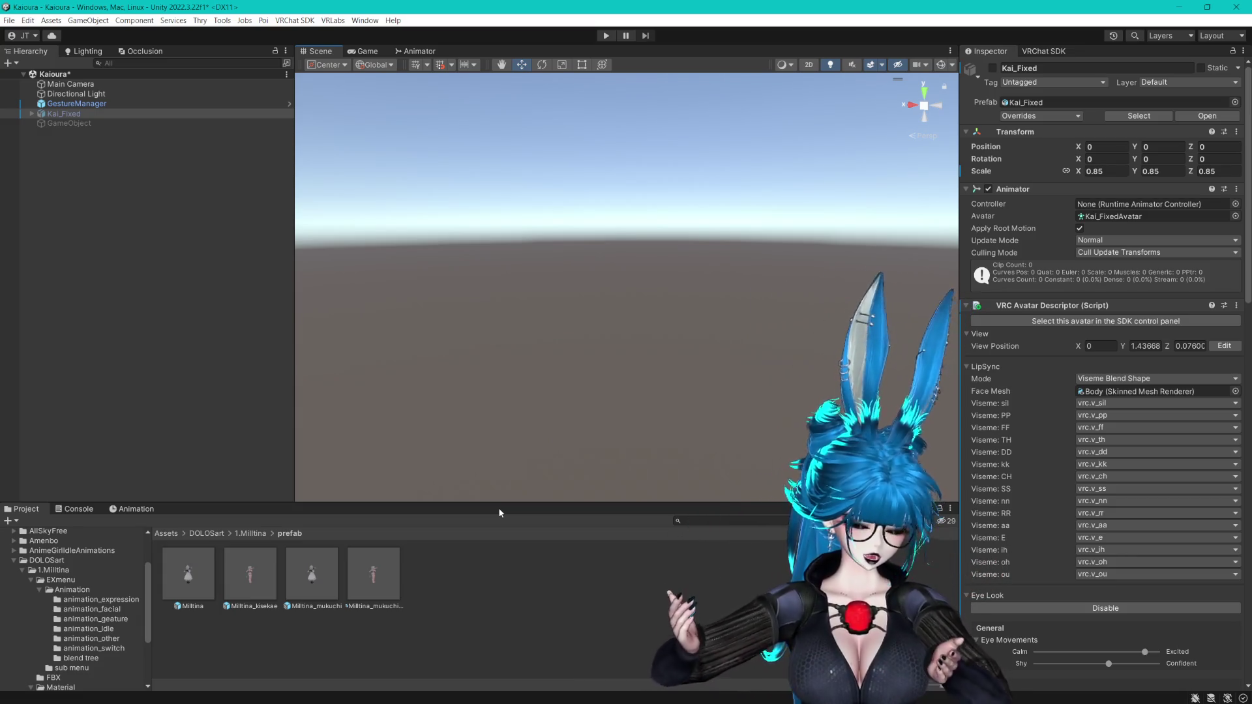
left_click(202, 620)
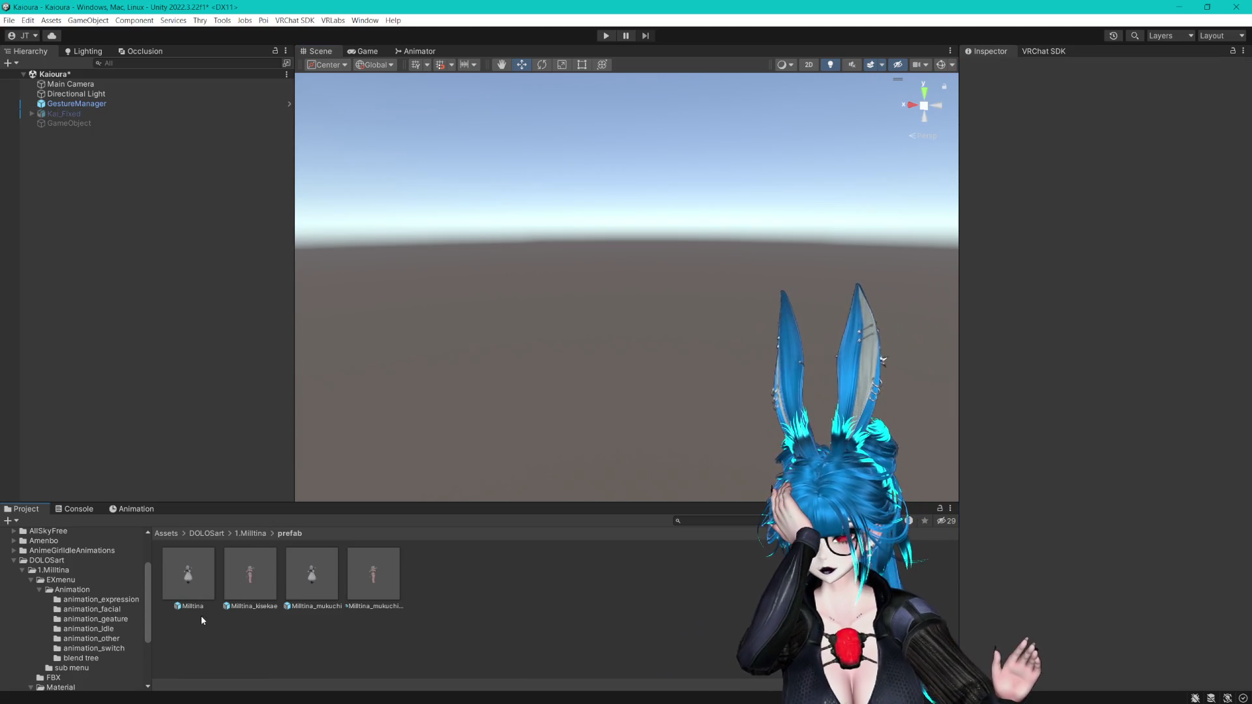
left_click_drag(188, 585, 146, 316)
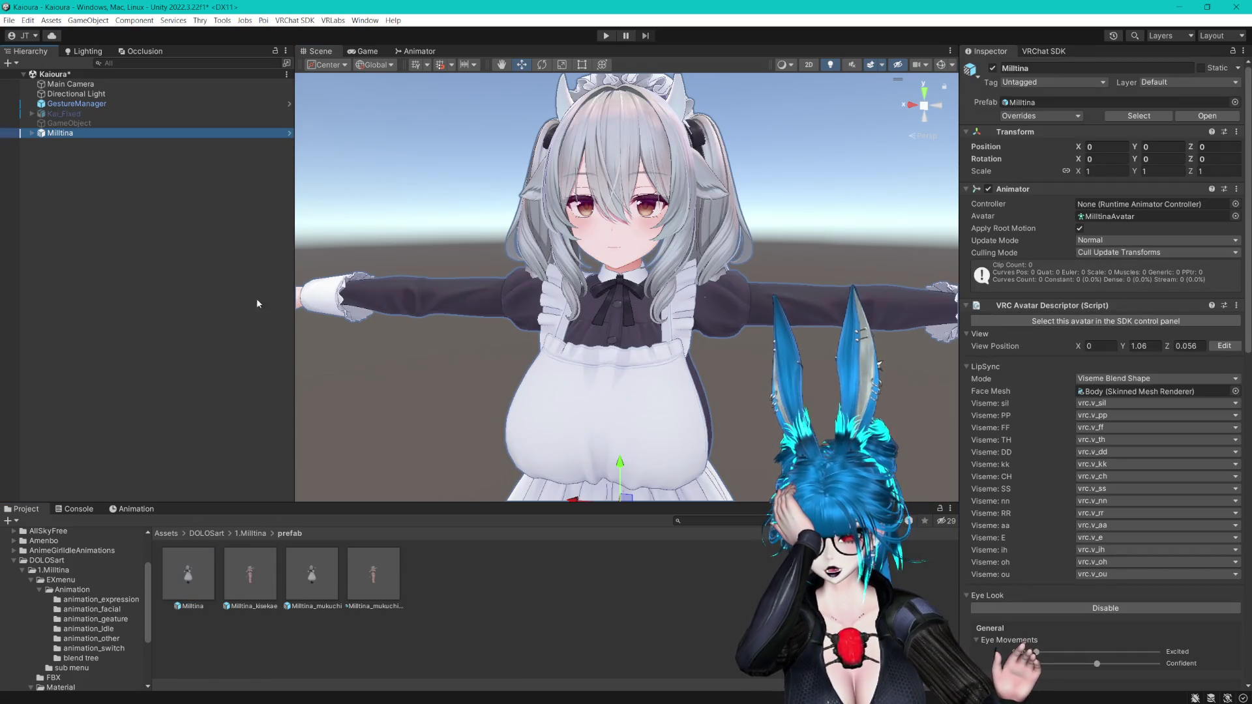
scroll(391, 242, "up", 3)
middle_click_drag(391, 242, 390, 225)
left_click(31, 133)
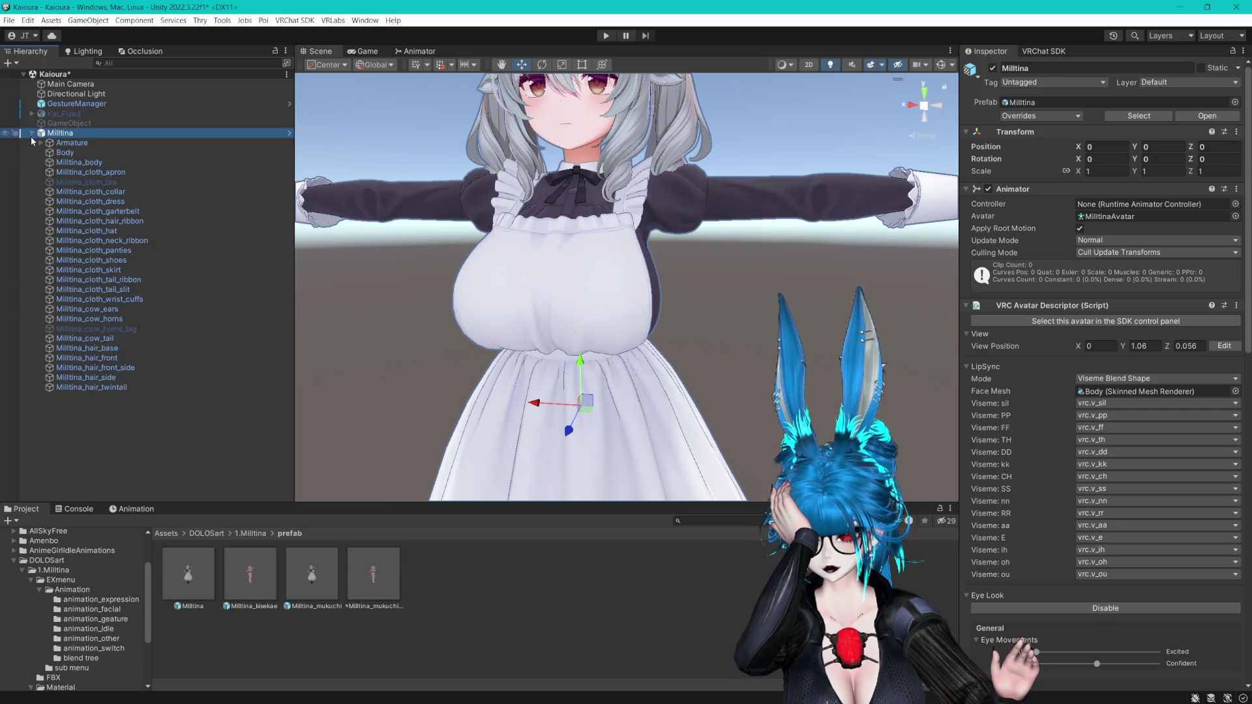
left_click(77, 152)
left_click(111, 163)
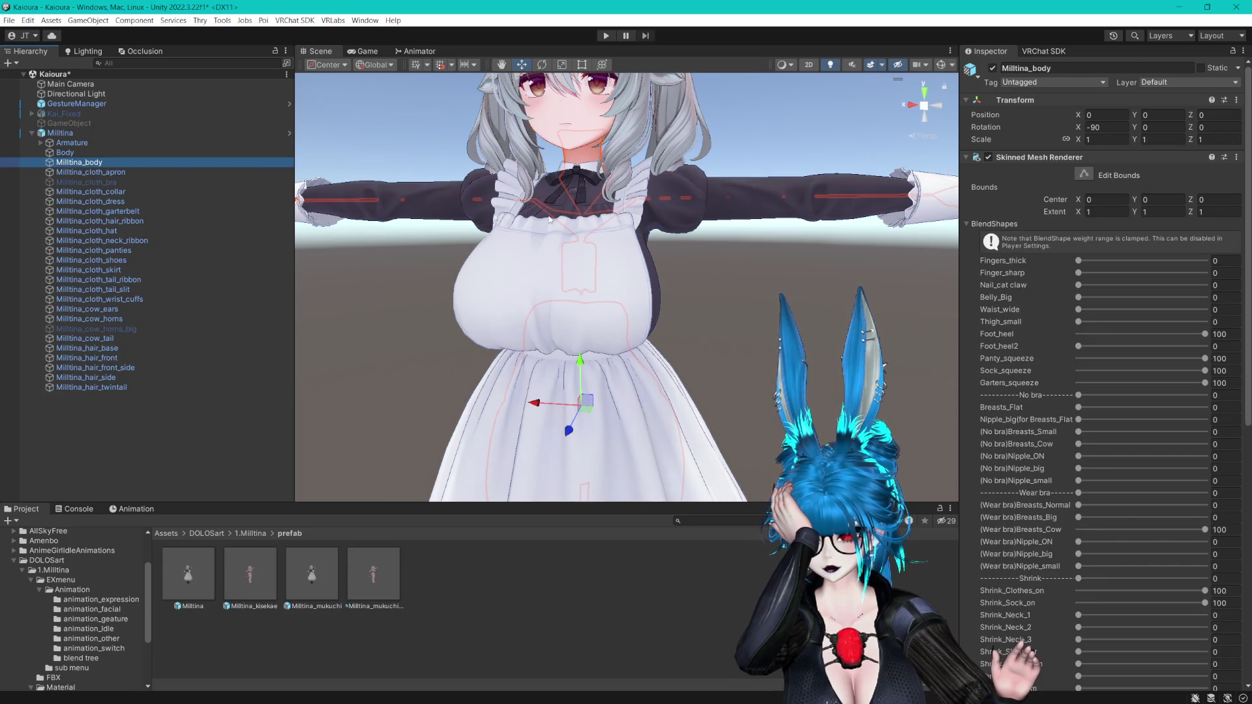
left_click(87, 154)
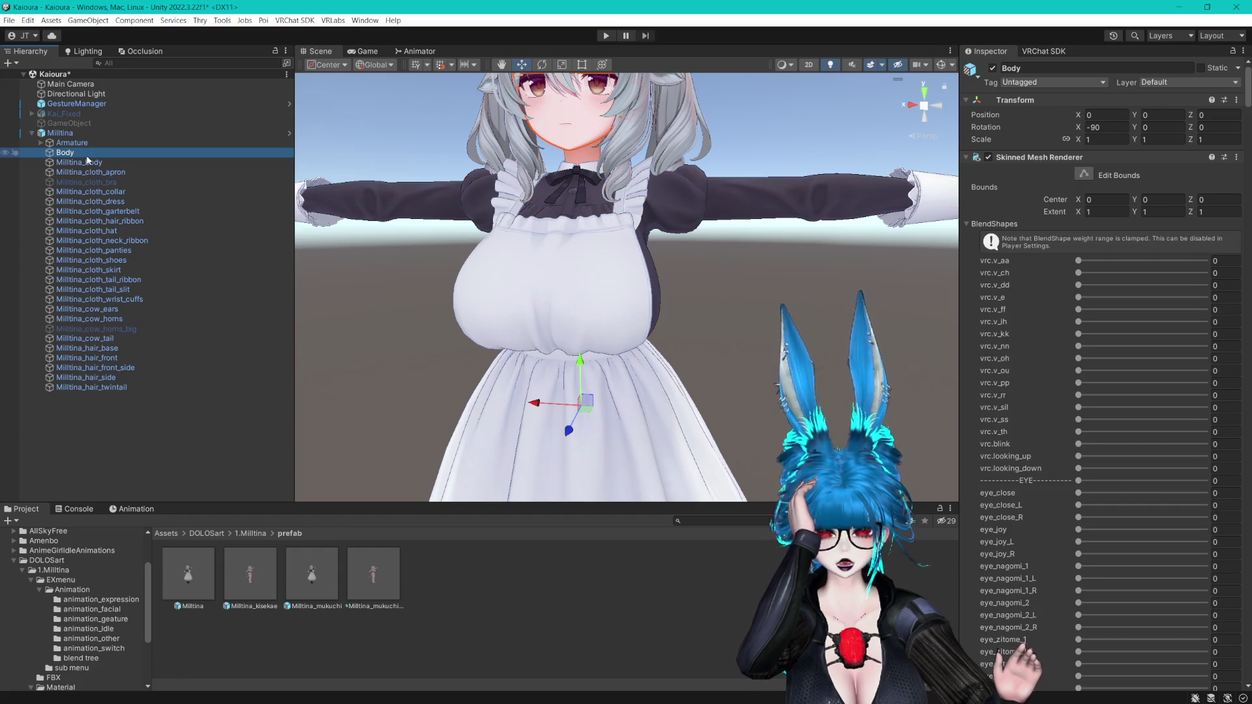
left_click(966, 224)
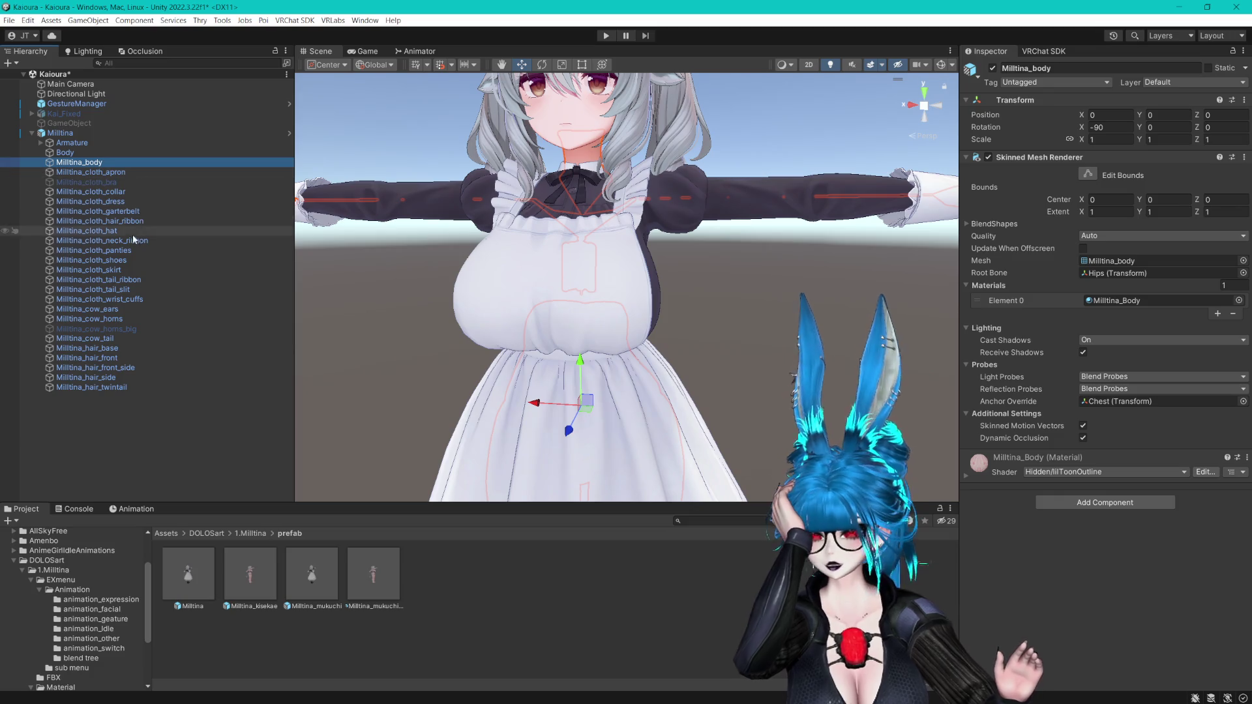
left_click(475, 286)
left_click(476, 285)
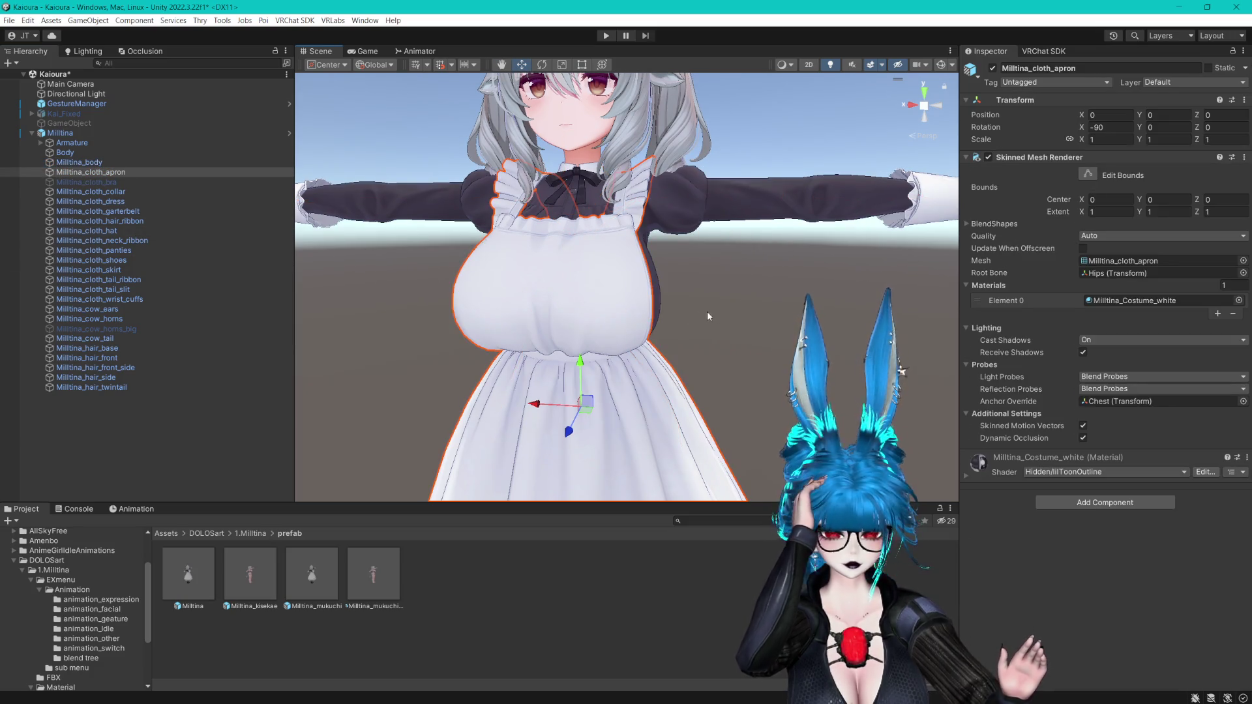
left_click(967, 223)
mouse_move(1192, 300)
left_mouse_down()
mouse_move(1089, 294)
mouse_move(1173, 285)
mouse_move(1148, 280)
mouse_move(1044, 298)
left_mouse_up()
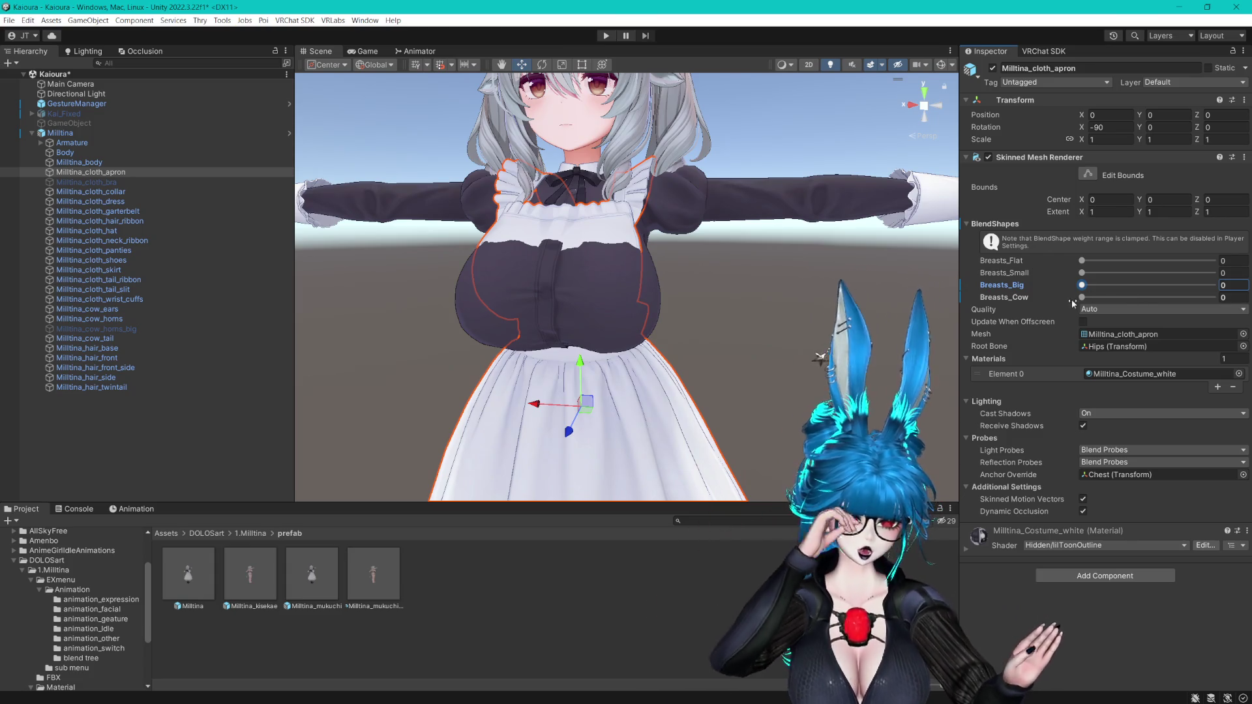
left_click_drag(1081, 298, 1215, 298)
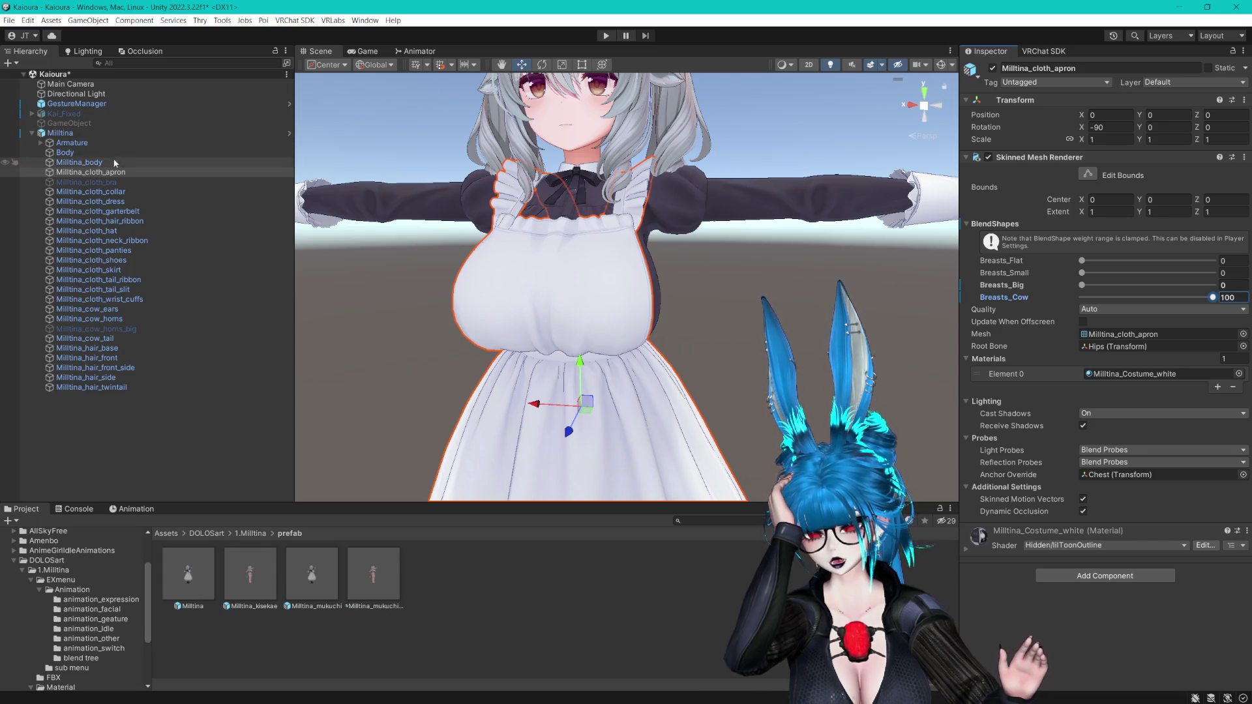
left_click(131, 201)
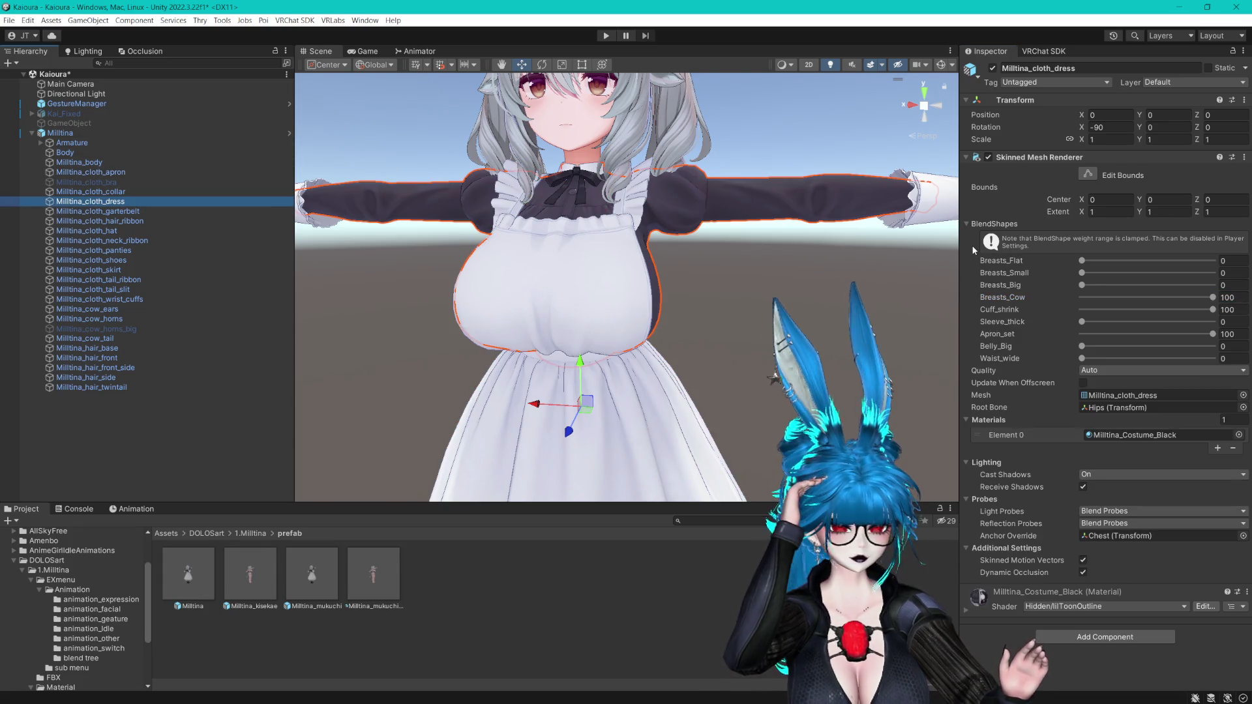
mouse_move(1180, 300)
left_mouse_down()
mouse_move(1075, 305)
mouse_move(1148, 299)
left_mouse_up()
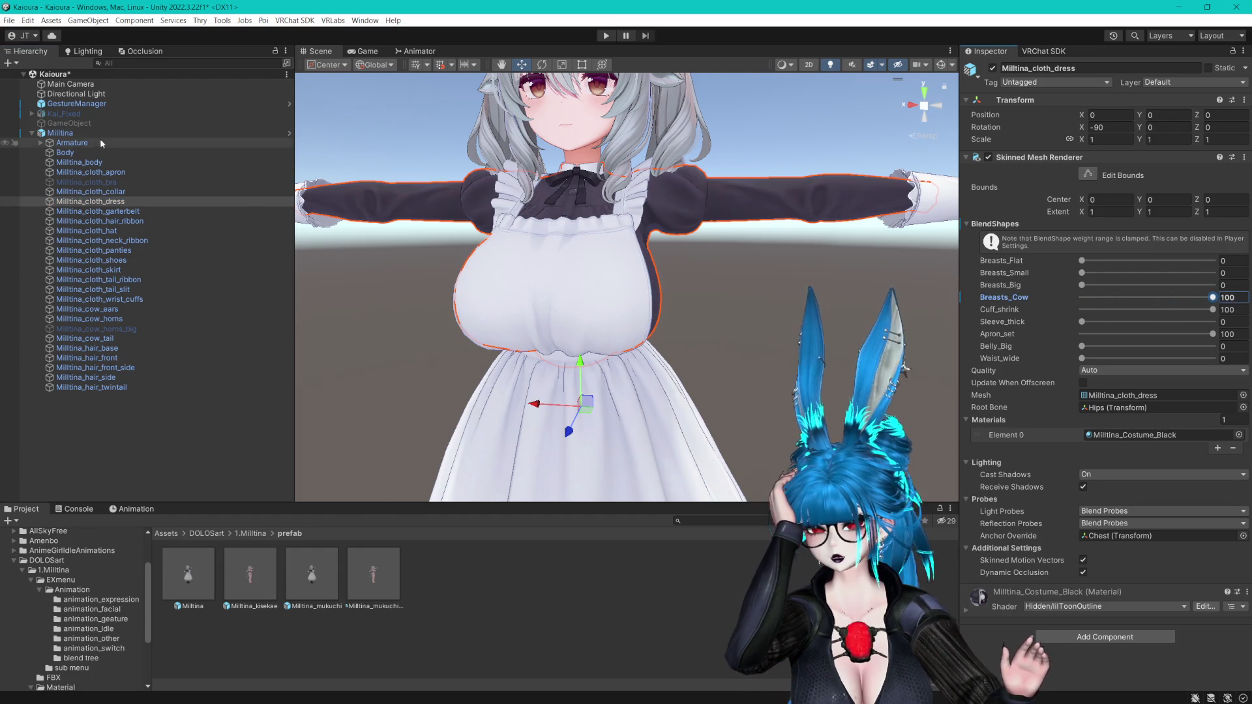
left_click(91, 133)
key("Delete")
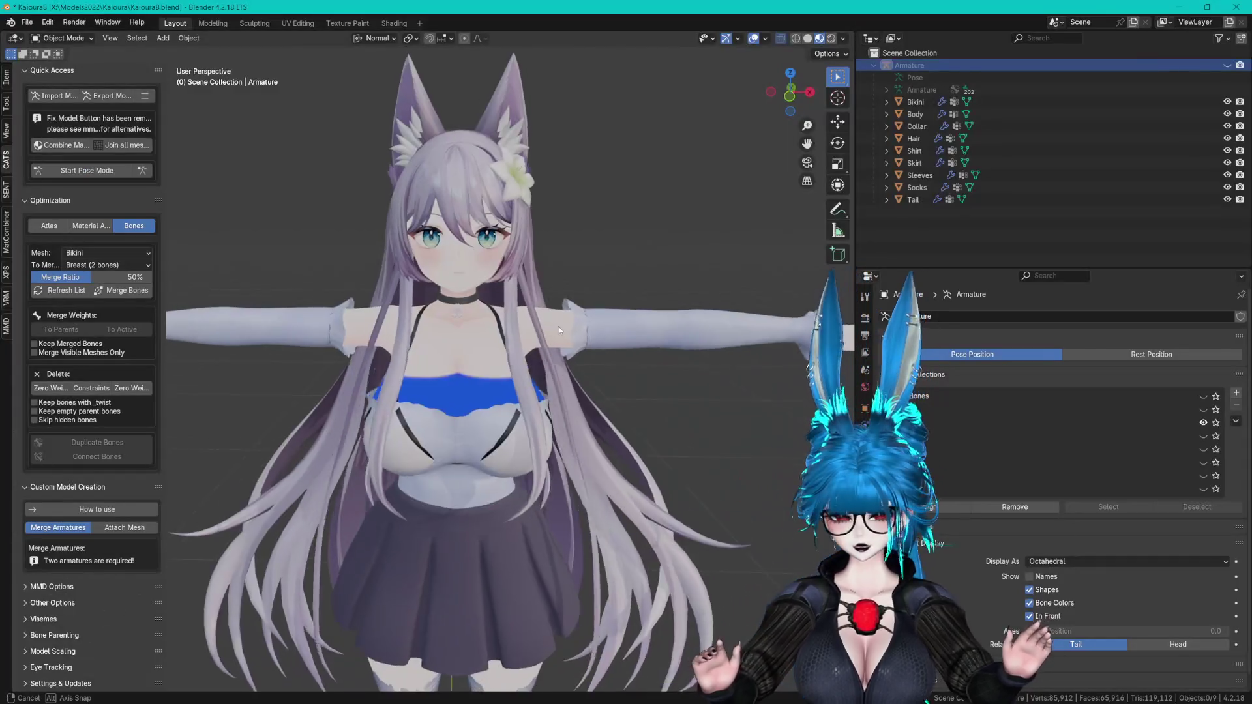
mouse_move(558, 327)
middle_mouse_down()
mouse_move(590, 362)
mouse_move(588, 267)
mouse_move(658, 274)
mouse_move(600, 273)
mouse_move(600, 316)
mouse_move(676, 311)
mouse_move(587, 317)
middle_mouse_up()
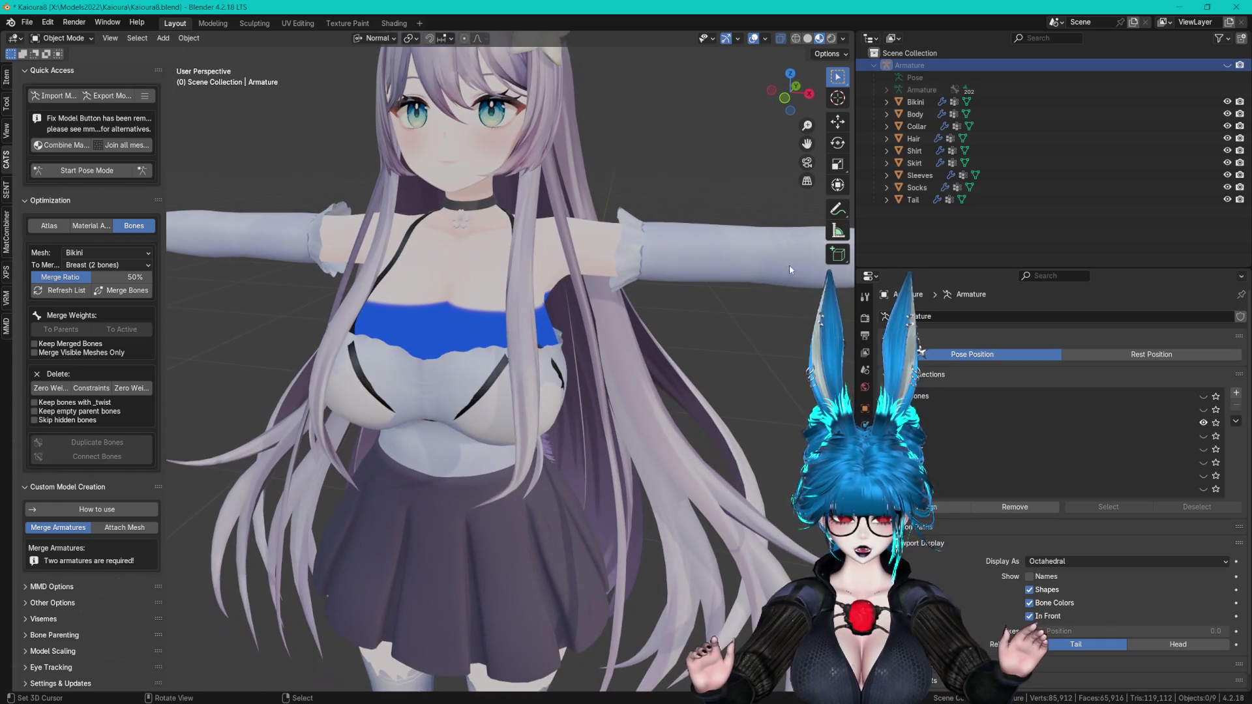
- Hide the hair, select Body, and expand its Shape Keys panel instead of Vertex Groups and Geometry Data
mouse_move(587, 228)
middle_mouse_down()
mouse_move(559, 224)
mouse_move(652, 222)
mouse_move(611, 220)
middle_mouse_up()
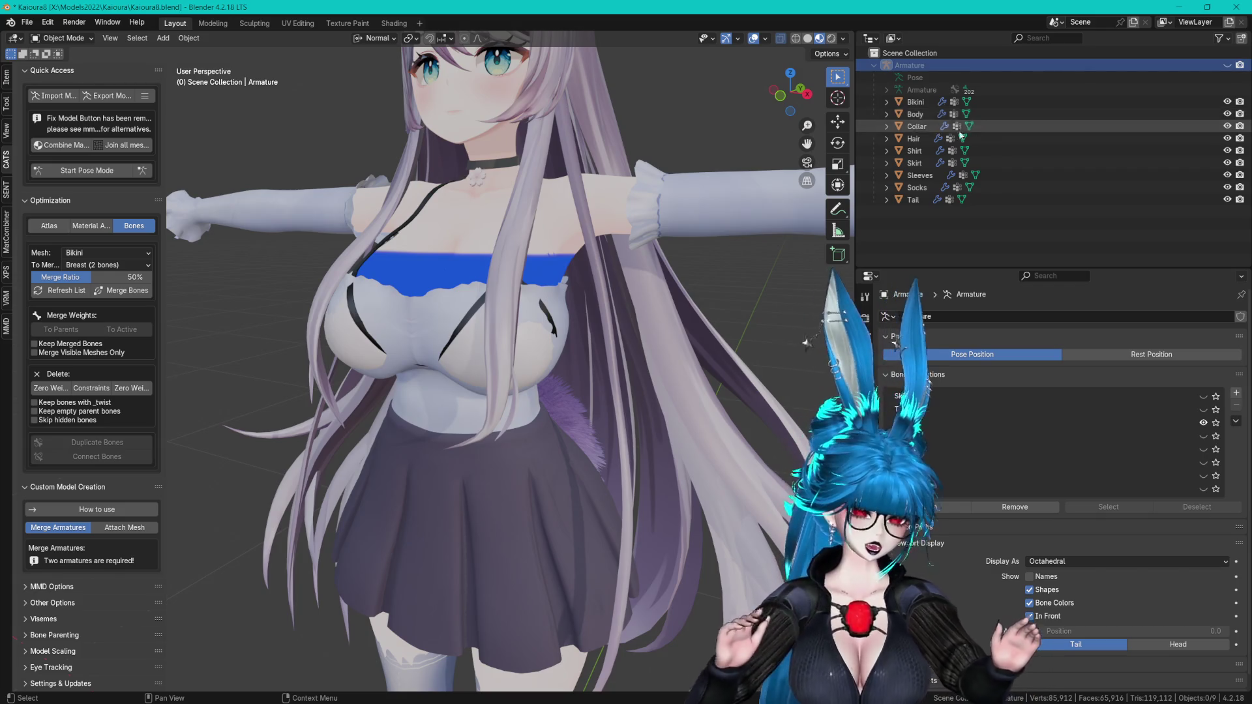
middle_click_drag(760, 195, 740, 197)
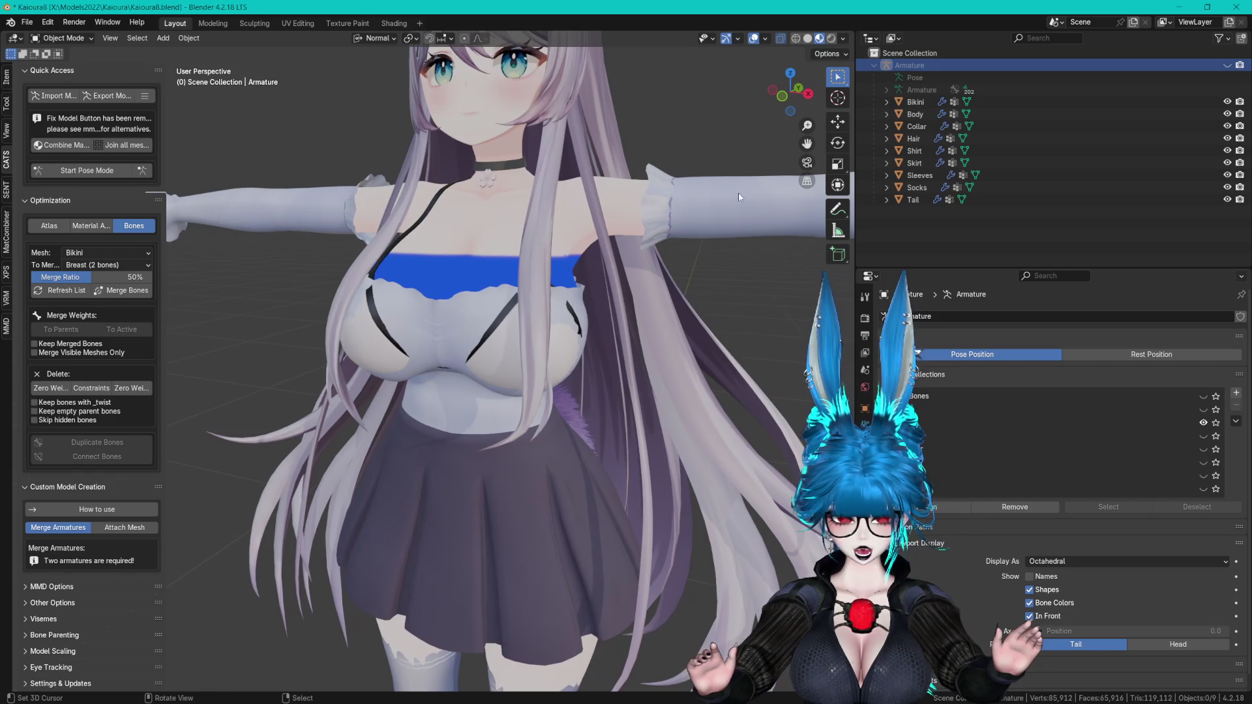
left_click(1228, 138)
left_click(915, 114)
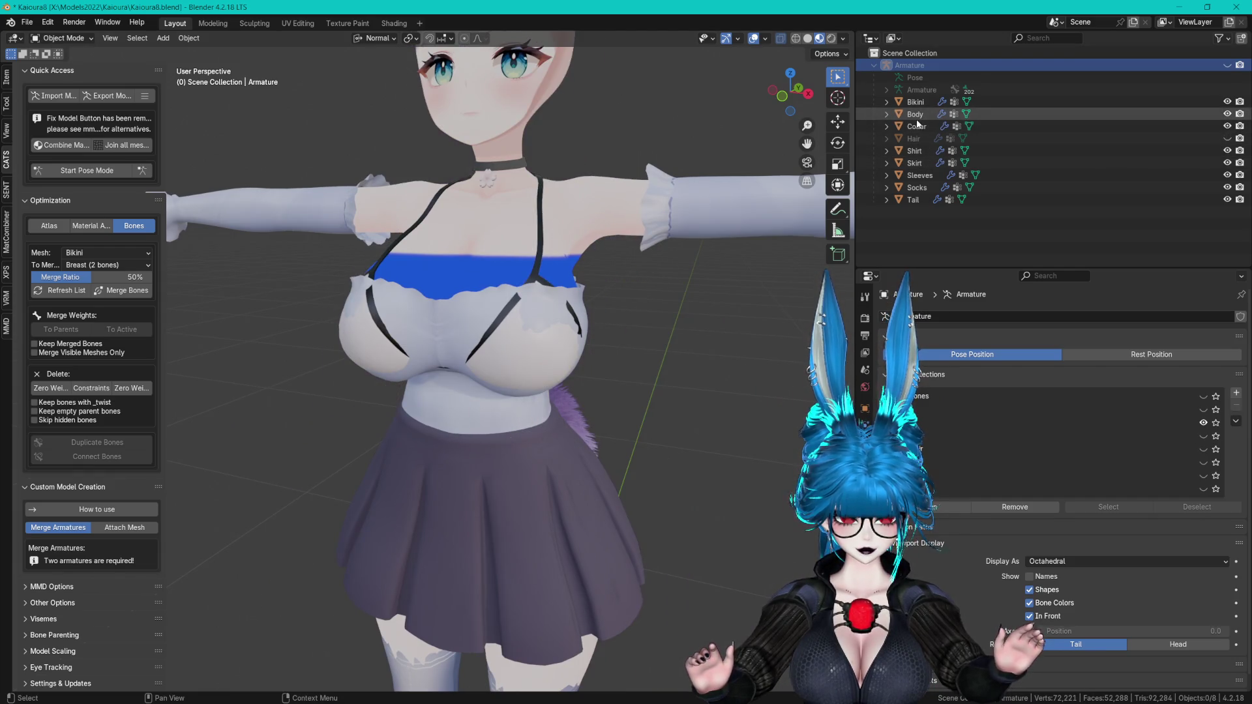
left_click(940, 337)
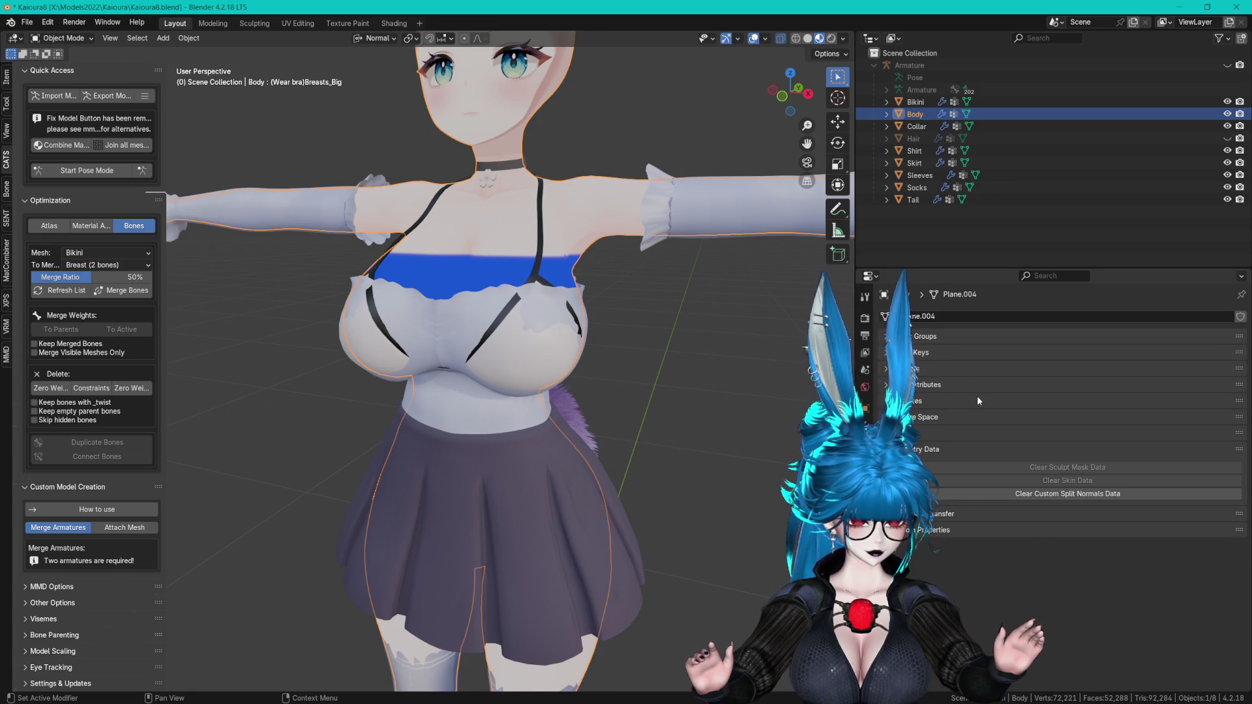
left_click(932, 449)
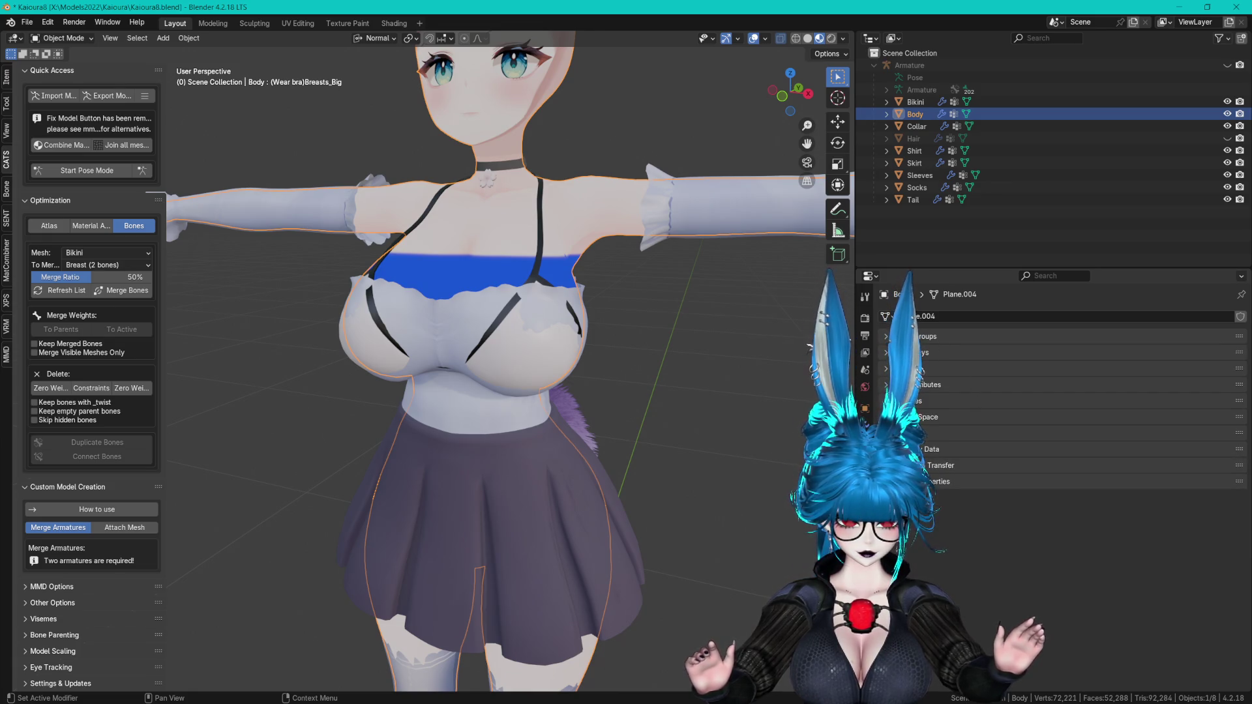
left_click(933, 352)
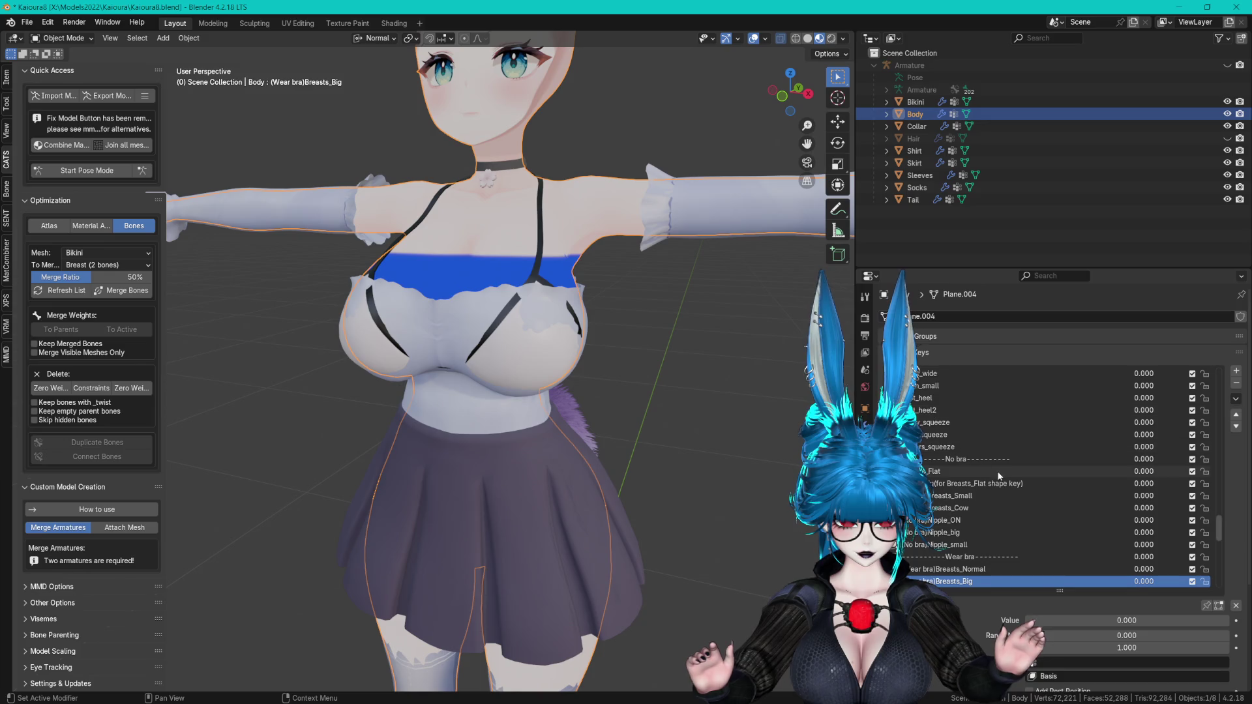
- Scrub the (Wear bra)Breasts_Big value to preview the bust, then open its name for editing
mouse_move(626, 352)
middle_mouse_down()
mouse_move(656, 346)
mouse_move(646, 296)
mouse_move(597, 318)
mouse_move(605, 371)
mouse_move(655, 320)
mouse_move(650, 291)
middle_mouse_up()
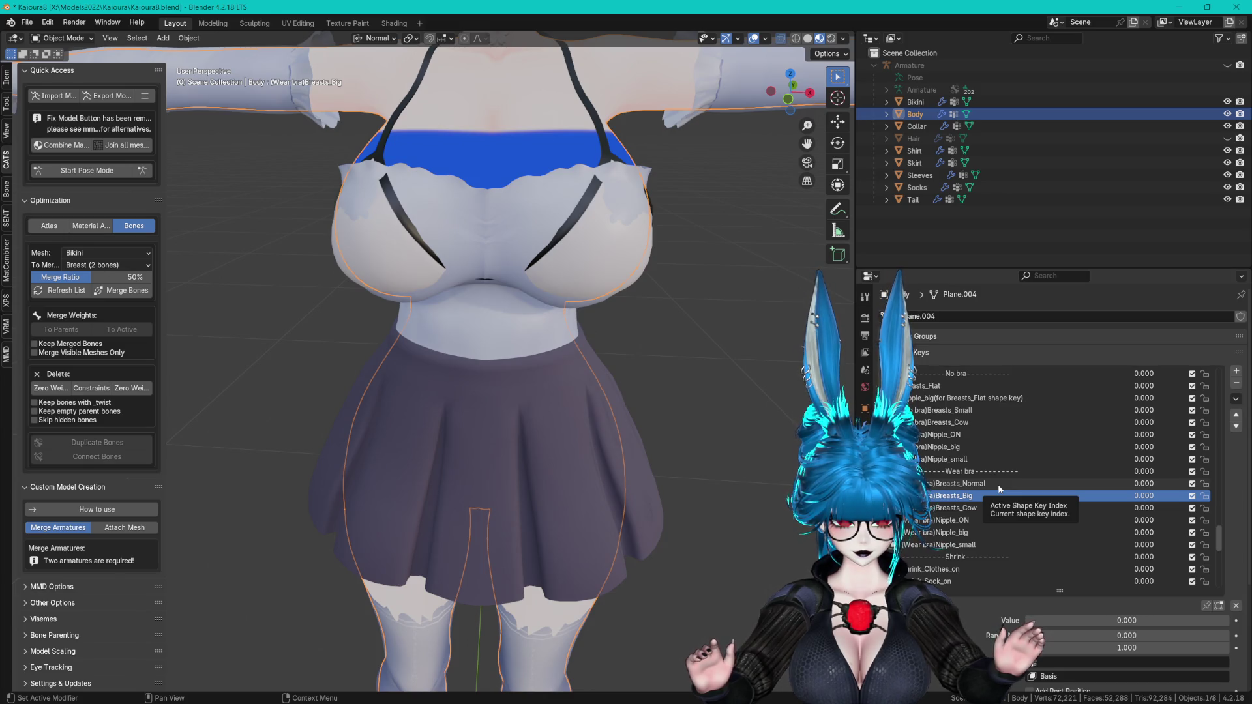
mouse_move(697, 360)
middle_mouse_down()
mouse_move(678, 353)
mouse_move(734, 342)
mouse_move(656, 363)
mouse_move(660, 311)
mouse_move(629, 409)
mouse_move(636, 366)
middle_mouse_up()
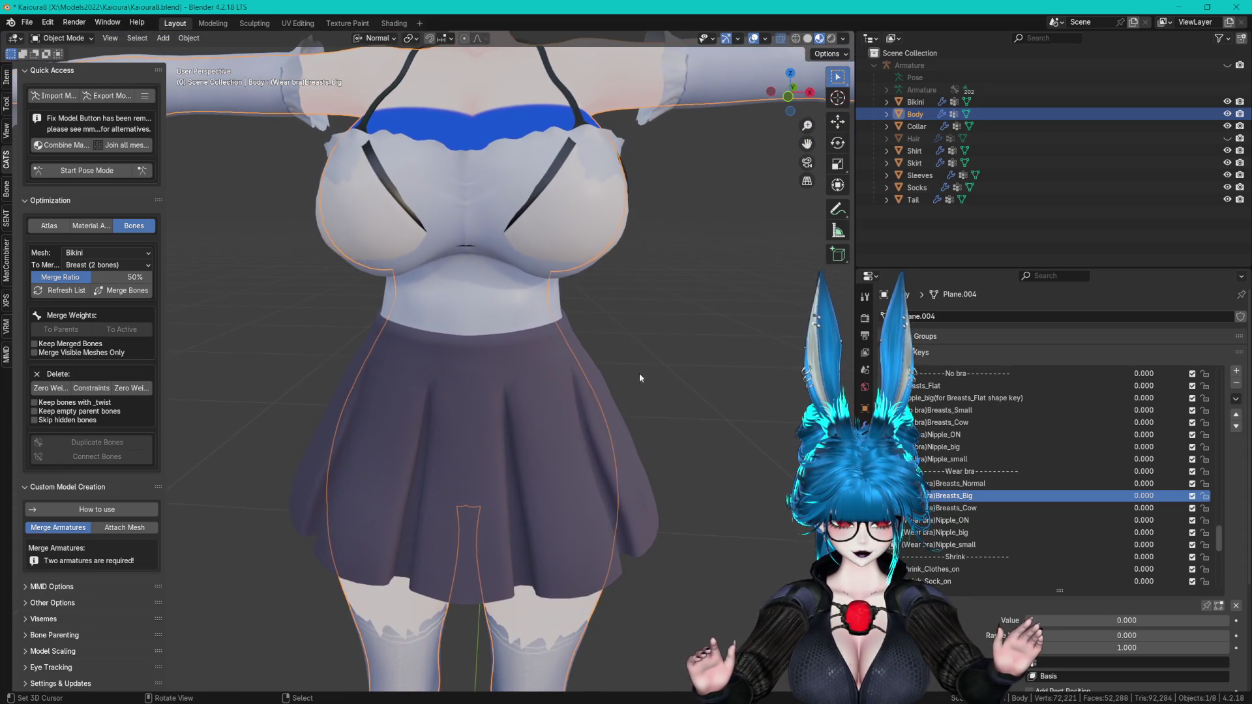
scroll(639, 373, "up", 2)
mouse_move(1086, 621)
left_mouse_down()
mouse_move(1154, 620)
mouse_move(1043, 620)
mouse_move(1226, 620)
mouse_move(1031, 620)
left_mouse_up()
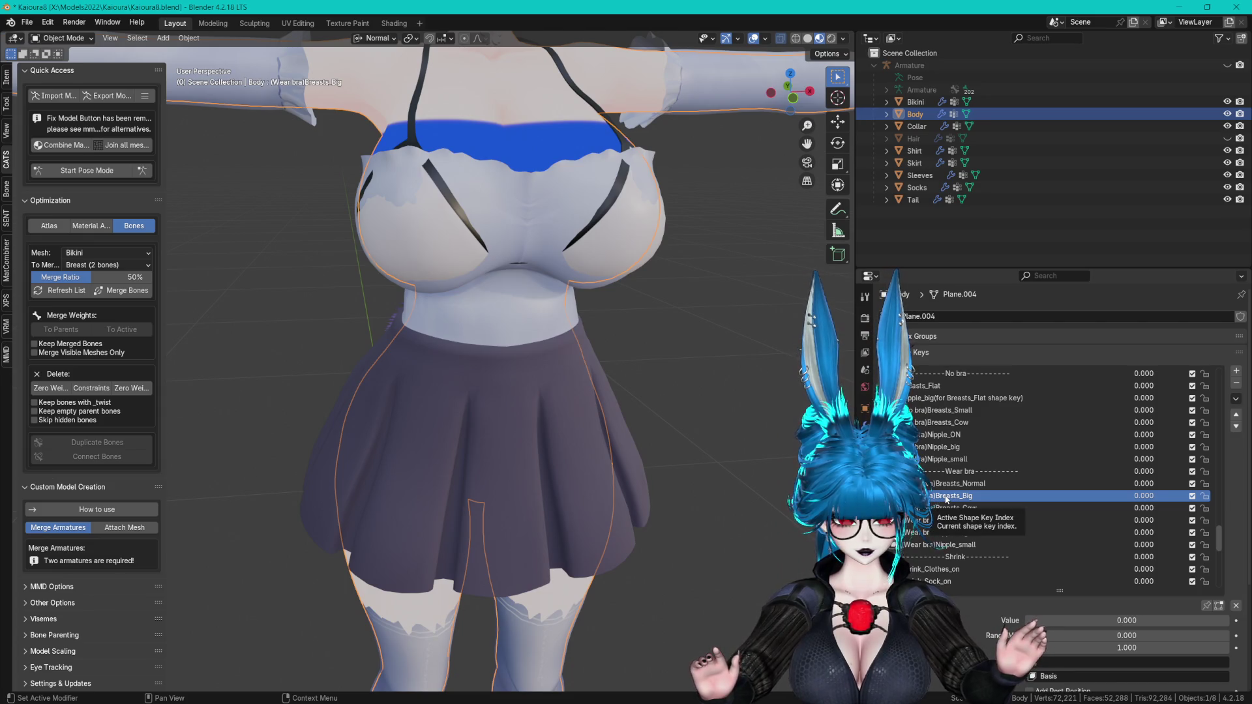
double_click(945, 498)
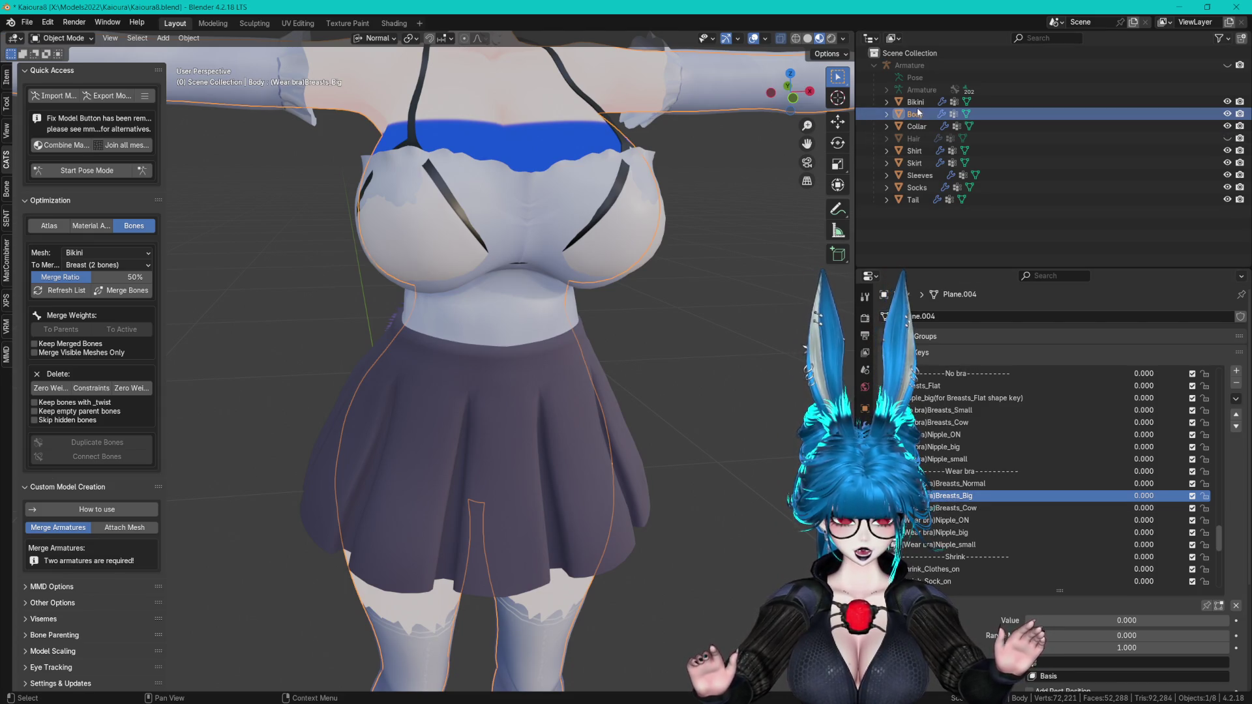
- Select the Bikini and hide the Shirt, Skirt, Sleeves, Socks and Collar
left_click(1102, 102)
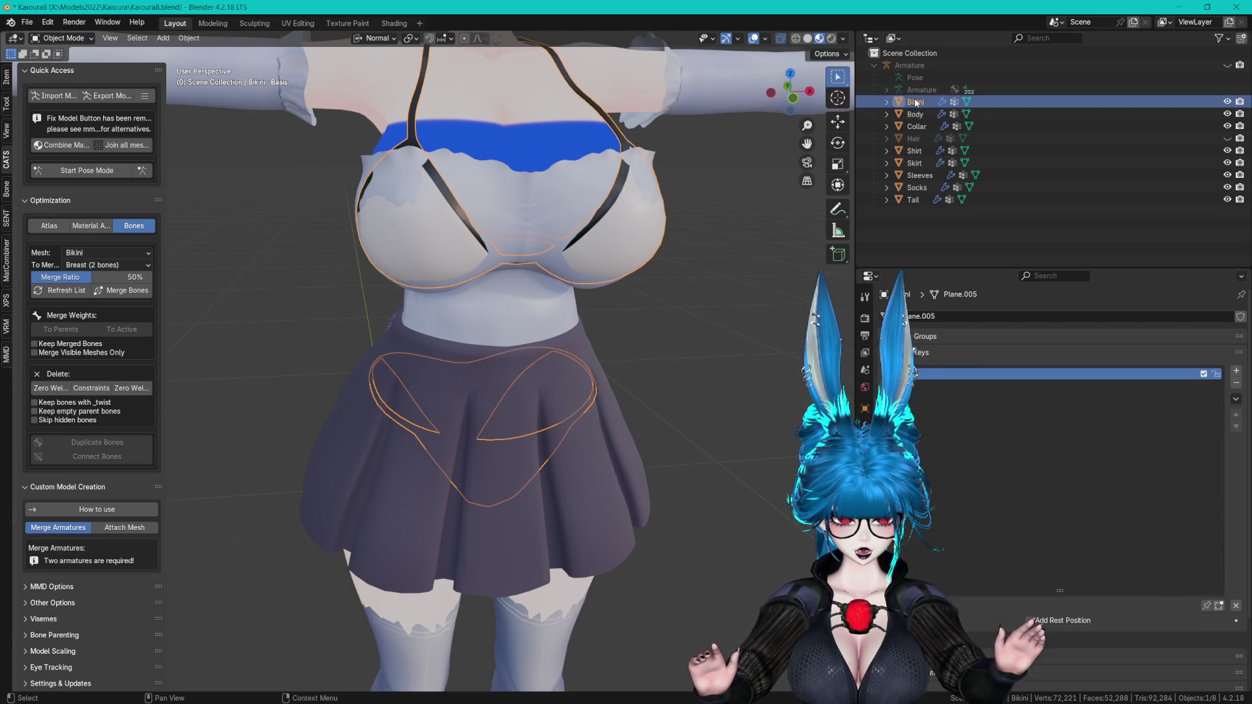
left_click(1227, 151)
left_click(1229, 164)
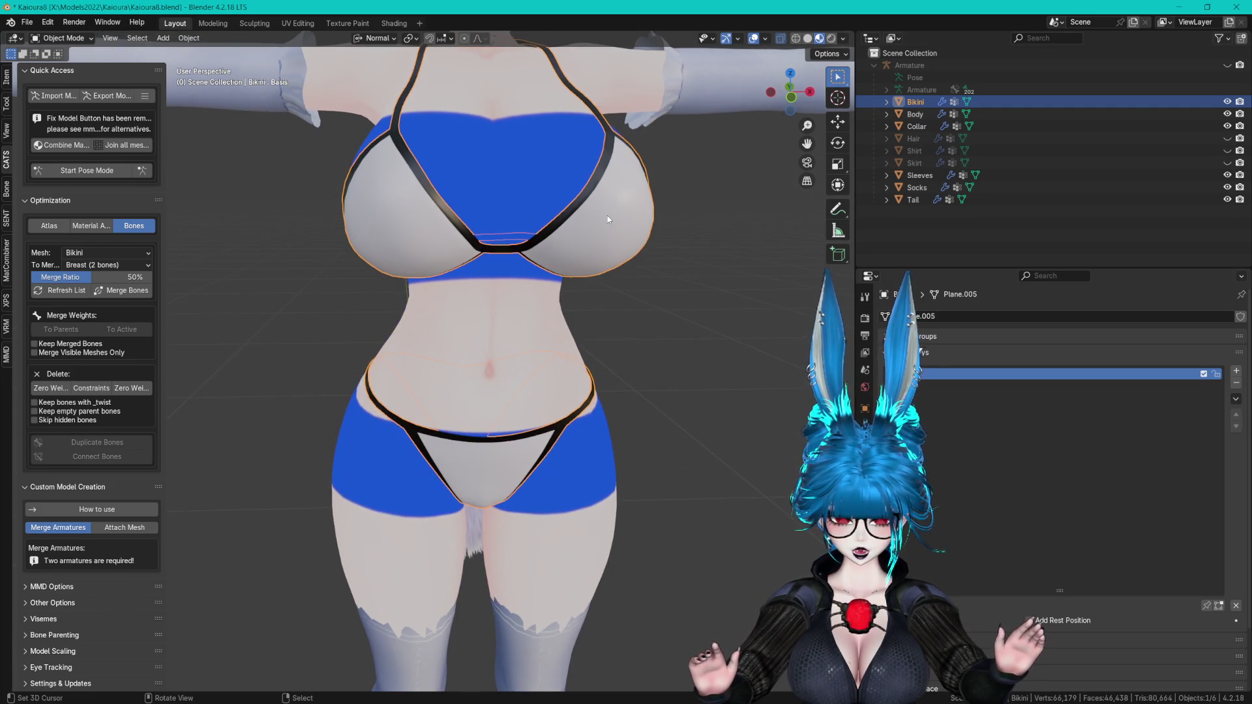
left_click(1228, 187)
left_click(1227, 175)
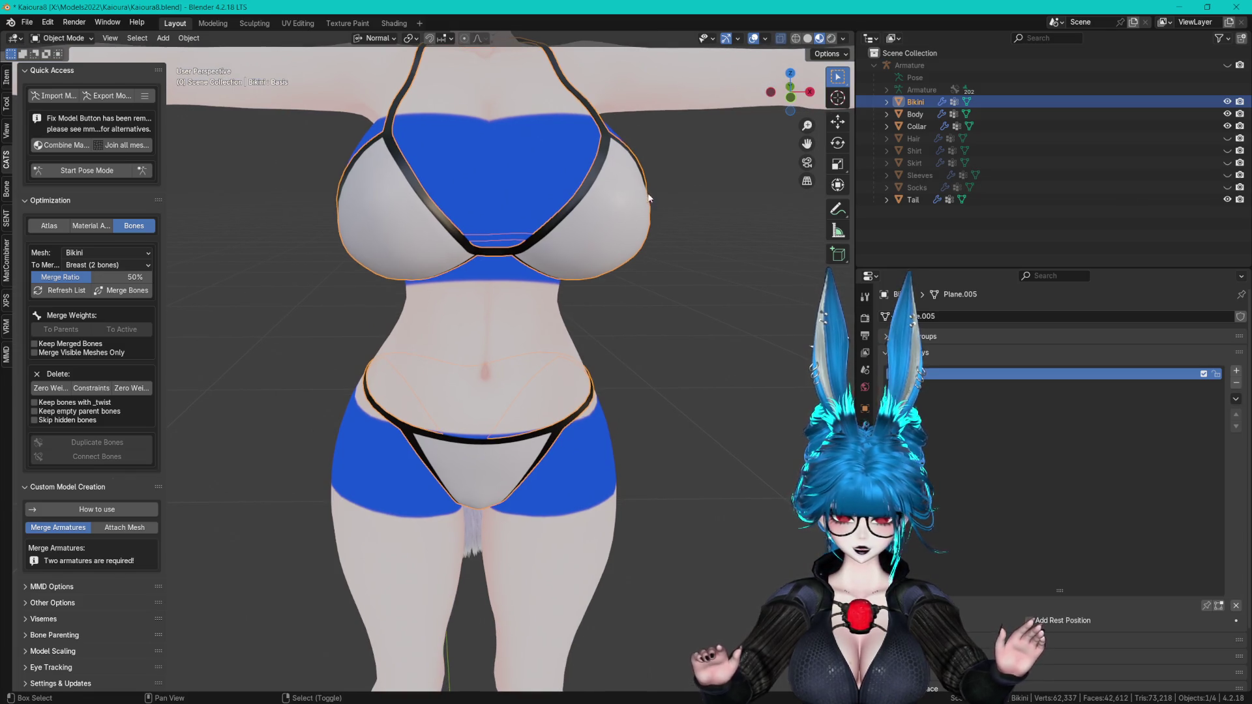
left_click(1227, 125)
middle_click_drag(626, 156, 626, 224, "shift")
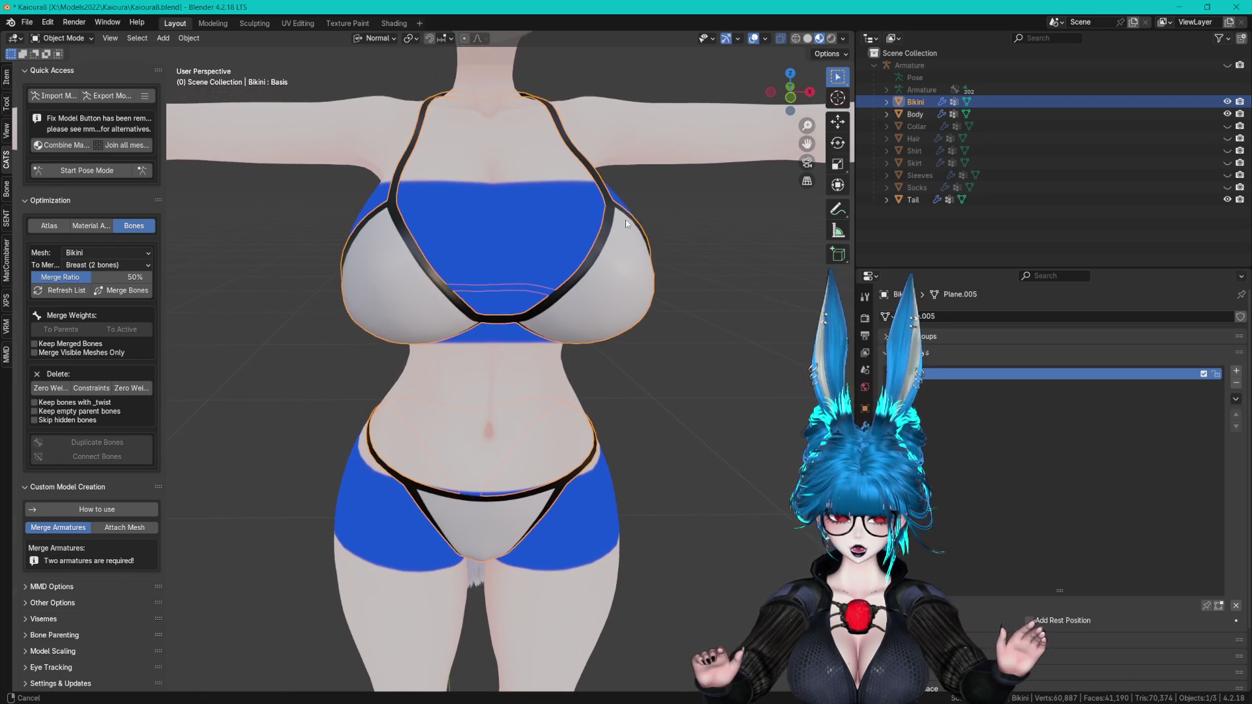
- Add a bikini shape key named (Wear bra)Breasts_Big
left_click(1236, 371)
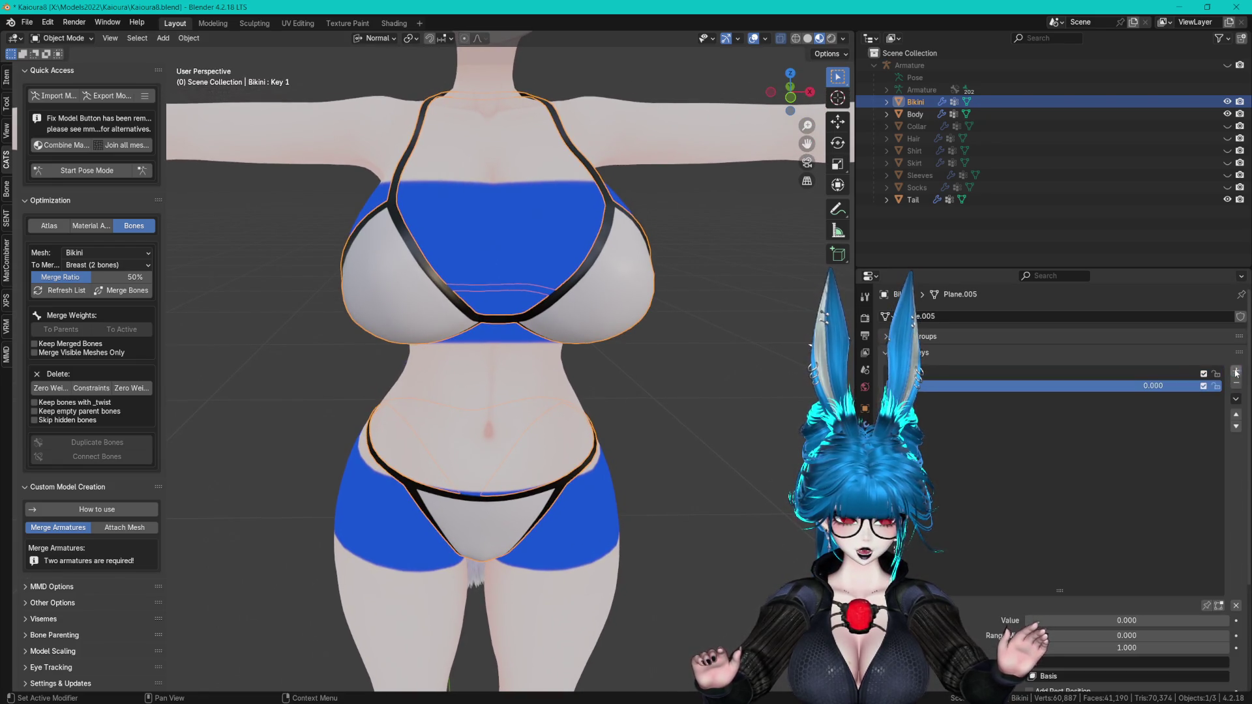
type("(Wear bra)Breasts_Big")
key("Return")
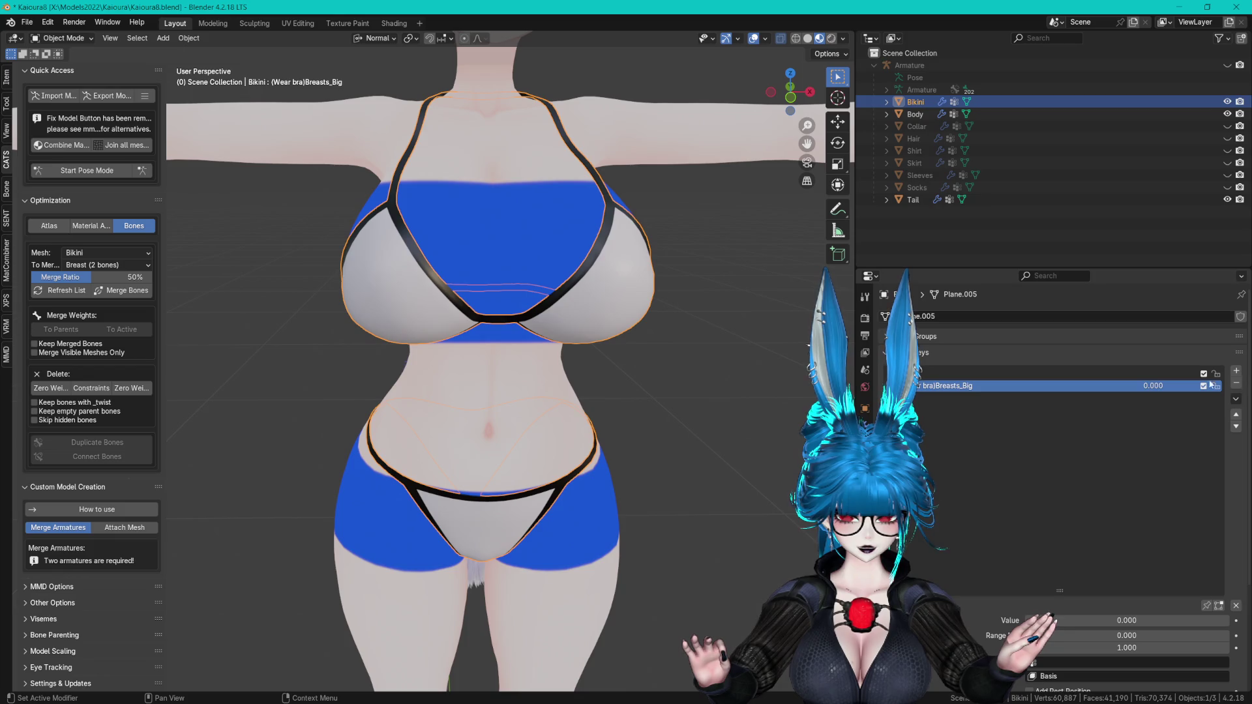
- Pin the Body's (Wear bra)Breasts_Big shape, then reselect the Bikini and enter Edit Mode
left_click(972, 114)
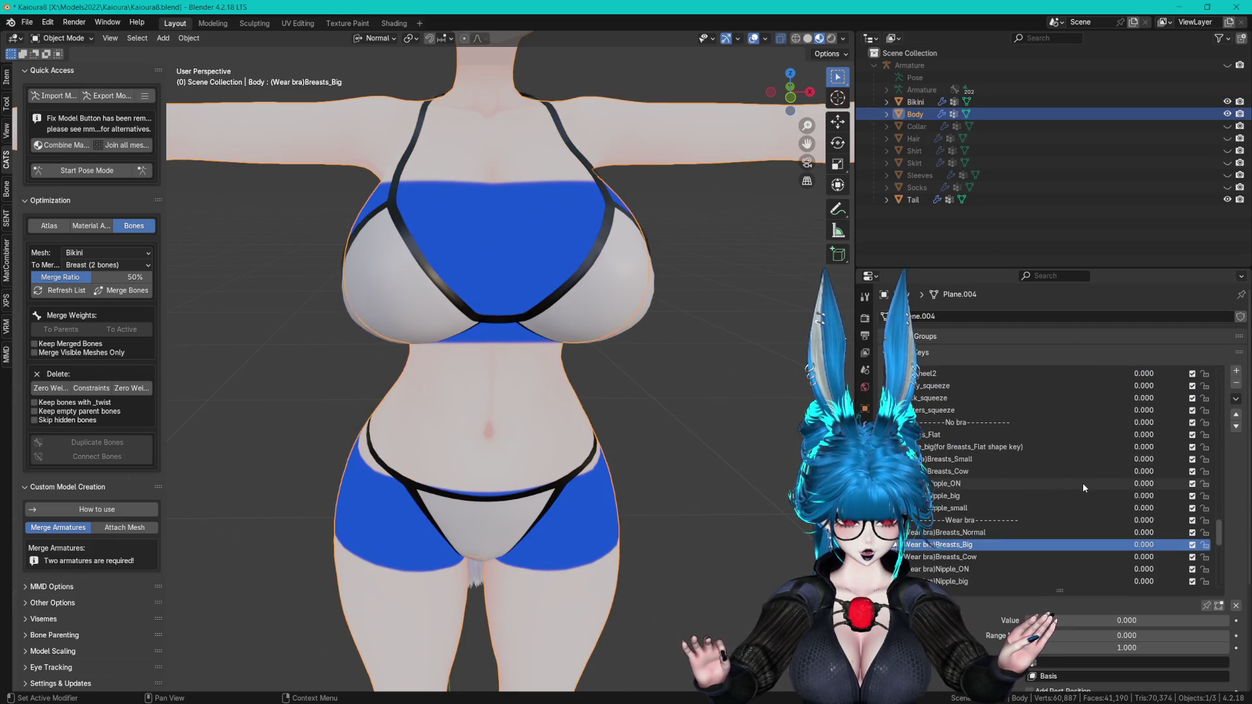
left_click(993, 533)
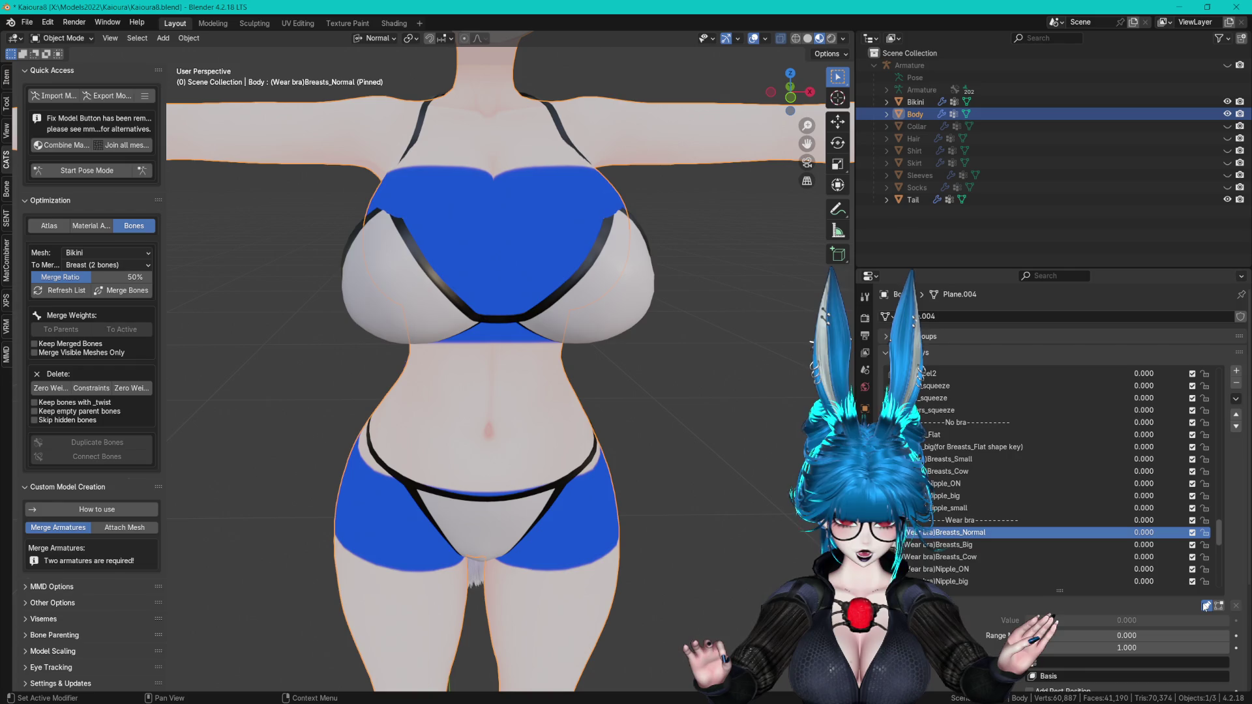
key("Down")
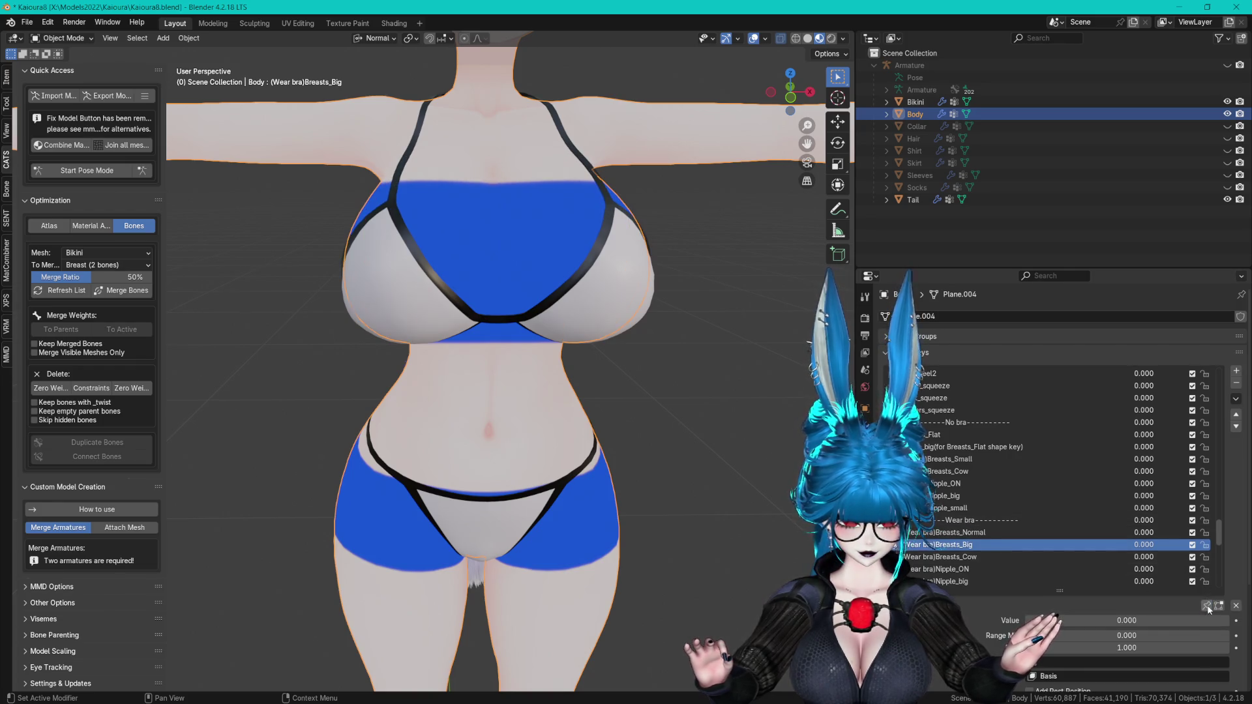
left_click(1206, 605)
middle_click_drag(641, 353, 613, 355)
left_click(916, 102)
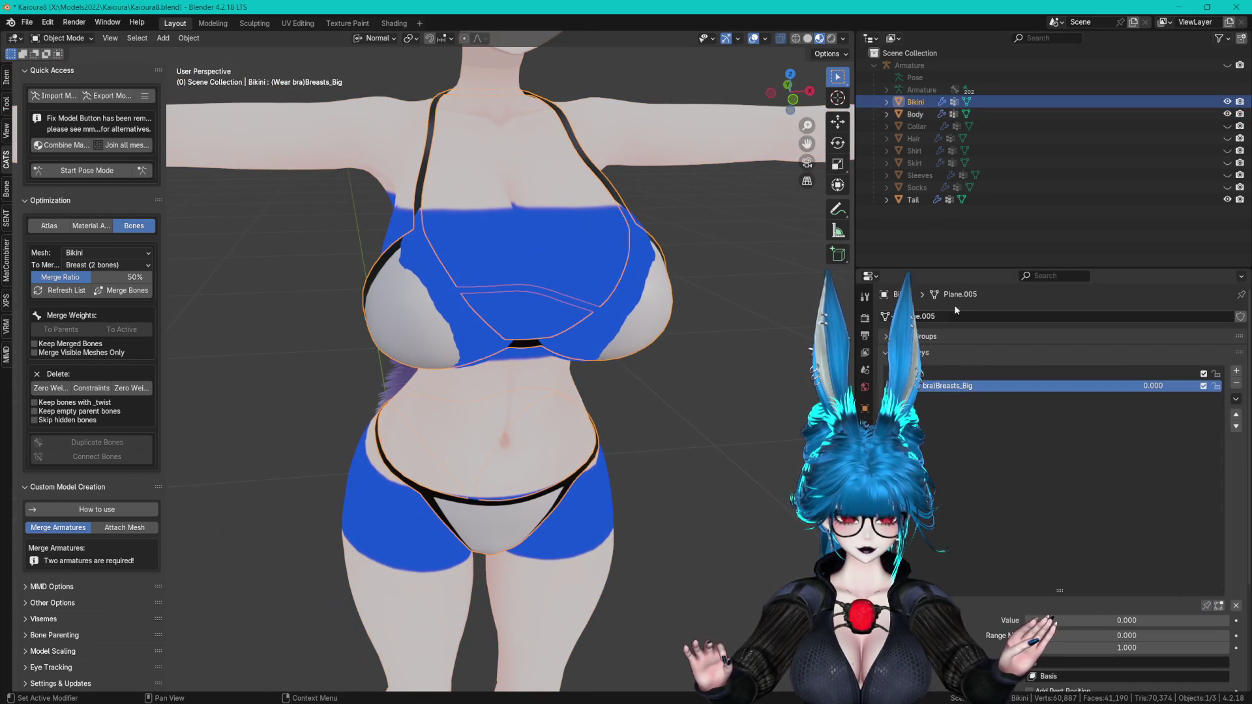
mouse_move(620, 301)
middle_mouse_down()
mouse_move(615, 330)
mouse_move(648, 307)
mouse_move(651, 264)
mouse_move(639, 317)
middle_mouse_up()
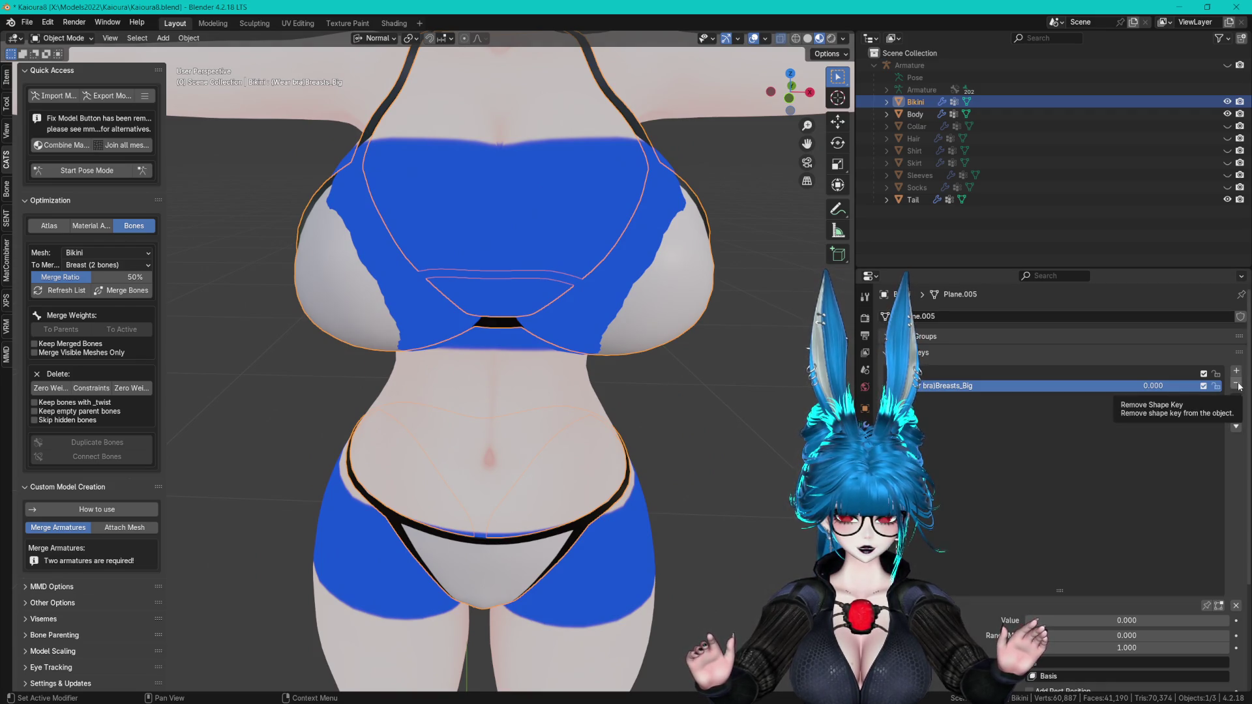
key("Tab")
- Angle the view up at the bikini and choose a proportional editing falloff
middle_click_drag(643, 281, 634, 204)
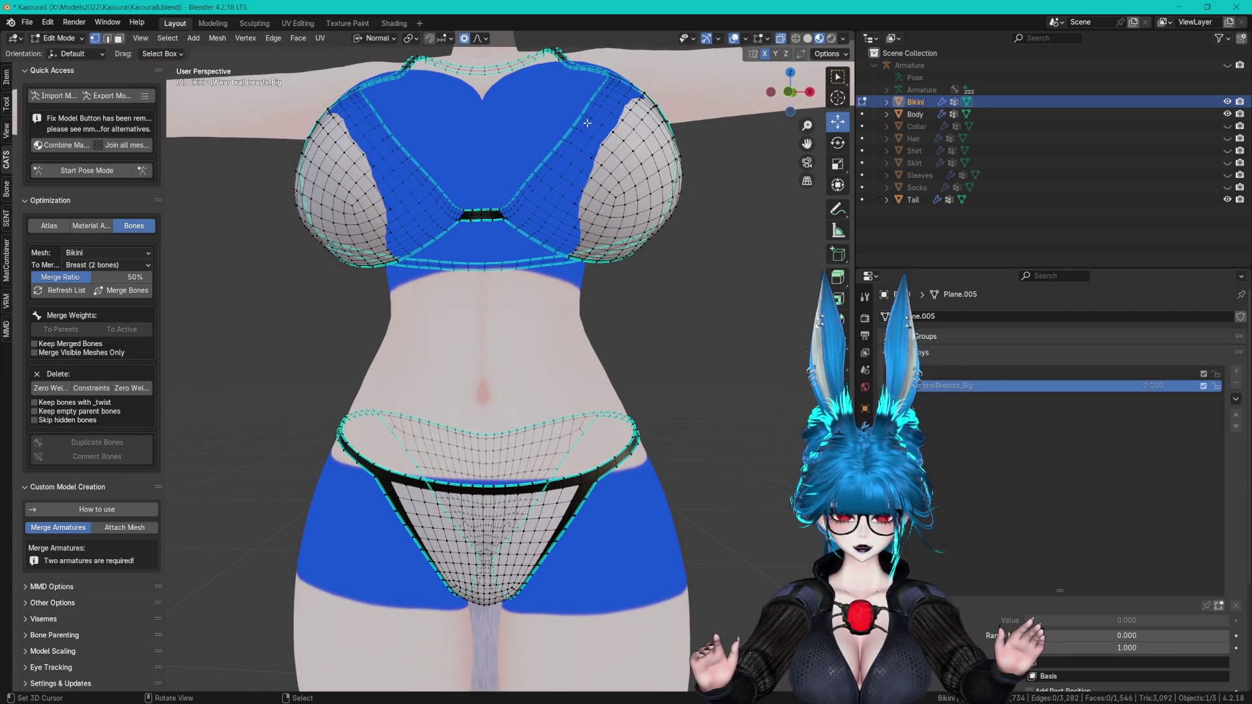
middle_click_drag(631, 131, 628, 161)
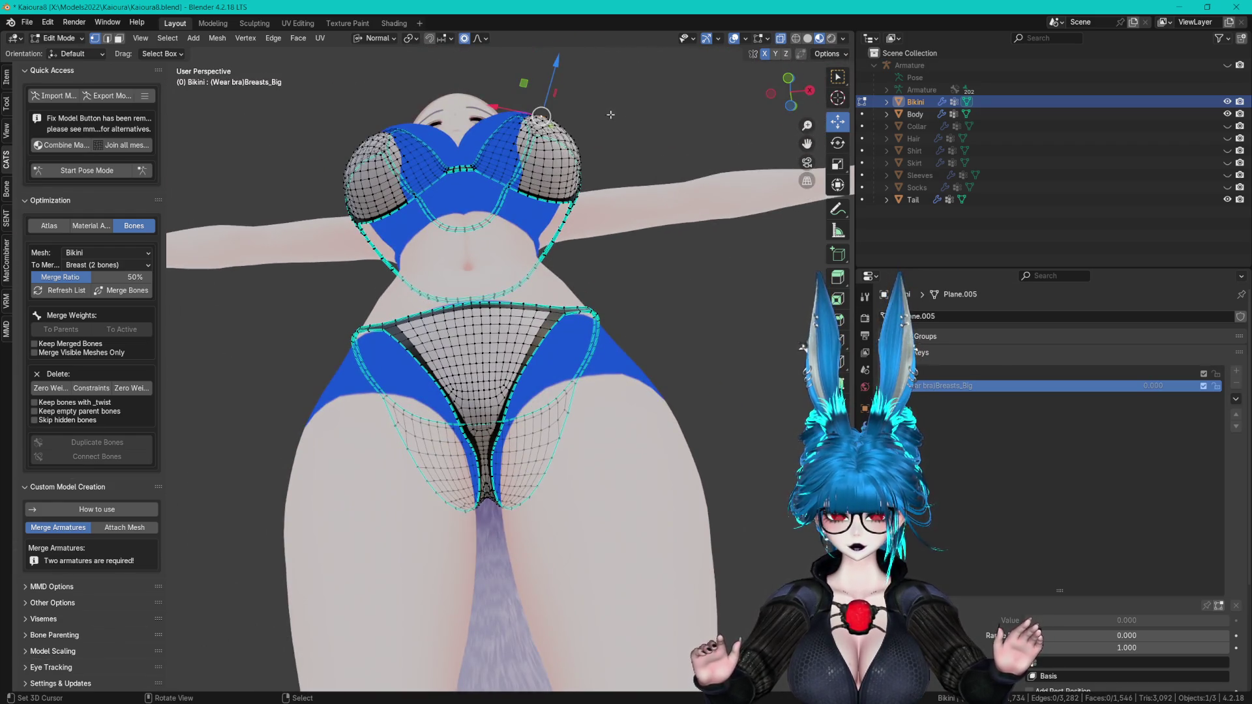
middle_click_drag(611, 114, 607, 93)
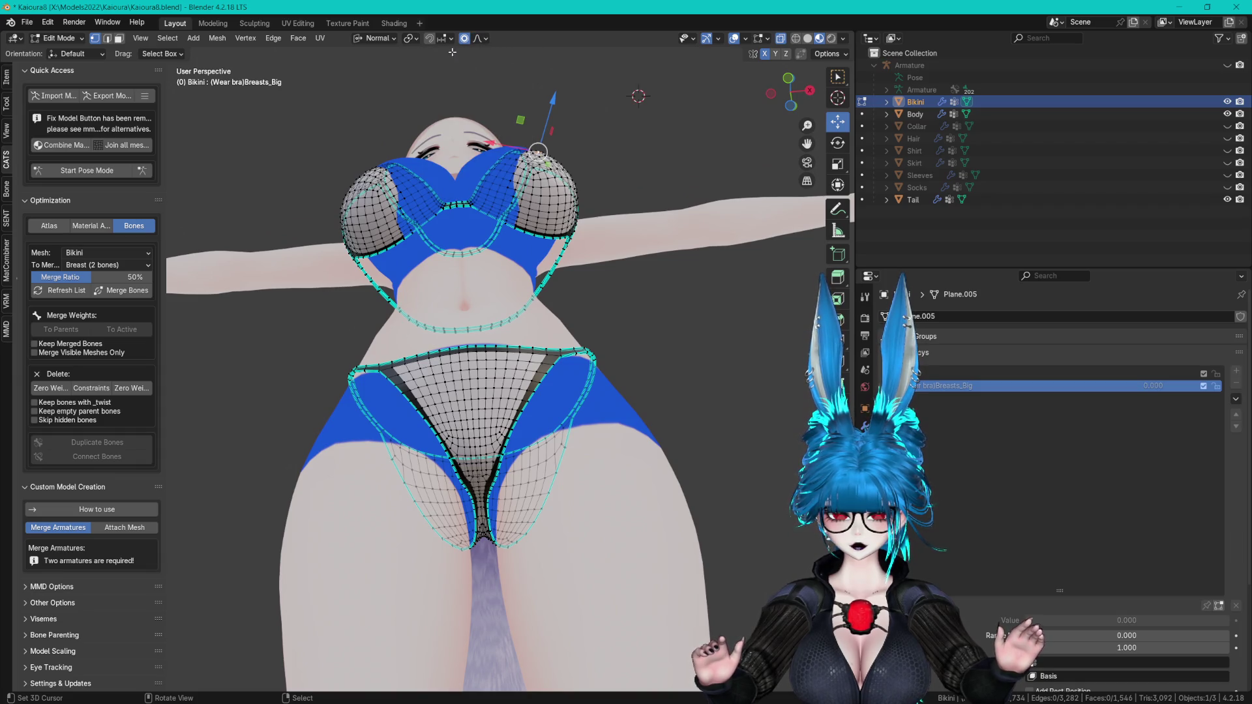
left_click(480, 38)
scroll(293, 98, "up", 5)
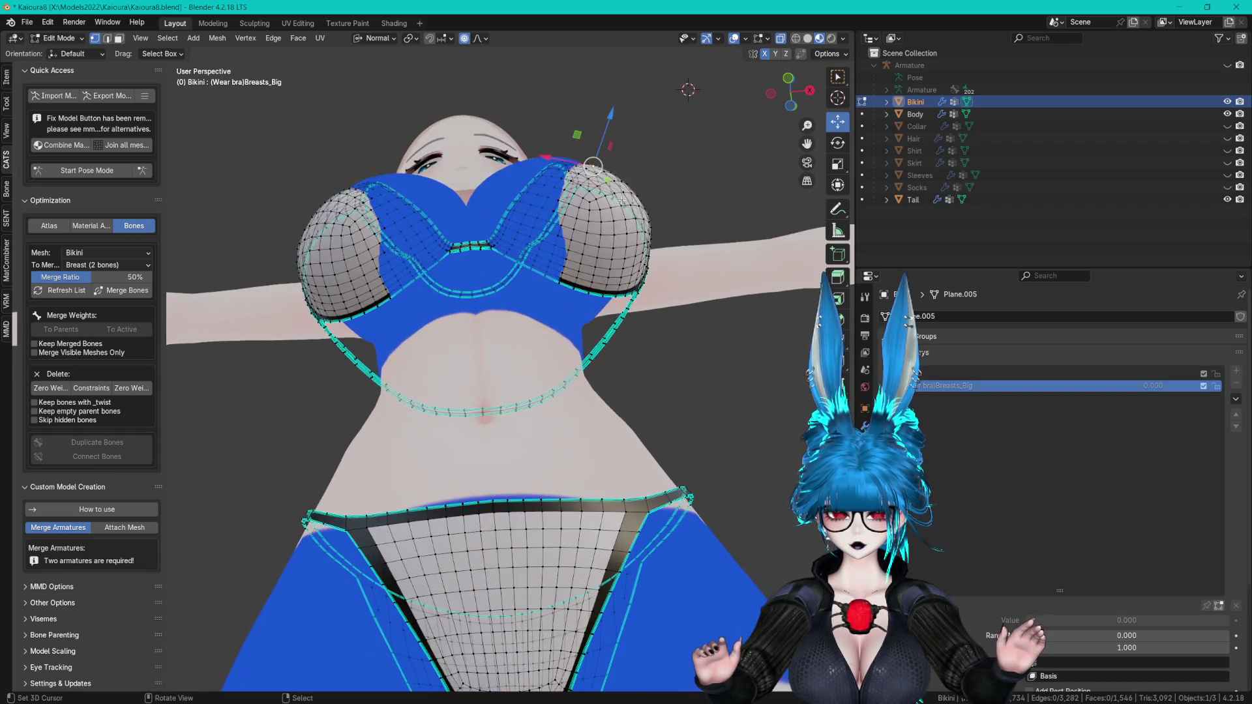
- Save the file as Kaioura9.blend
key("ctrl+s")
left_click(27, 22)
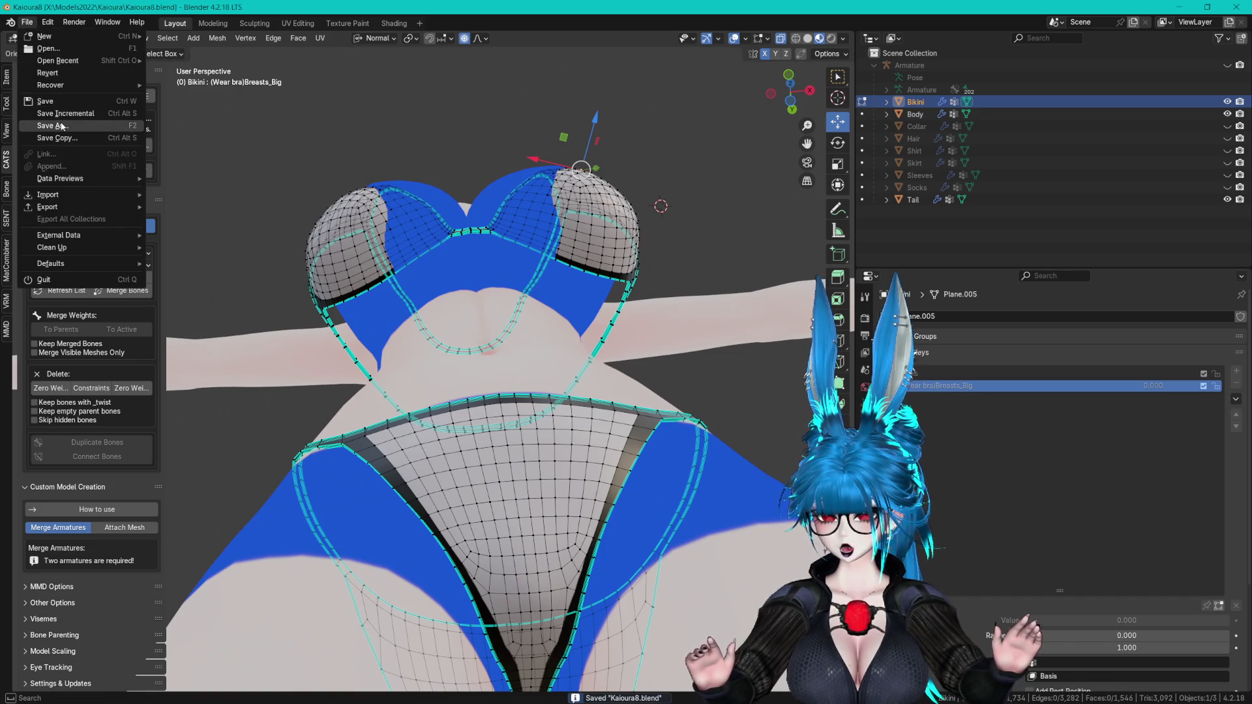
left_click(46, 124)
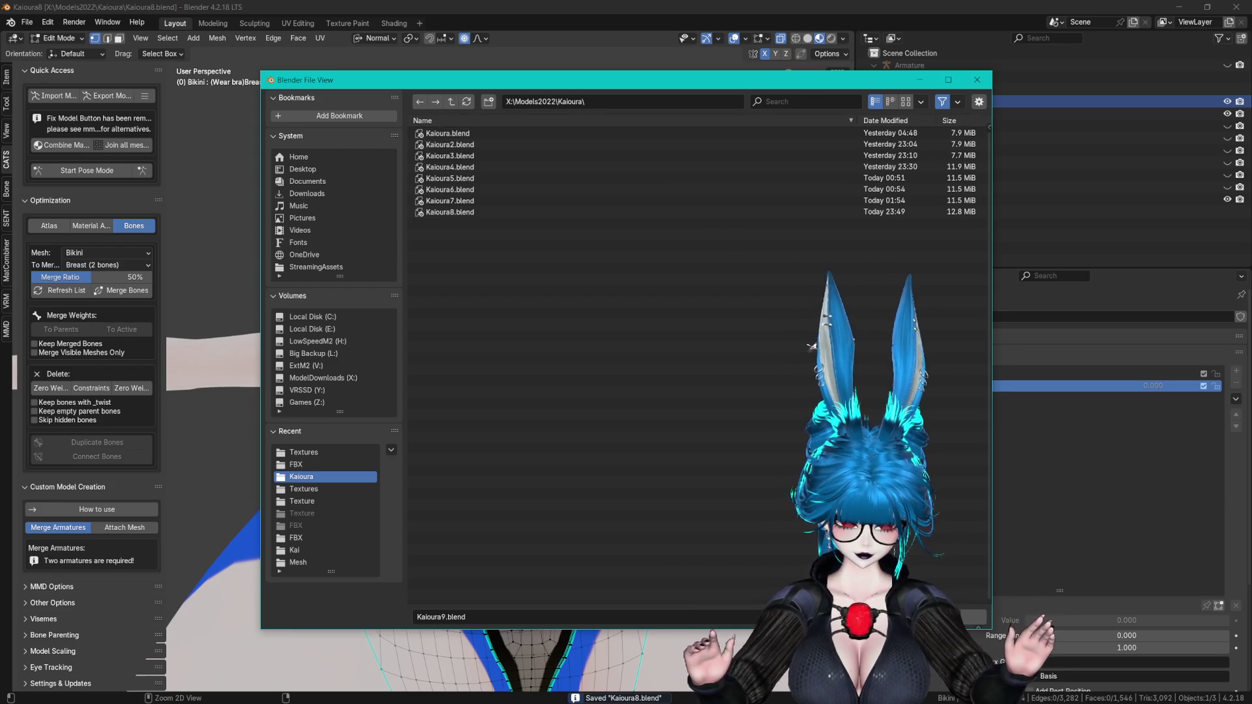
key("Return")
- Circle-select the top vertices of the right bra cup
key("g")
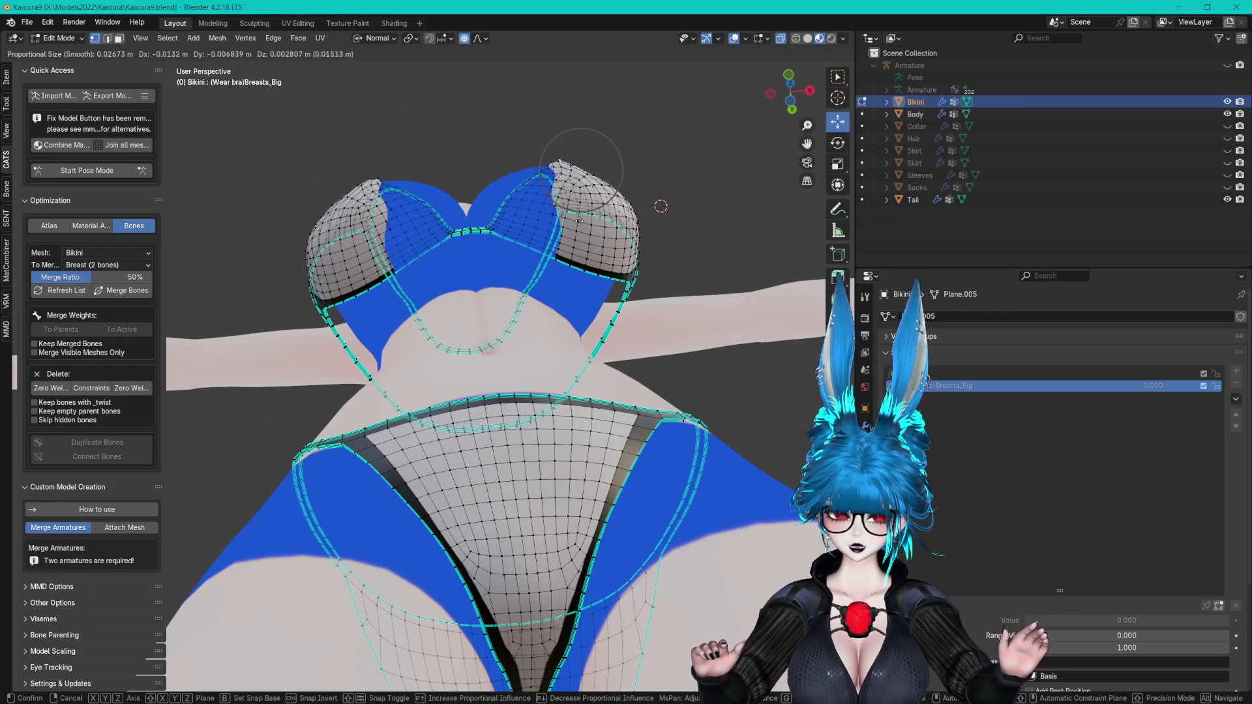
key("Escape")
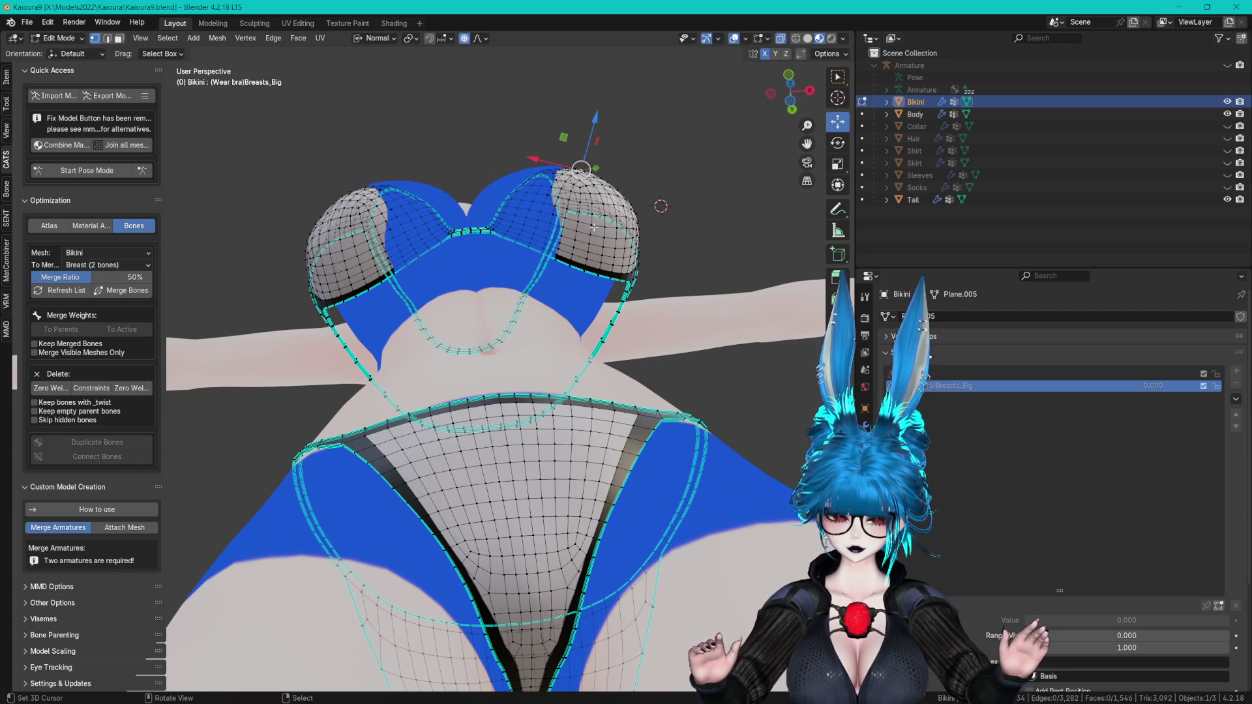
middle_click_drag(593, 227, 541, 150)
key("c")
mouse_move(532, 140)
left_mouse_down()
mouse_move(579, 126)
mouse_move(653, 166)
left_mouse_up()
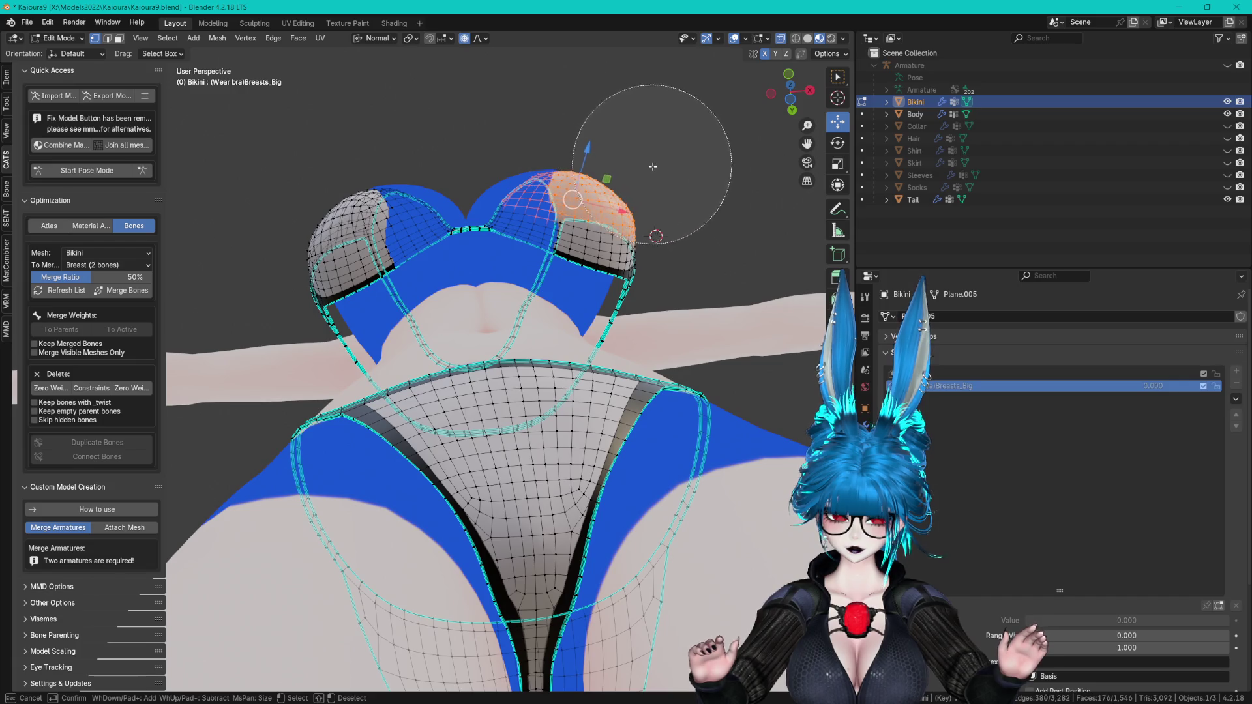
key("Escape")
key("g")
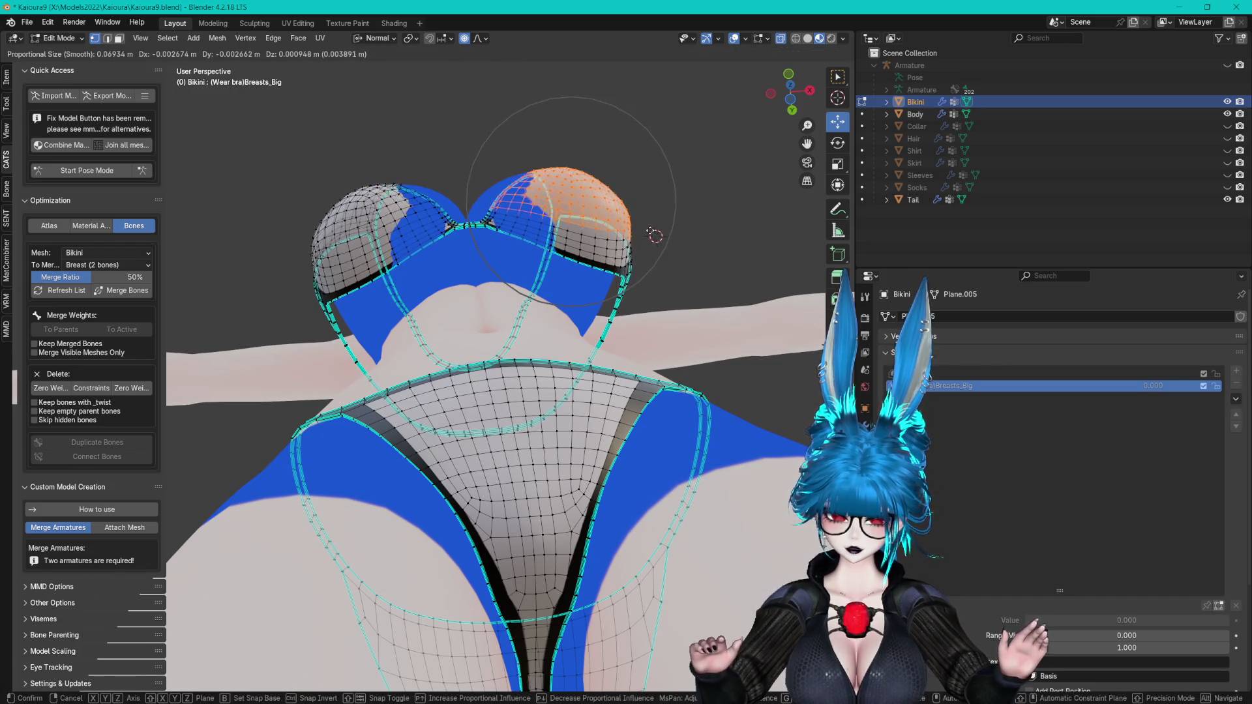
key("Escape")
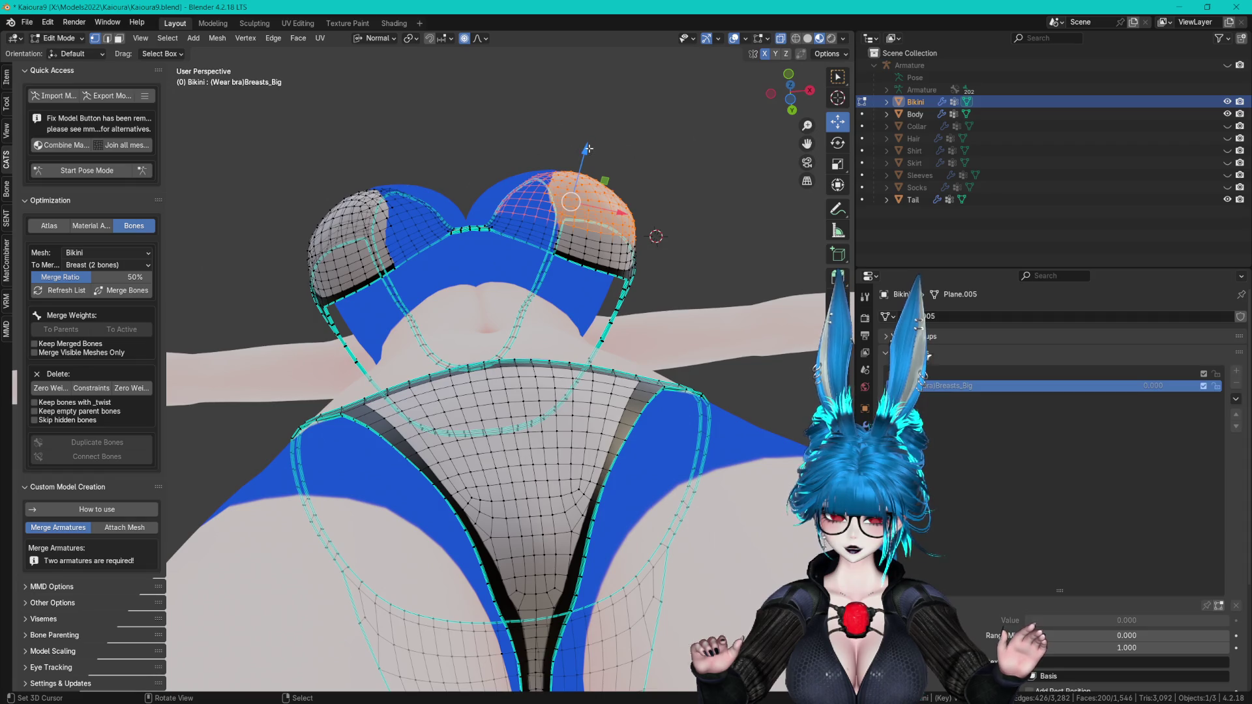
- Move the cup-top vertices along Y and X so the bra sits over the enlarged chest
left_click(390, 38)
left_click_drag(572, 252, 574, 244)
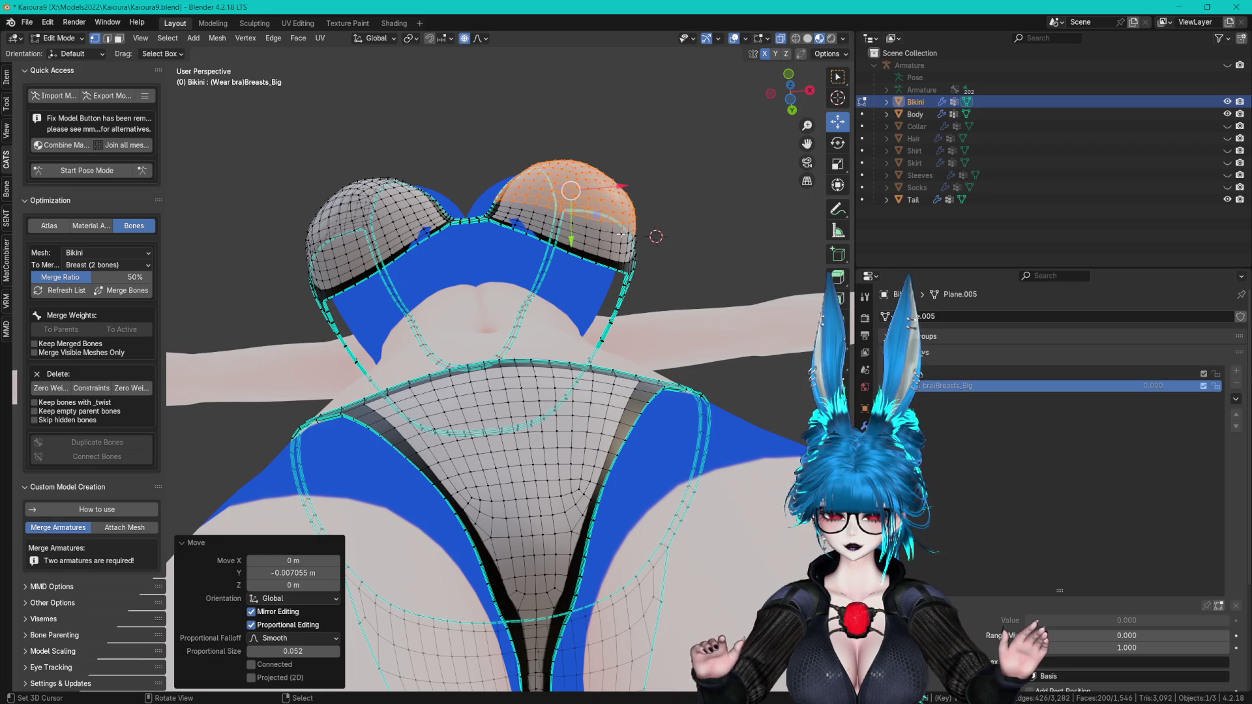
left_click_drag(626, 187, 623, 186)
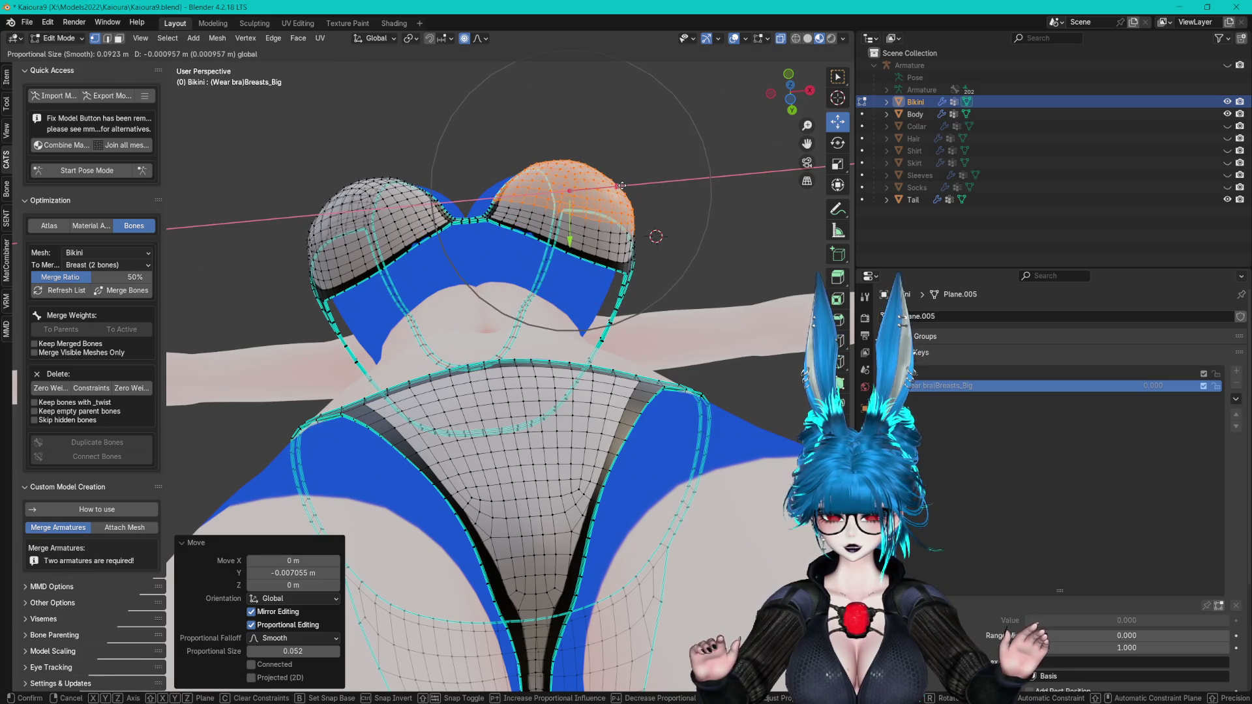
right_click(622, 186)
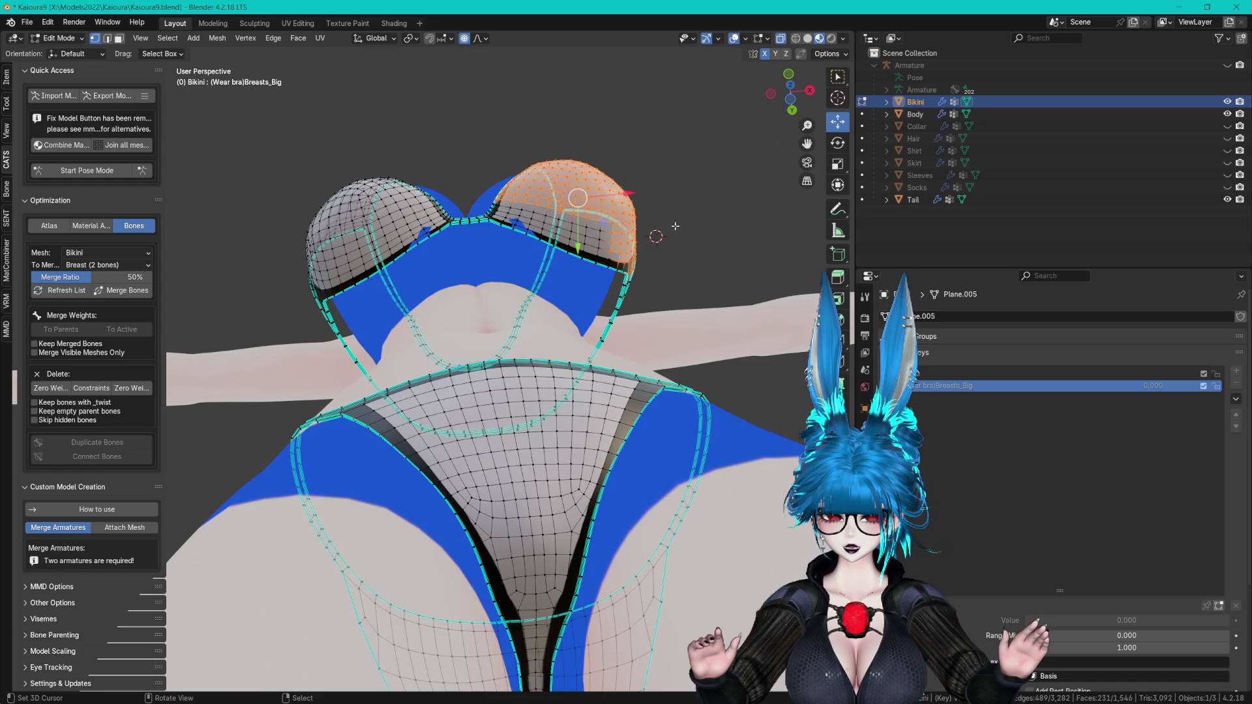
left_click_drag(633, 190, 629, 191)
mouse_move(630, 192)
middle_mouse_down()
mouse_move(553, 213)
mouse_move(565, 165)
middle_mouse_up()
left_click(565, 164)
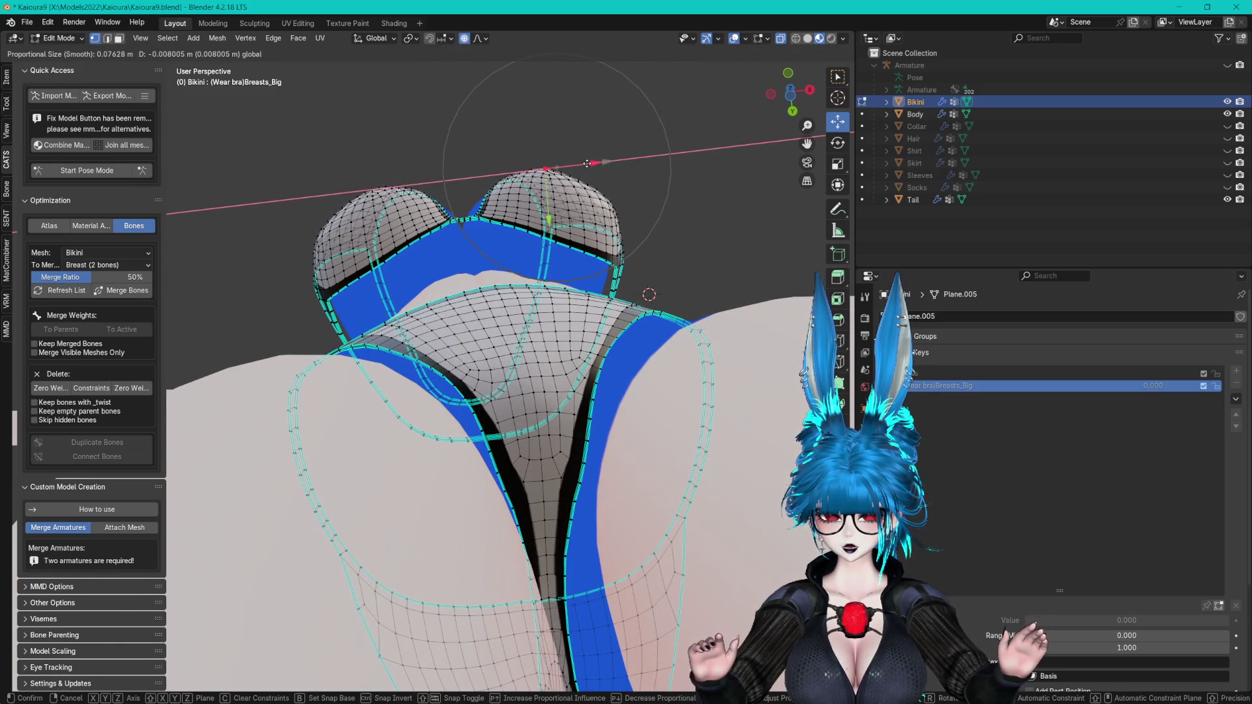
left_click(587, 163)
mouse_move(587, 163)
middle_mouse_down()
mouse_move(531, 358)
mouse_move(534, 388)
mouse_move(499, 186)
mouse_move(522, 214)
mouse_move(540, 299)
mouse_move(512, 325)
middle_mouse_up()
left_click(510, 225)
- Narrow the cup vertices by scaling them to 0.799 along X
key("s")
key("x")
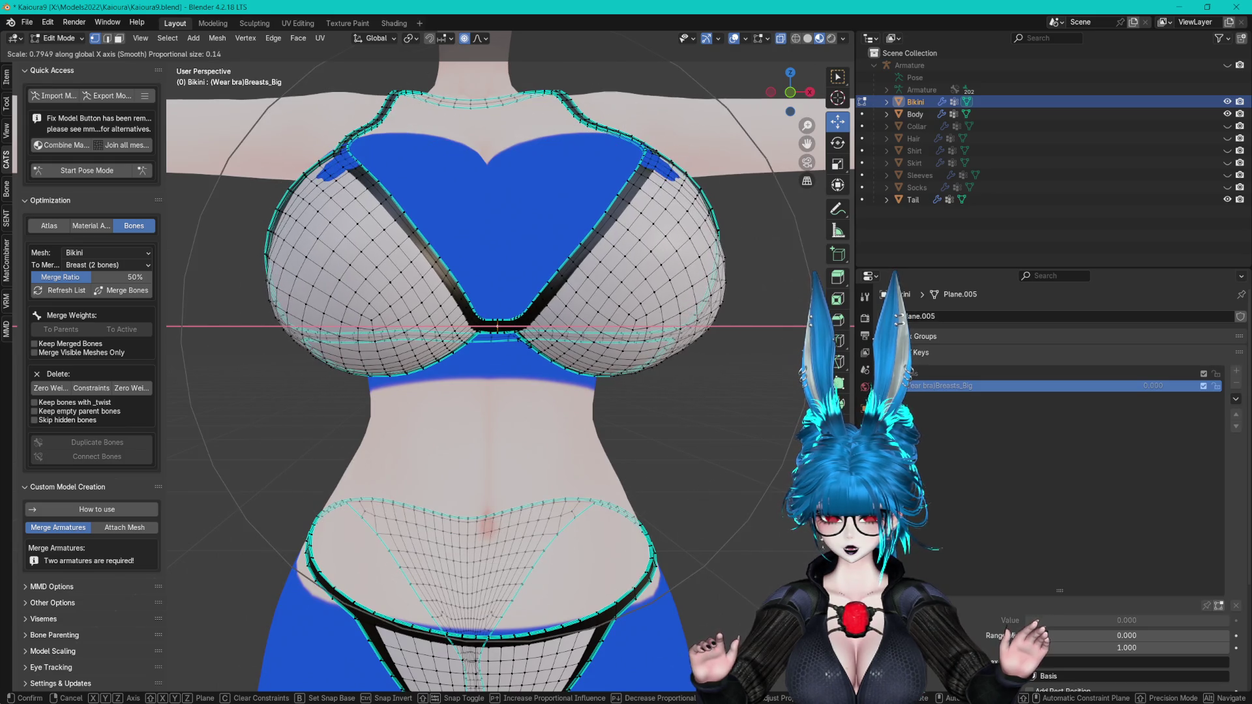
left_click(634, 213)
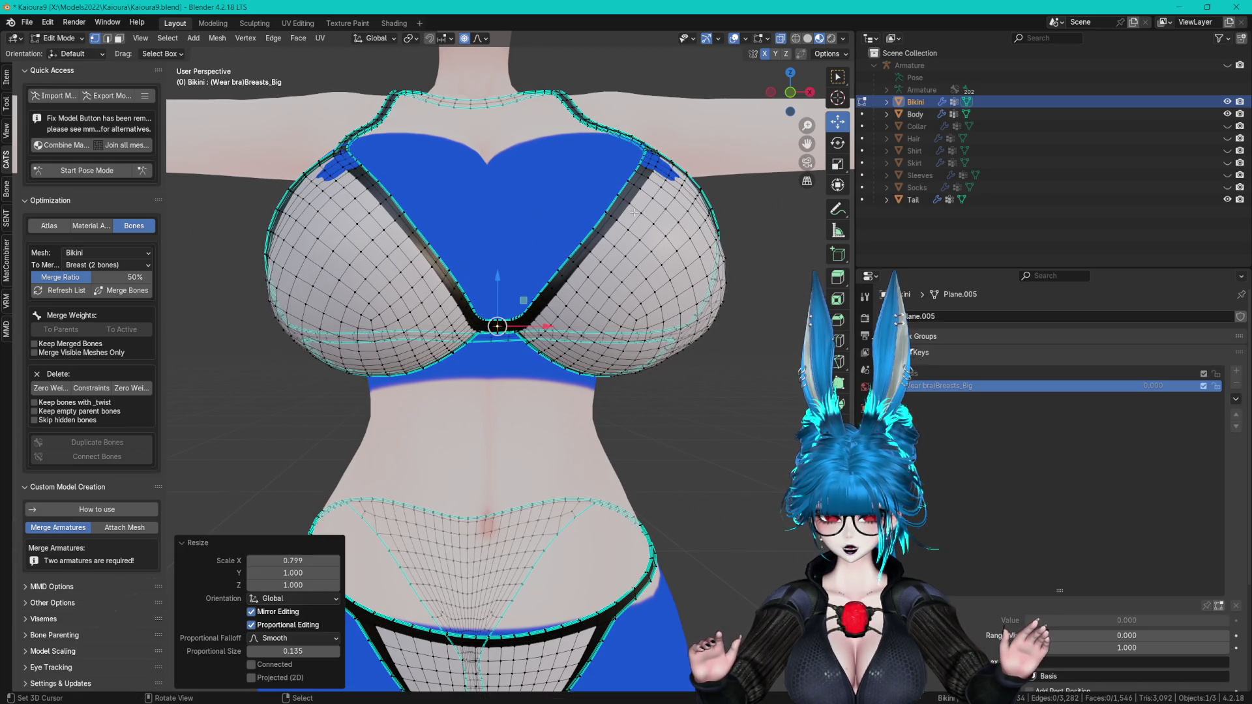
middle_click_drag(650, 170, 692, 258)
- Nudge the bra vertices with small Y, Z and Y constrained moves
key("g")
key("y")
left_click(697, 265)
left_click(693, 265)
key("g")
key("z")
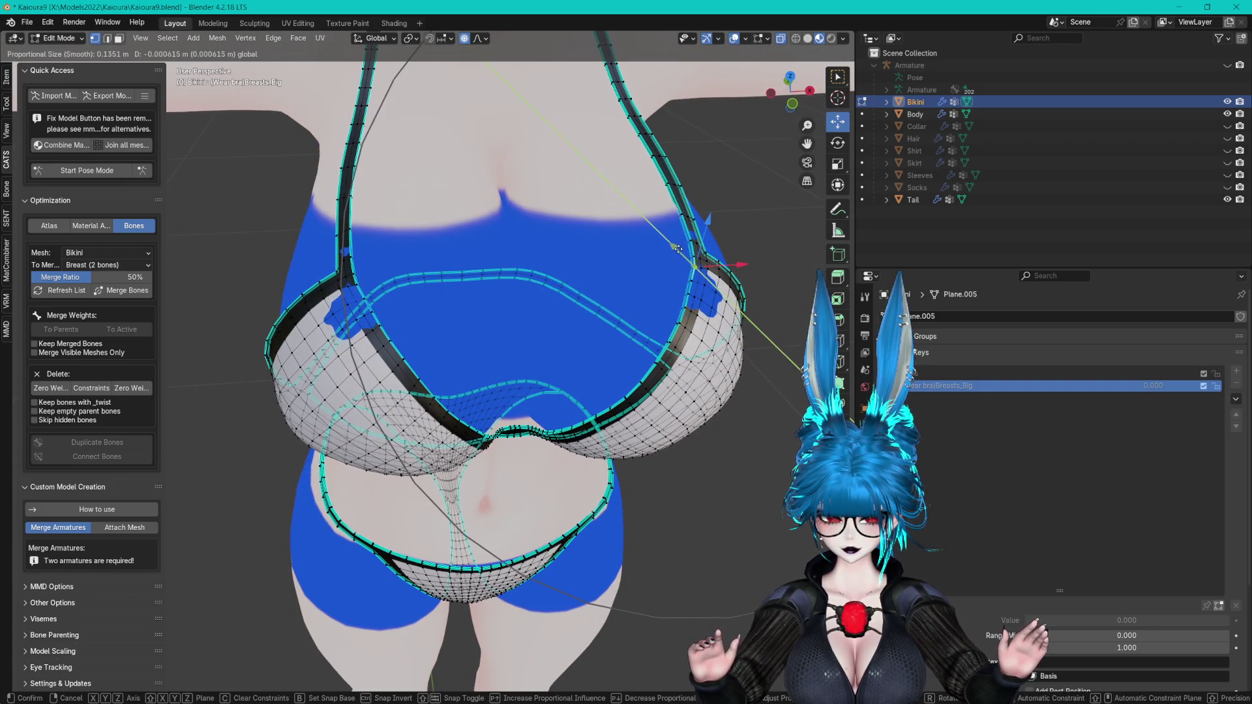
left_click(675, 247)
key("g")
key("y")
left_click(677, 245)
mouse_move(677, 245)
middle_mouse_down()
mouse_move(714, 280)
mouse_move(551, 426)
mouse_move(425, 425)
middle_mouse_up()
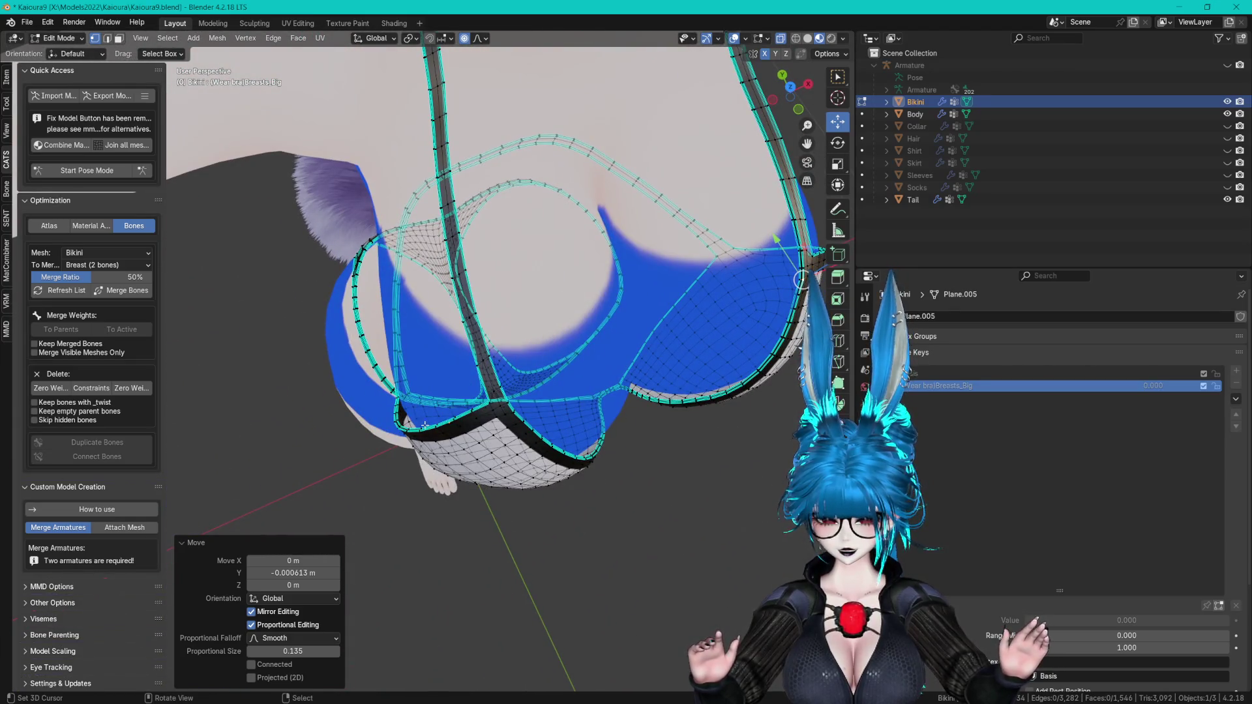
- Shift the cups 0.004251 m along X, then refine them with Y-constrained and free moves
key("g")
key("x")
left_click(455, 410)
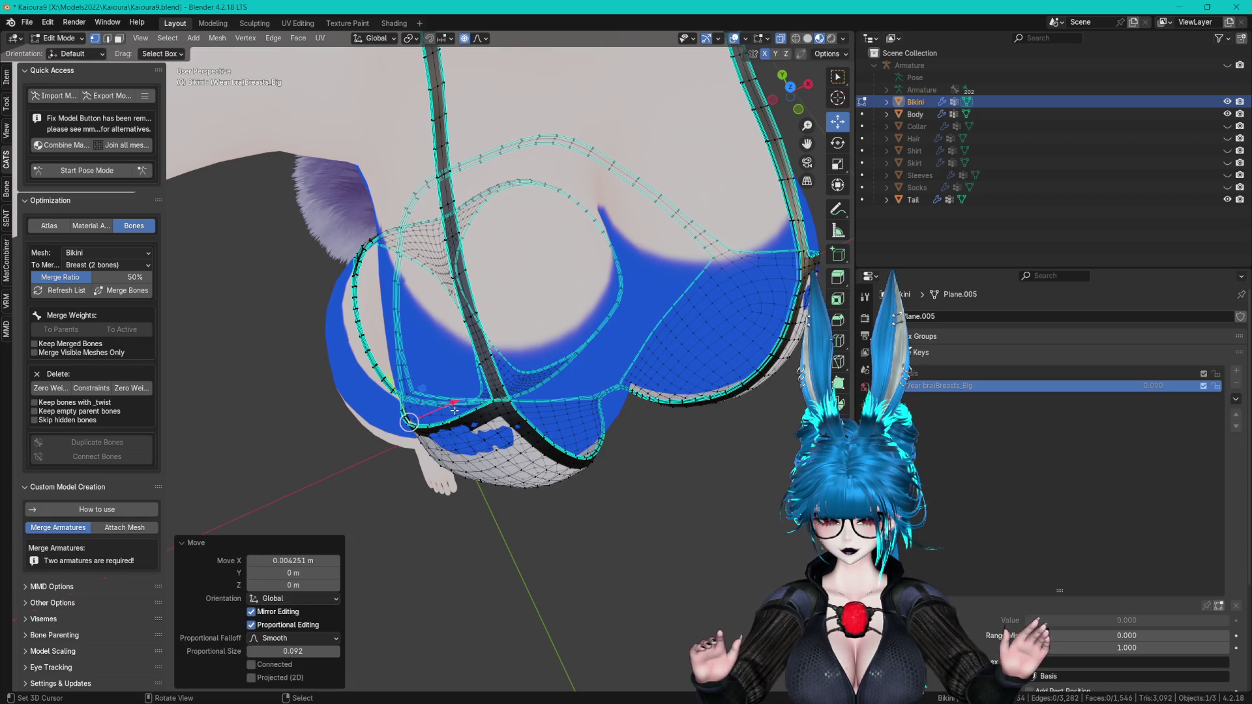
mouse_move(476, 450)
middle_mouse_down()
mouse_move(485, 280)
mouse_move(462, 258)
mouse_move(476, 216)
mouse_move(620, 254)
mouse_move(520, 308)
mouse_move(447, 228)
mouse_move(446, 405)
mouse_move(478, 412)
middle_mouse_up()
key("g")
key("y")
left_click(462, 258)
key("g")
left_click(474, 215)
- Make further proportional moves on the bra from front and side views, then return to Object Mode
middle_click_drag(412, 518, 561, 394)
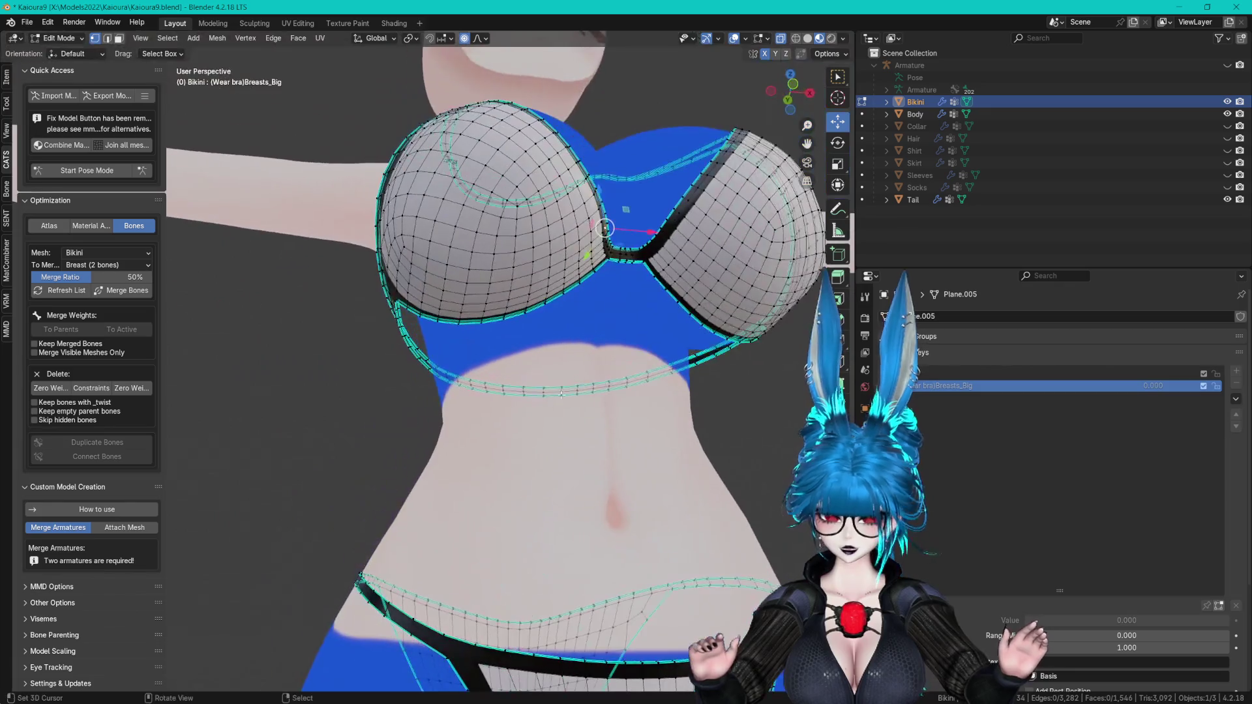
left_click(639, 225)
scroll(639, 225, "down", 3)
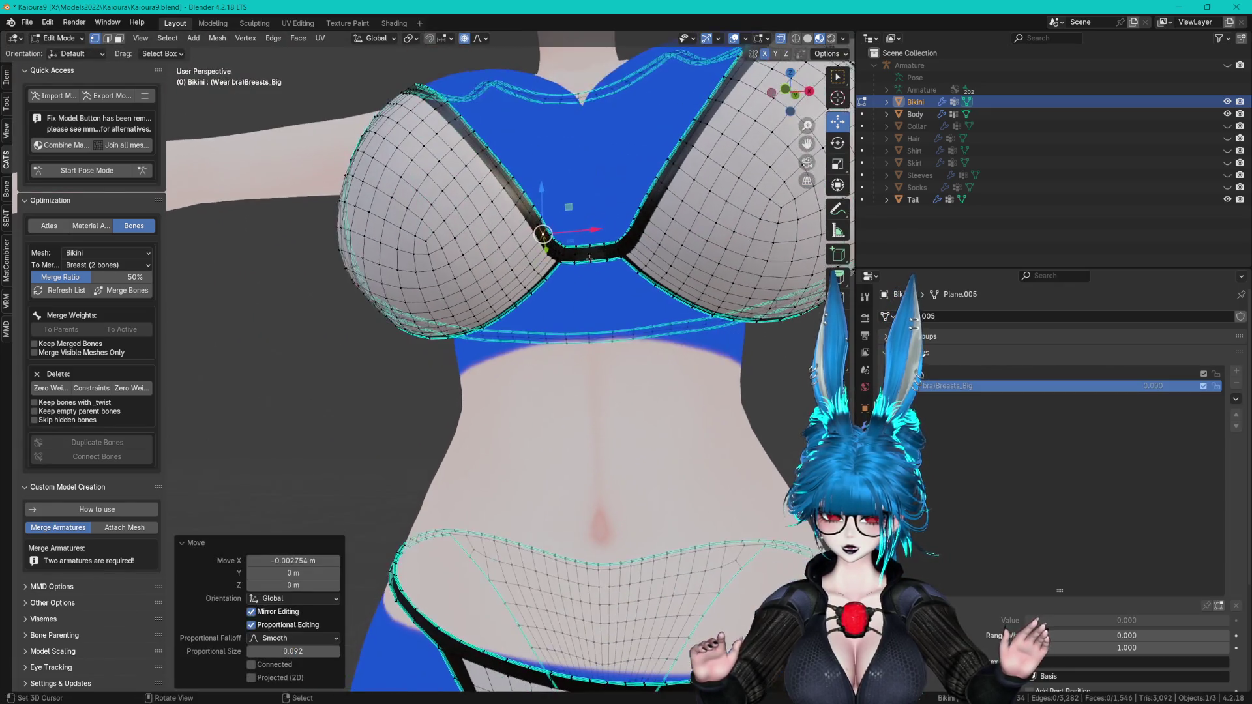
mouse_move(587, 222)
middle_mouse_down()
mouse_move(573, 196)
mouse_move(566, 260)
mouse_move(540, 305)
middle_mouse_up()
scroll(571, 274, "down", 3)
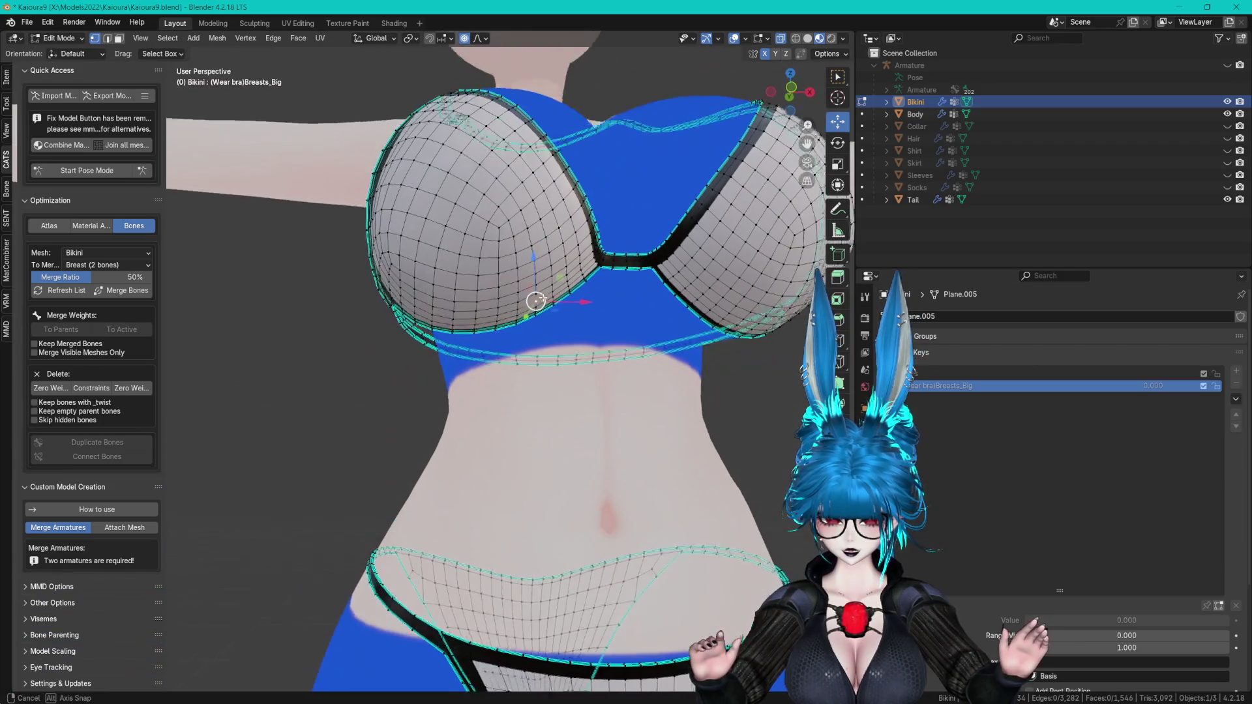
left_click(535, 249)
scroll(536, 248, "down", 2)
mouse_move(535, 249)
middle_mouse_down()
mouse_move(480, 338)
mouse_move(449, 313)
mouse_move(643, 312)
mouse_move(659, 139)
mouse_move(659, 229)
mouse_move(599, 199)
mouse_move(601, 301)
mouse_move(633, 292)
middle_mouse_up()
scroll(480, 339, "down", 3)
scroll(469, 326, "up", 4)
scroll(449, 313, "down", 3)
scroll(449, 313, "up", 3)
left_click_drag(633, 291, 626, 290)
mouse_move(626, 291)
middle_mouse_down()
mouse_move(587, 339)
mouse_move(550, 438)
mouse_move(643, 365)
mouse_move(658, 300)
middle_mouse_up()
scroll(643, 365, "up", 3)
key("Tab")
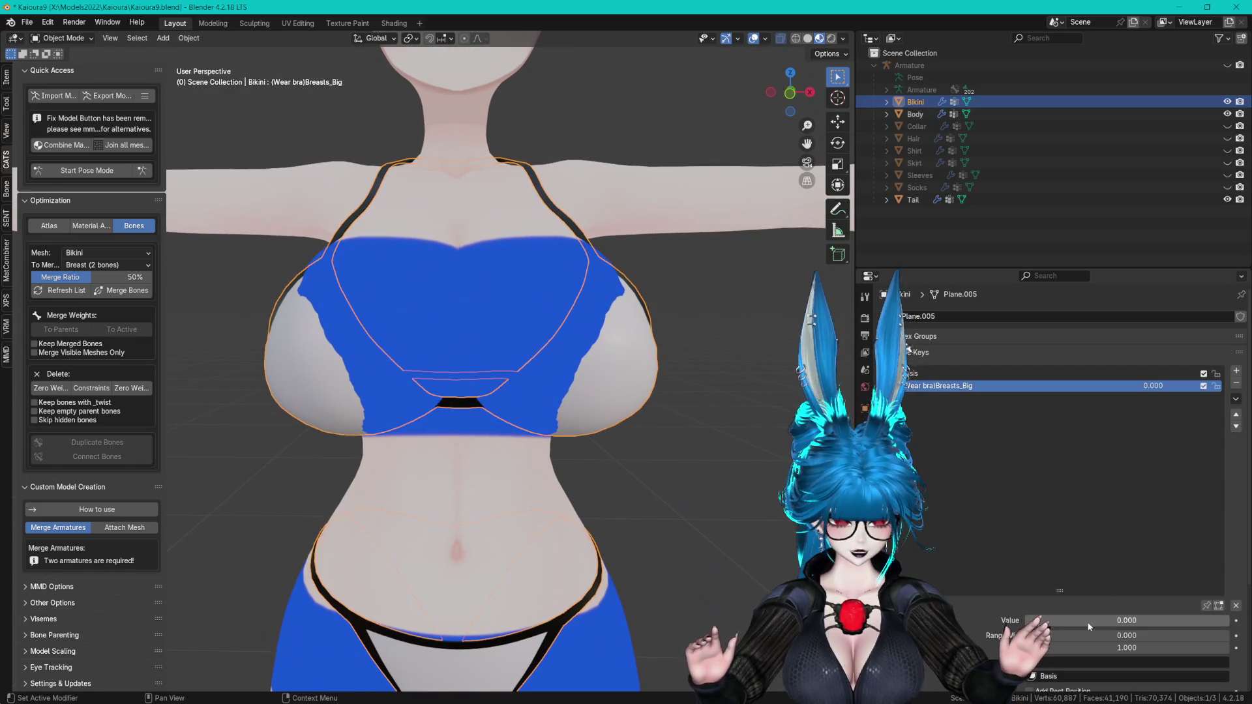
- Set the bikini's Breasts_Big shape key to 0.929 and check the cup fit
left_click_drag(1043, 620, 1200, 620)
middle_click_drag(679, 391, 694, 418)
scroll(694, 418, "down", 2)
scroll(693, 412, "up", 4)
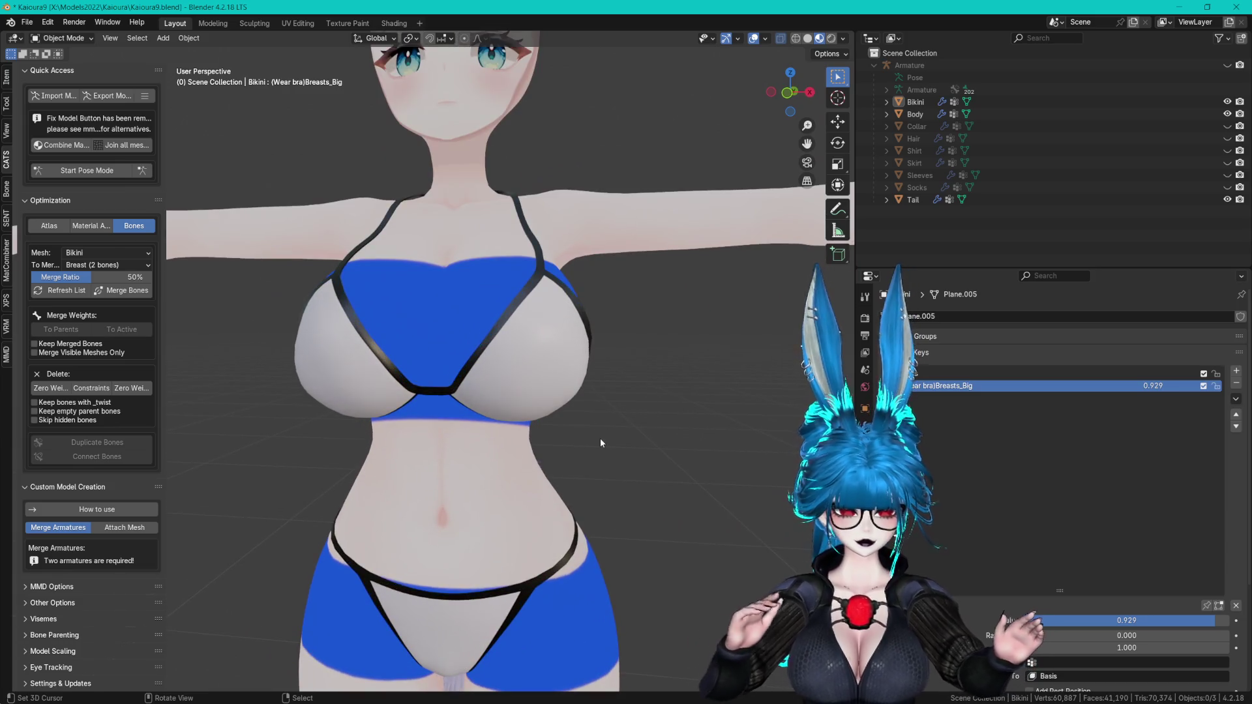
mouse_move(598, 407)
middle_mouse_down()
mouse_move(621, 393)
mouse_move(620, 272)
mouse_move(610, 330)
middle_mouse_up()
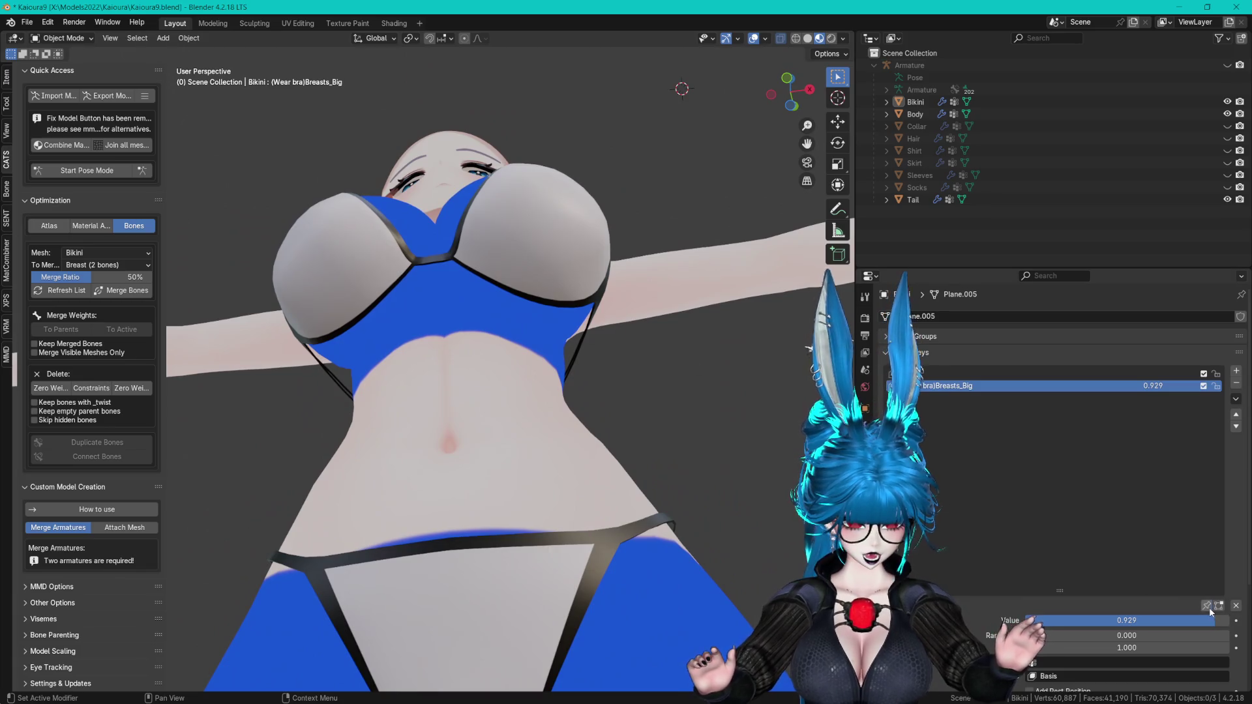
- Select Body, start CATS Pose Mode on the armature, and select the Breast_L bone
left_click(916, 114)
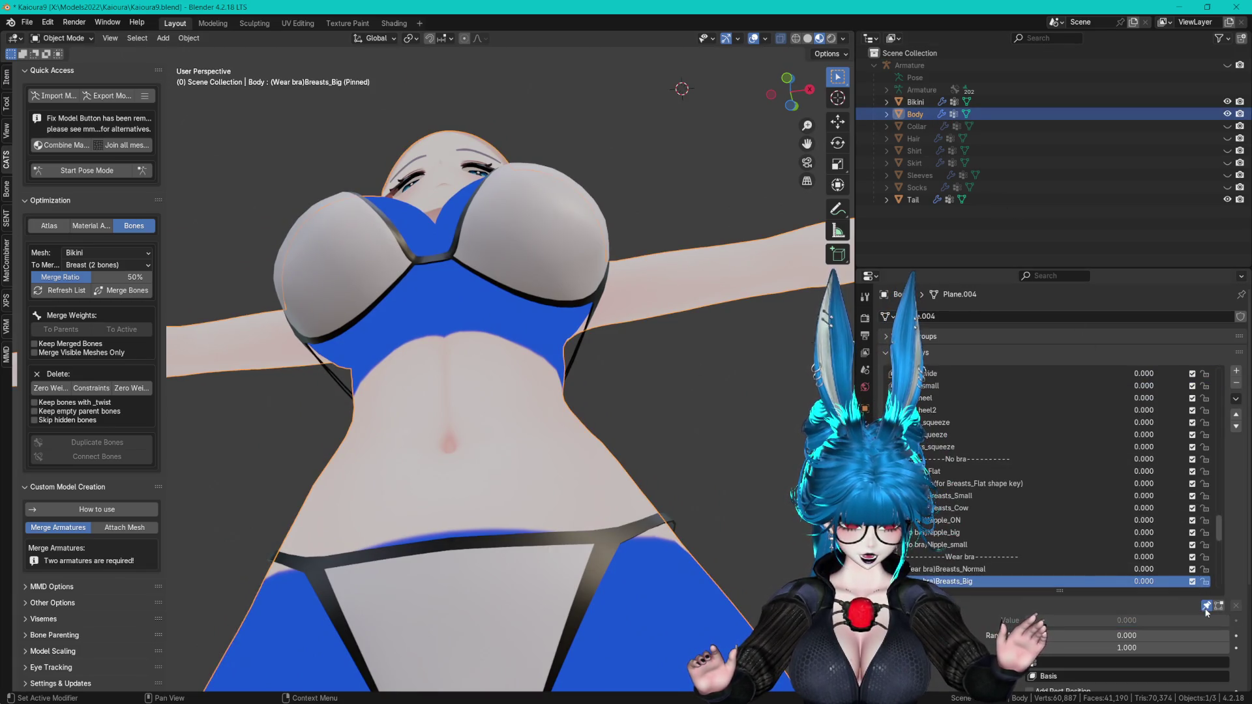
left_click(112, 170)
mouse_move(573, 307)
middle_mouse_down()
mouse_move(590, 284)
mouse_move(554, 299)
middle_mouse_up()
left_click(554, 300)
- Rotate the Breast_L bone freely to check that the bikini cup follows the bust
key("KP_1")
key("r")
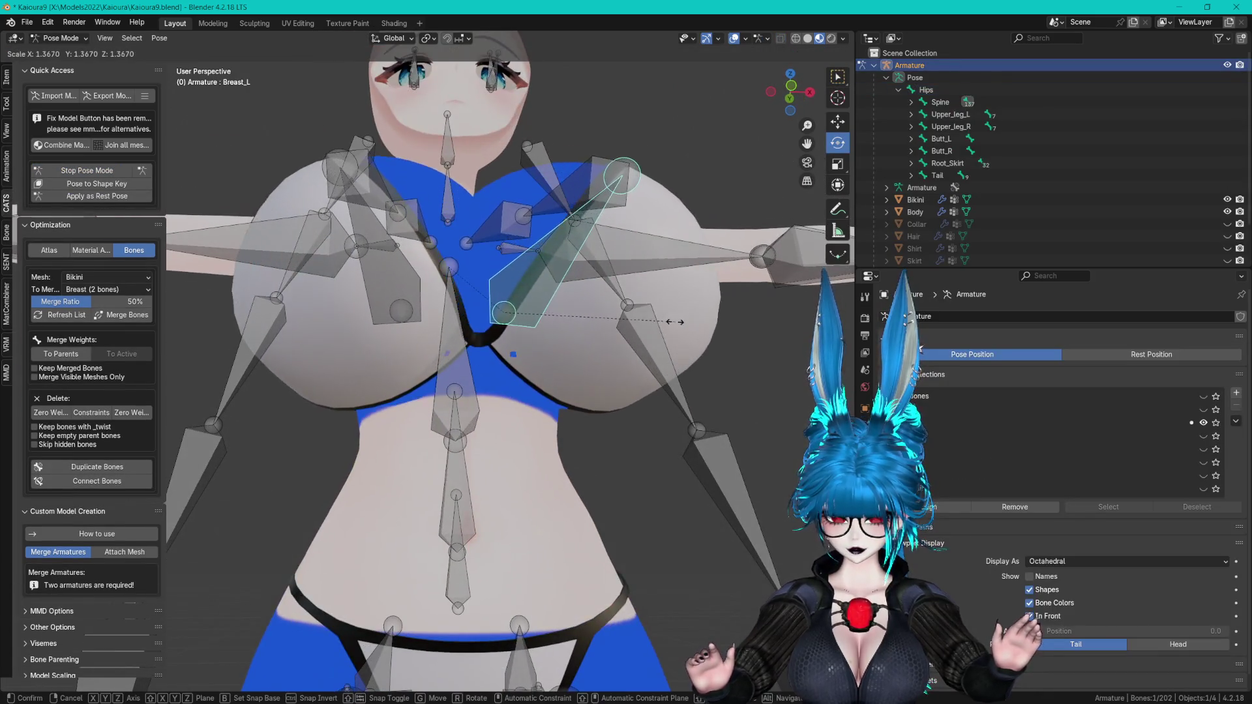
left_click(671, 300)
mouse_move(670, 299)
middle_mouse_down()
mouse_move(605, 293)
mouse_move(615, 343)
mouse_move(607, 326)
middle_mouse_up()
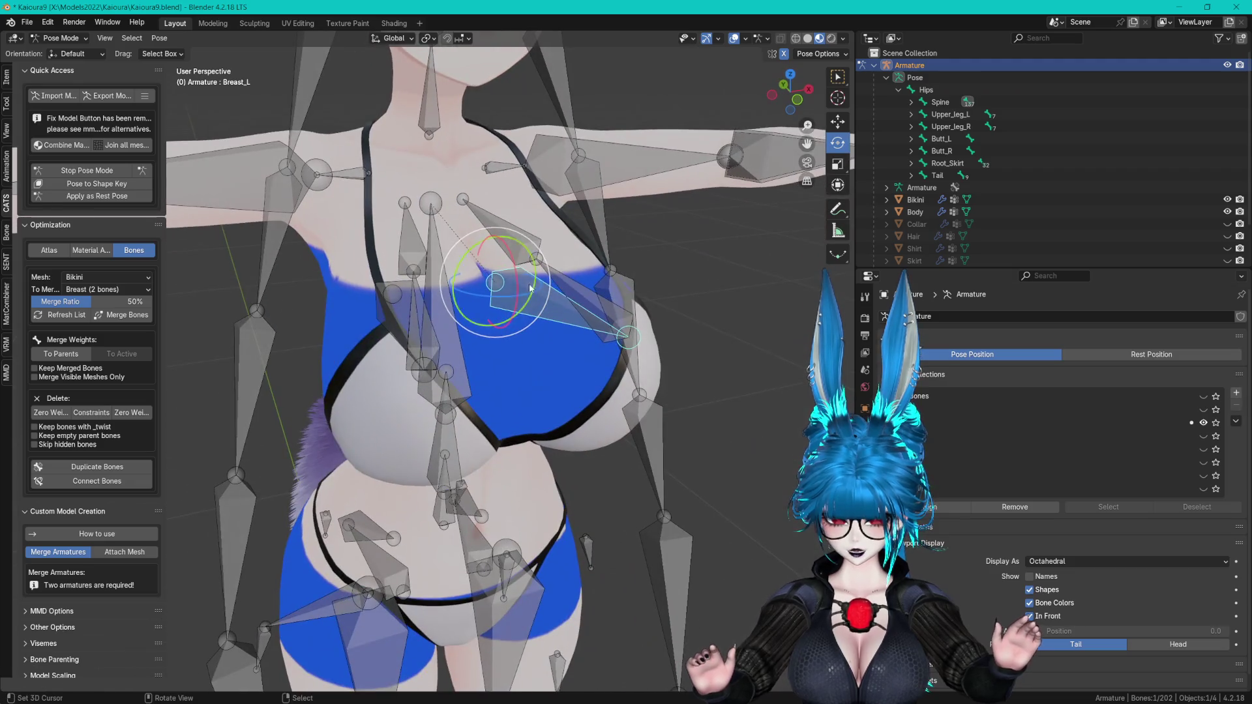
key("r")
key("r")
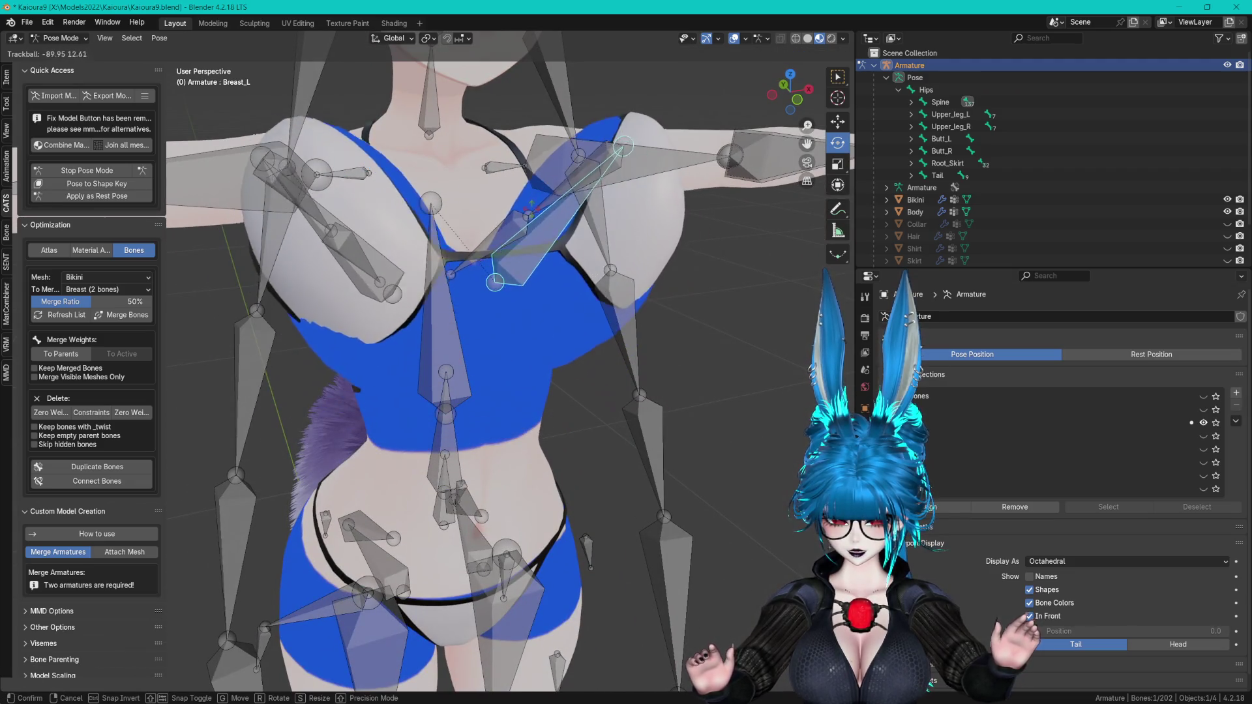
left_click(654, 208)
middle_click_drag(655, 209, 581, 249)
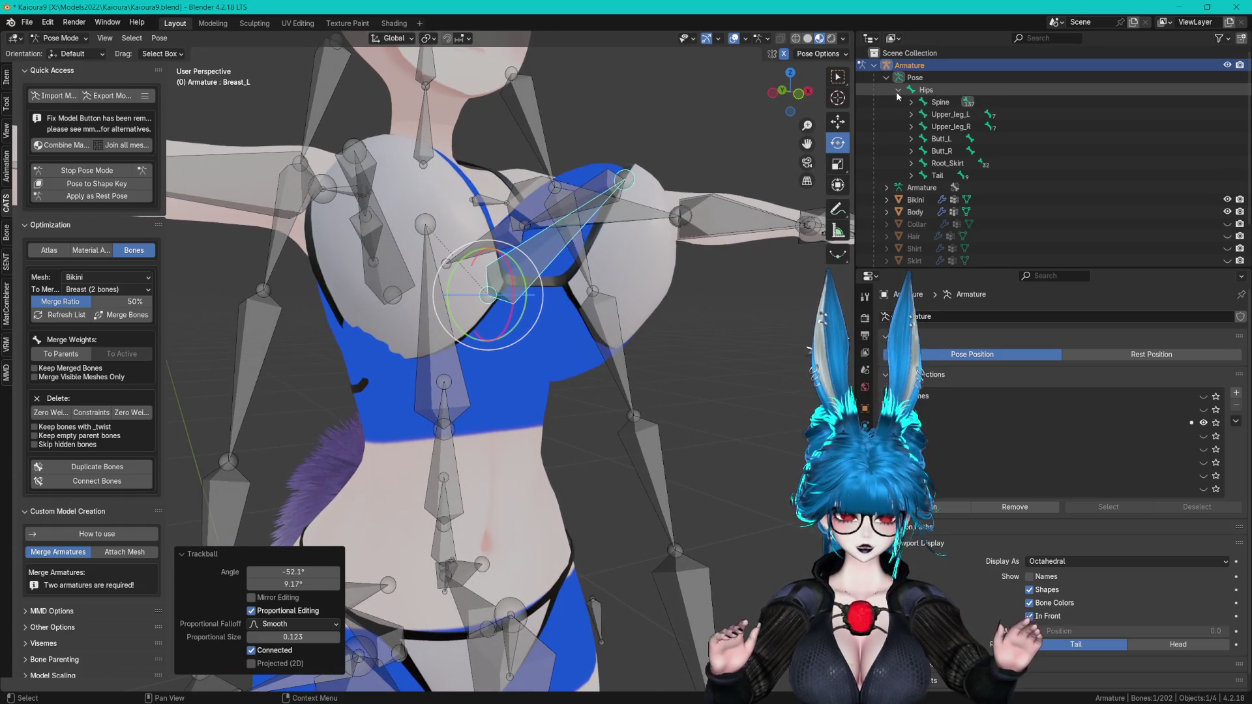
mouse_move(665, 176)
middle_mouse_down()
mouse_move(637, 215)
mouse_move(463, 289)
mouse_move(502, 195)
middle_mouse_up()
- Rotate Breast_L about the X axis to -26.8°
key("r")
key("x")
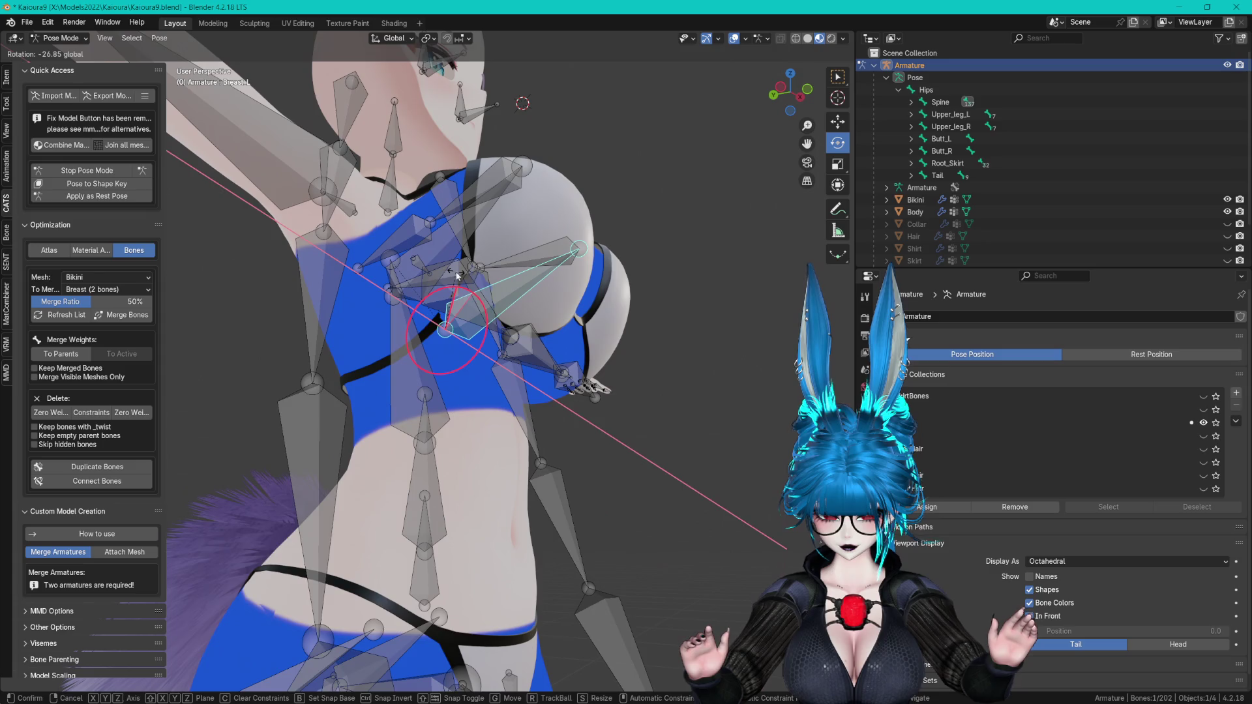
left_click(454, 274)
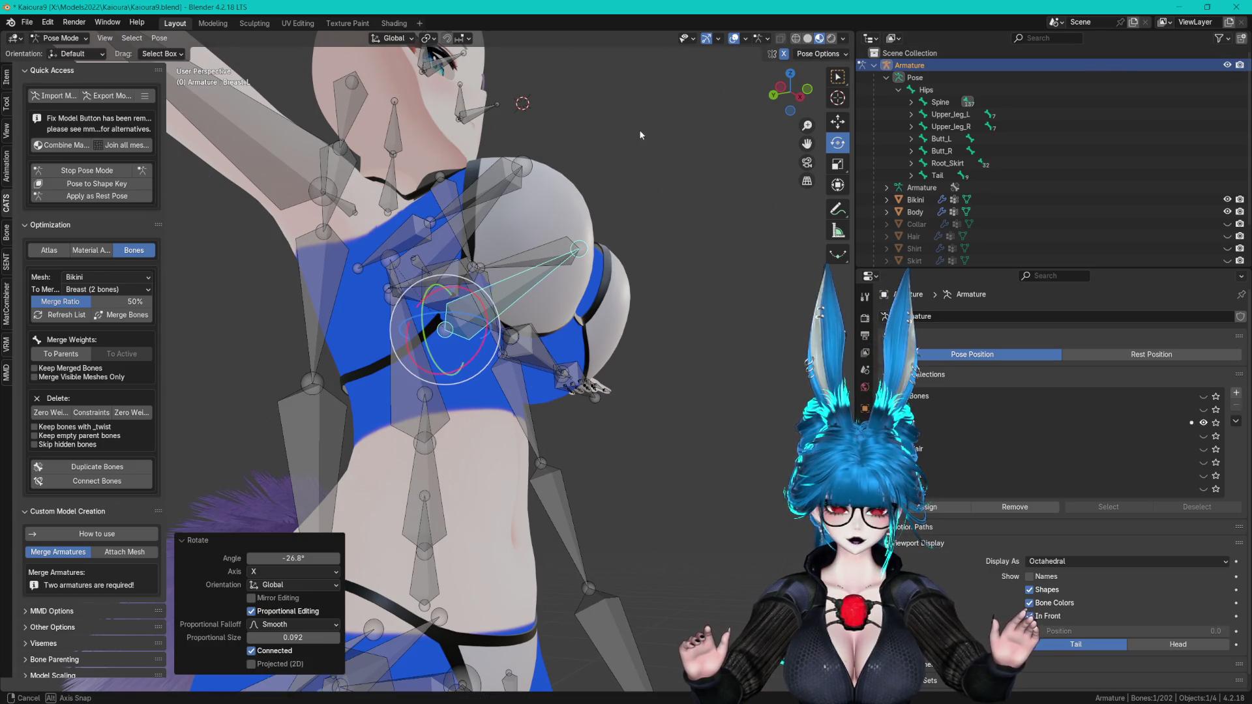
middle_click_drag(641, 135, 1114, 97)
- Hide the armature, collapse the bone collections and select the Bikini object
left_click(1227, 65)
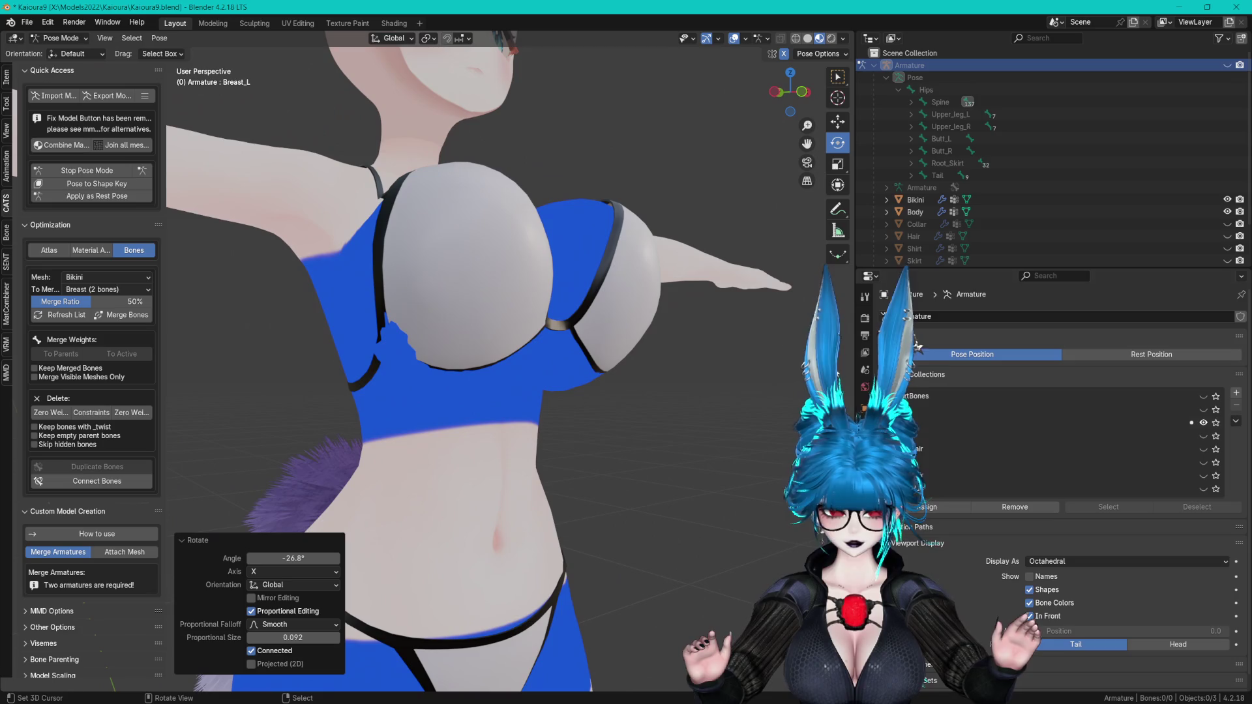
left_click(887, 374)
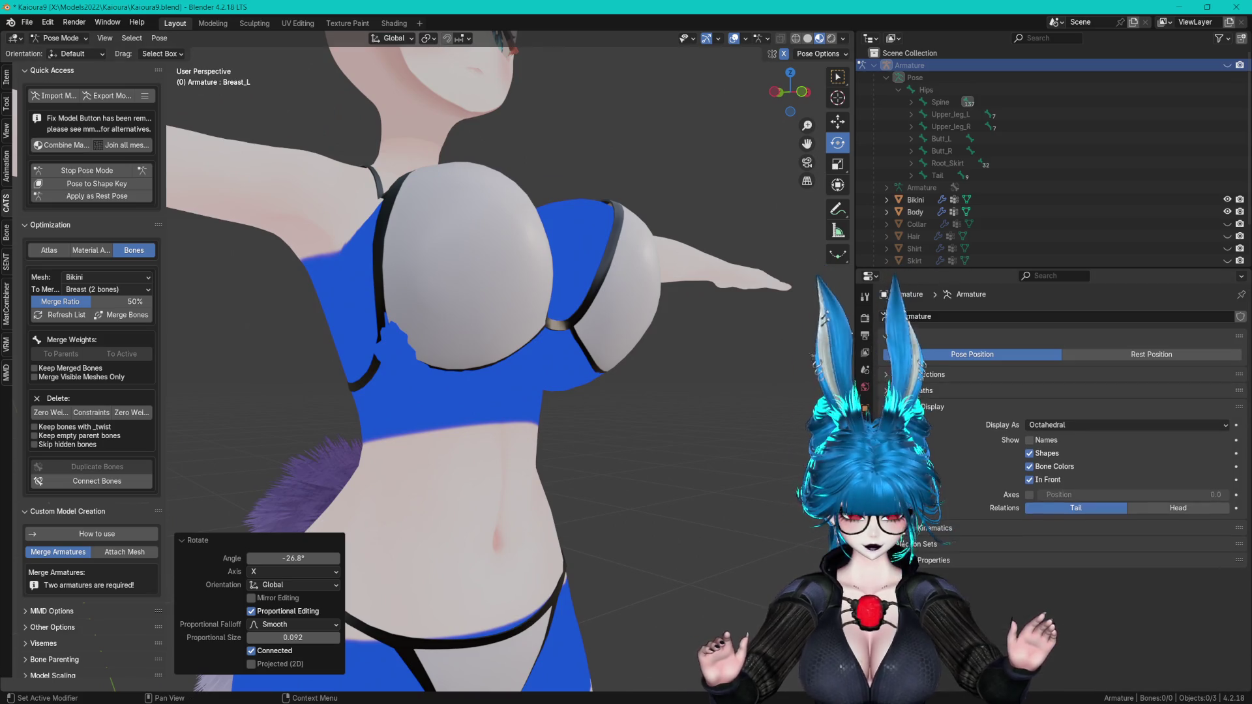
left_click(918, 202)
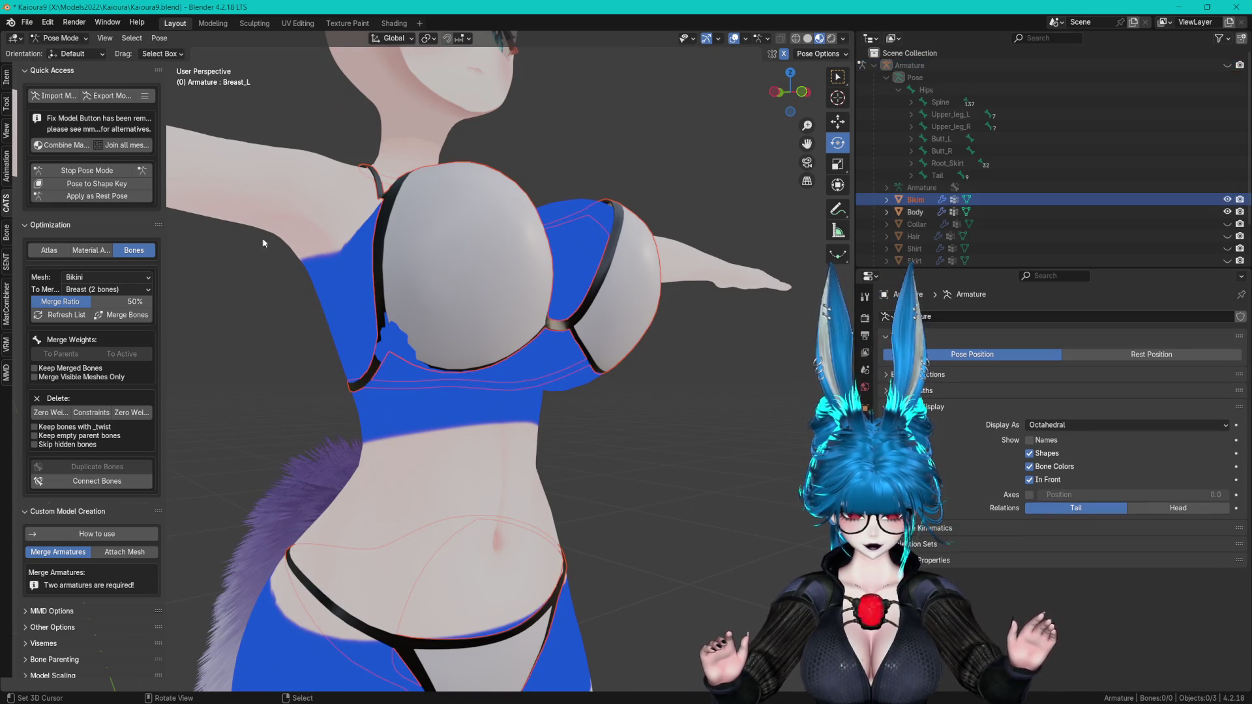
- Make the Bikini active, review its modifiers and shape keys, and enter Edit Mode
left_click(62, 38)
left_click(65, 52)
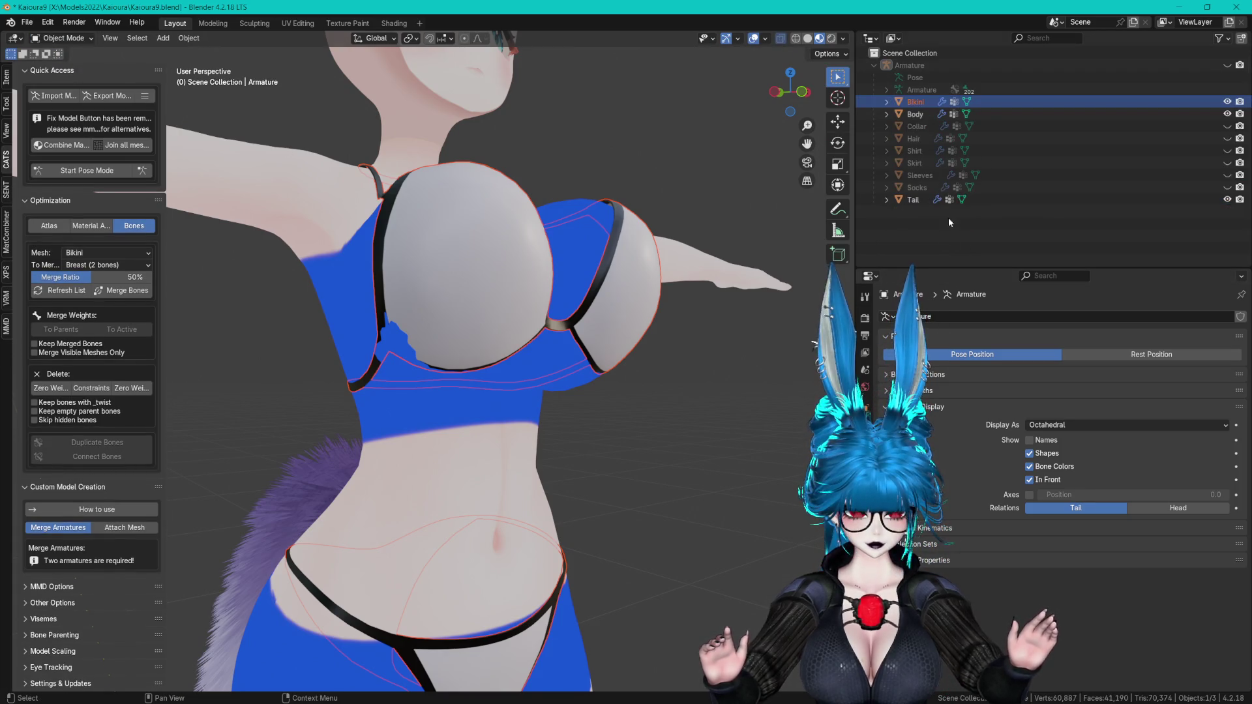
left_click(916, 102)
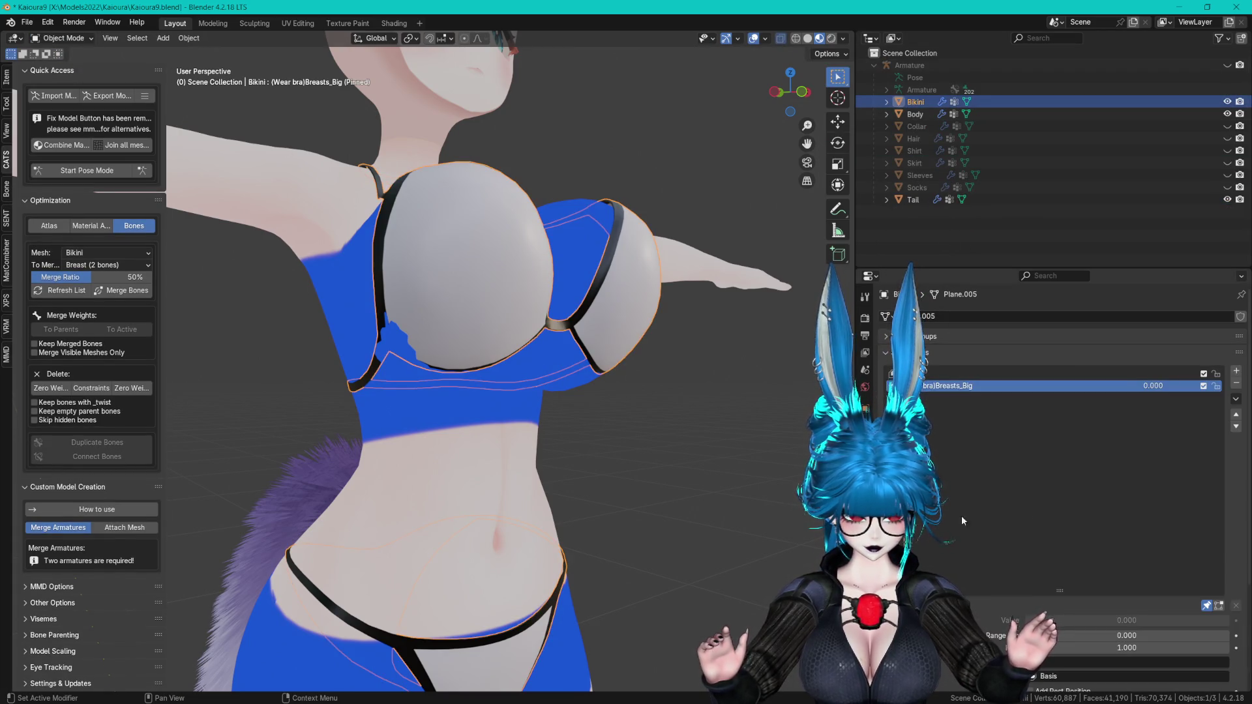
left_click(864, 421)
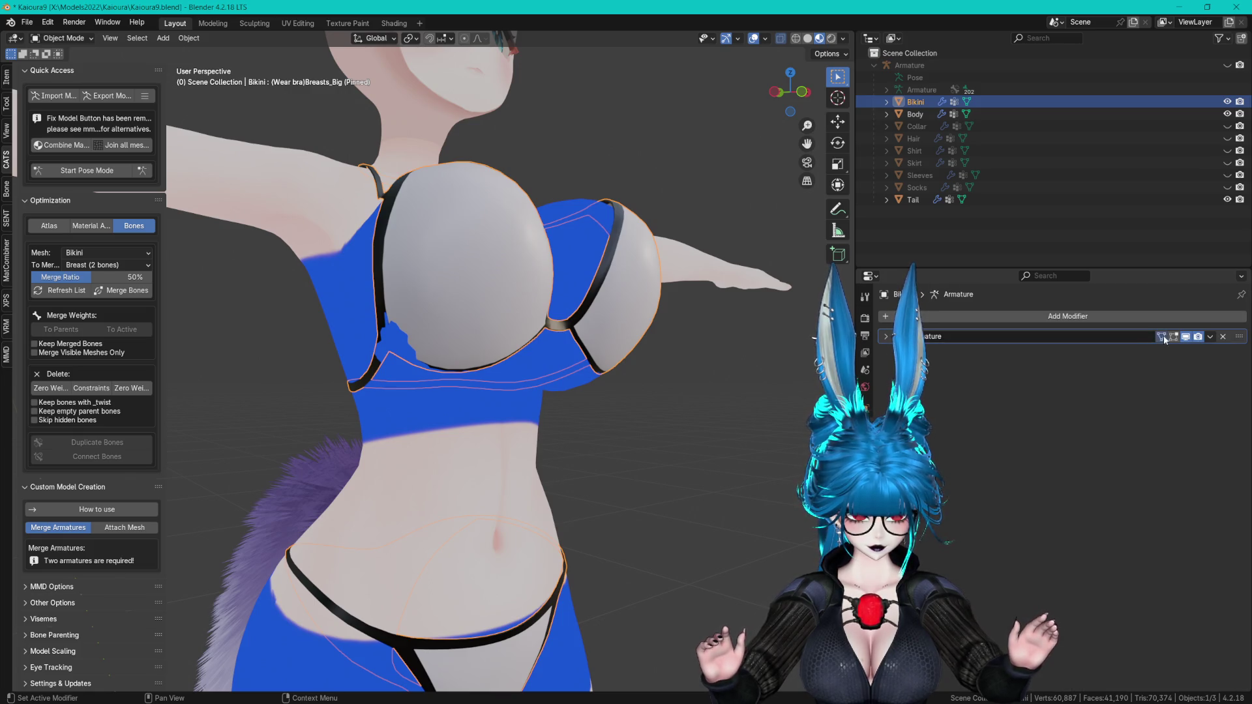
left_click(865, 496)
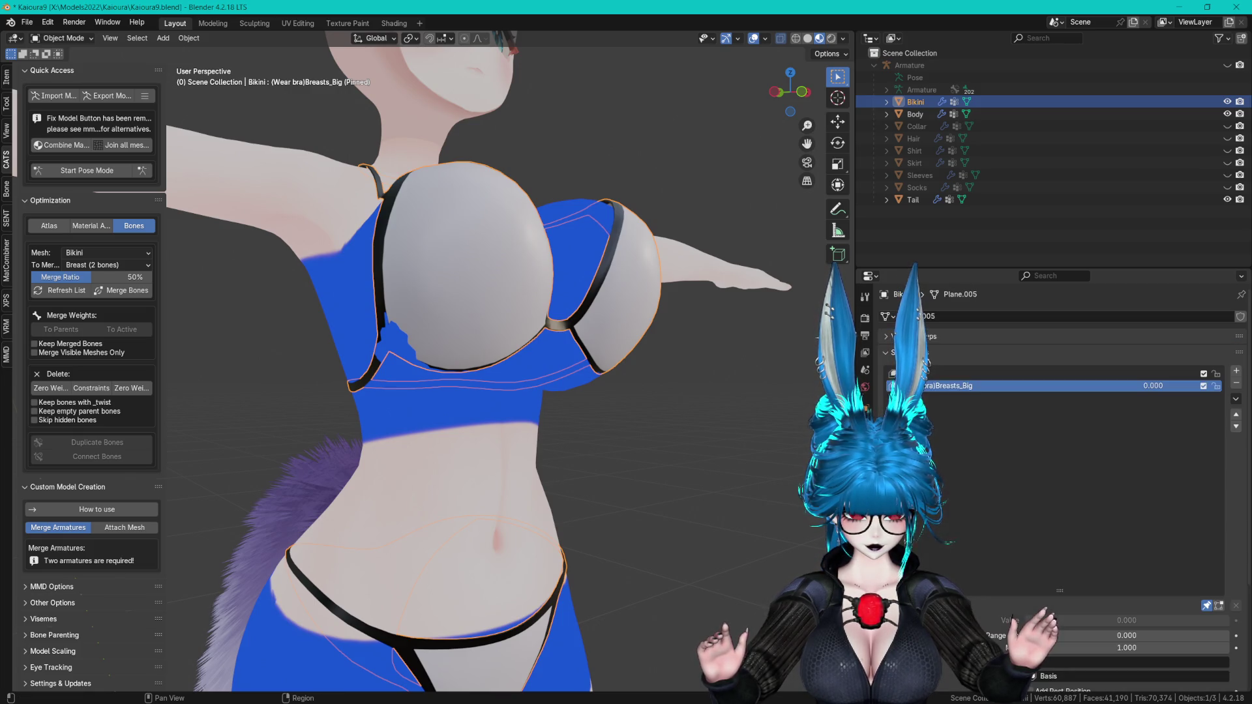
left_click(74, 40)
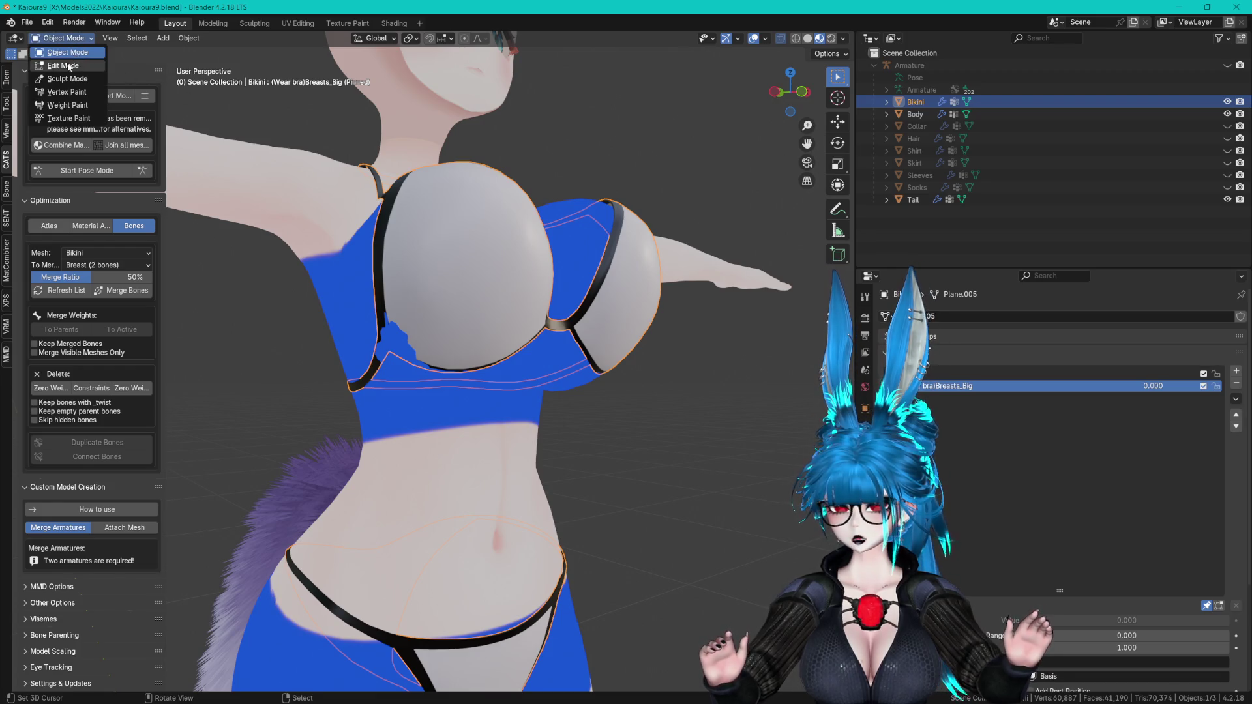
left_click(62, 66)
- Nudge the bikini cup vertices along X, undoing an unwanted deformation
scroll(503, 256, "up", 2)
scroll(379, 346, "up", 3)
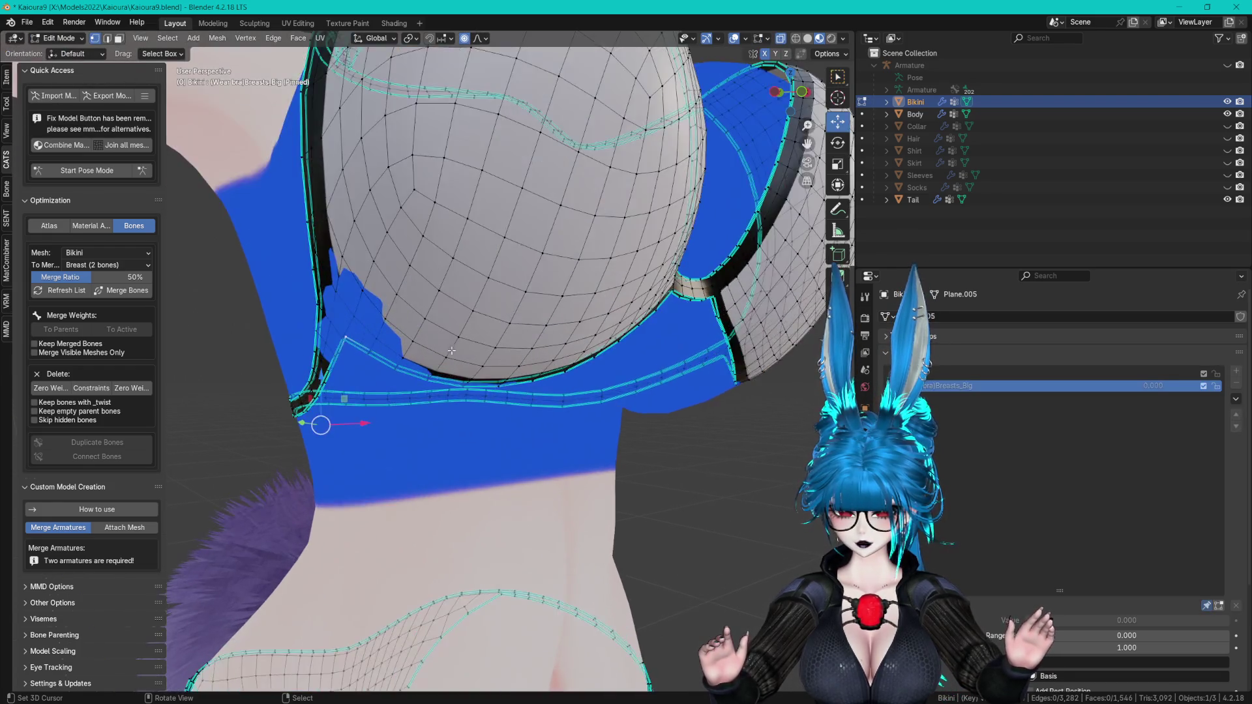
middle_click_drag(536, 366, 574, 424)
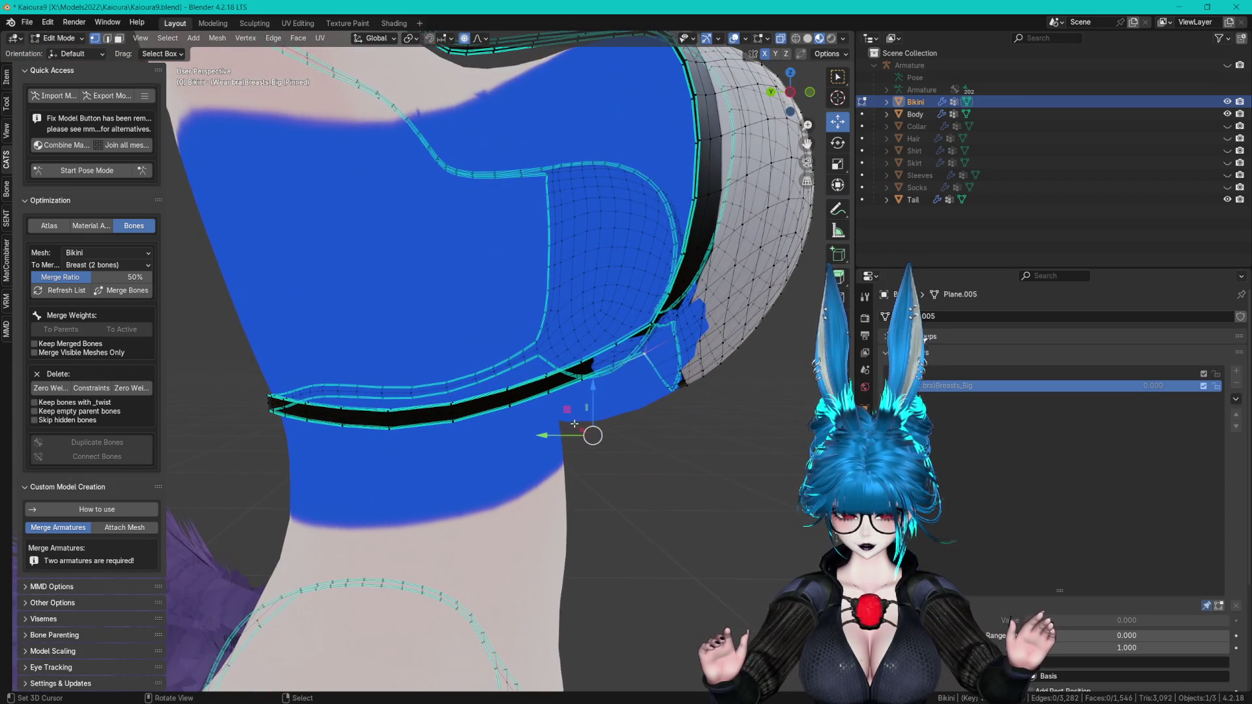
key("x")
left_click(586, 426)
key("g")
key("x")
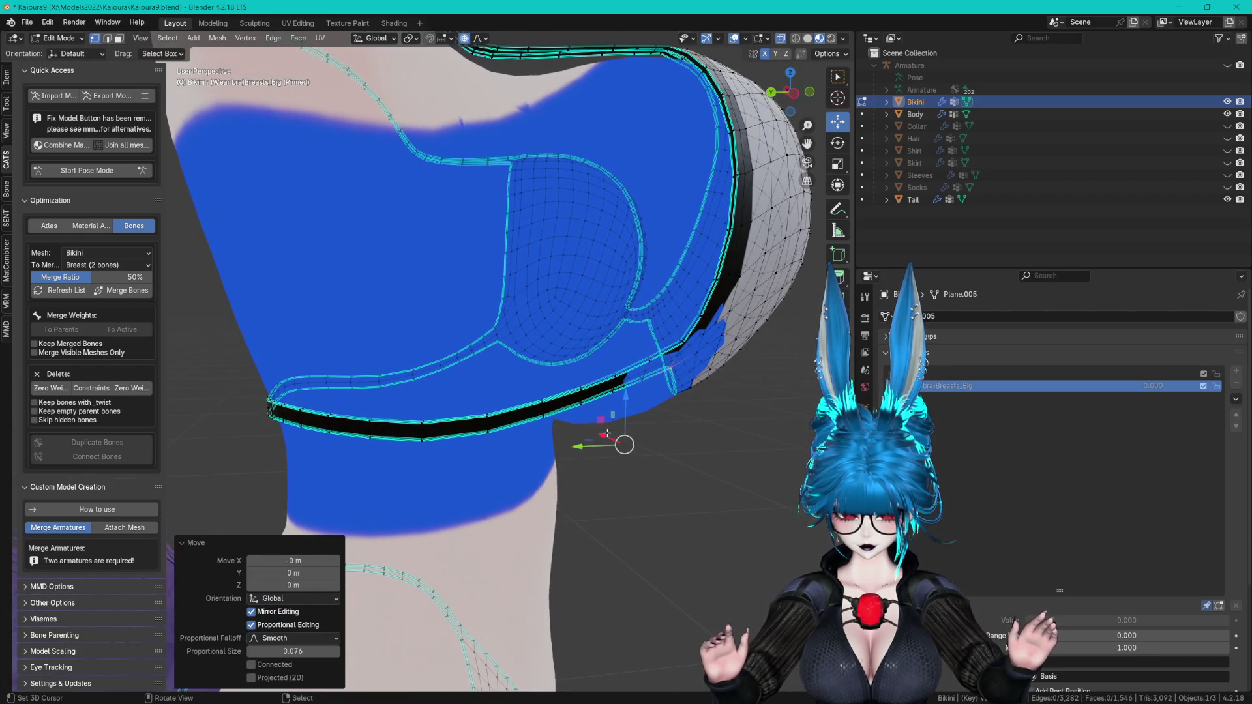
key("Escape")
key("ctrl+z")
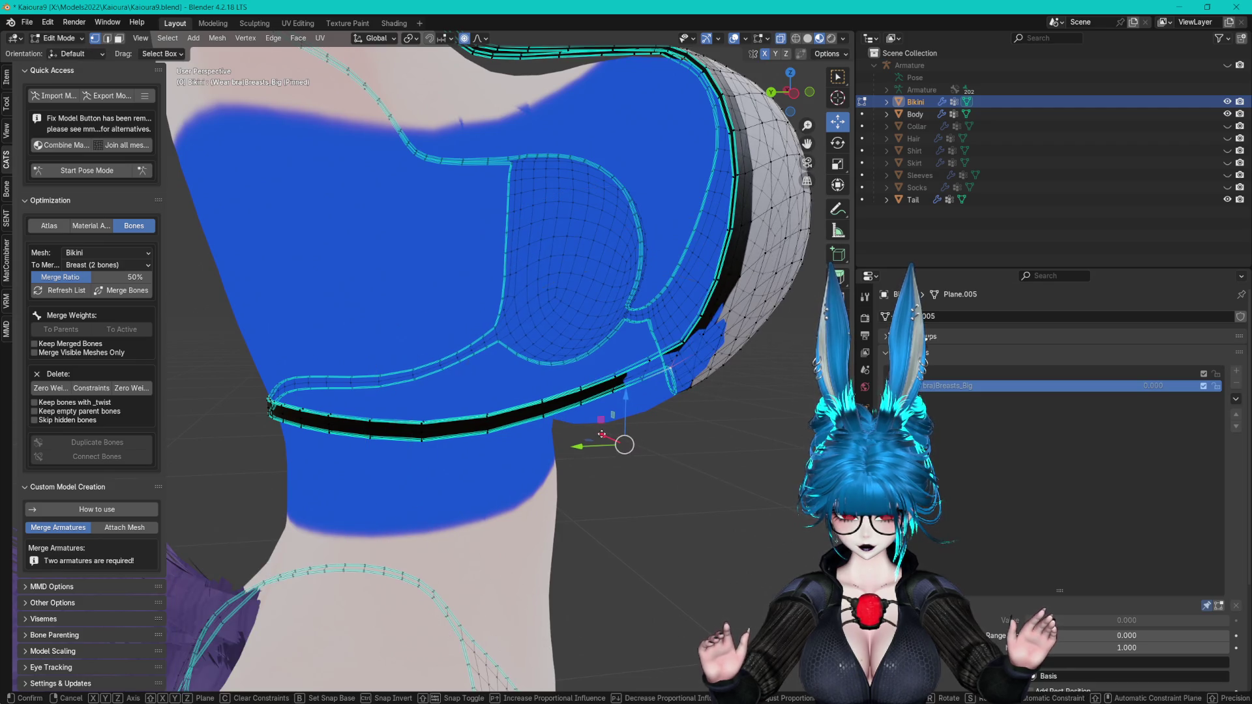
left_click(603, 432)
- Pull the cup edges about -0.0011 m in Z and -0.0017 m in Y, then return to Object Mode
left_click_drag(630, 399, 629, 403)
mouse_move(629, 402)
middle_mouse_down()
mouse_move(509, 248)
mouse_move(525, 294)
middle_mouse_up()
middle_click_drag(536, 232, 594, 304)
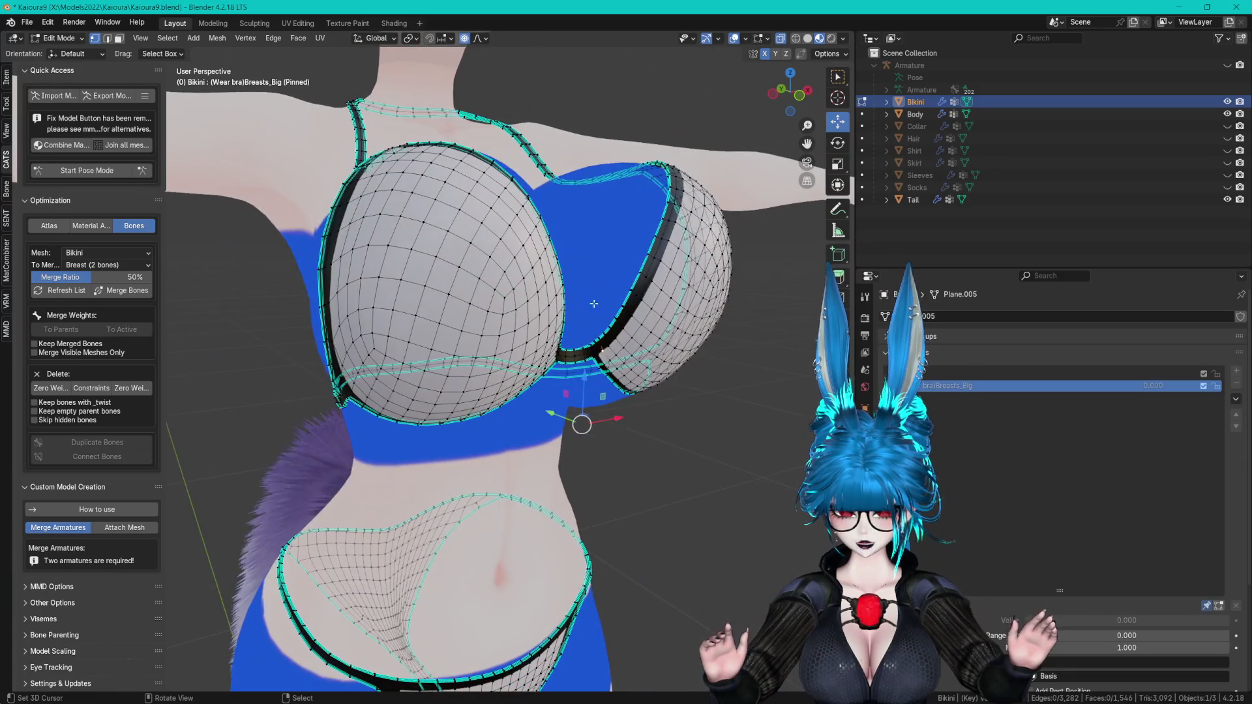
left_click_drag(558, 416, 559, 409)
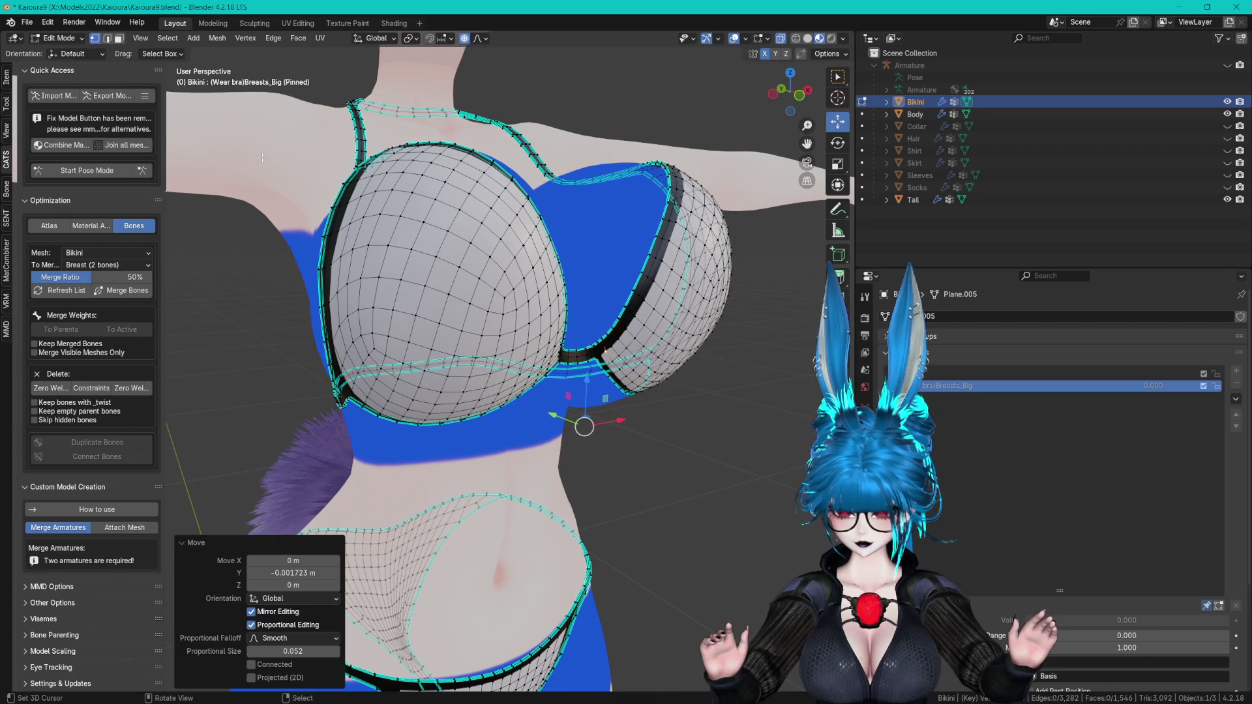
left_click(68, 52)
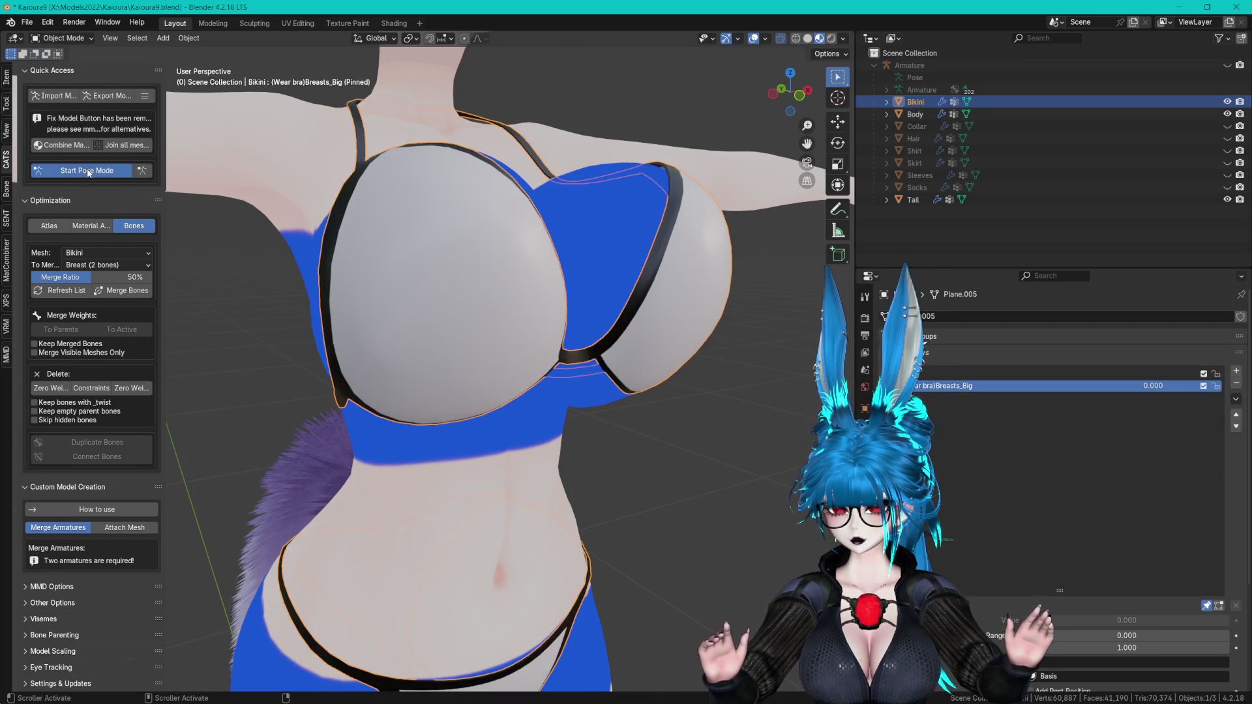
- Put the armature into CATS Pose Mode and bring the chest into view
left_click(88, 173)
middle_click_drag(430, 326, 457, 284)
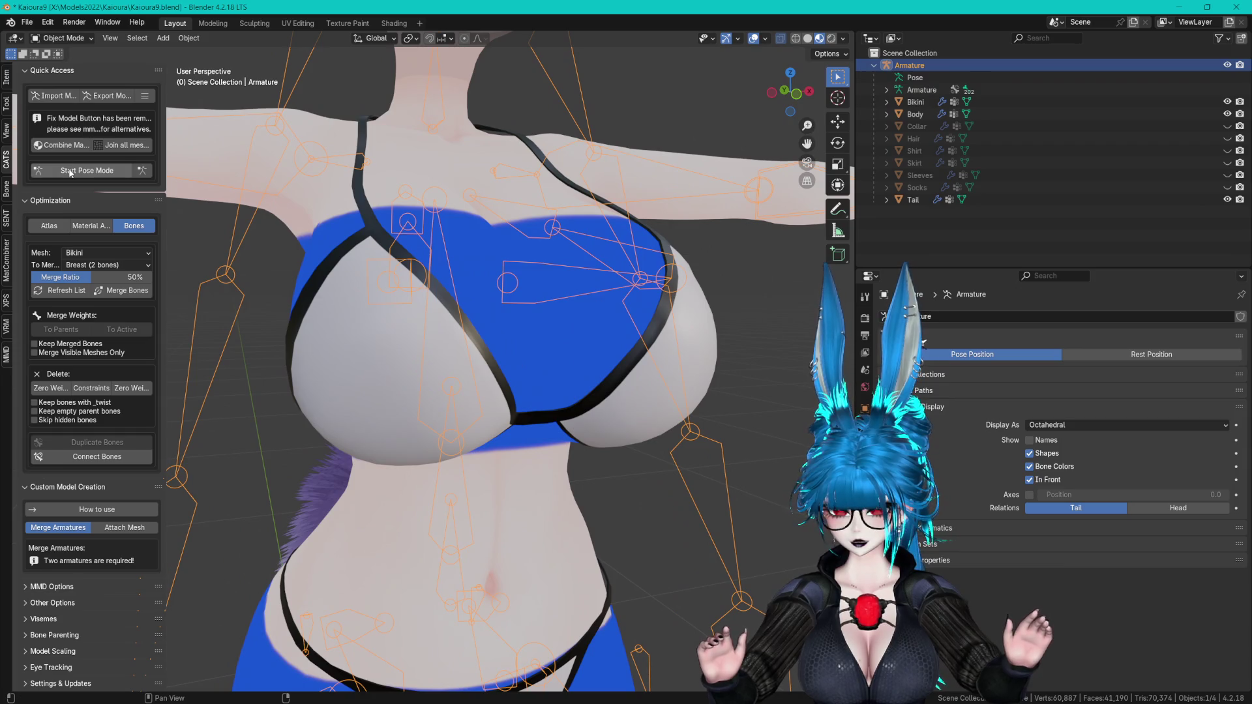
left_click(70, 173)
mouse_move(396, 346)
middle_mouse_down()
mouse_move(421, 207)
mouse_move(439, 227)
middle_mouse_up()
mouse_move(405, 300)
middle_mouse_down()
mouse_move(457, 247)
mouse_move(587, 163)
mouse_move(548, 176)
middle_mouse_up()
key("Escape")
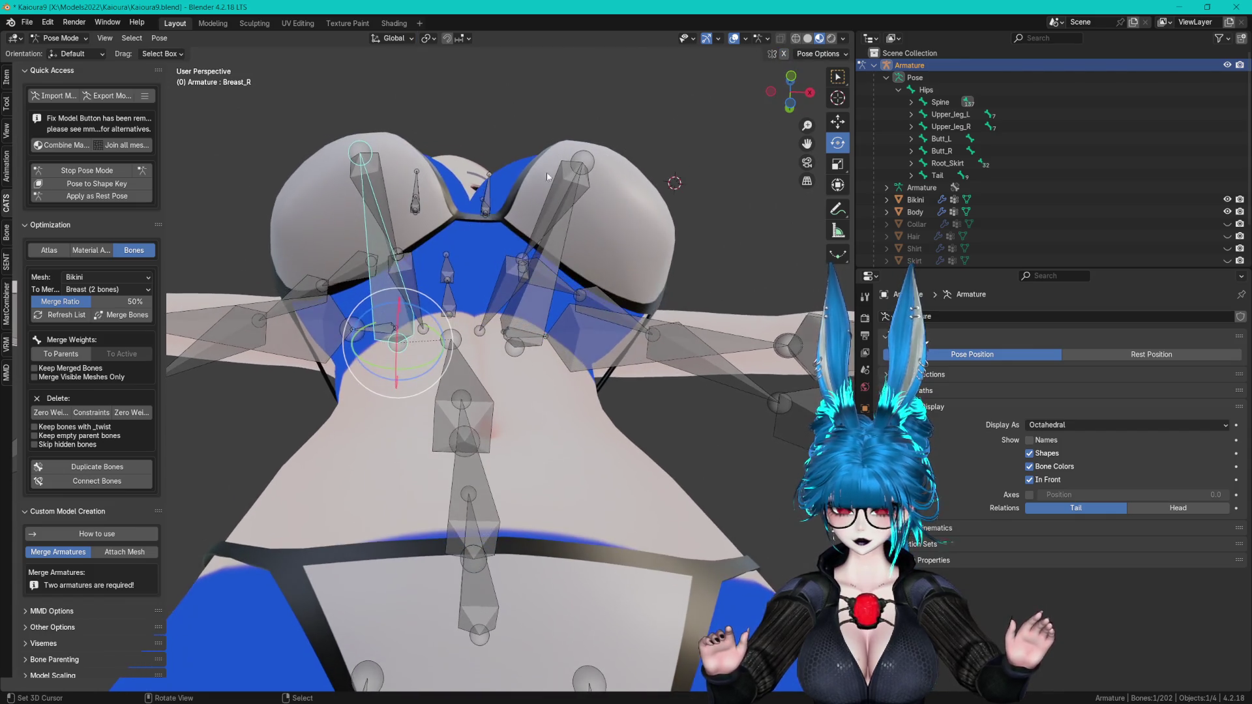
- Test rotating and scaling the breast bones against the bikini top, undoing the first rotation
left_click_drag(411, 311, 408, 305)
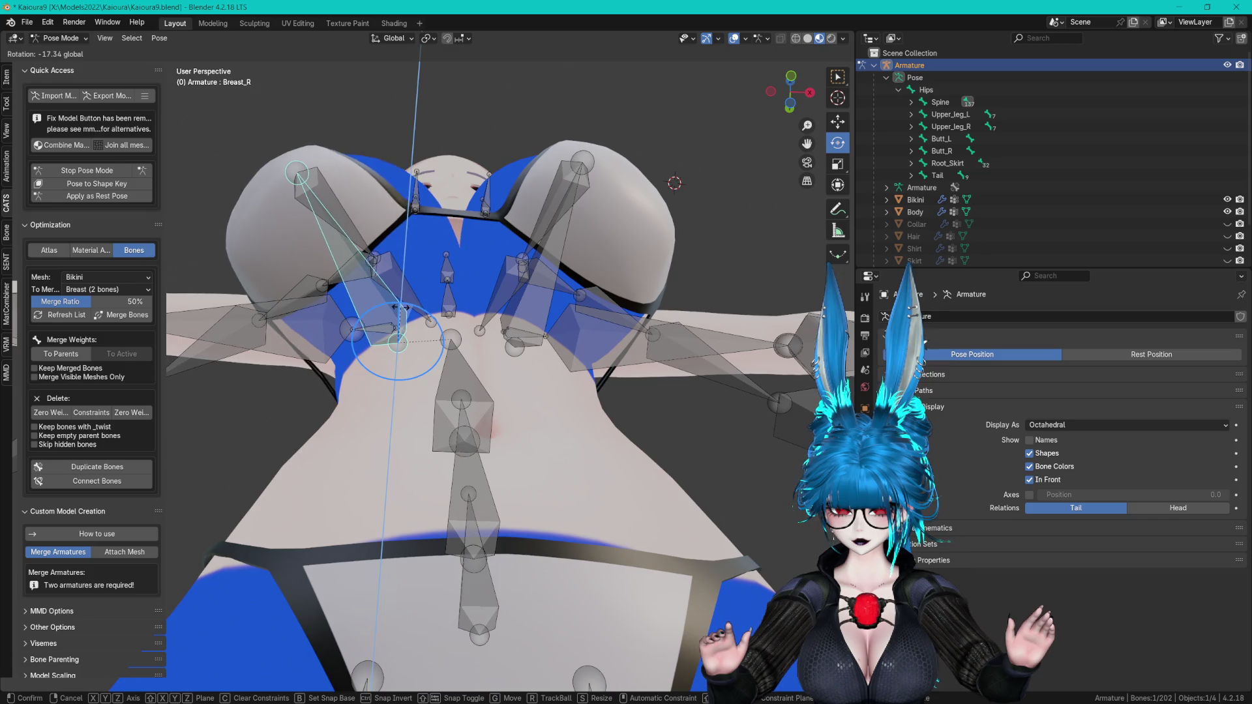
left_click(401, 307)
key("ctrl+z")
key("s")
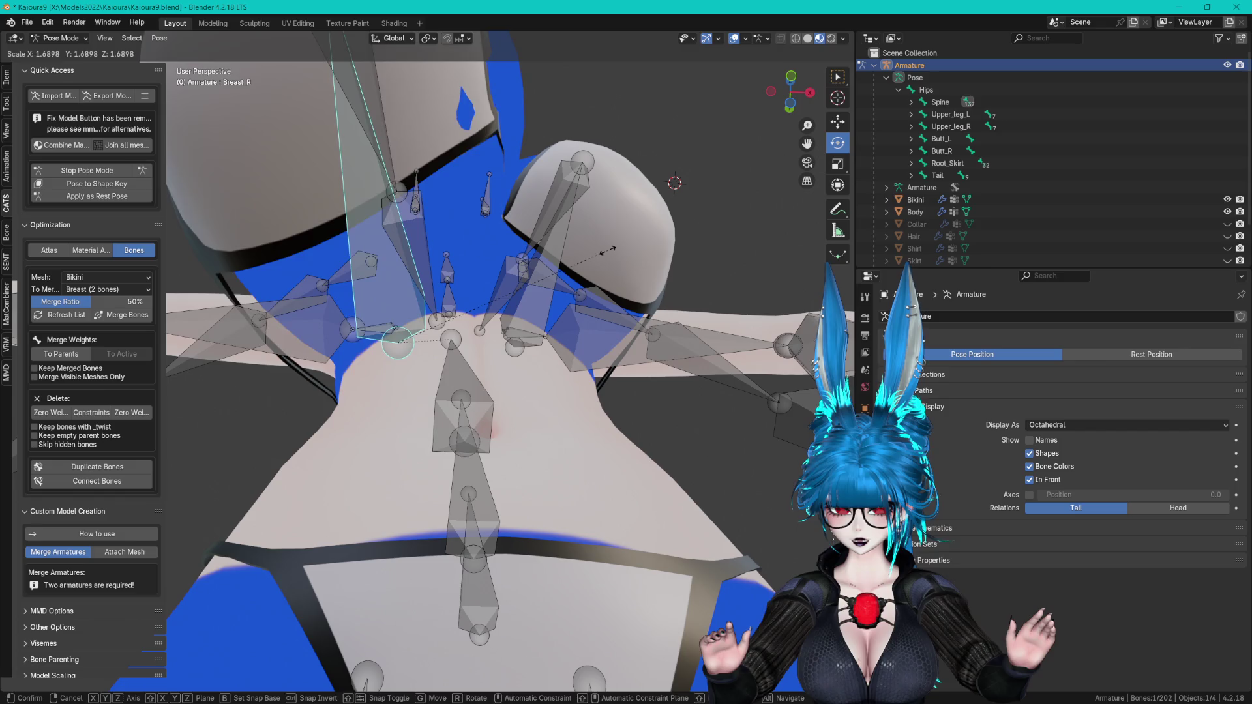
right_click(569, 254)
middle_click_drag(561, 189, 598, 223)
middle_click_drag(636, 294, 582, 337)
key("s")
left_click(724, 276)
- Rotate Breast_R outward and Breast_L around the vertical axis
middle_click_drag(467, 277, 472, 255)
left_click_drag(474, 307, 475, 305)
middle_click_drag(474, 304, 398, 277)
left_click_drag(424, 308, 395, 322)
left_click(530, 298)
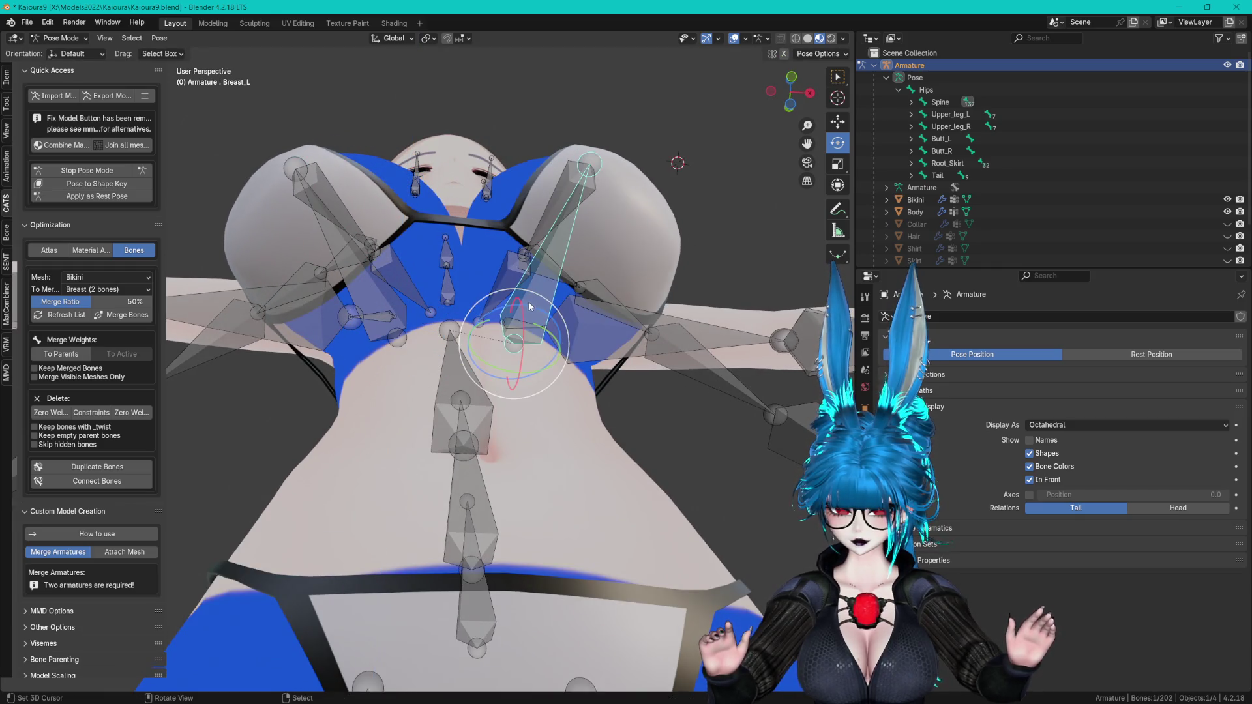
left_click_drag(526, 314, 515, 303)
left_click(516, 304)
mouse_move(516, 303)
middle_mouse_down()
mouse_move(526, 362)
mouse_move(261, 249)
middle_mouse_up()
- Stop Pose Mode to restore the rest pose and select the Bikini mesh
left_click(104, 171)
middle_click_drag(487, 295, 498, 330)
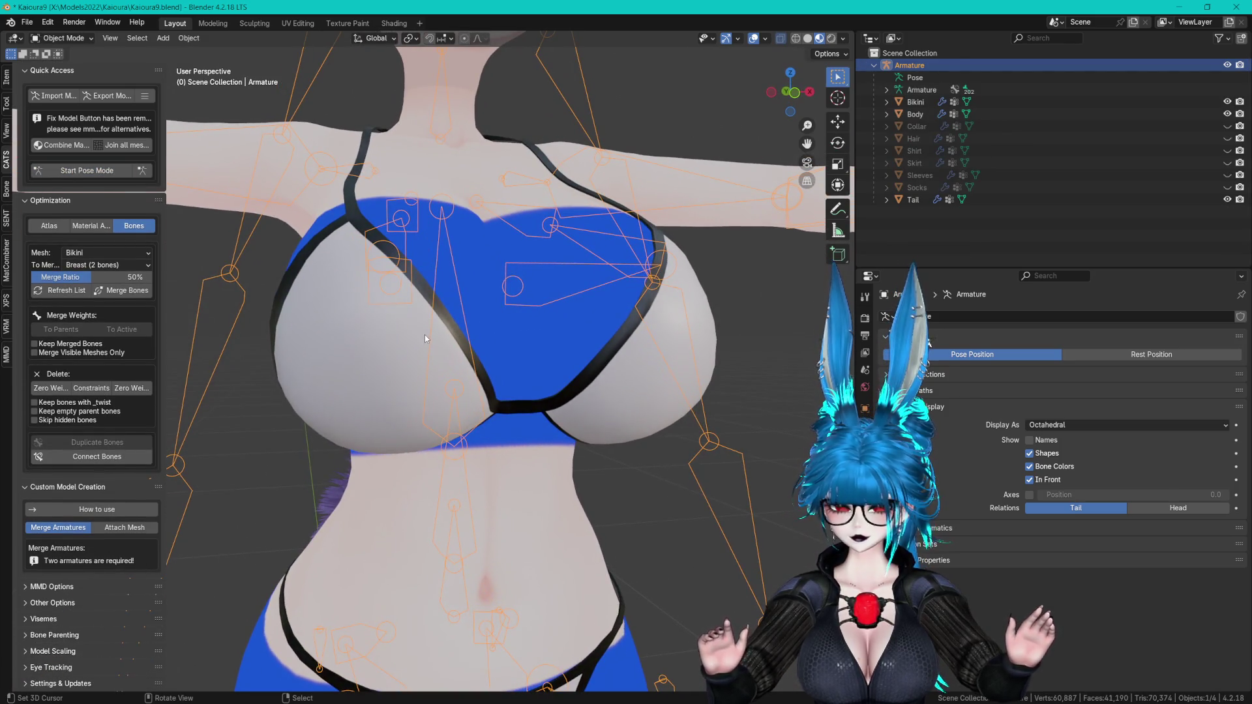
left_click(377, 343)
- Soft-move the bikini's centre bridge vertices in Edit Mode, then return to Object Mode
key("Tab")
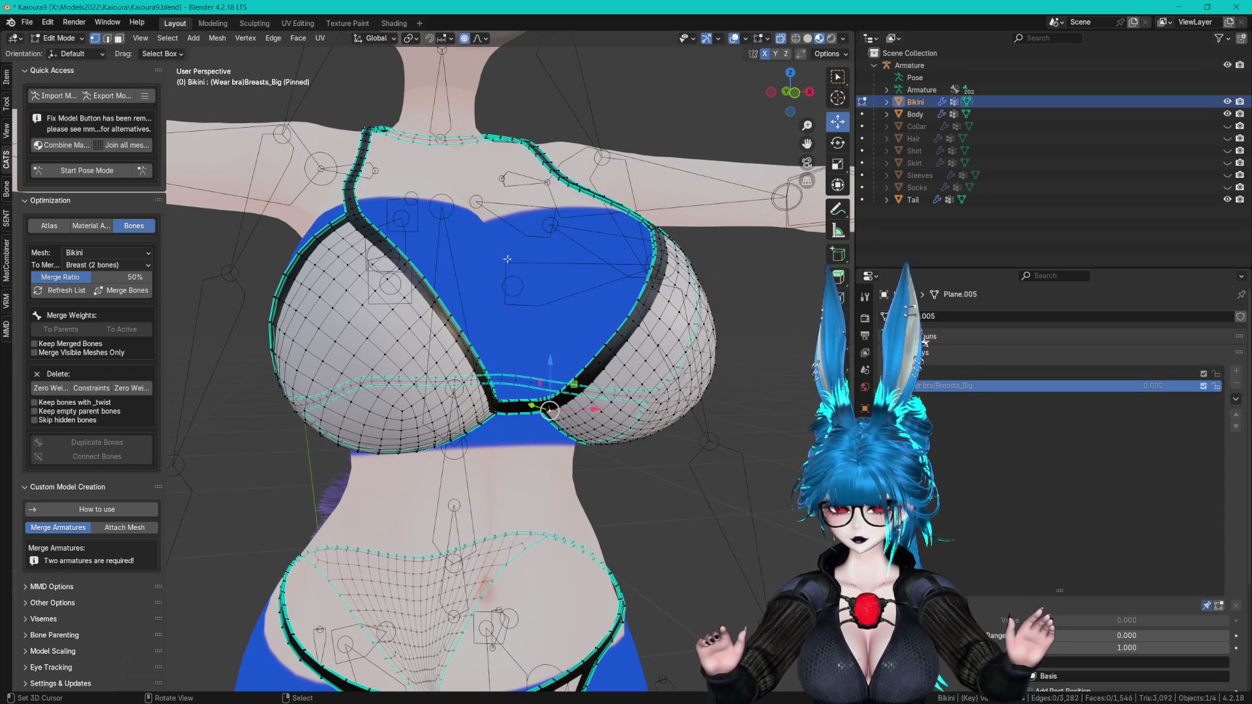
scroll(571, 349, "up", 4)
middle_click_drag(655, 373, 650, 396)
key("g")
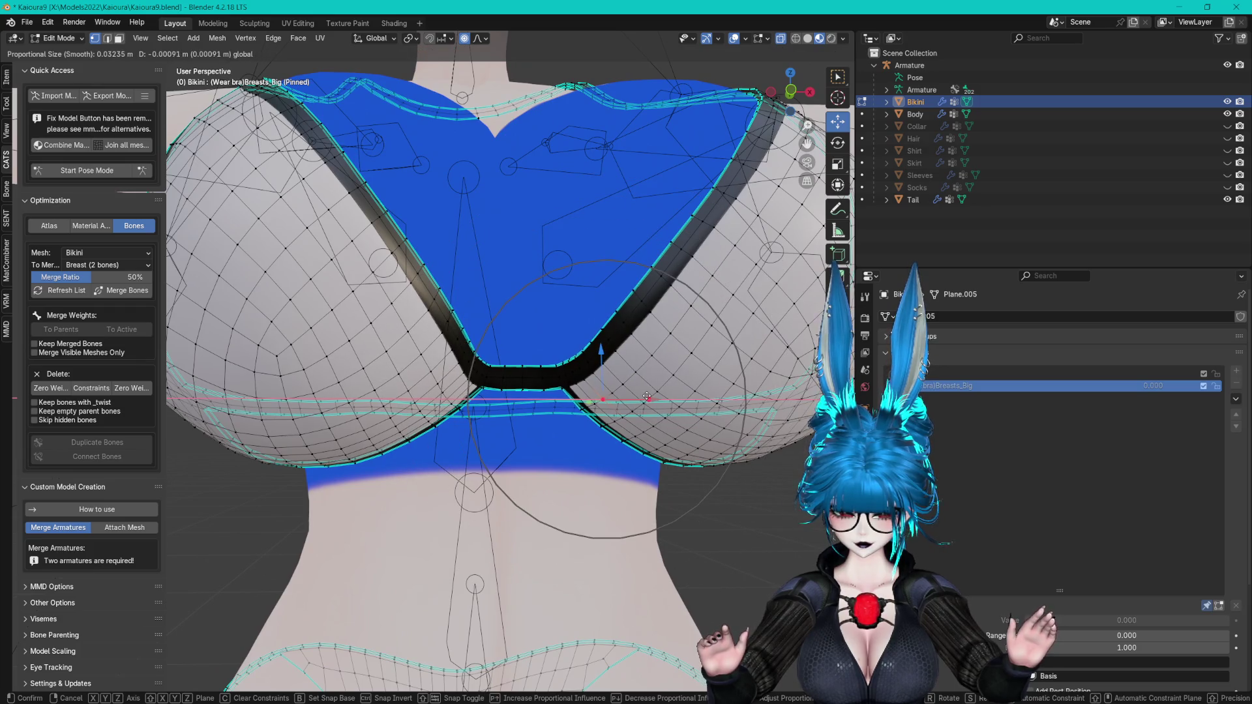
left_click(596, 349)
middle_click_drag(595, 349, 597, 431)
key("g")
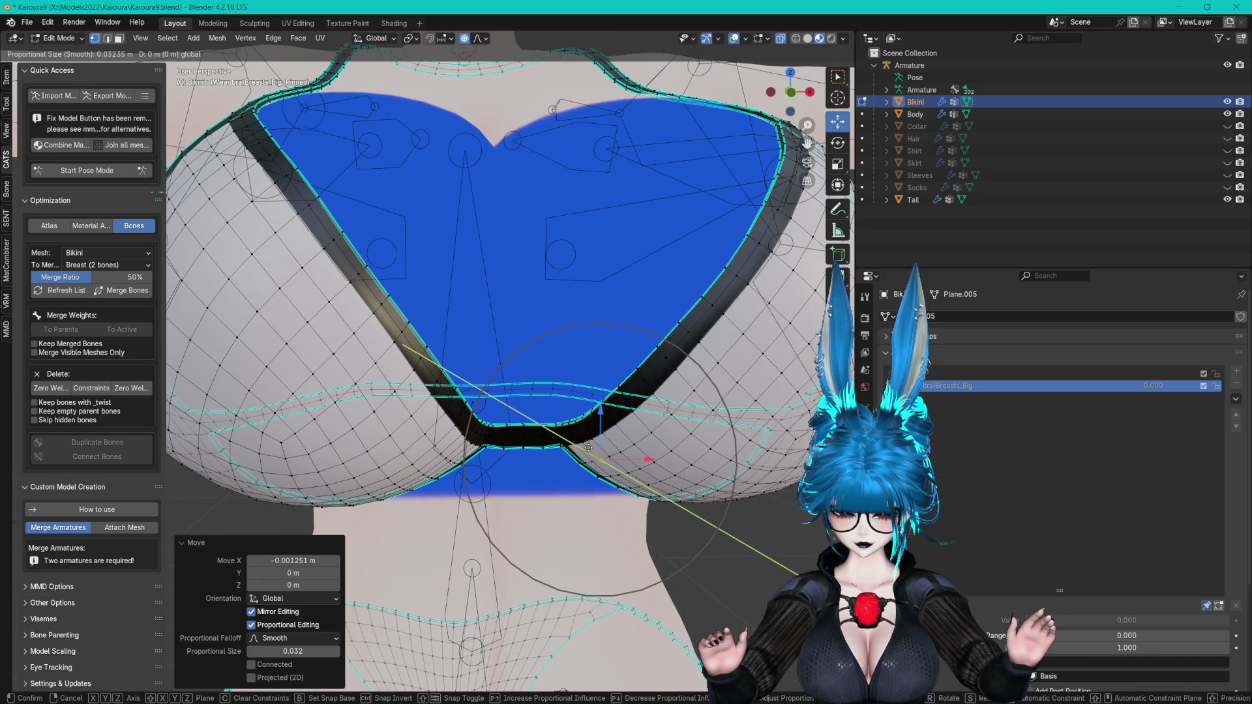
key("Escape")
key("Tab")
- Inspect the refitted bikini top from several angles and deselect it
middle_click_drag(369, 256, 543, 335)
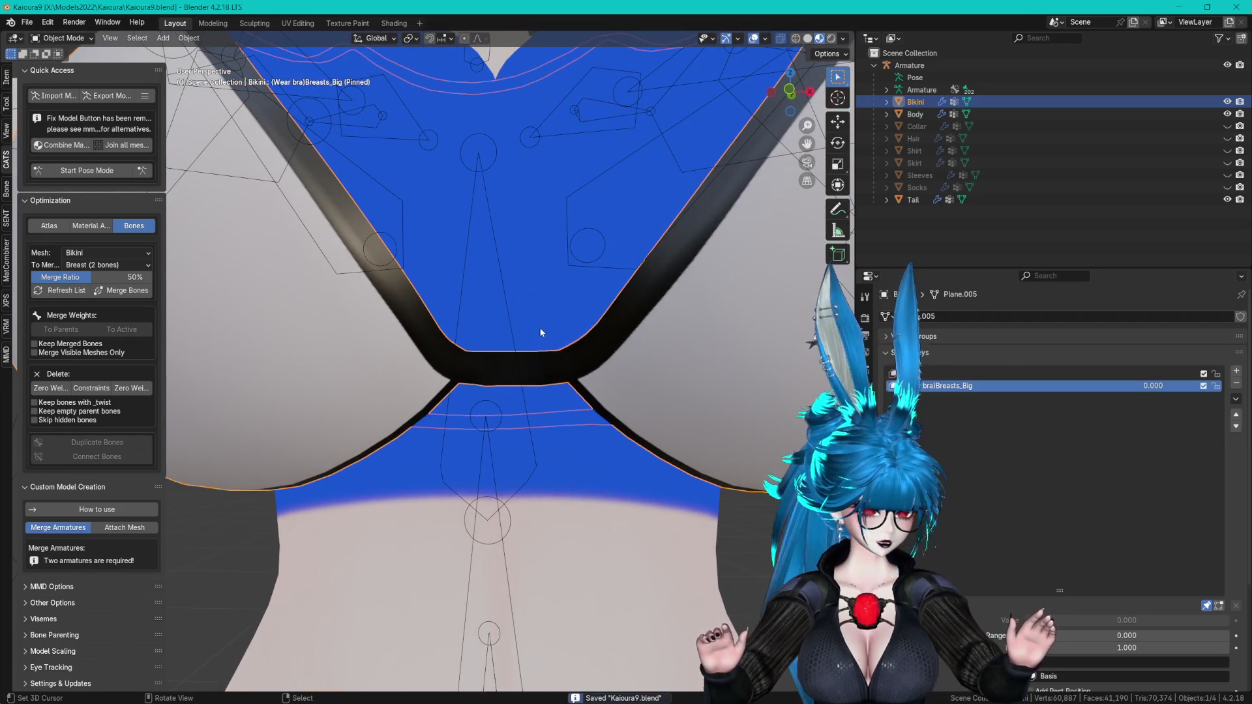
scroll(540, 333, "down", 6)
scroll(531, 362, "up", 1)
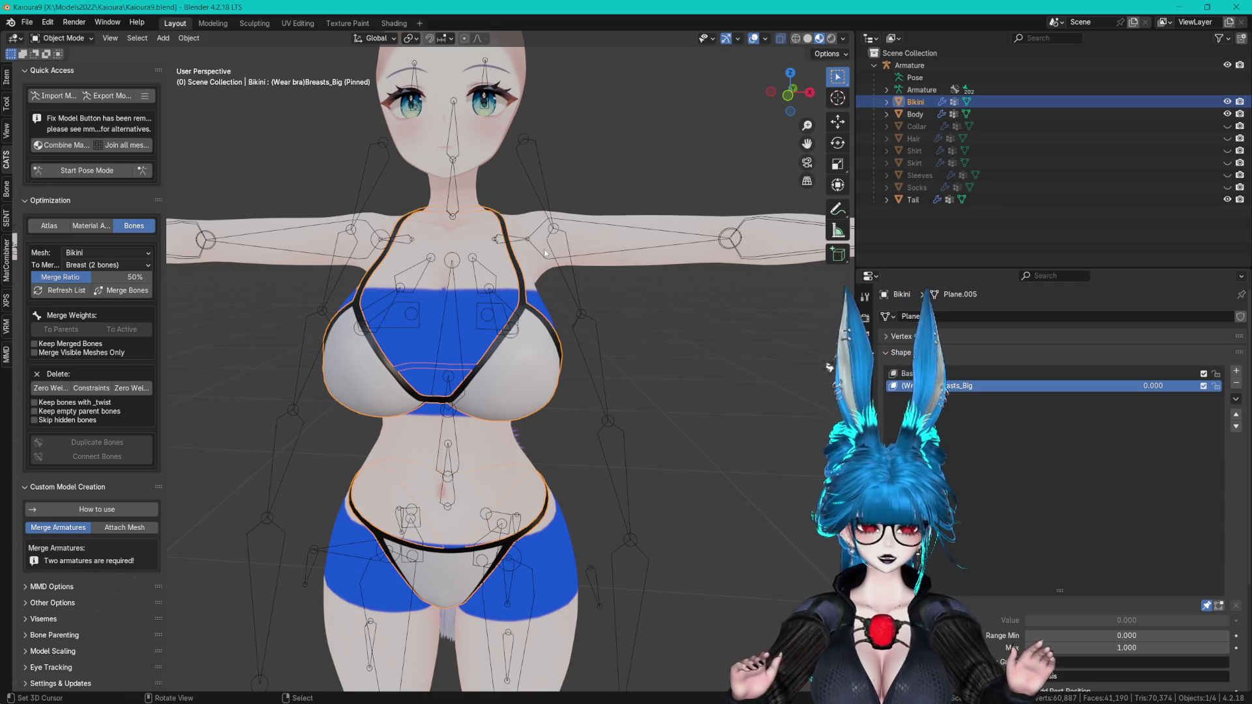
mouse_move(601, 228)
middle_mouse_down()
mouse_move(742, 240)
mouse_move(642, 245)
middle_mouse_up()
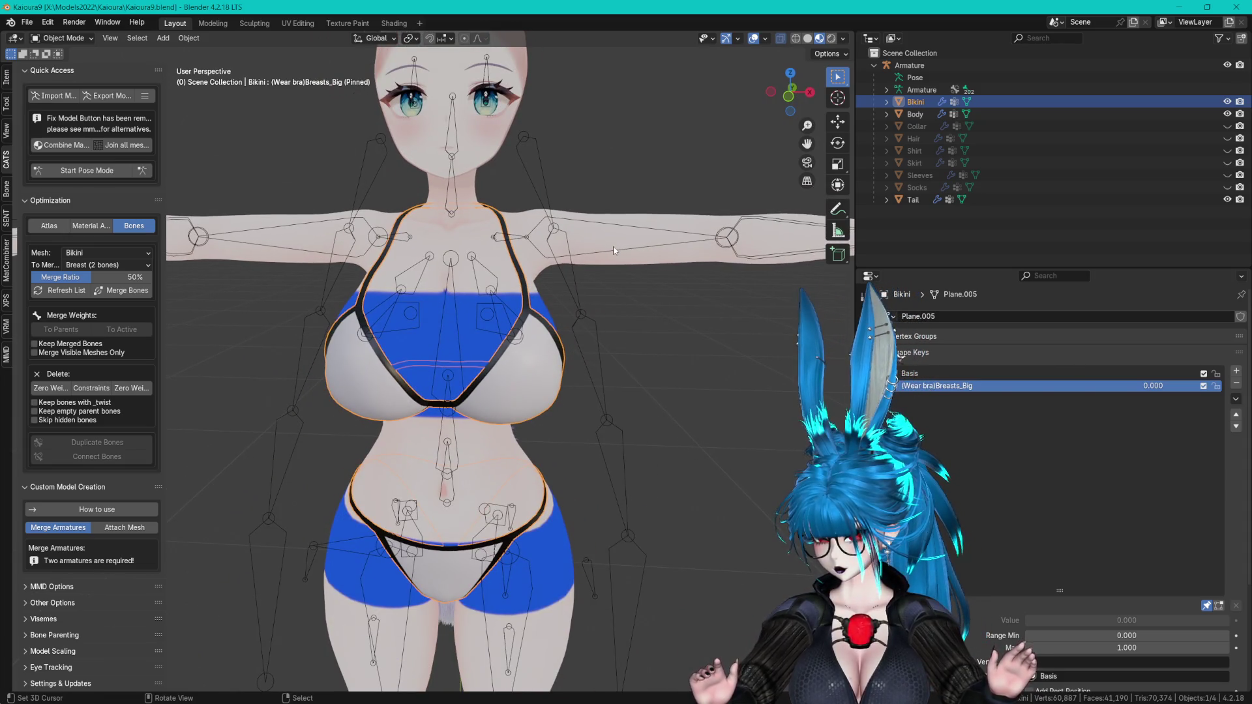
middle_click_drag(593, 245, 626, 264)
left_click(1009, 224)
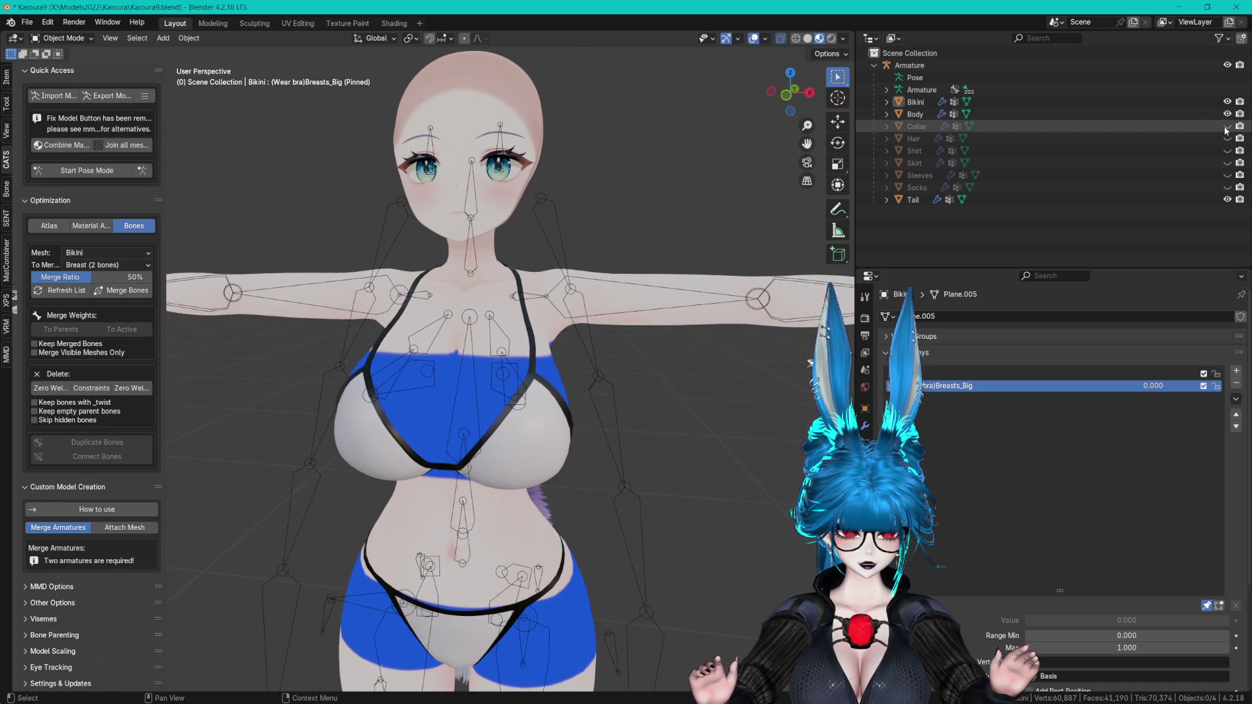
- Unhide the Collar, Hair, Shirt, Skirt, Sleeves and Socks objects
left_click_drag(1226, 126, 1226, 187)
middle_click_drag(674, 264, 652, 248)
left_click(915, 114)
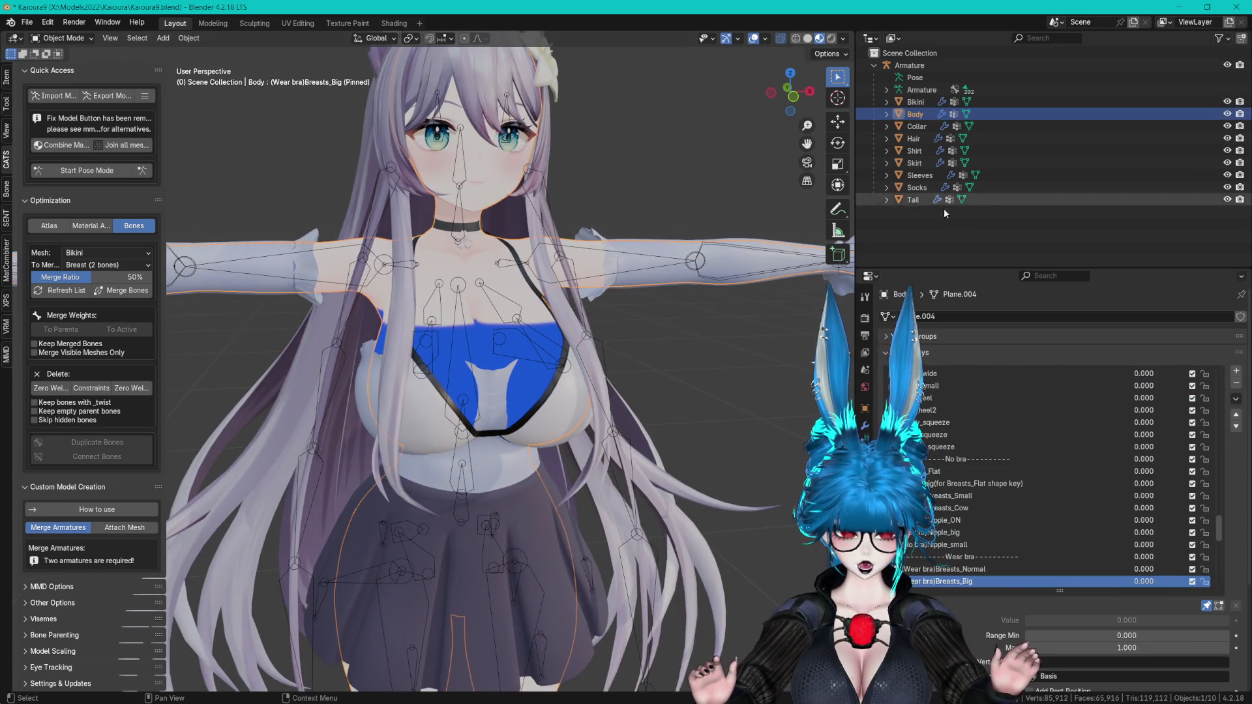
scroll(1114, 510, "down", 3)
middle_click_drag(731, 405, 804, 370)
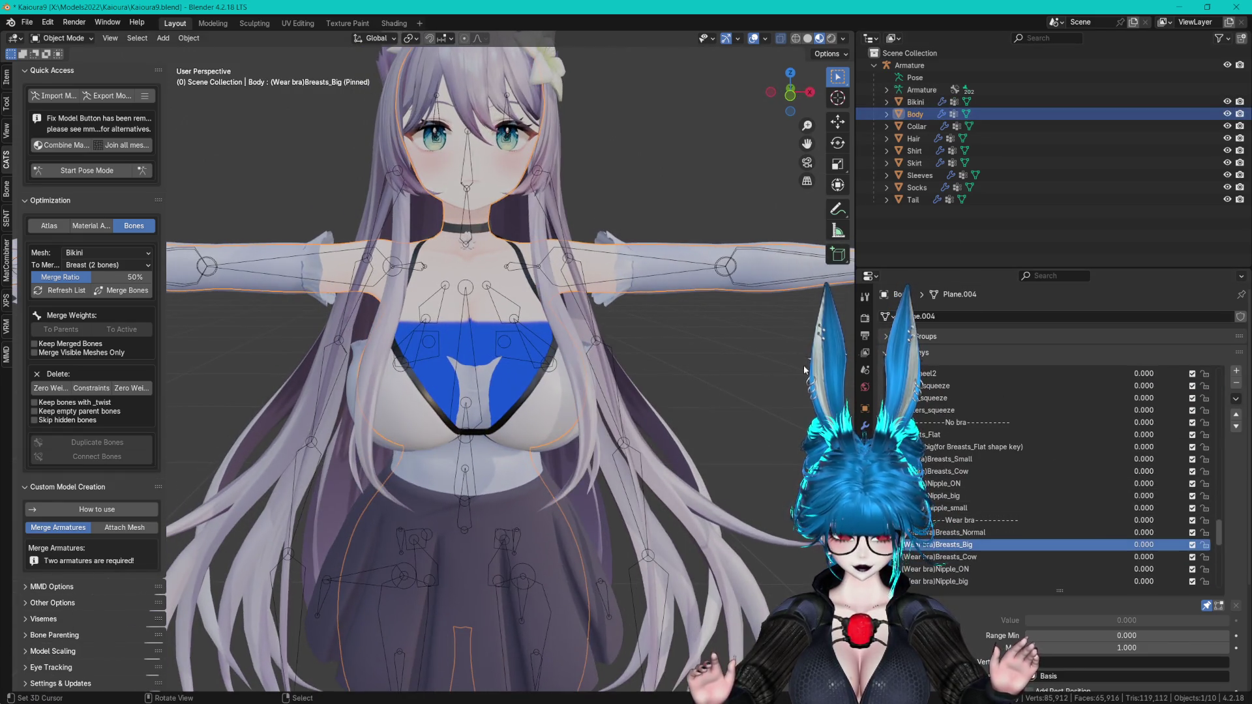
- Add Basis and (Wear bra)Breasts_Big shape keys to the Shirt and save Kaioura9.blend
left_click(914, 151)
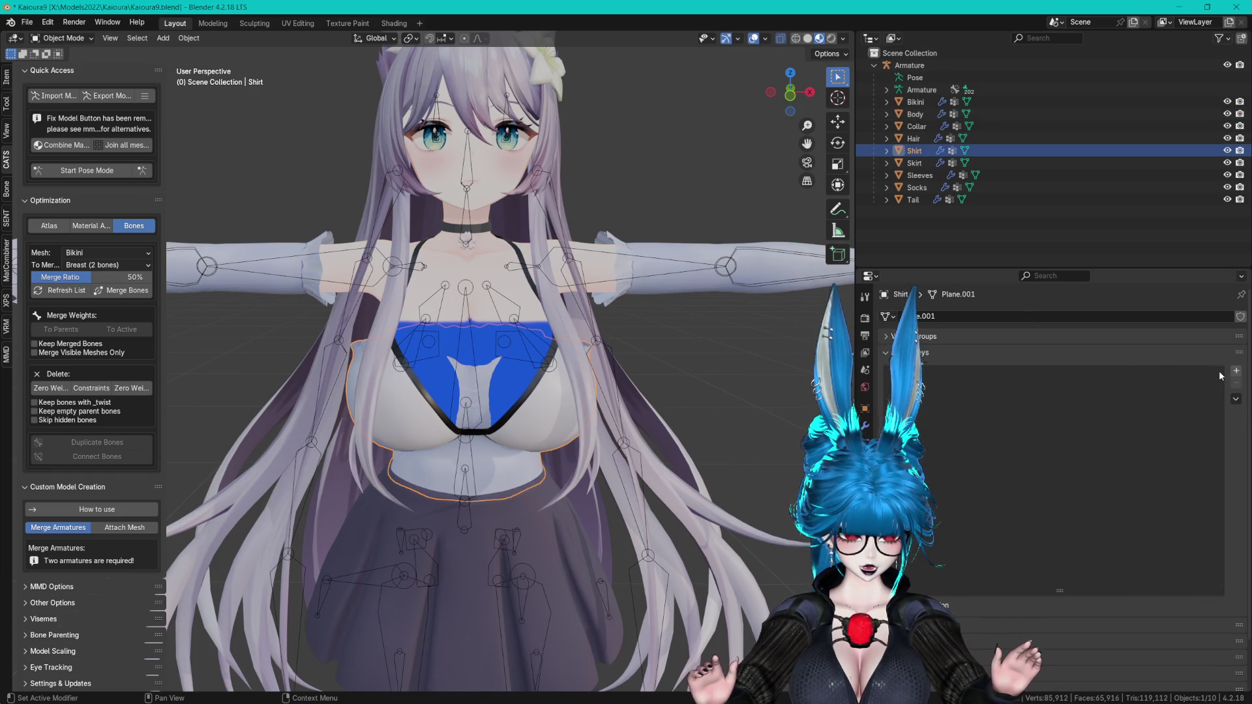
left_click(1236, 371)
type("(Wear bra)Breasts_Big")
key("Return")
mouse_move(541, 424)
middle_mouse_down()
mouse_move(672, 373)
mouse_move(642, 347)
middle_mouse_up()
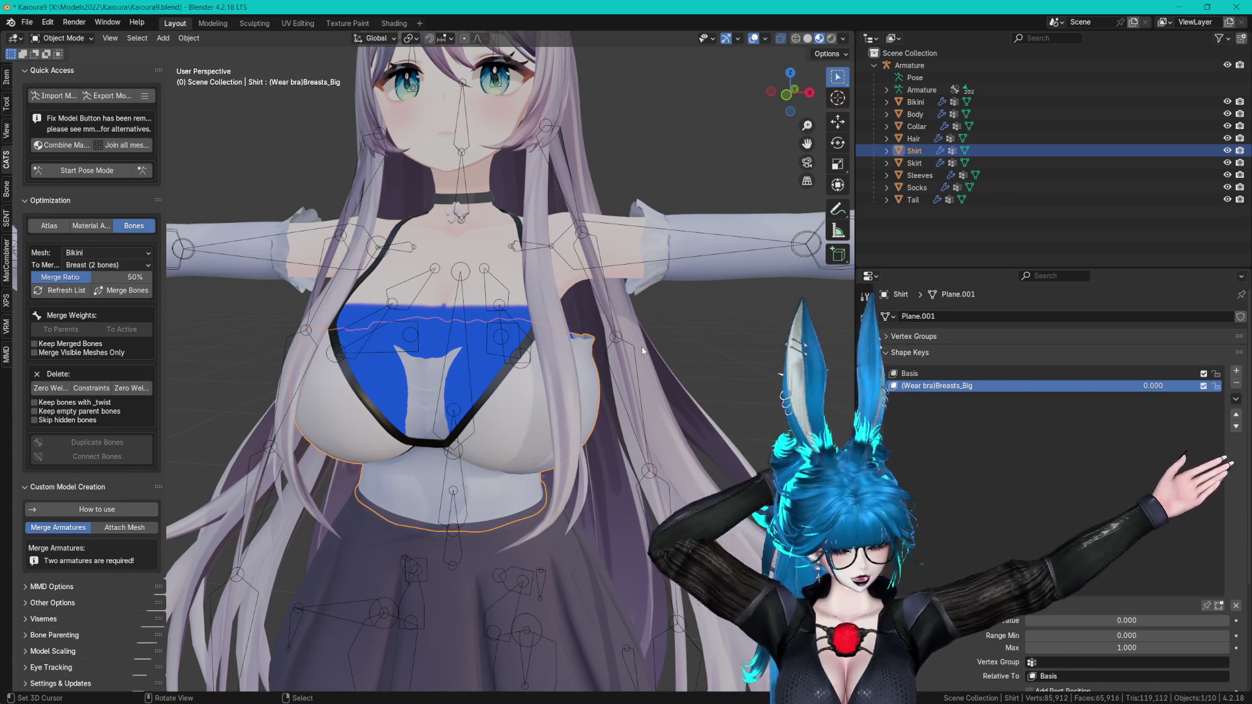
scroll(616, 173, "up", 4)
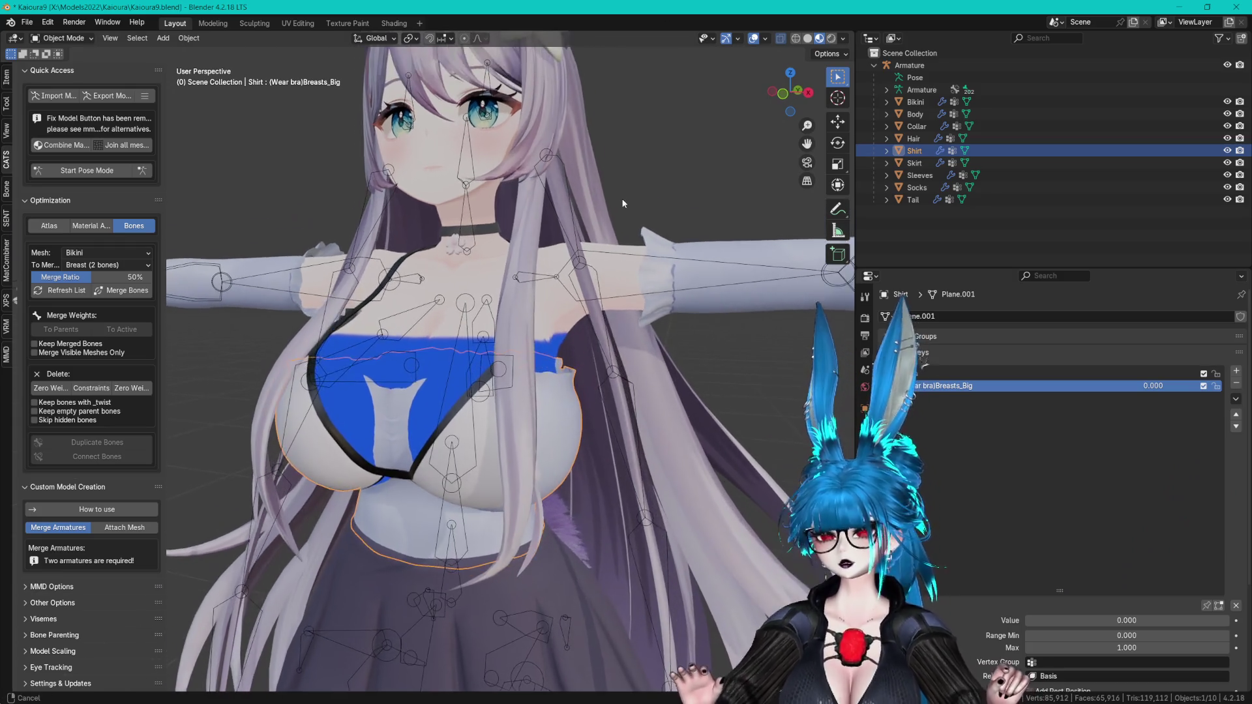
key("ctrl+s")
middle_click_drag(627, 207, 668, 272)
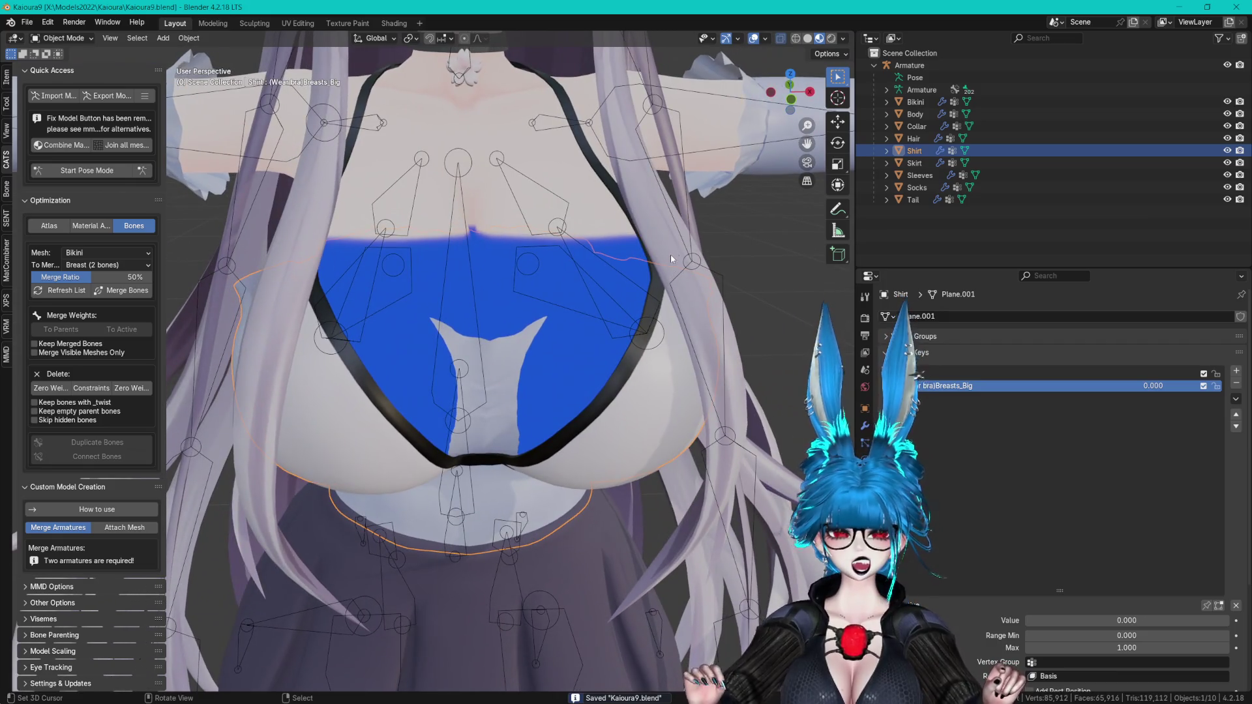
left_click(915, 102)
middle_click_drag(769, 166, 703, 189)
left_click(916, 114)
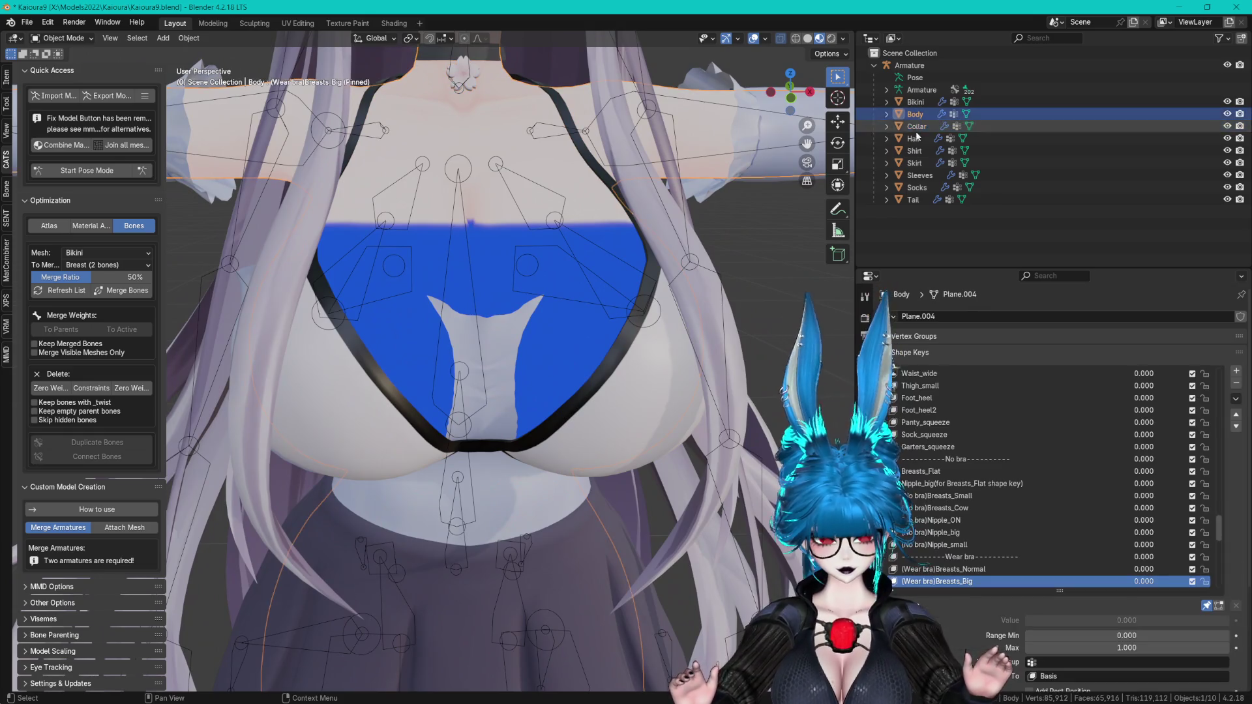
mouse_move(618, 186)
middle_mouse_down()
mouse_move(652, 182)
mouse_move(631, 181)
middle_mouse_up()
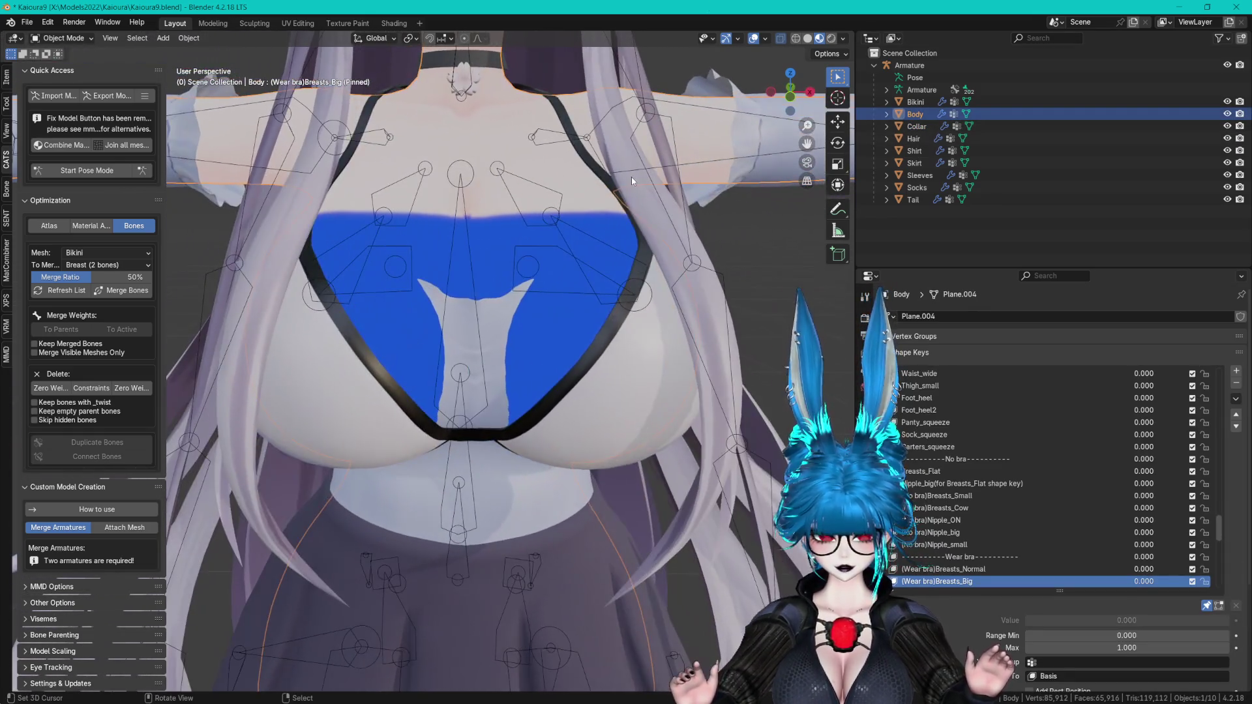
left_click(1227, 139)
mouse_move(782, 215)
middle_mouse_down()
mouse_move(727, 245)
mouse_move(699, 243)
mouse_move(700, 281)
mouse_move(687, 277)
middle_mouse_up()
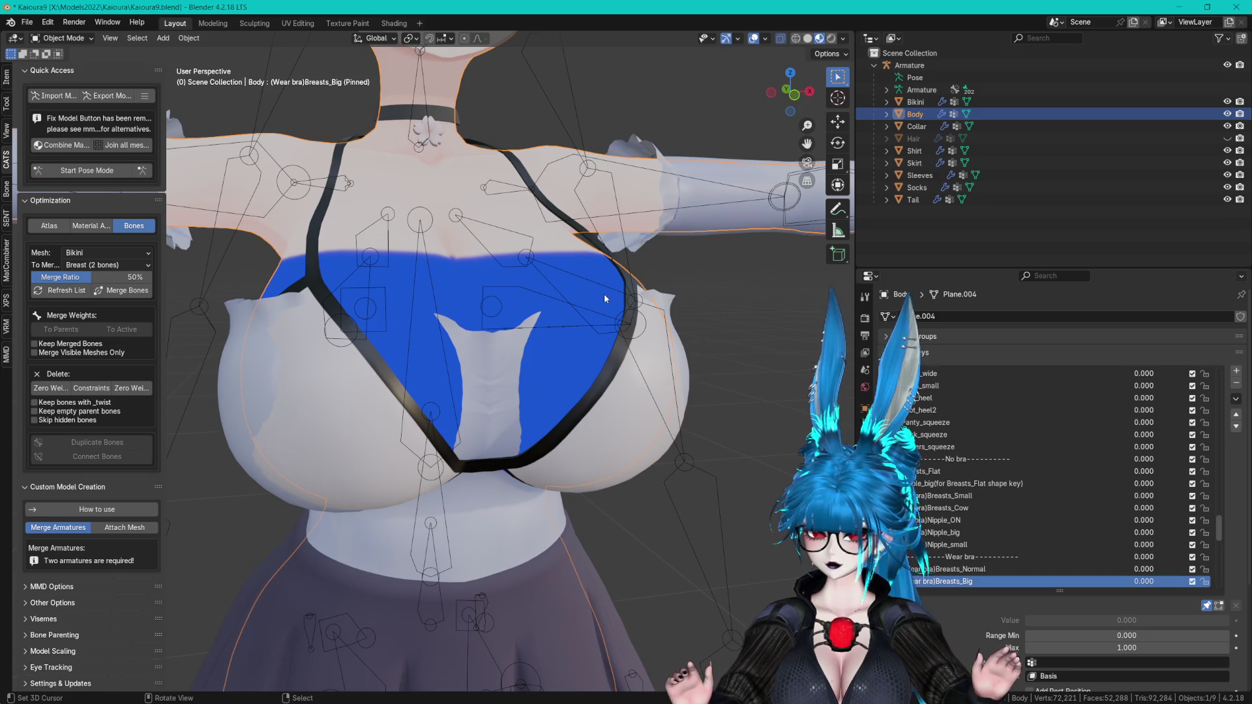
mouse_move(476, 150)
middle_mouse_down()
mouse_move(463, 229)
mouse_move(429, 209)
mouse_move(588, 238)
mouse_move(564, 264)
middle_mouse_up()
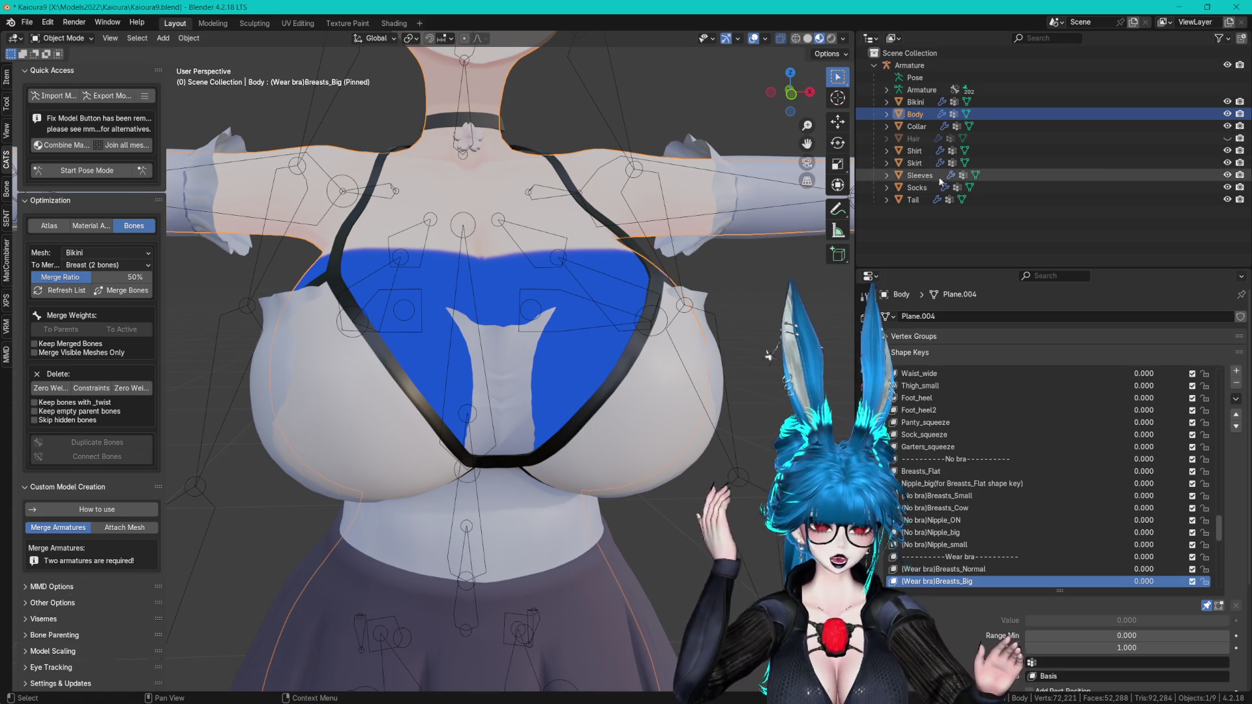
left_click(978, 151)
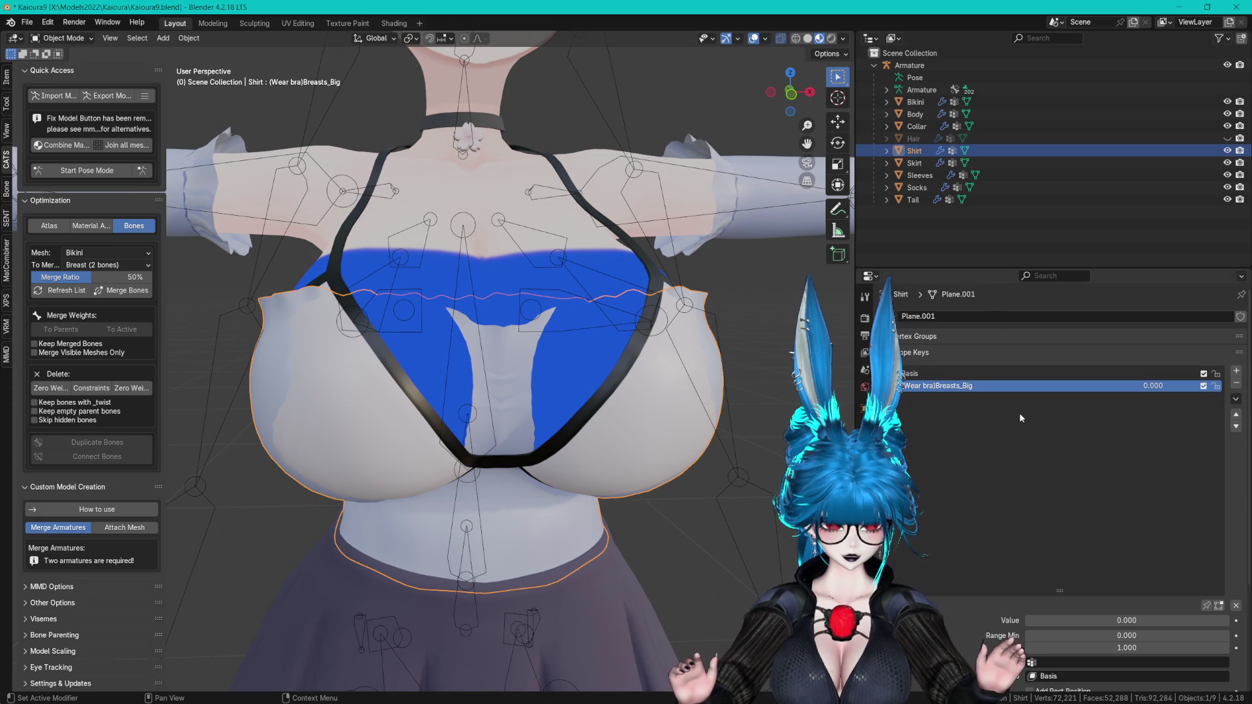
left_click(917, 103)
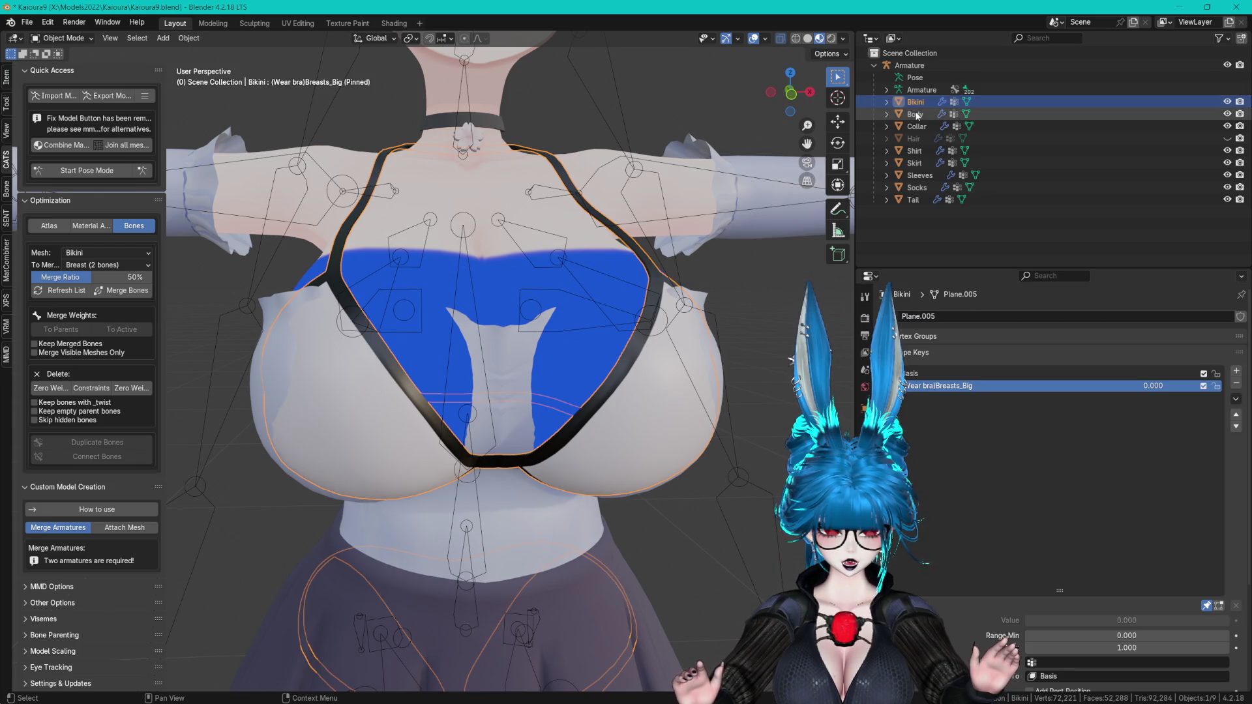
left_click(917, 115)
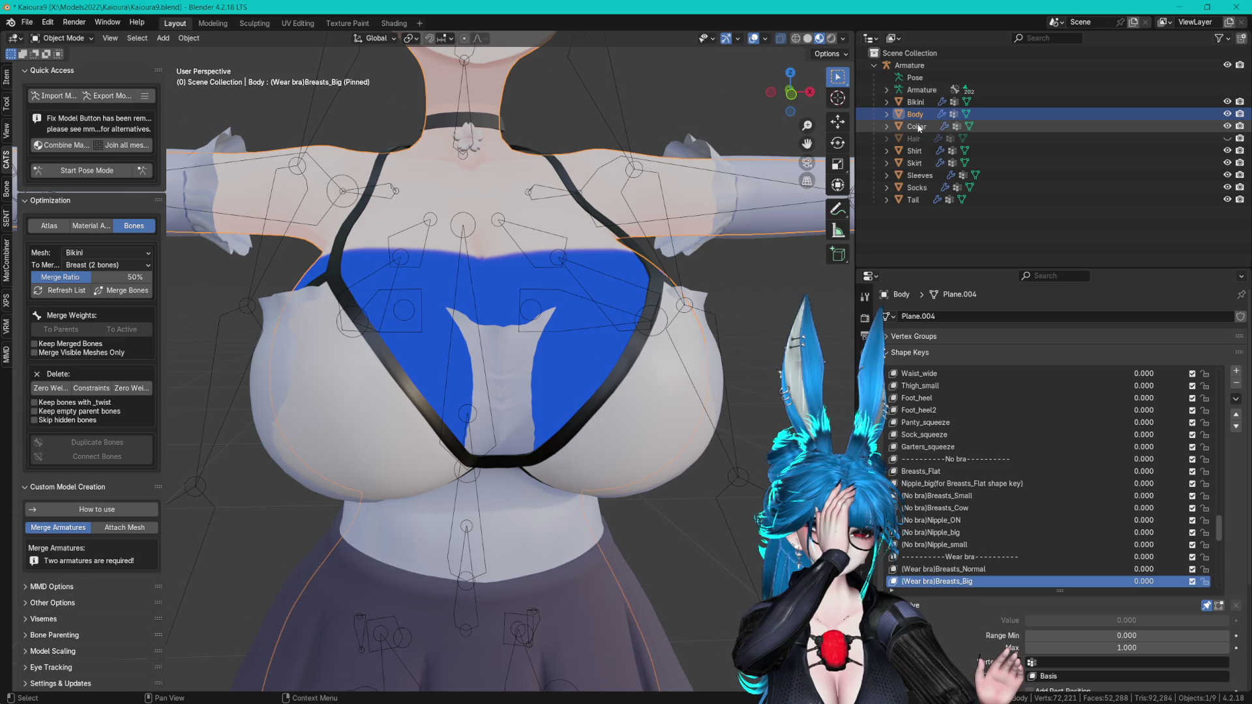
scroll(592, 286, "down", 3)
scroll(592, 286, "up", 3)
key("alt+a")
middle_click_drag(600, 259, 614, 268)
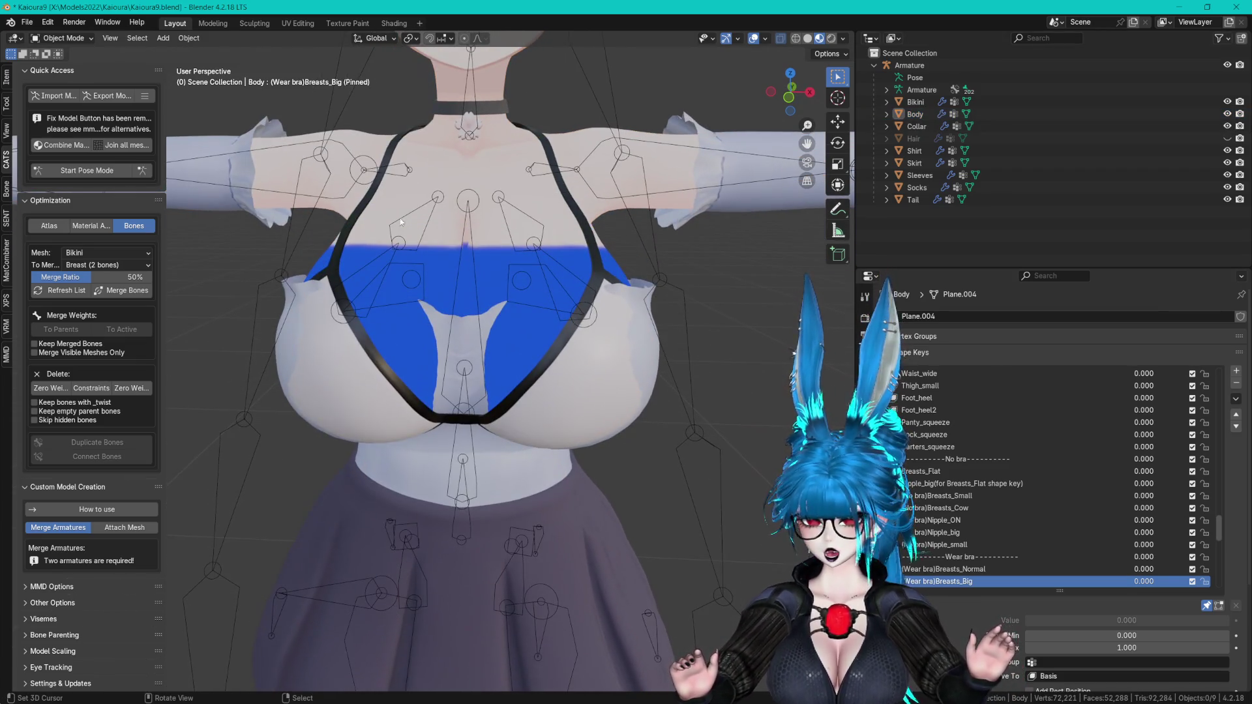
left_click(1227, 138)
mouse_move(617, 190)
middle_mouse_down()
mouse_move(512, 89)
mouse_move(662, 129)
middle_mouse_up()
left_click(781, 38)
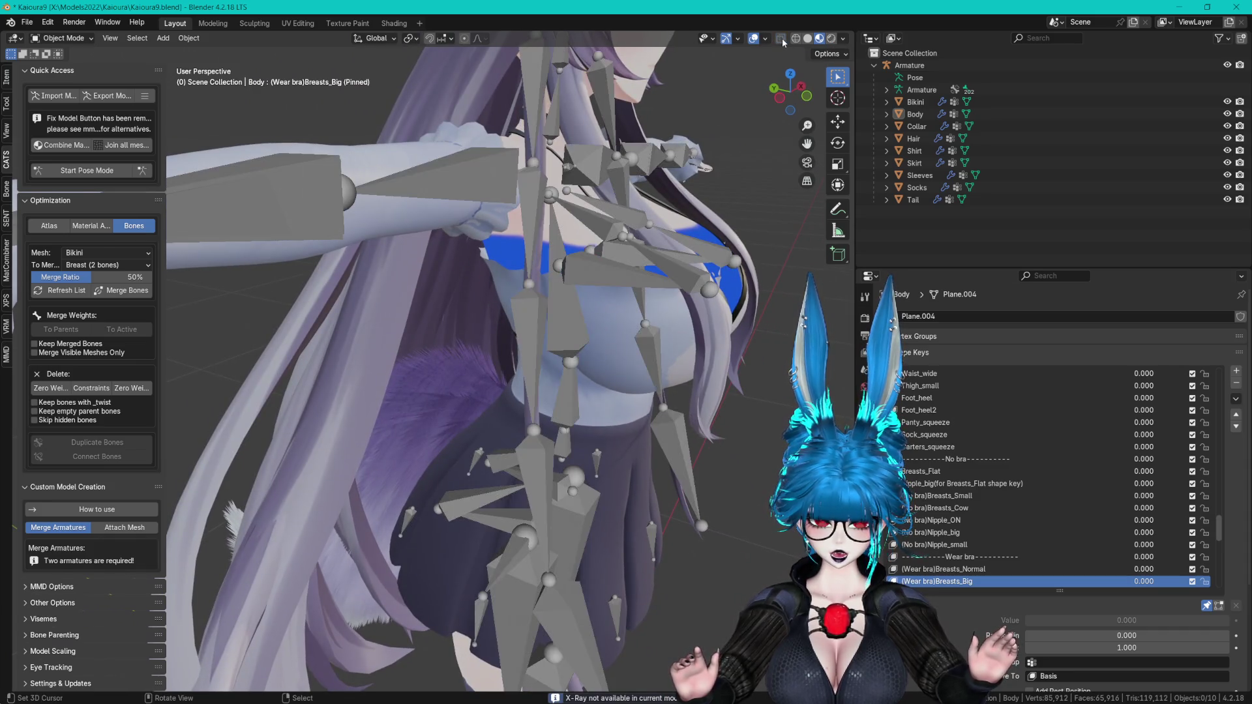
- Turn see-through display back on and hide the armature's bones
left_click(782, 39)
mouse_move(663, 140)
middle_mouse_down()
mouse_move(690, 157)
mouse_move(666, 169)
middle_mouse_up()
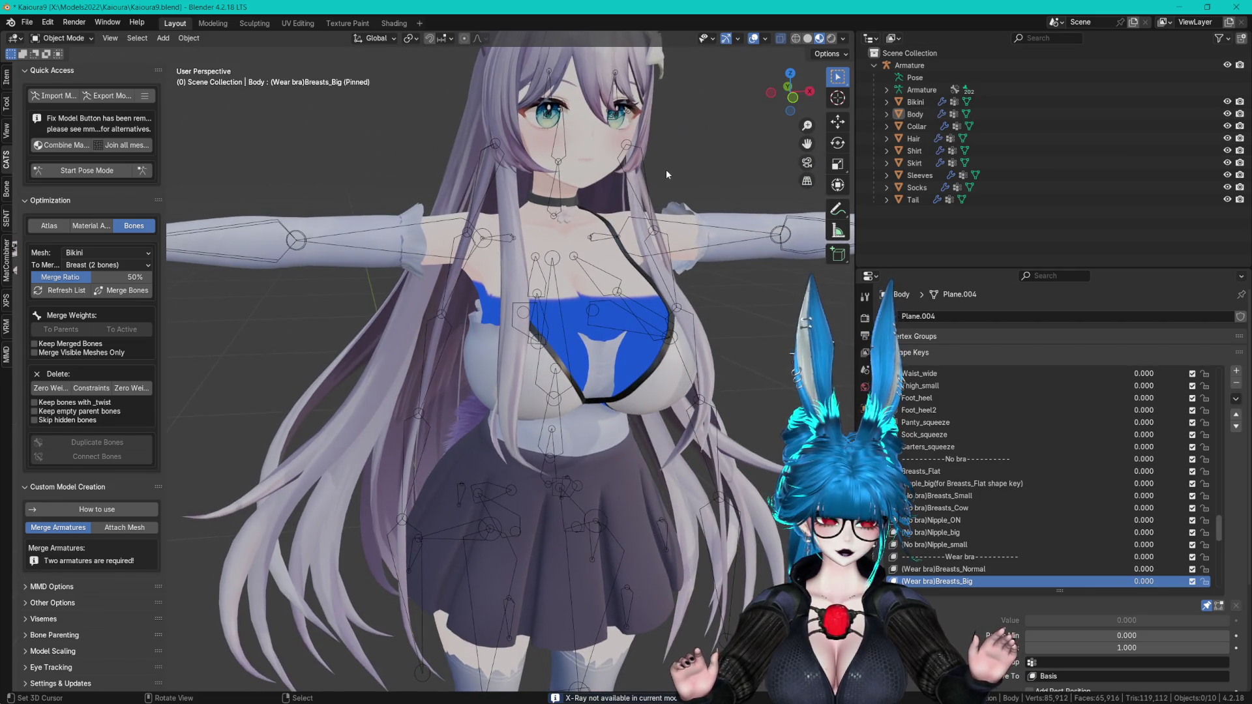
left_click(69, 39)
mouse_move(178, 92)
middle_mouse_down()
mouse_move(384, 181)
mouse_move(555, 196)
middle_mouse_up()
left_click(1227, 65)
scroll(636, 210, "up", 5)
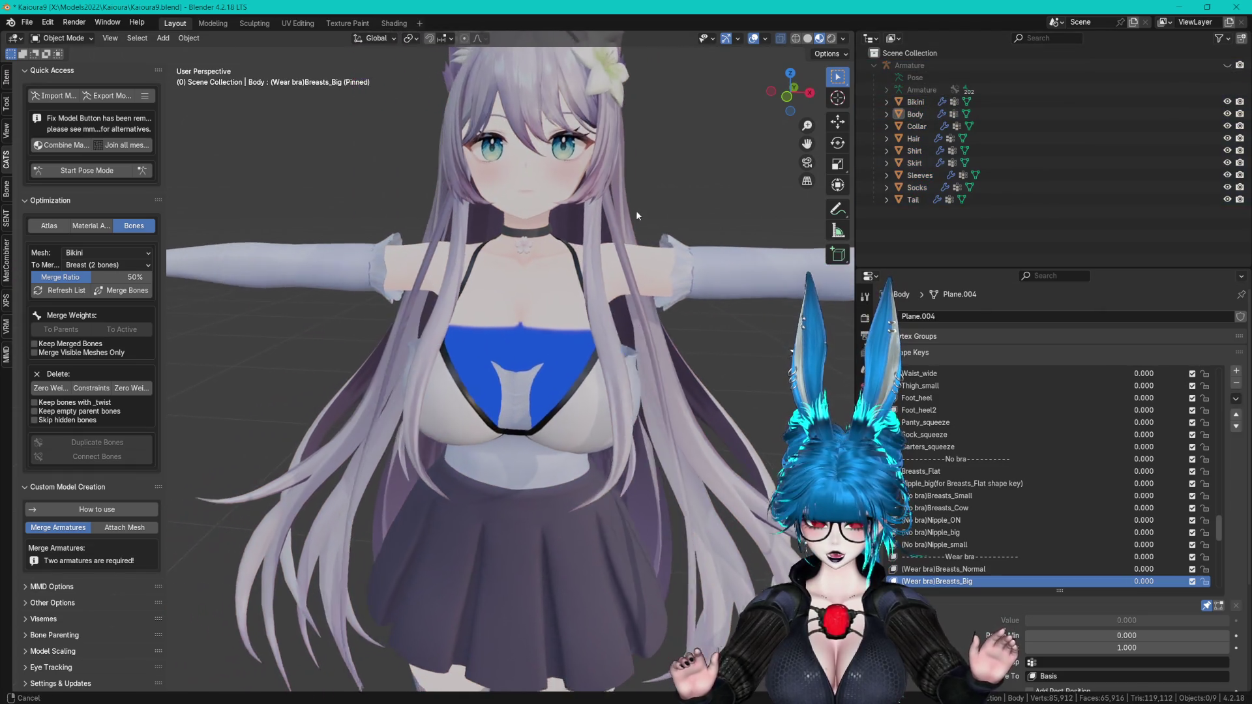
- Unpin the Breasts_Big shape key preview on the Bikini and the Body, then deselect all
left_click(924, 103)
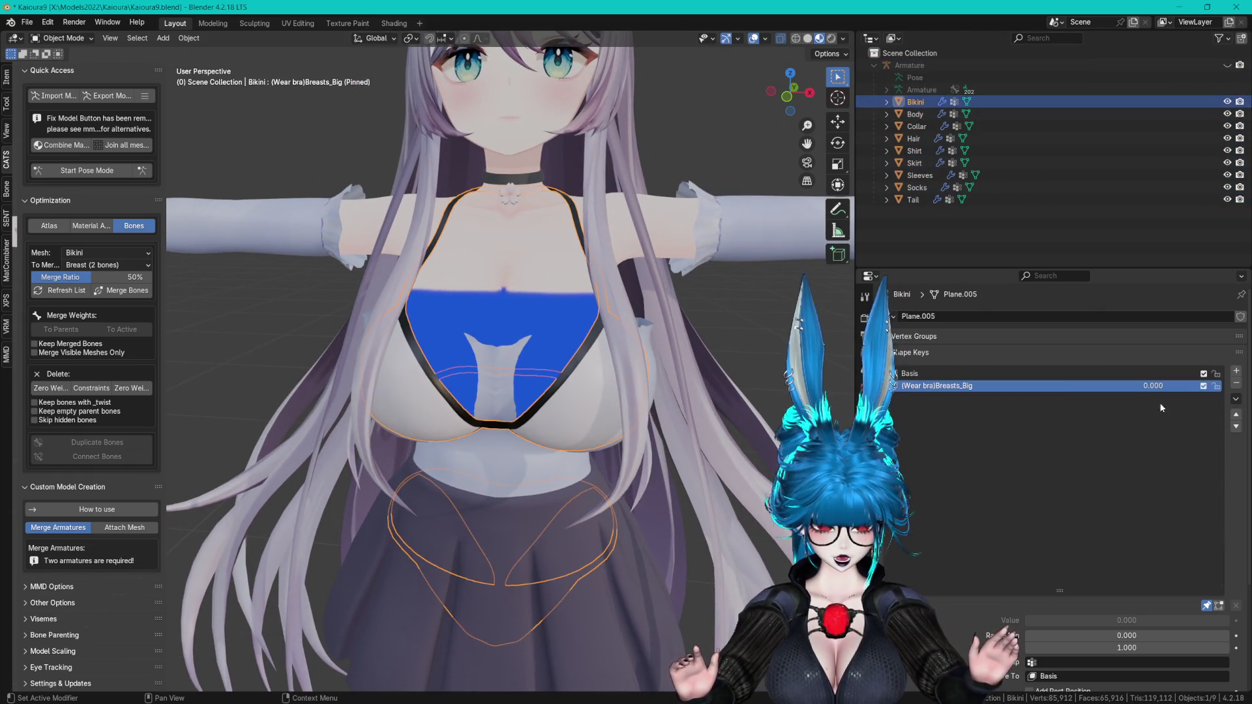
left_click(1204, 603)
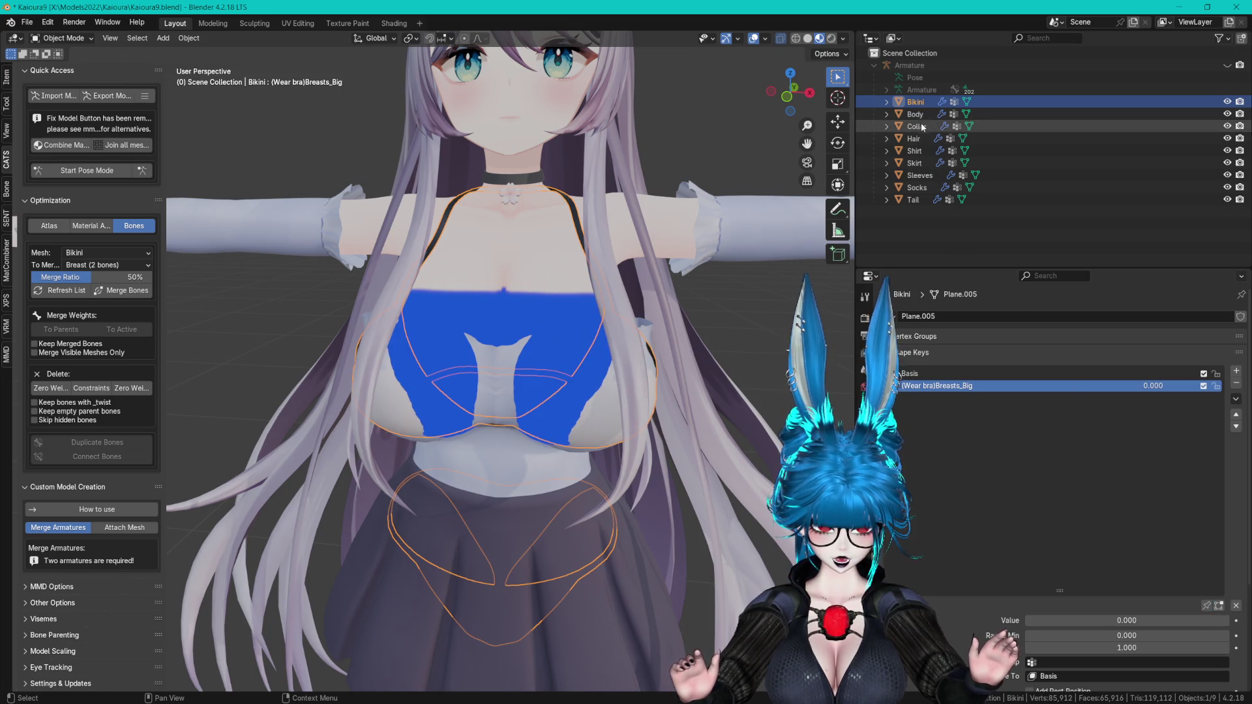
left_click(916, 163)
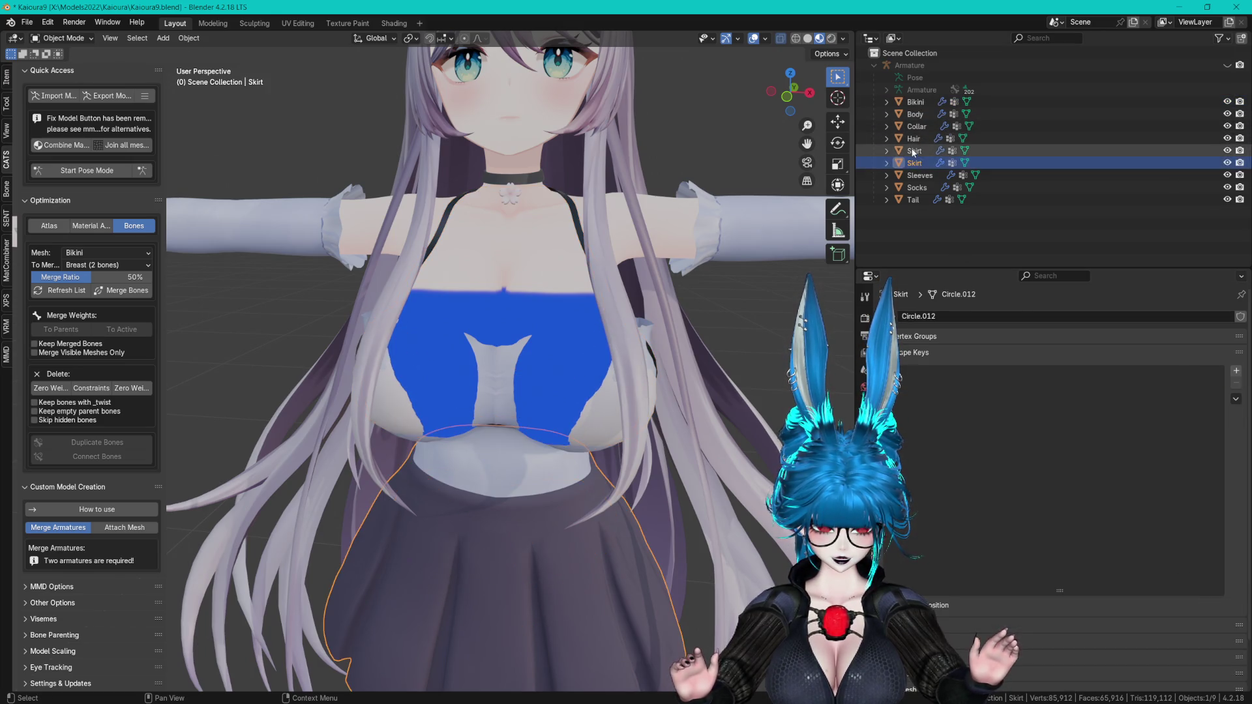
key("Up")
key("Up")
key("Up")
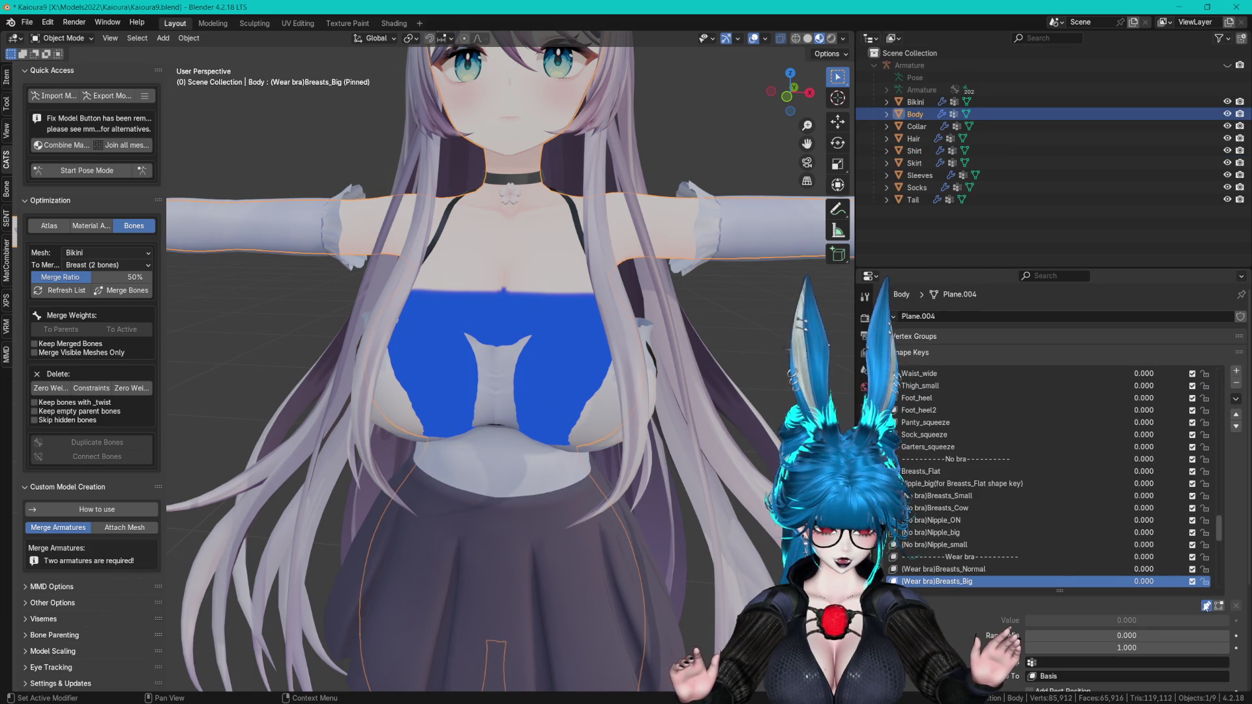
left_click(1207, 606)
key("alt+a")
mouse_move(656, 342)
middle_mouse_down()
mouse_move(644, 335)
mouse_move(785, 304)
middle_mouse_up()
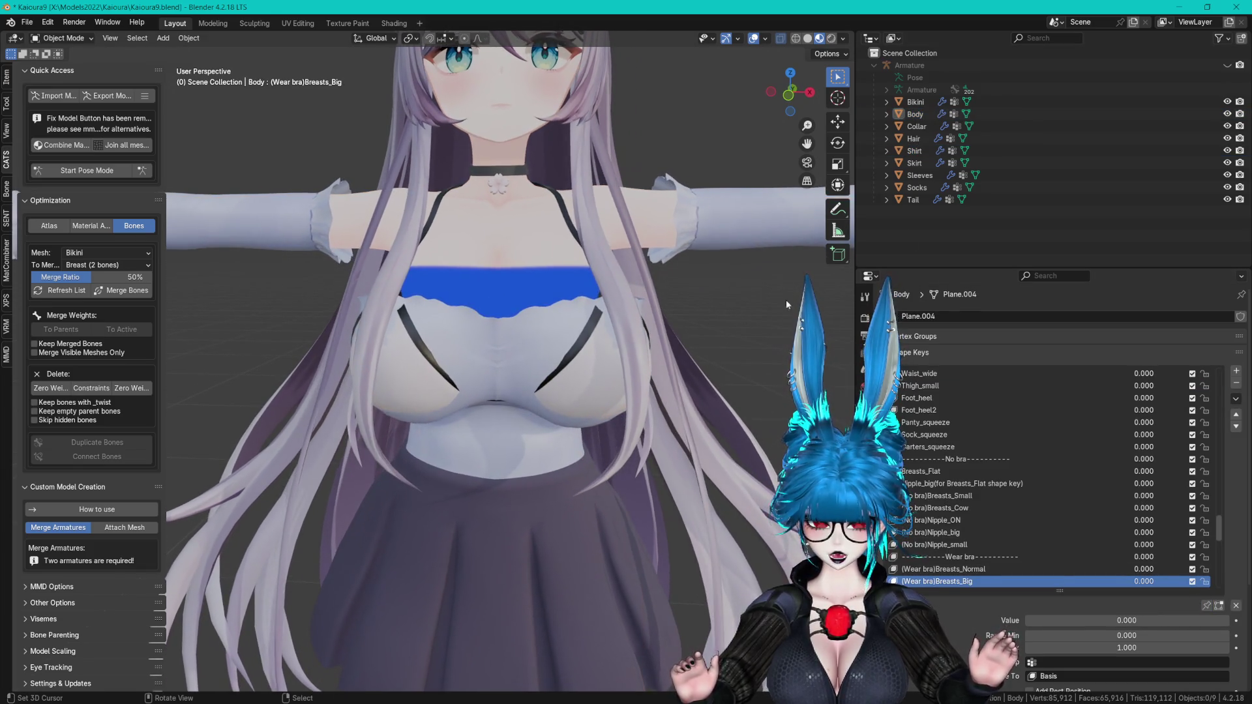
- Hide the bikini, start Pose Mode and select the left front hair strand bones
left_click(1228, 101)
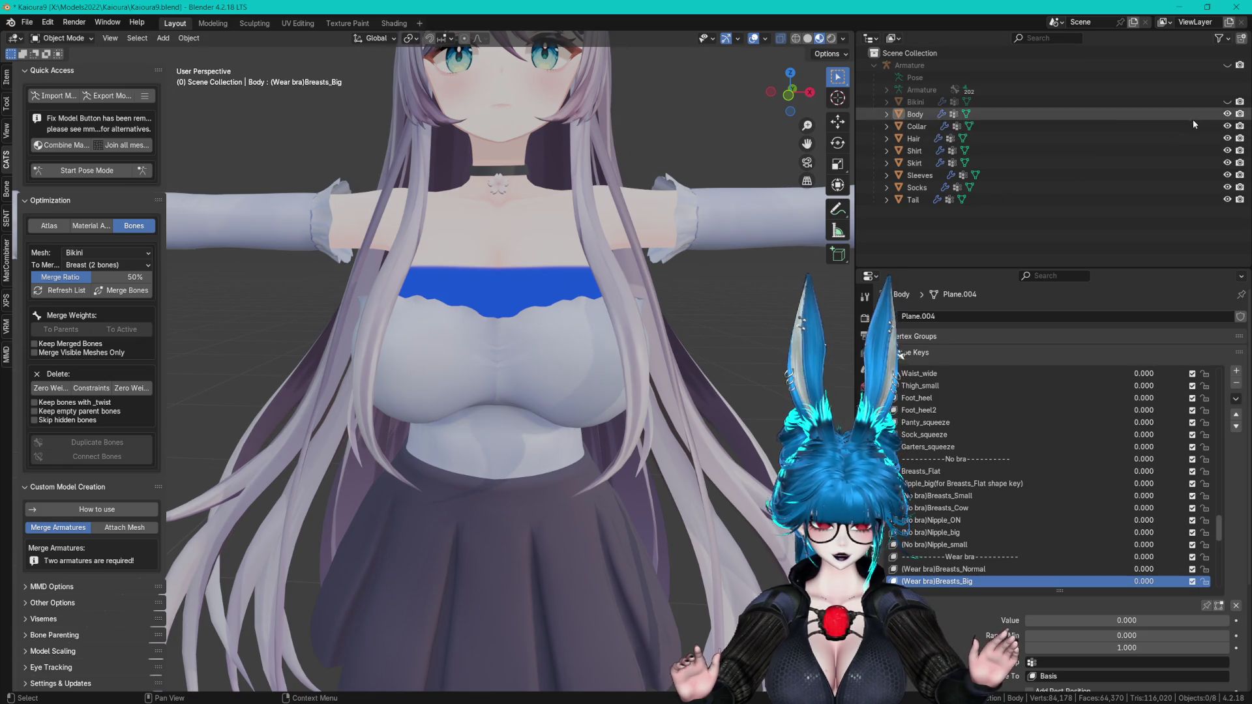
scroll(658, 205, "down", 2)
middle_click_drag(658, 204, 603, 181)
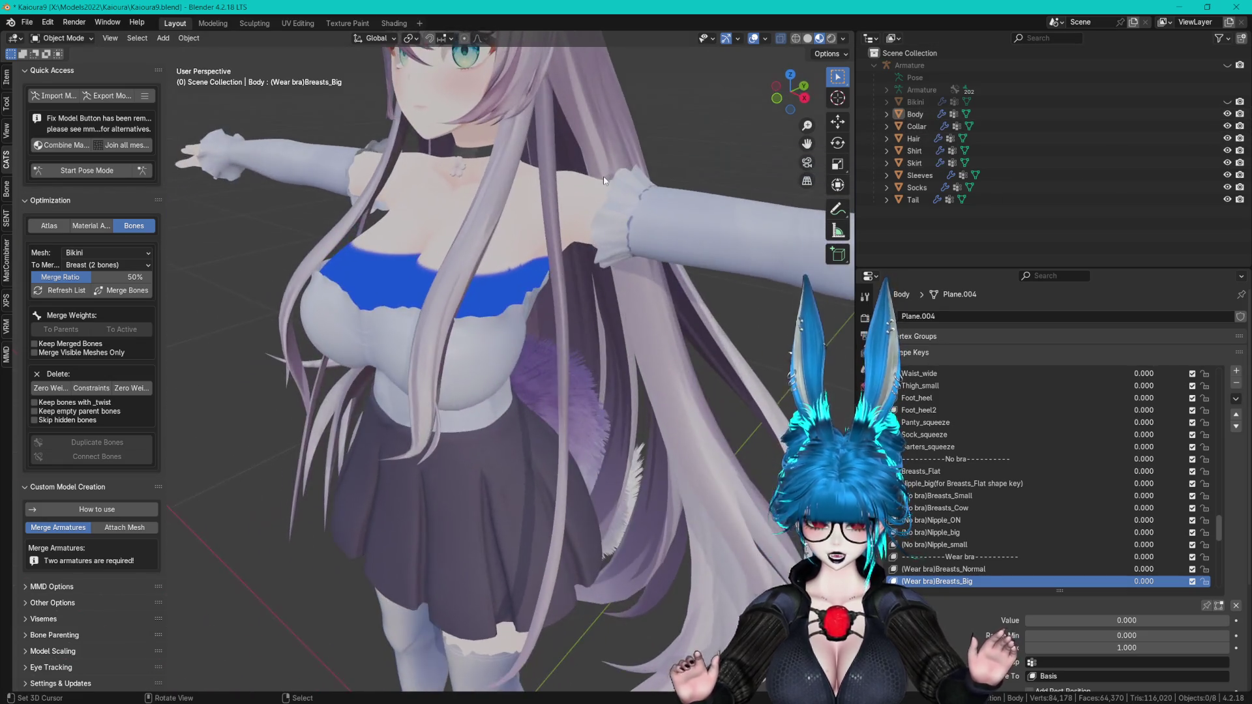
left_click(109, 172)
left_click(549, 140)
mouse_move(549, 140)
middle_mouse_down()
mouse_move(617, 68)
mouse_move(590, 279)
middle_mouse_up()
scroll(617, 67, "up", 2)
left_click(590, 279)
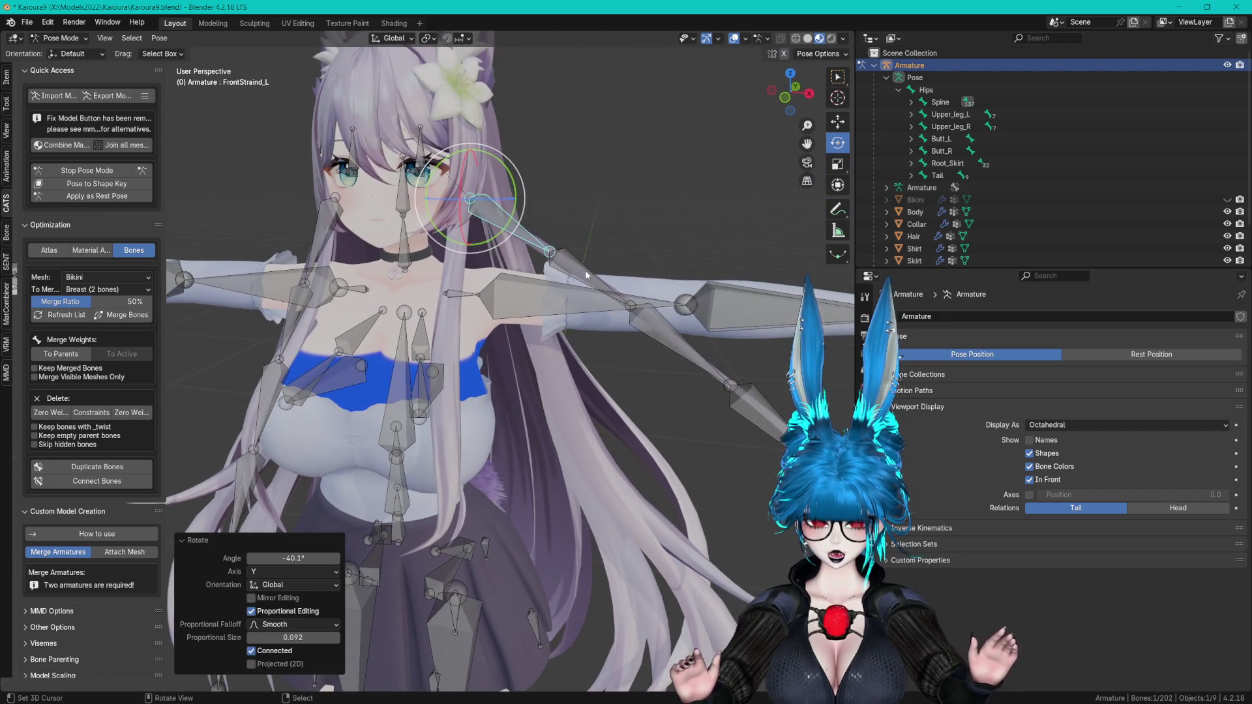
- Swing the front hair strand bones upward and exit Pose Mode
left_click_drag(583, 221, 590, 238)
middle_click_drag(590, 238, 515, 241)
left_click(561, 242)
left_click_drag(555, 225, 534, 204)
middle_click_drag(534, 205, 567, 246, "shift")
left_click(84, 171)
- Re-enter Pose Mode and inspect the skirt bones from below, toggling overlays
mouse_move(294, 195)
middle_mouse_down()
mouse_move(441, 221)
mouse_move(539, 287)
mouse_move(589, 261)
mouse_move(518, 143)
mouse_move(573, 199)
mouse_move(479, 177)
mouse_move(391, 228)
mouse_move(287, 261)
mouse_move(517, 301)
mouse_move(620, 277)
mouse_move(562, 221)
mouse_move(385, 234)
mouse_move(608, 364)
mouse_move(640, 443)
middle_mouse_up()
scroll(640, 444, "up", 4)
middle_click_drag(588, 257, 566, 302)
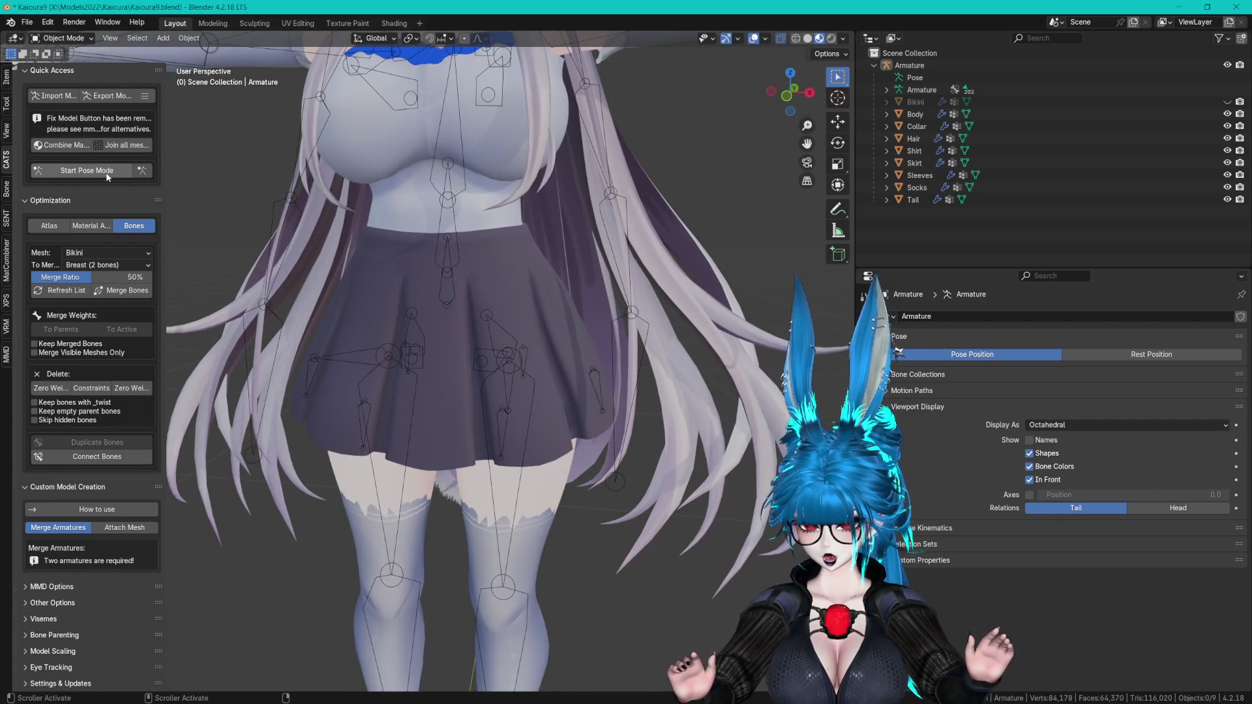
left_click(108, 175)
scroll(626, 235, "up", 5)
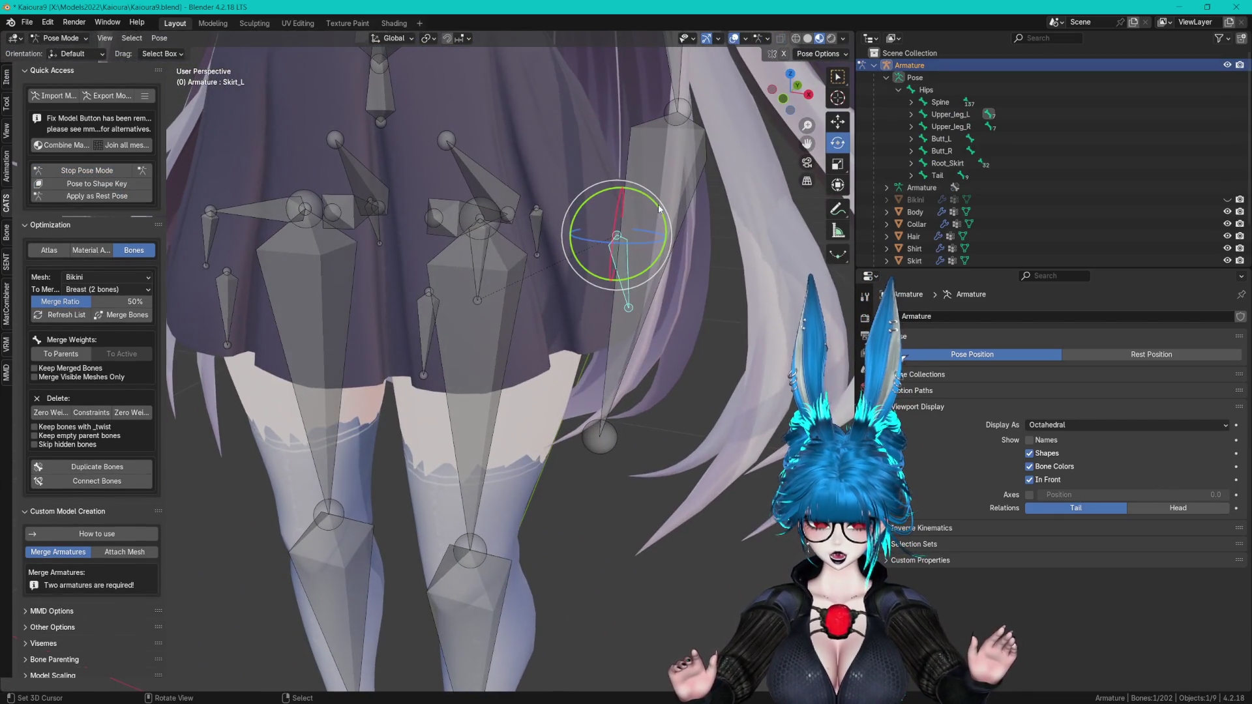
middle_click_drag(658, 209, 777, 48)
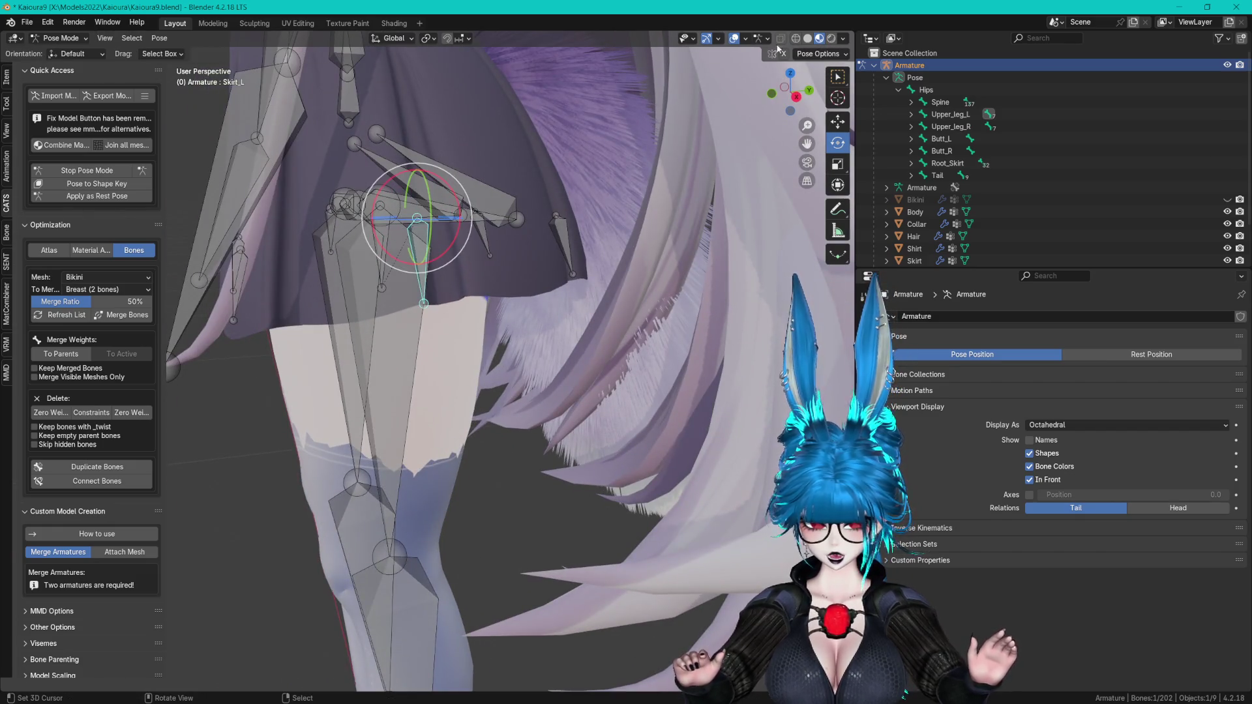
left_click(732, 39)
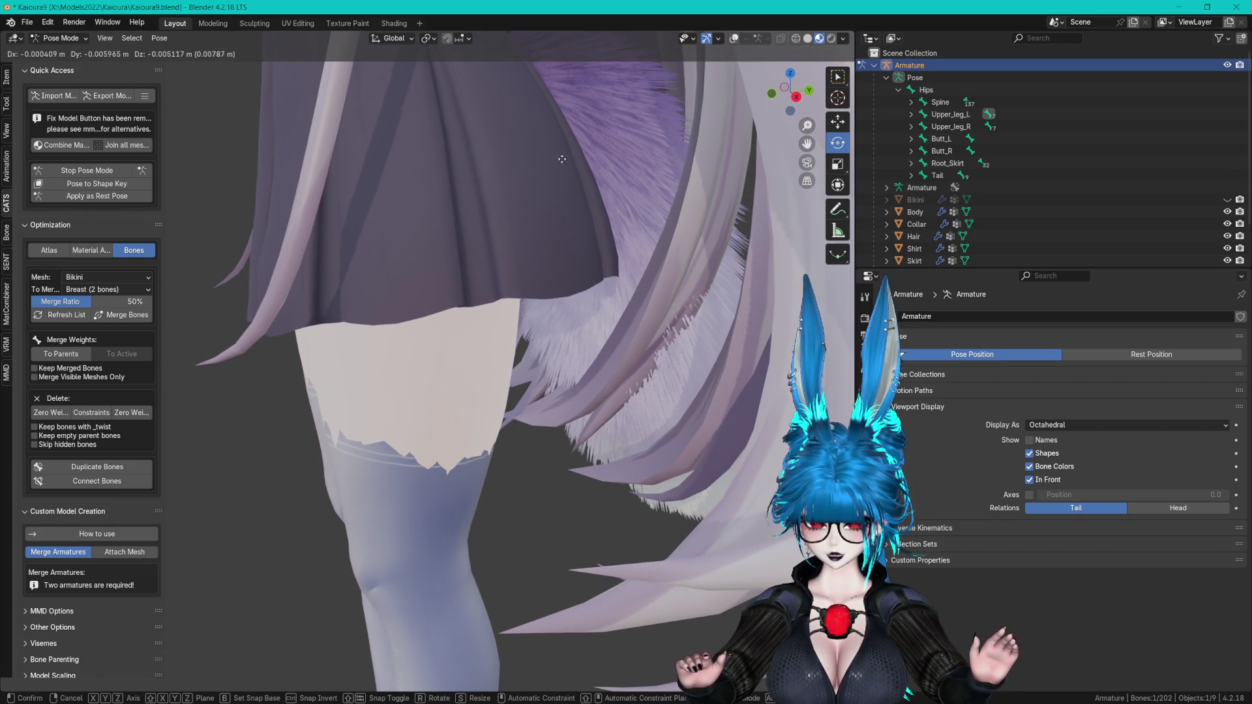
middle_click_drag(587, 196, 659, 146)
left_click(737, 40)
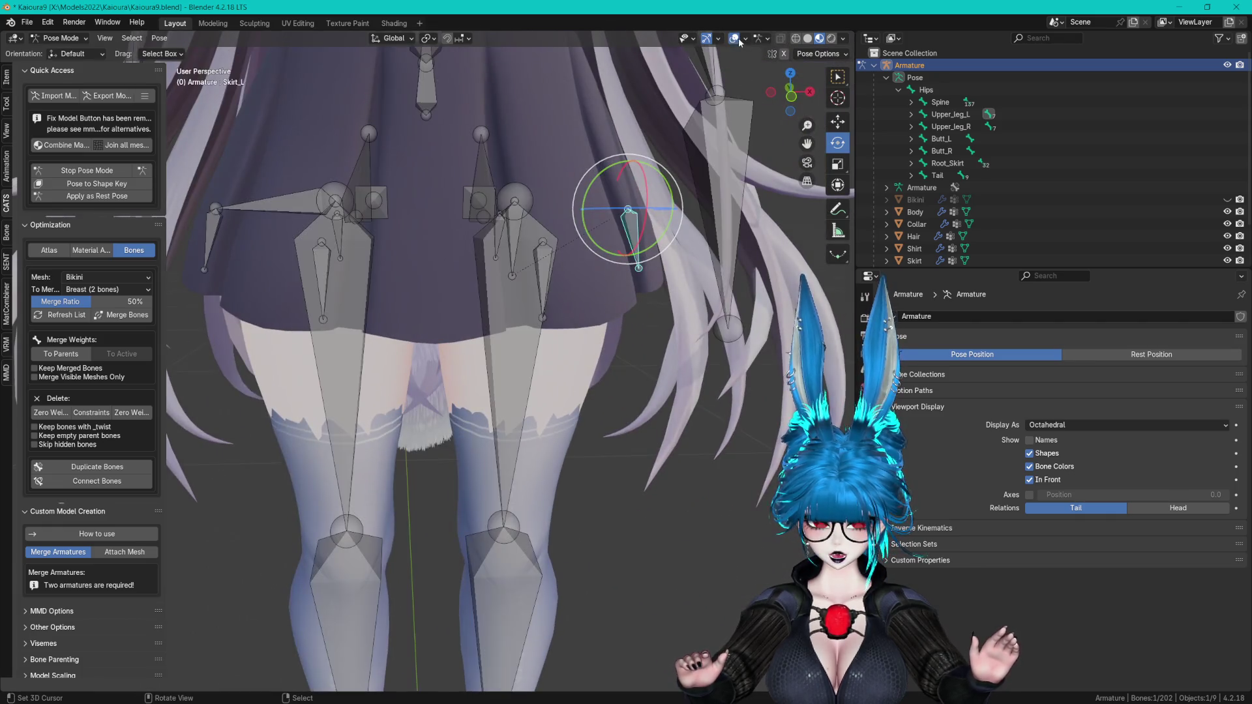
mouse_move(560, 282)
middle_mouse_down()
mouse_move(555, 223)
mouse_move(613, 215)
middle_mouse_up()
- Rotate Upper_leg_L to -64.2° about Y to test the skirt, then leave Pose Mode
left_click(555, 248, "shift")
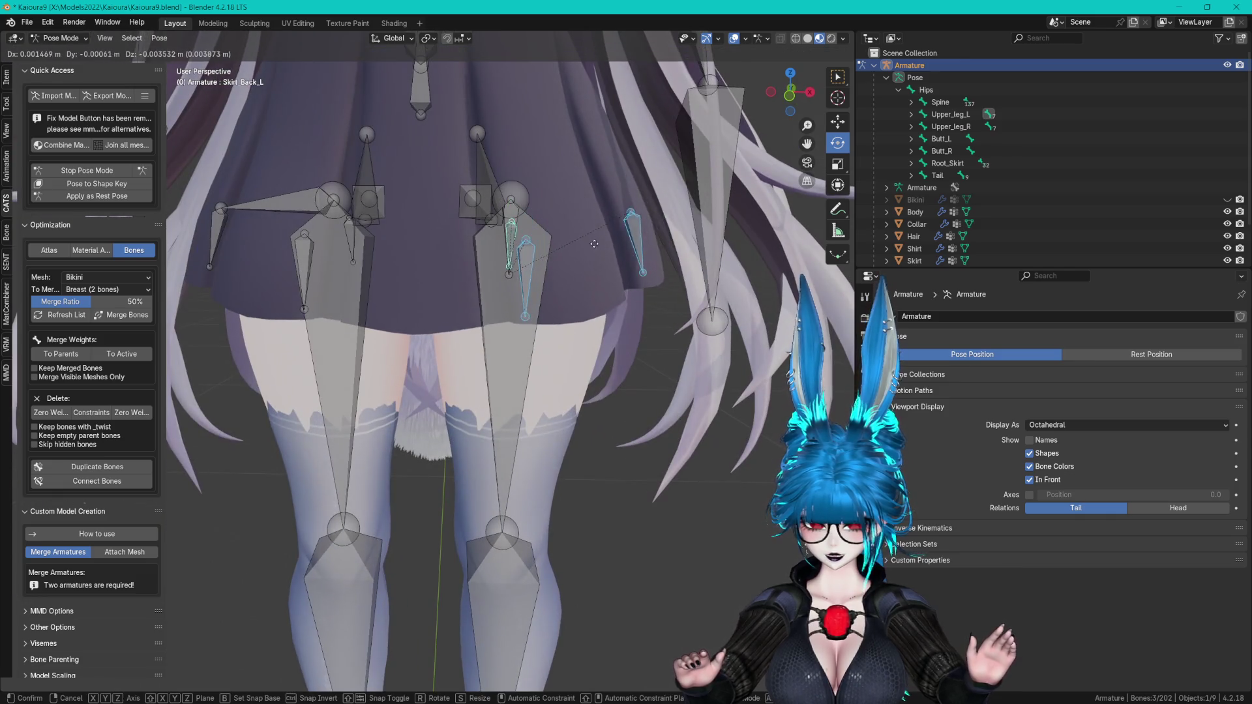
left_click(499, 320)
left_click_drag(502, 196, 493, 168)
mouse_move(493, 167)
middle_mouse_down()
mouse_move(468, 184)
mouse_move(290, 135)
middle_mouse_up()
left_click(117, 171)
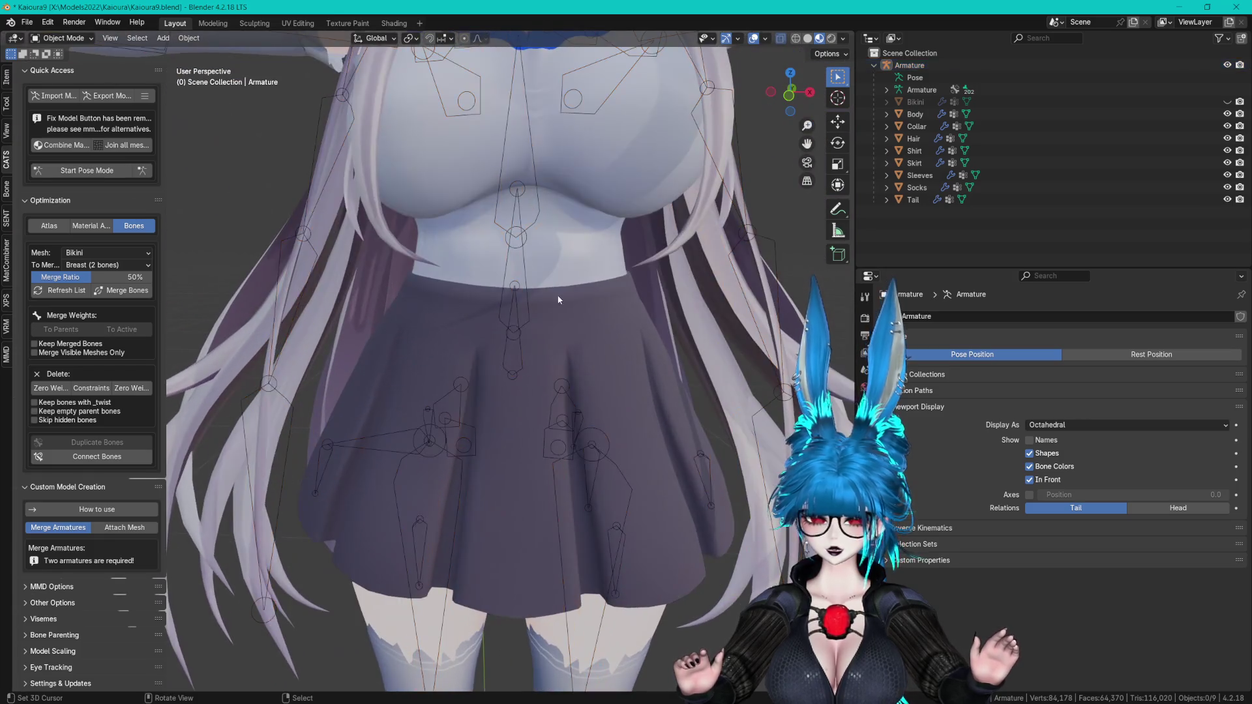
- Hide the armature, select the socks, and inspect the legs and chest from front and back
scroll(618, 245, "up", 2)
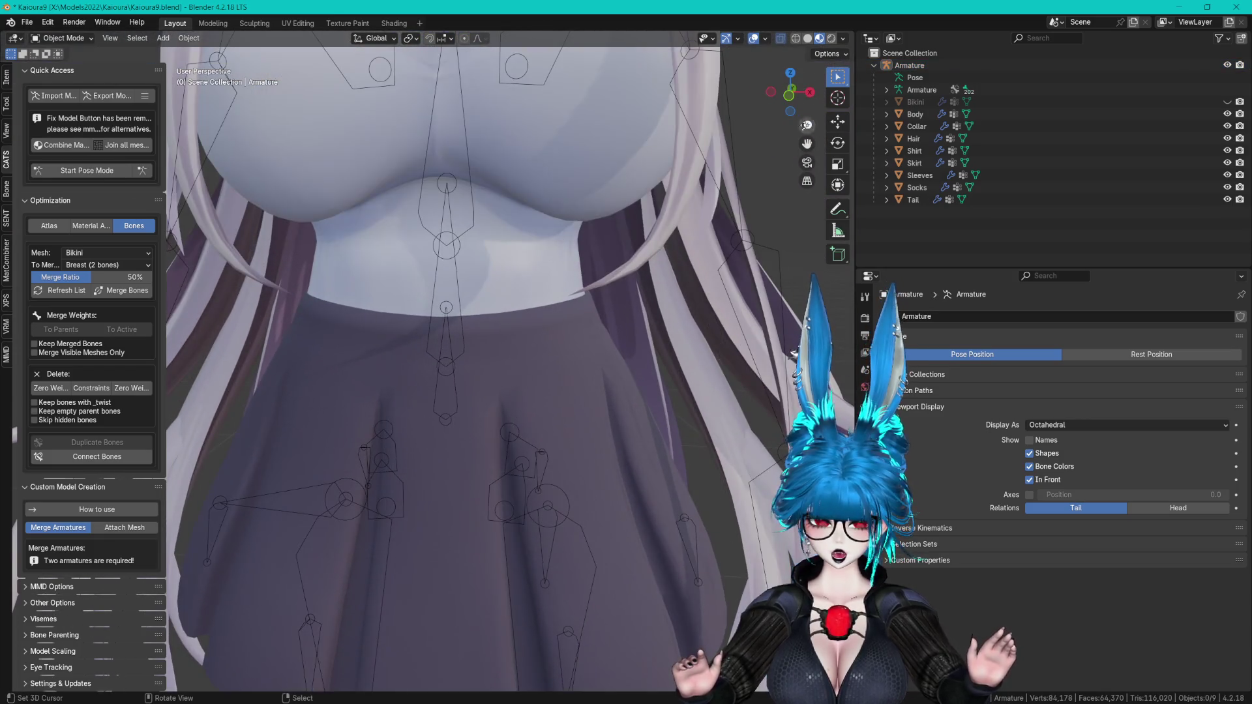
left_click(1226, 65)
scroll(672, 212, "down", 6)
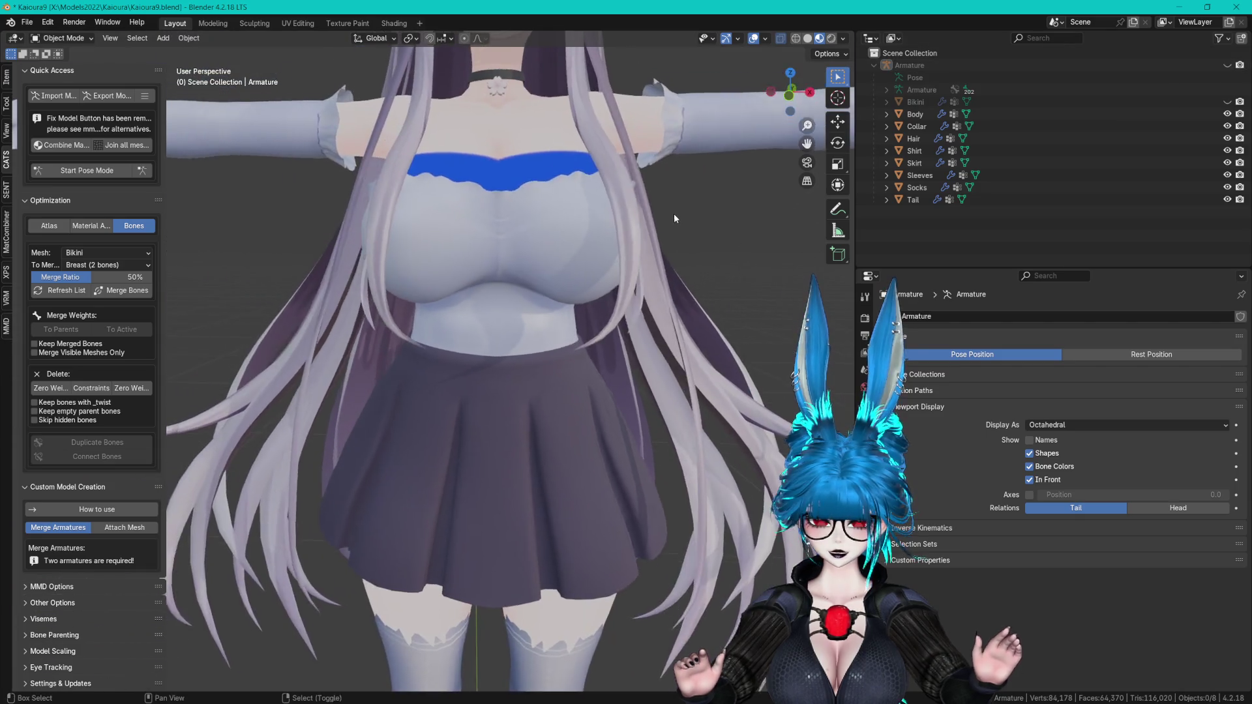
scroll(669, 215, "up", 5)
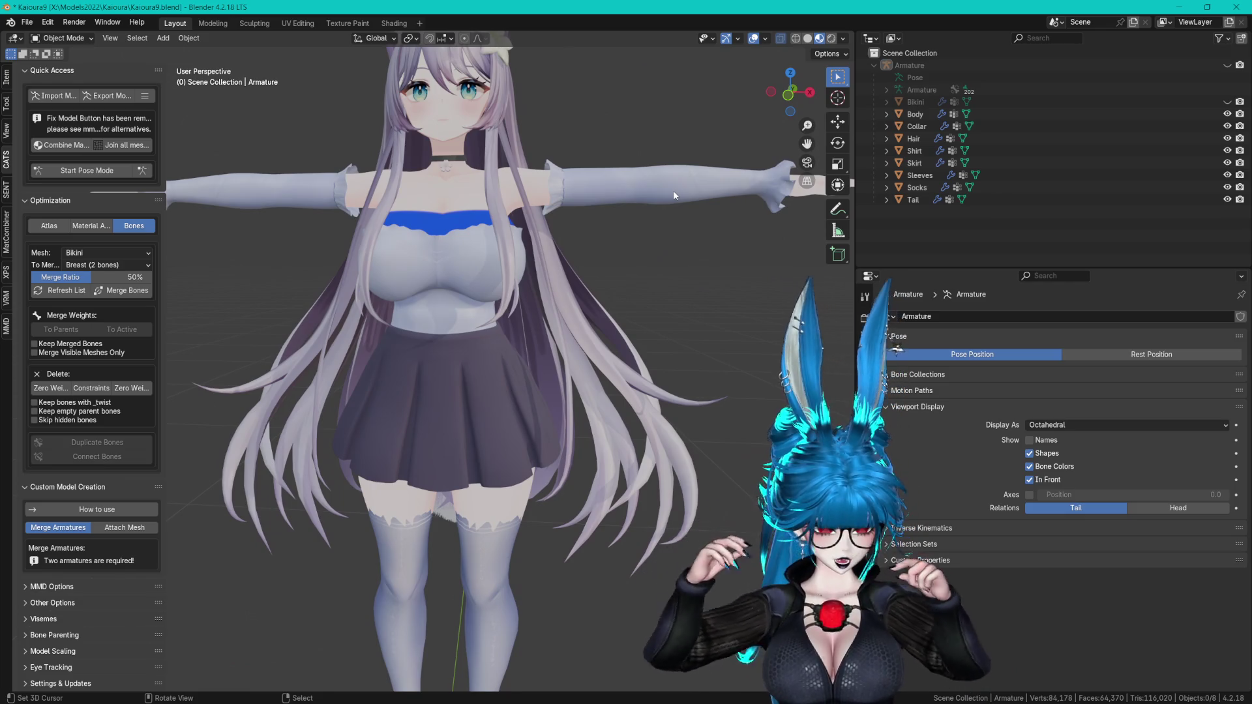
mouse_move(695, 242)
middle_mouse_down()
mouse_move(637, 246)
mouse_move(671, 295)
mouse_move(632, 330)
mouse_move(504, 344)
mouse_move(535, 349)
middle_mouse_up()
left_click(535, 349)
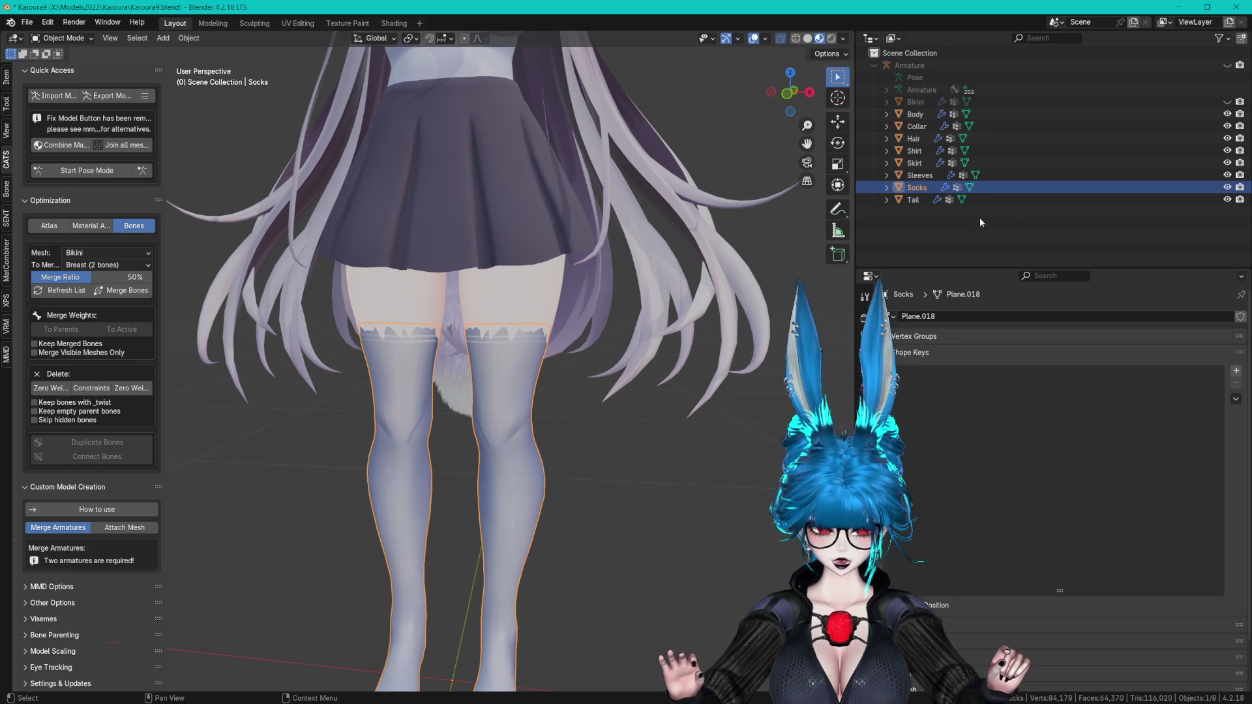
mouse_move(652, 274)
middle_mouse_down()
mouse_move(466, 233)
mouse_move(620, 226)
mouse_move(557, 253)
mouse_move(654, 334)
mouse_move(723, 328)
middle_mouse_up()
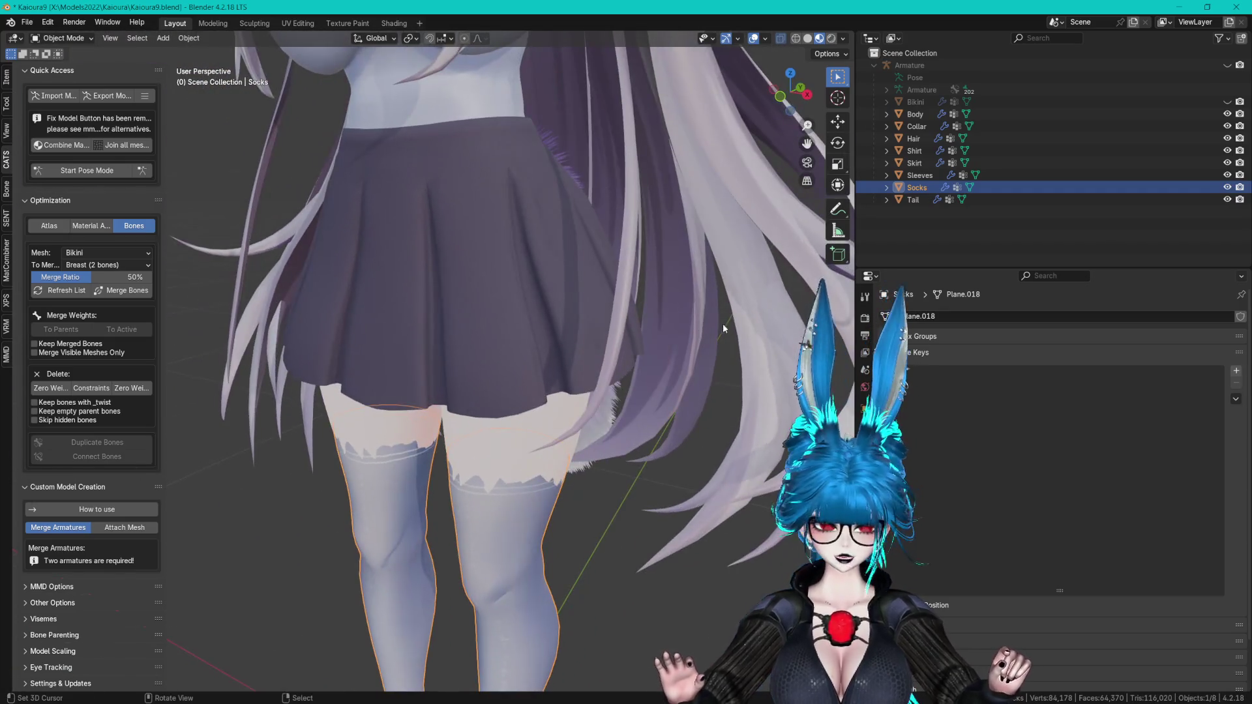
mouse_move(718, 242)
middle_mouse_down()
mouse_move(643, 248)
mouse_move(649, 348)
mouse_move(641, 267)
middle_mouse_up()
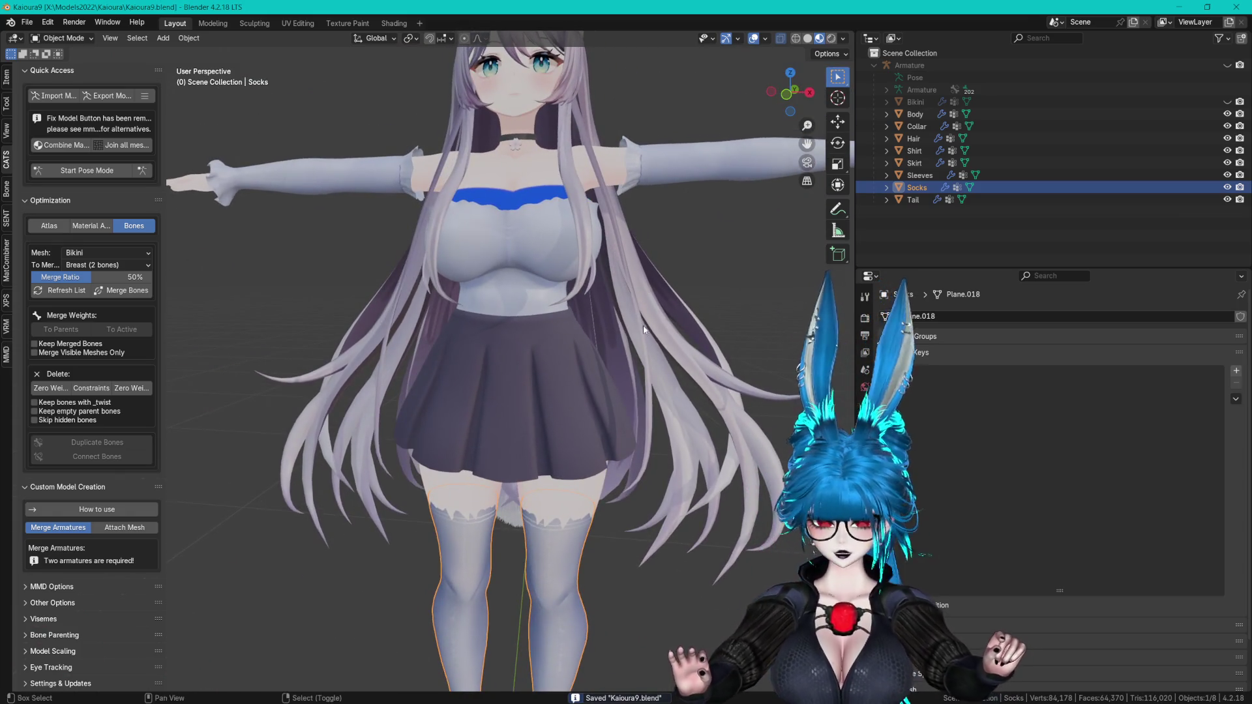
middle_click_drag(639, 295, 641, 391, "shift")
scroll(643, 375, "up", 4)
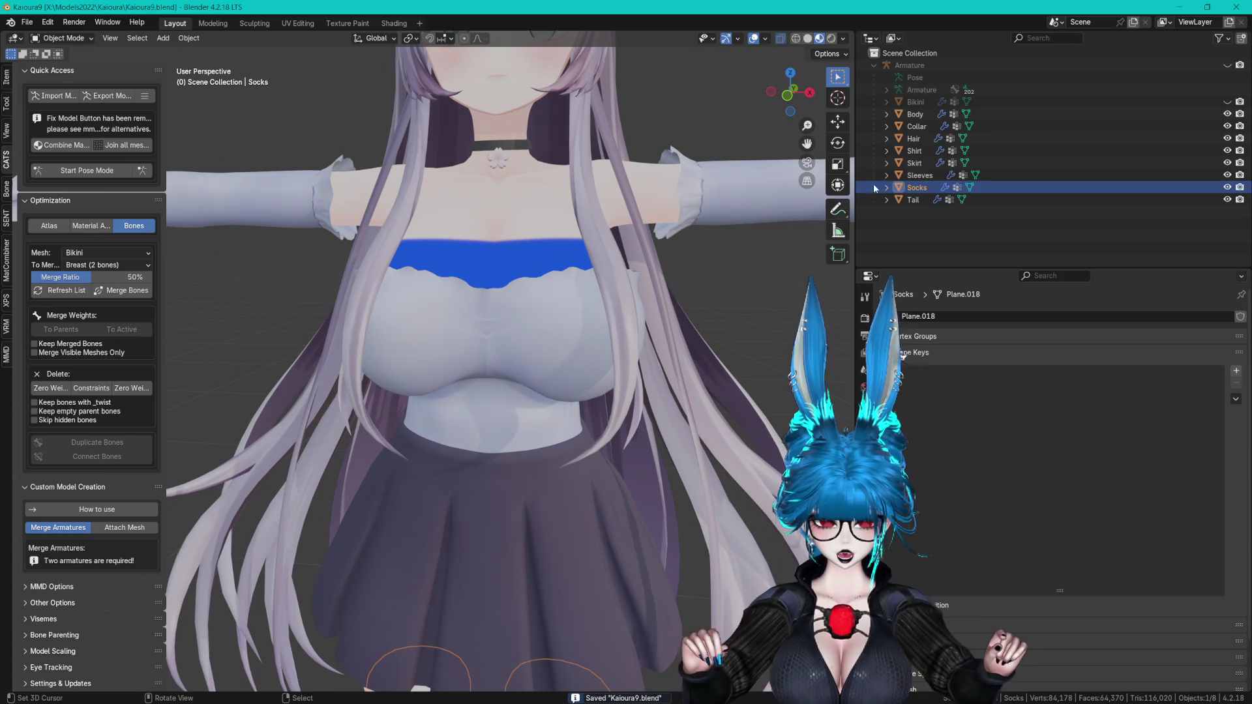
- Show the bikini again, select the skirt, hide the hair, and add a shape key to the skirt
left_click(1227, 102)
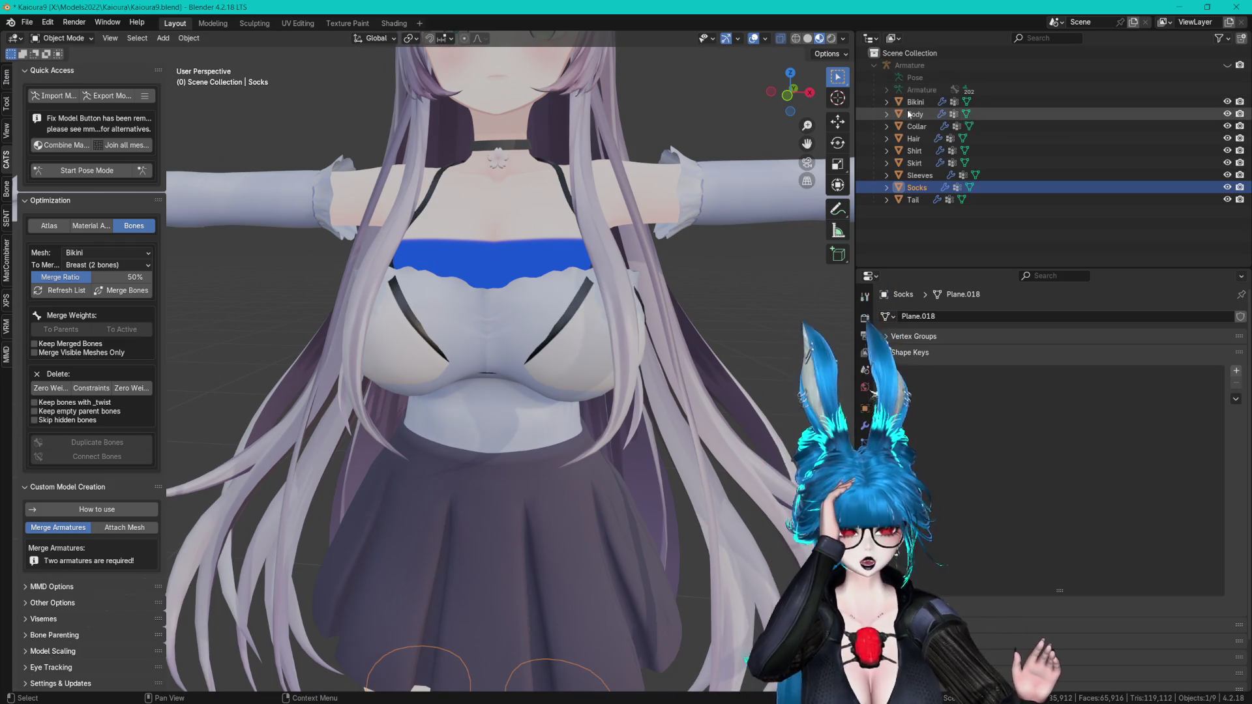
left_click(915, 163)
mouse_move(600, 222)
middle_mouse_down("shift")
mouse_move(601, 268)
mouse_move(653, 209)
middle_mouse_up("shift")
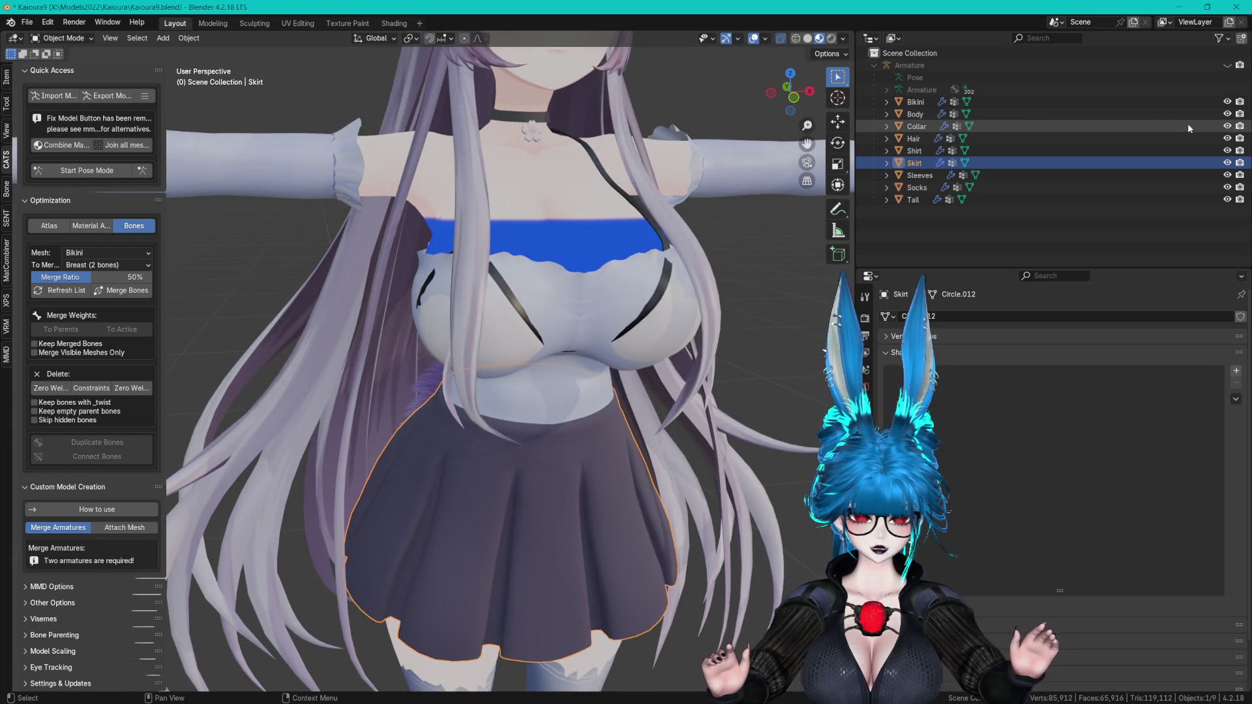
left_click(1227, 138)
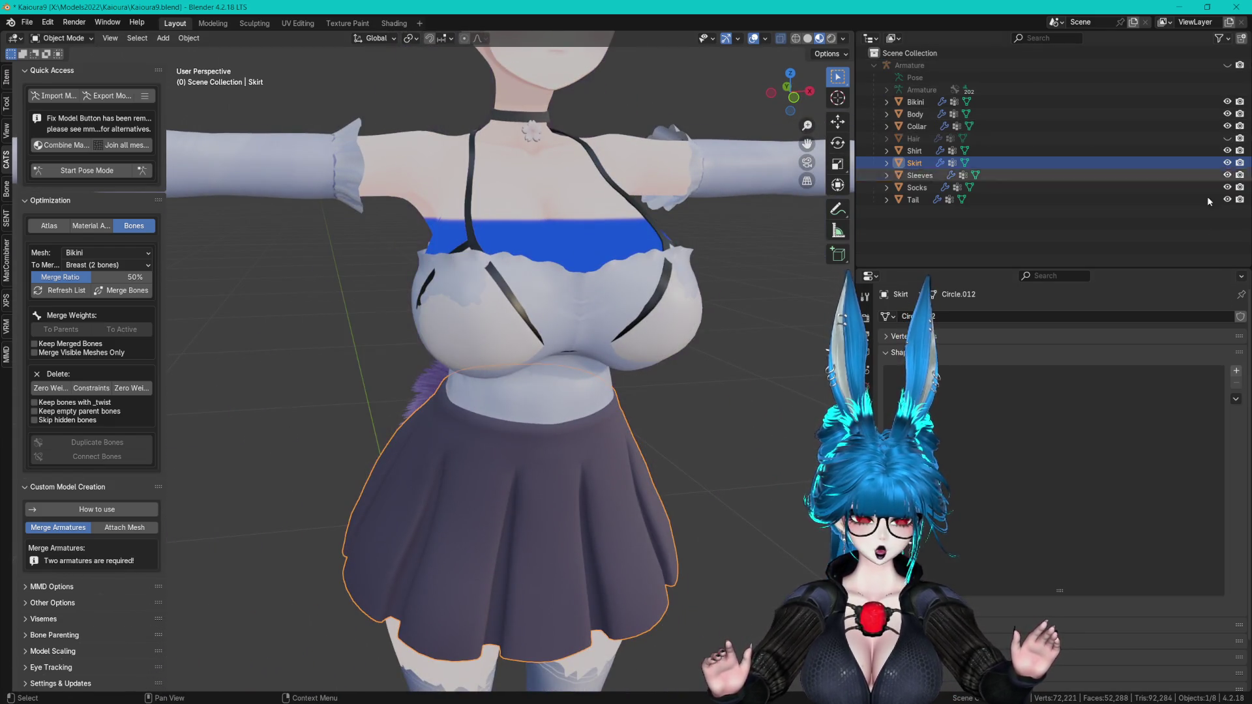
left_click(1238, 372)
left_click(1237, 372)
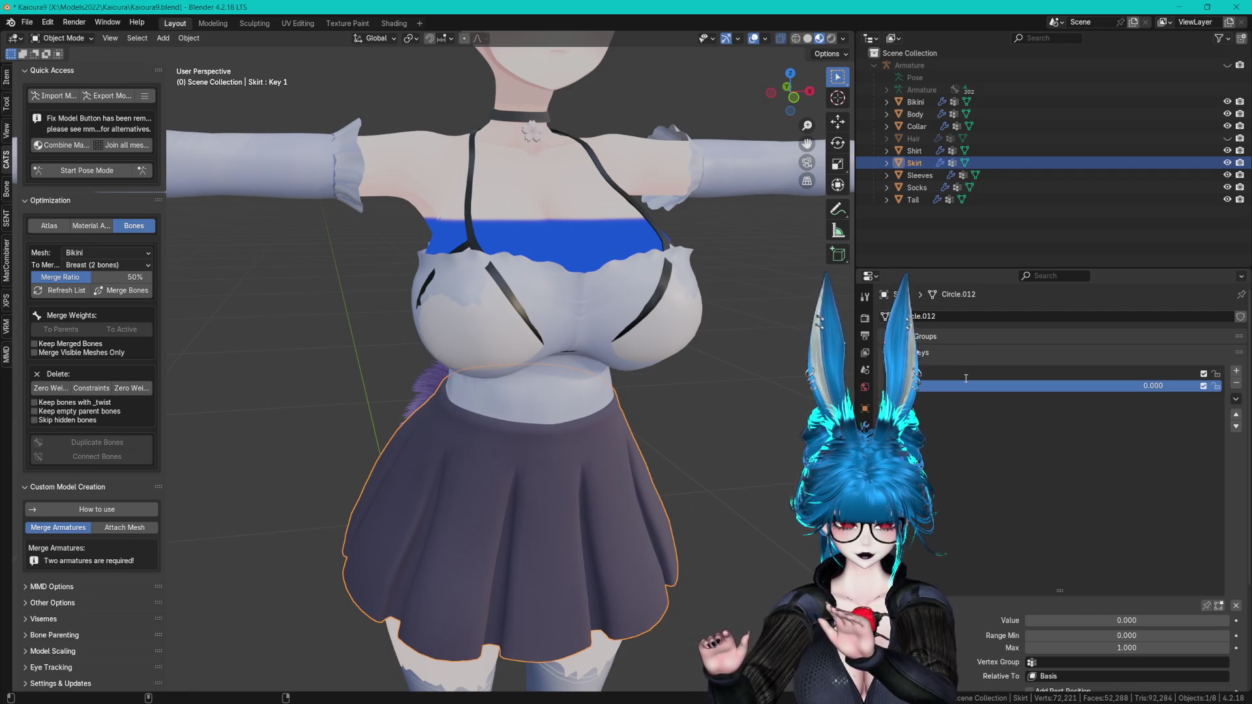
- In Edit Mode, select only the skirt's hem loop and scale it outward to 1.0678 with proportional falloff
mouse_move(507, 513)
middle_mouse_down("shift")
mouse_move(513, 356)
mouse_move(538, 383)
middle_mouse_up("shift")
key("Tab")
key("alt+a")
left_click(581, 411, "alt")
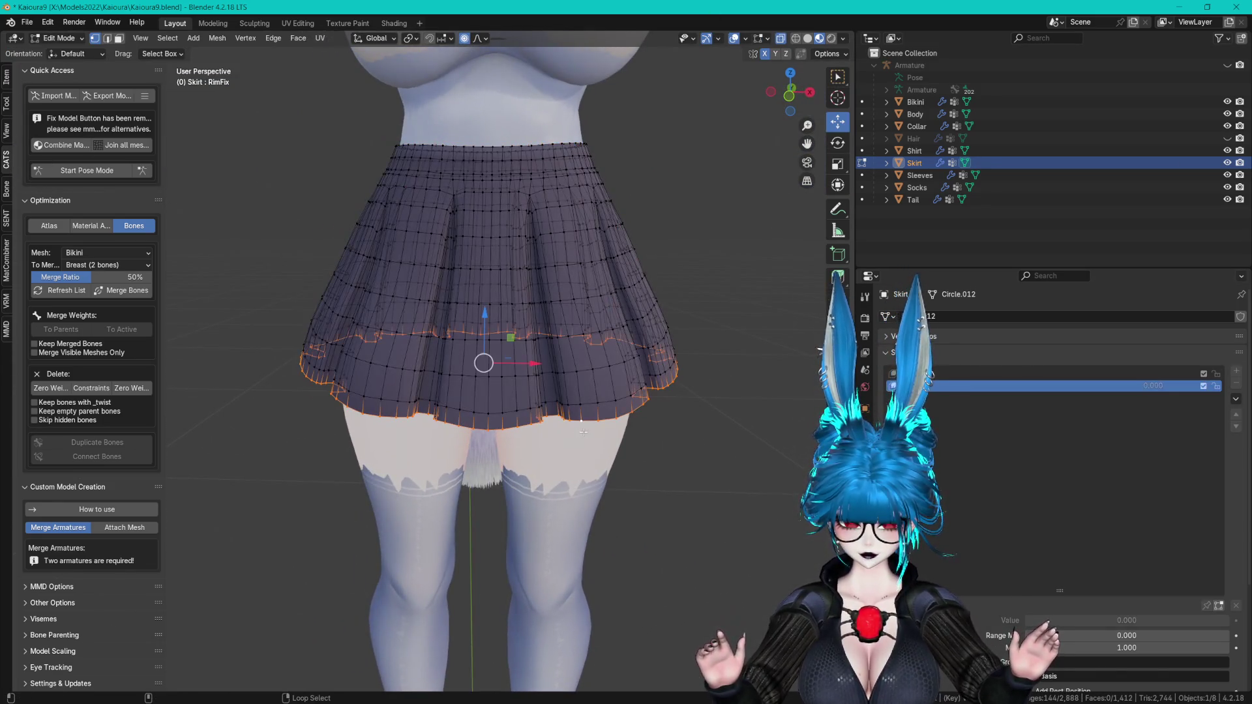
key("s")
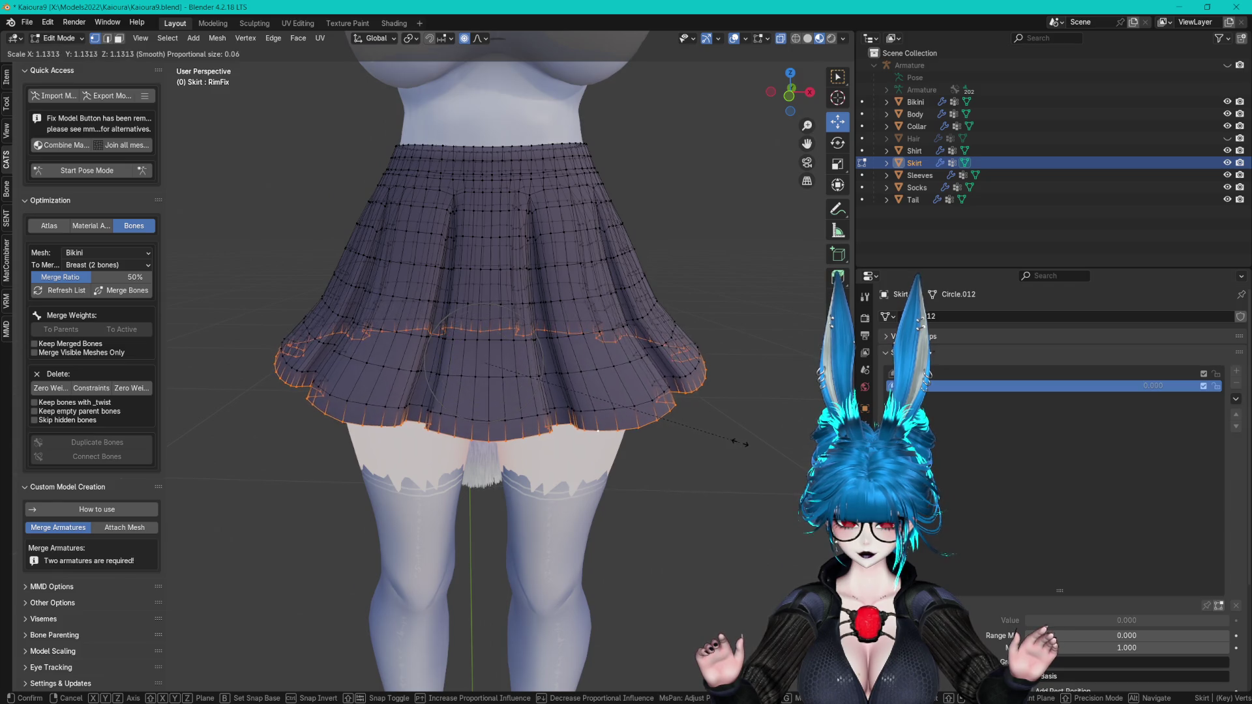
scroll(740, 437, "up", 20)
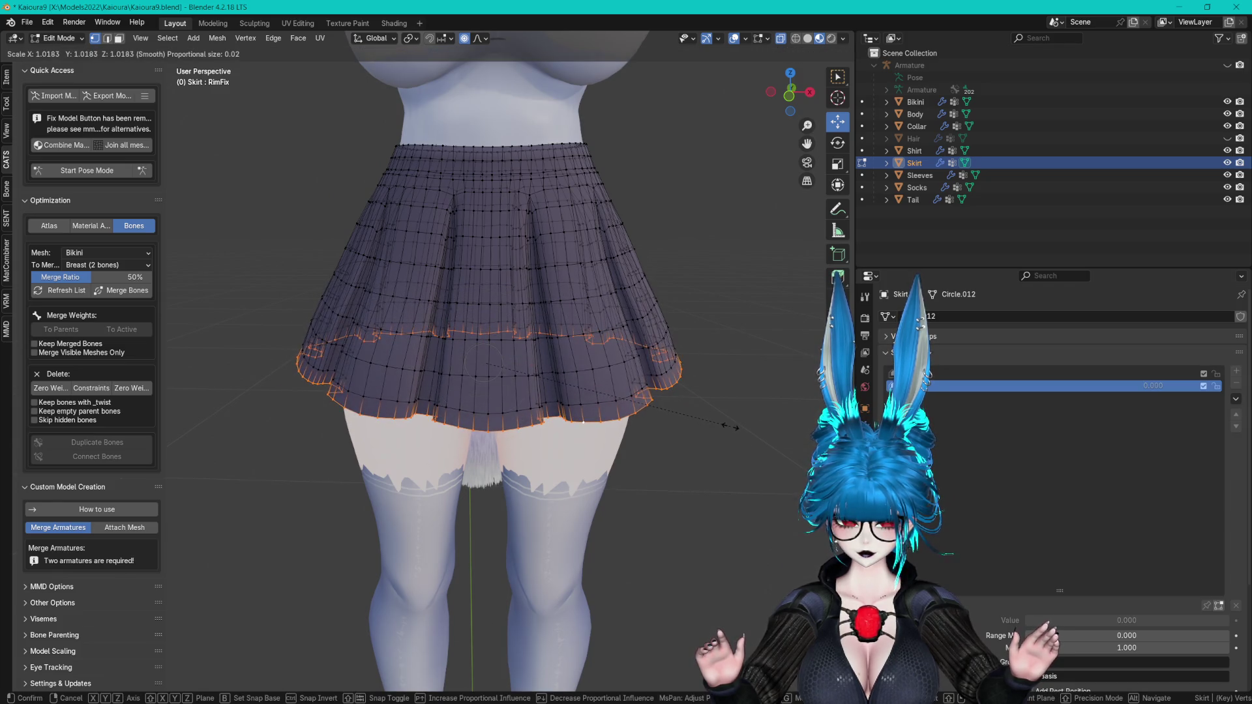
scroll(737, 424, "down", 2)
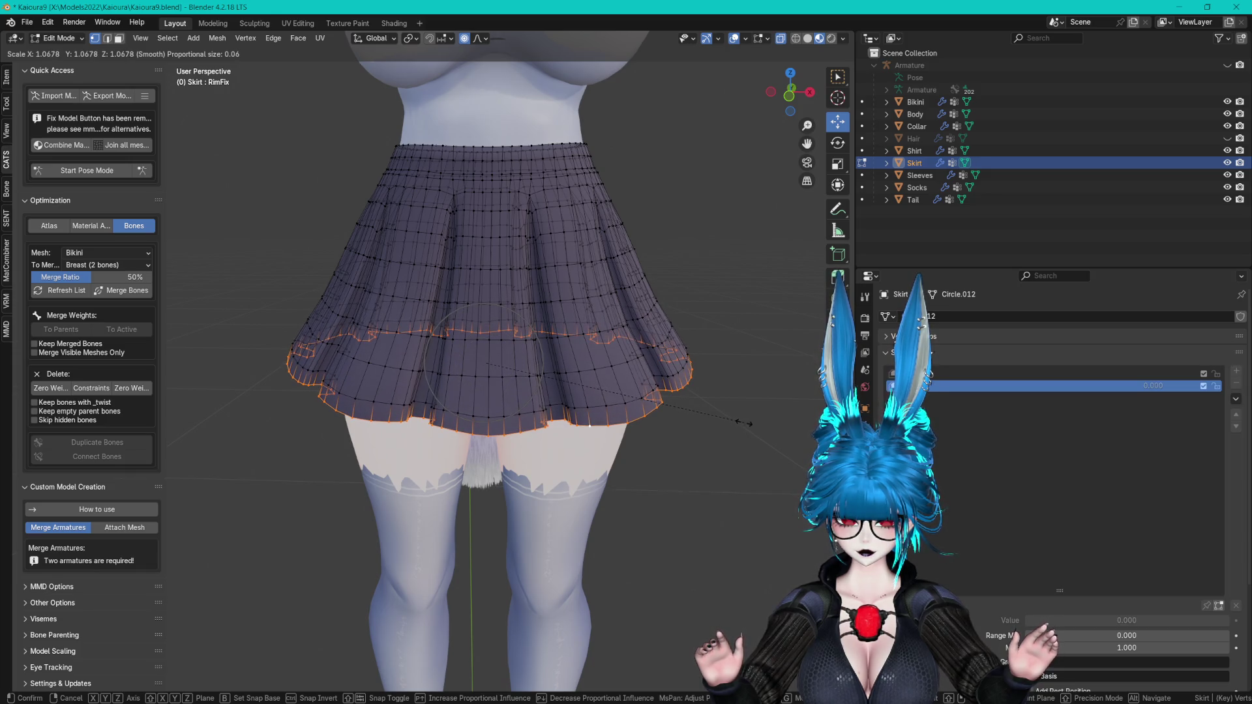